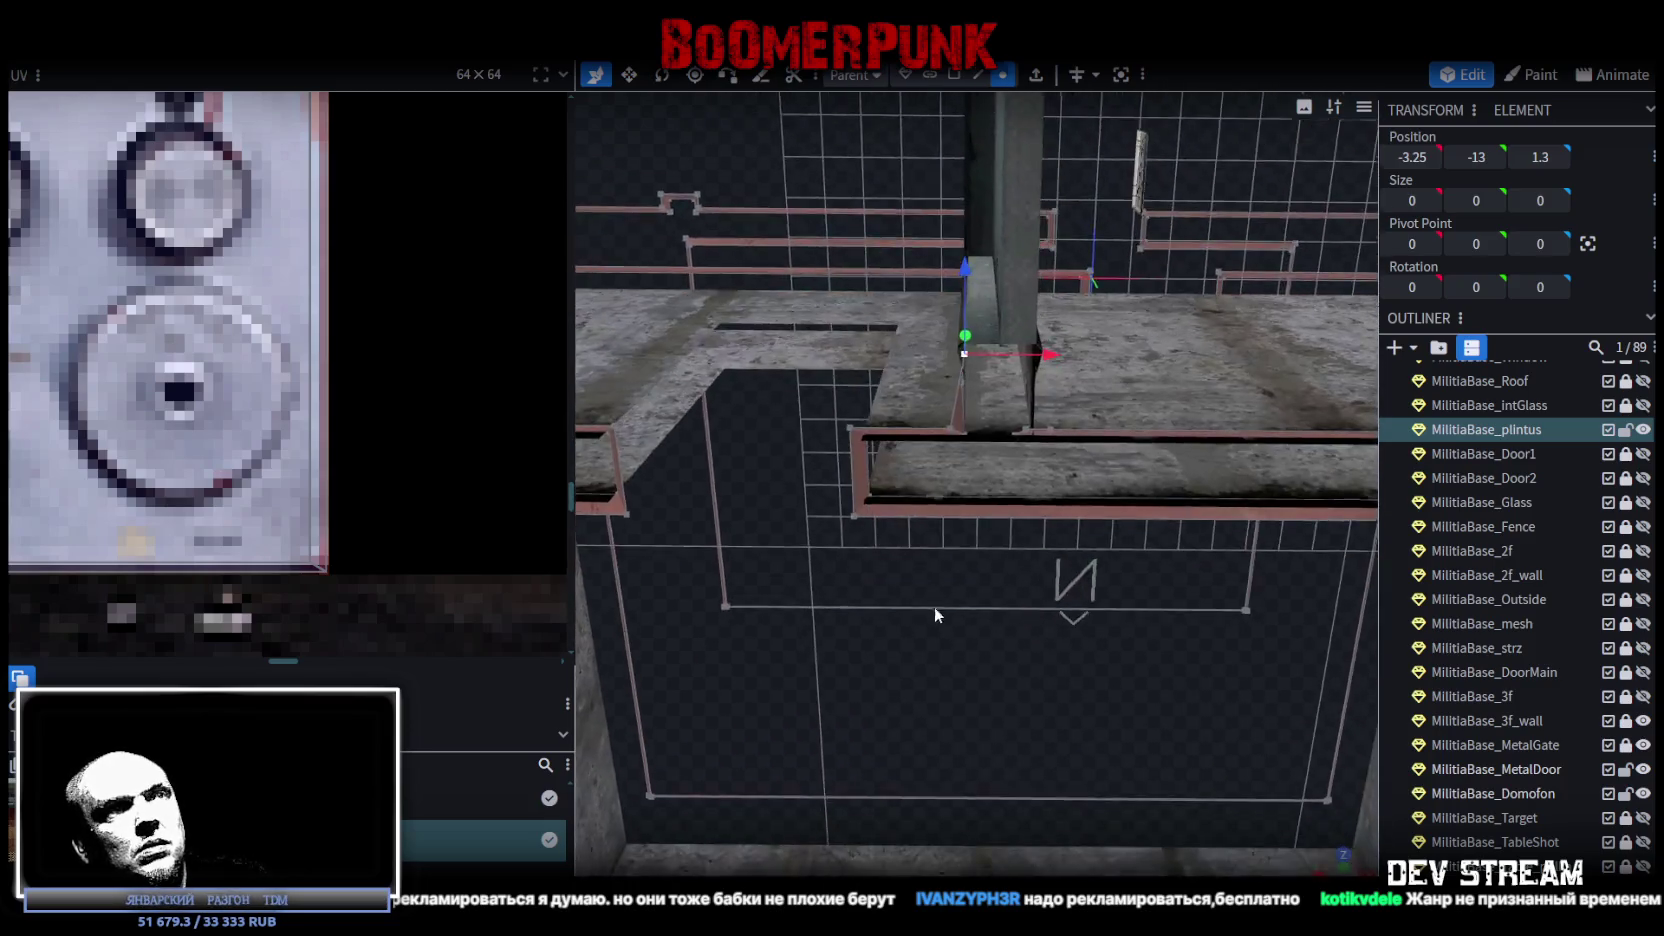
# Try merging the plintus corner vertices, then undo the merge.
pyautogui.click(998, 560)
pyautogui.rightClick(996, 559)
pyautogui.moveTo(1165, 485)
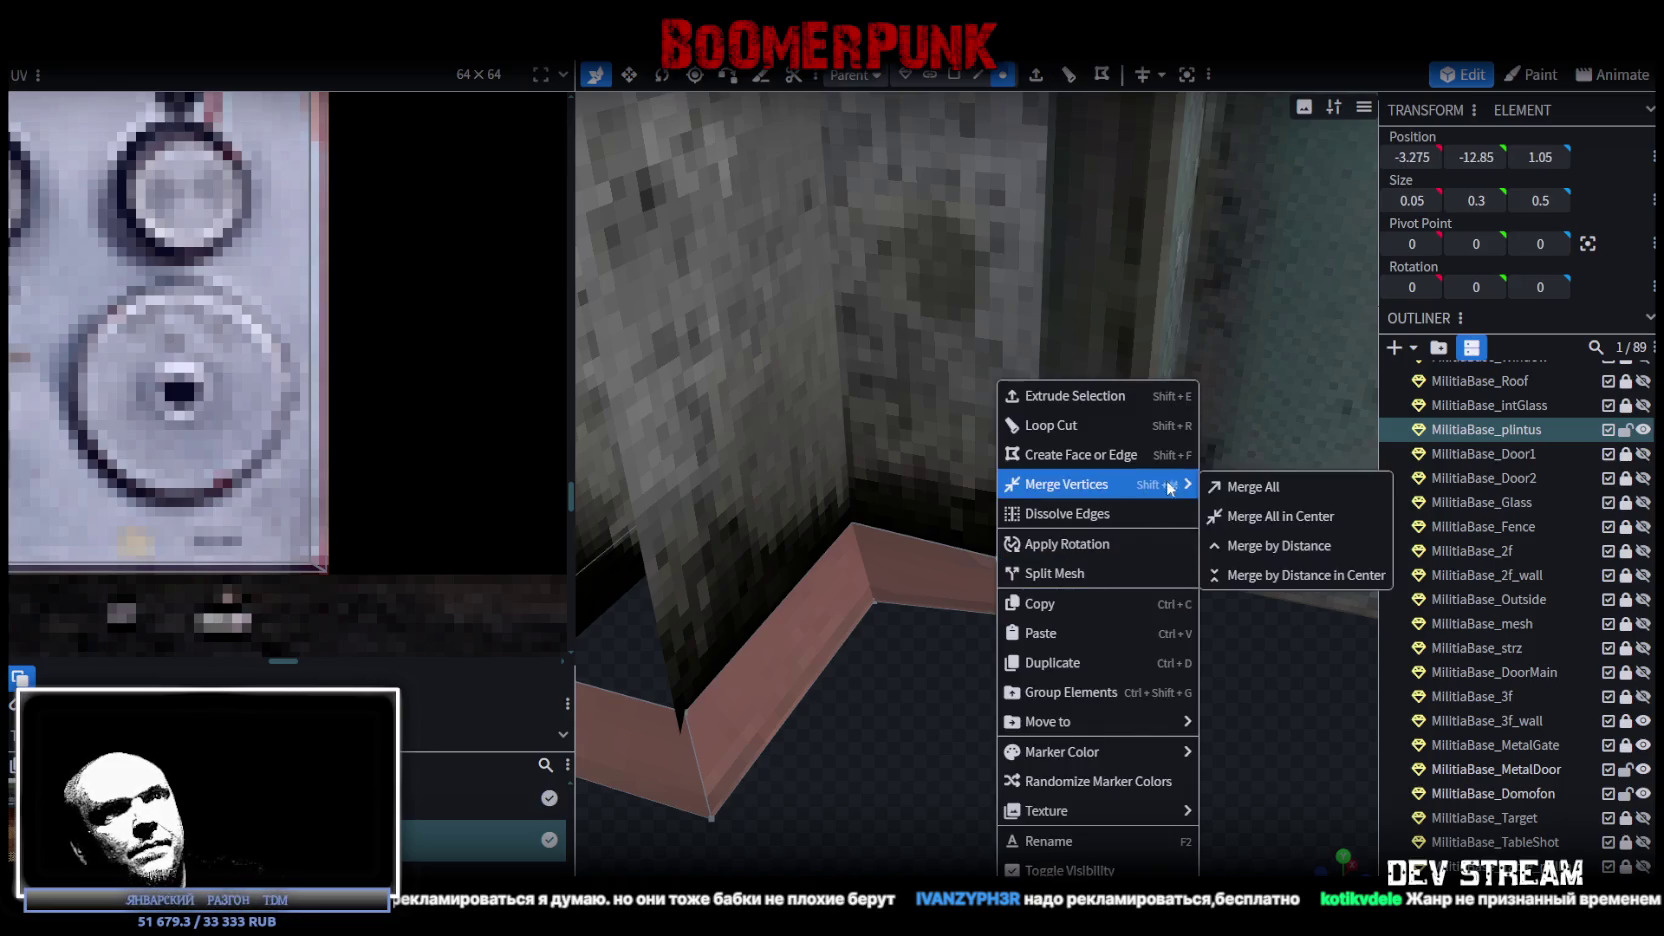
pyautogui.click(1250, 487)
pyautogui.hotkey('ctrl', 'z')
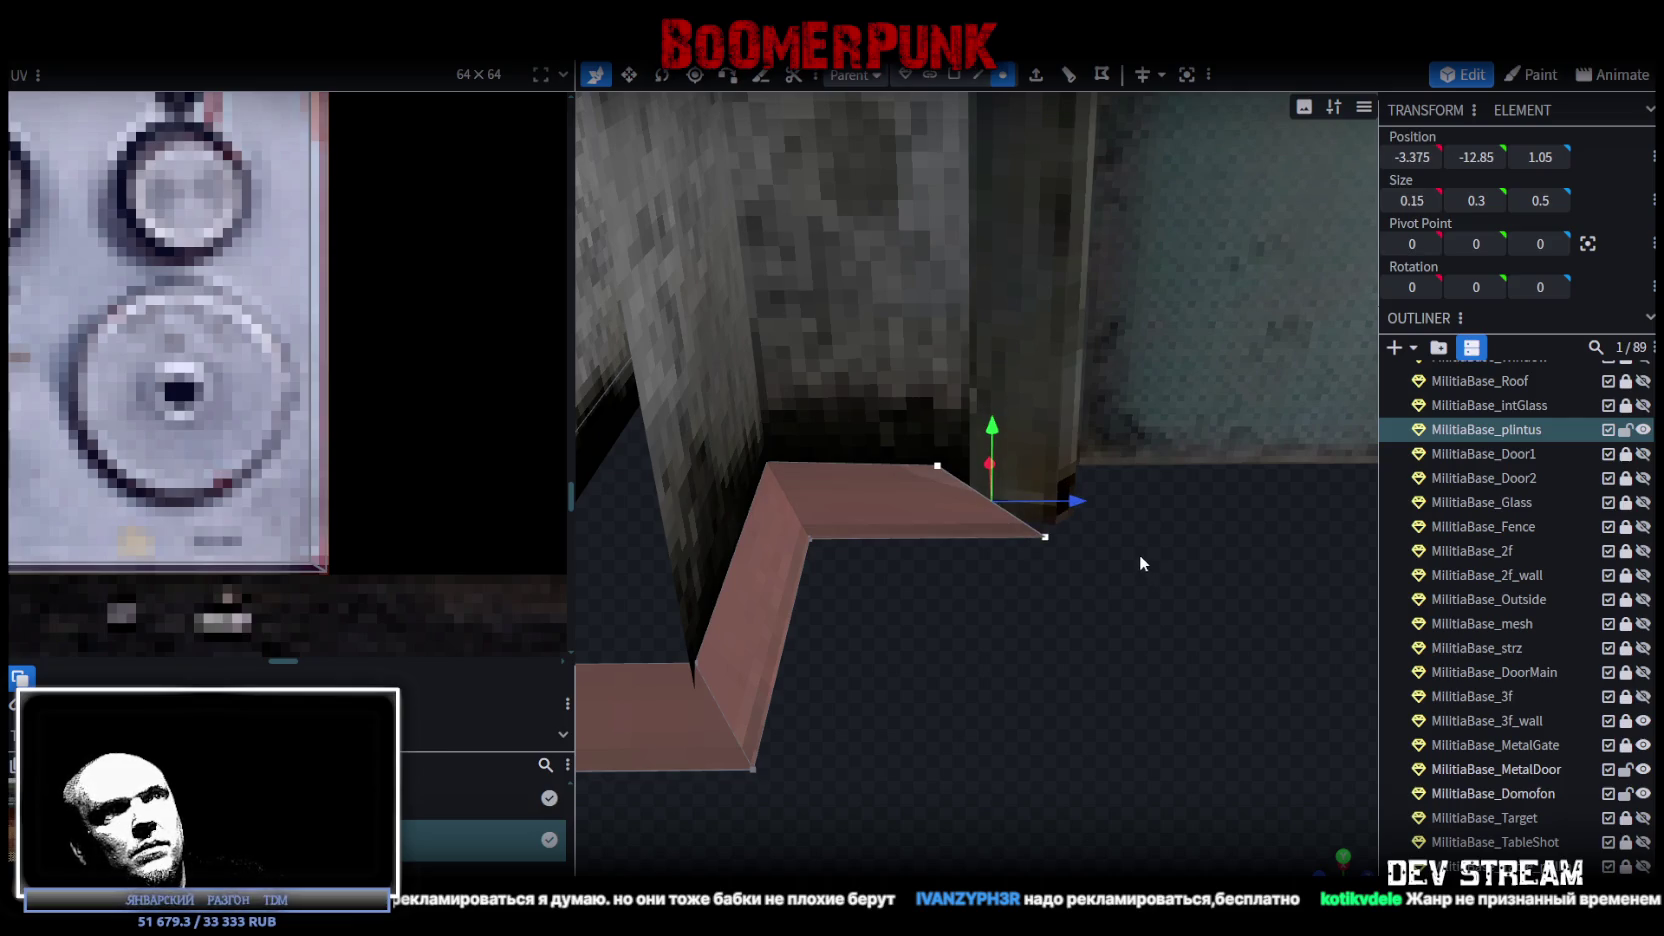
# Slide the corner vertex along Z to 1.3 and shift the neighbouring vertices along X.
pyautogui.moveTo(1086, 509); pyautogui.dragTo(1076, 500)
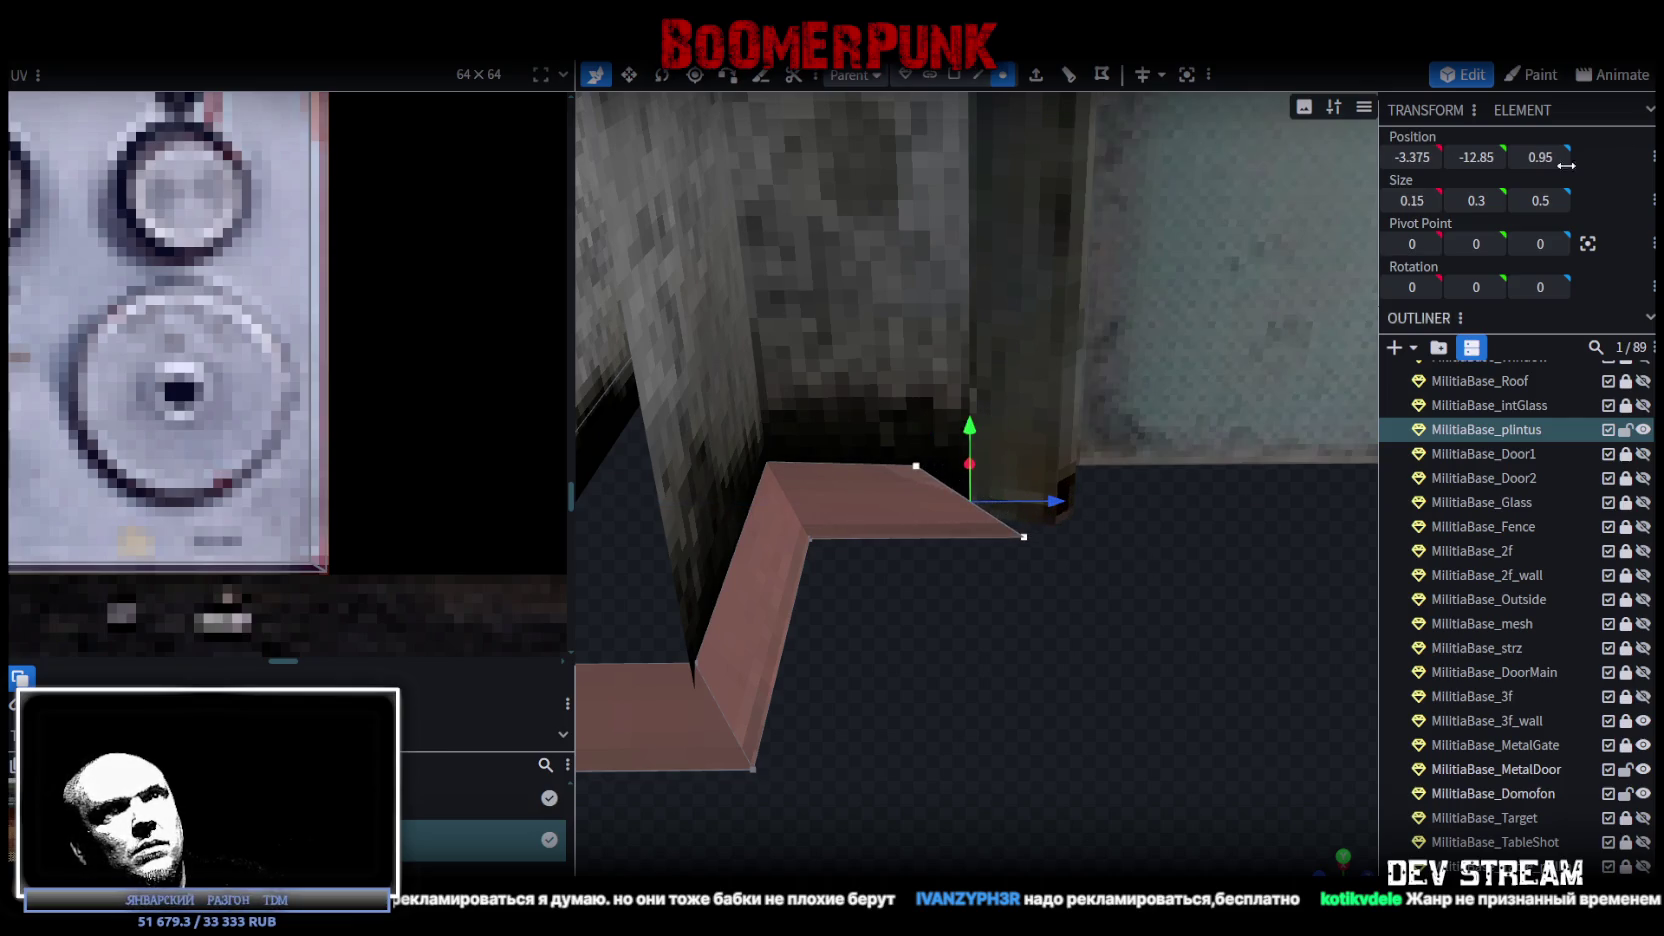
pyautogui.press('Return')
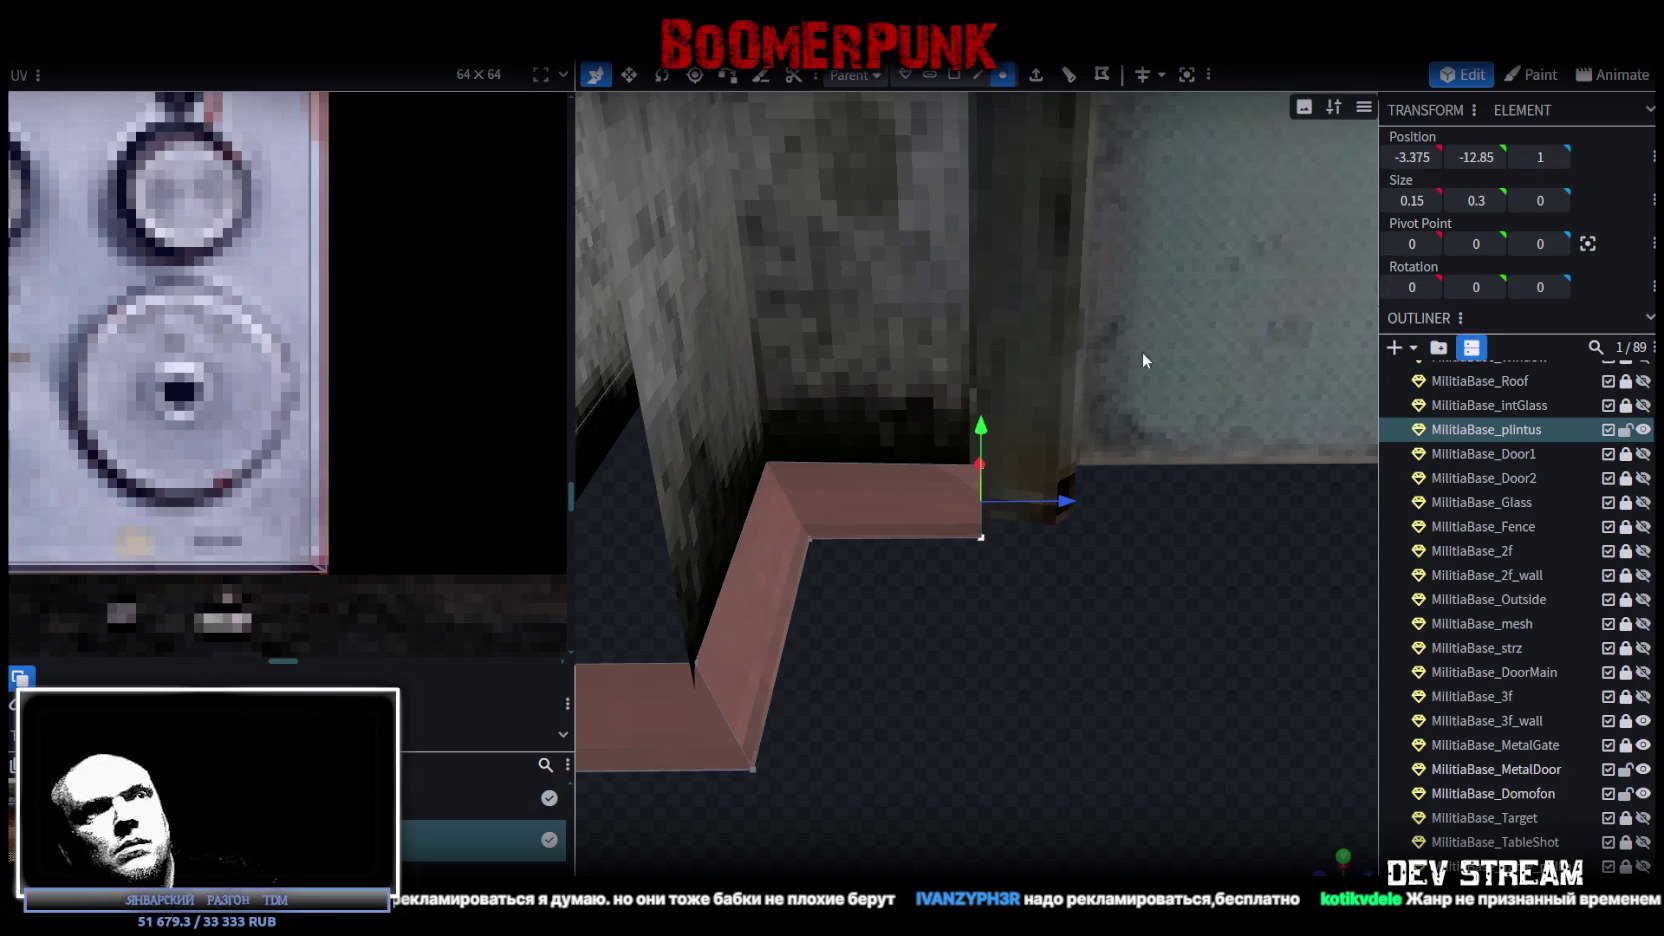
pyautogui.moveTo(1067, 500)
pyautogui.mouseDown()
pyautogui.moveTo(1123, 502)
pyautogui.moveTo(1013, 645)
pyautogui.moveTo(1032, 629)
pyautogui.moveTo(968, 634)
pyautogui.moveTo(871, 585)
pyautogui.moveTo(904, 536)
pyautogui.moveTo(941, 588)
pyautogui.moveTo(923, 494)
pyautogui.moveTo(942, 447)
pyautogui.moveTo(1060, 484)
pyautogui.moveTo(1083, 670)
pyautogui.moveTo(979, 692)
pyautogui.moveTo(965, 731)
pyautogui.moveTo(1020, 780)
pyautogui.moveTo(1069, 724)
pyautogui.moveTo(693, 516)
pyautogui.mouseUp()
pyautogui.click(791, 577)
pyautogui.click(683, 508)
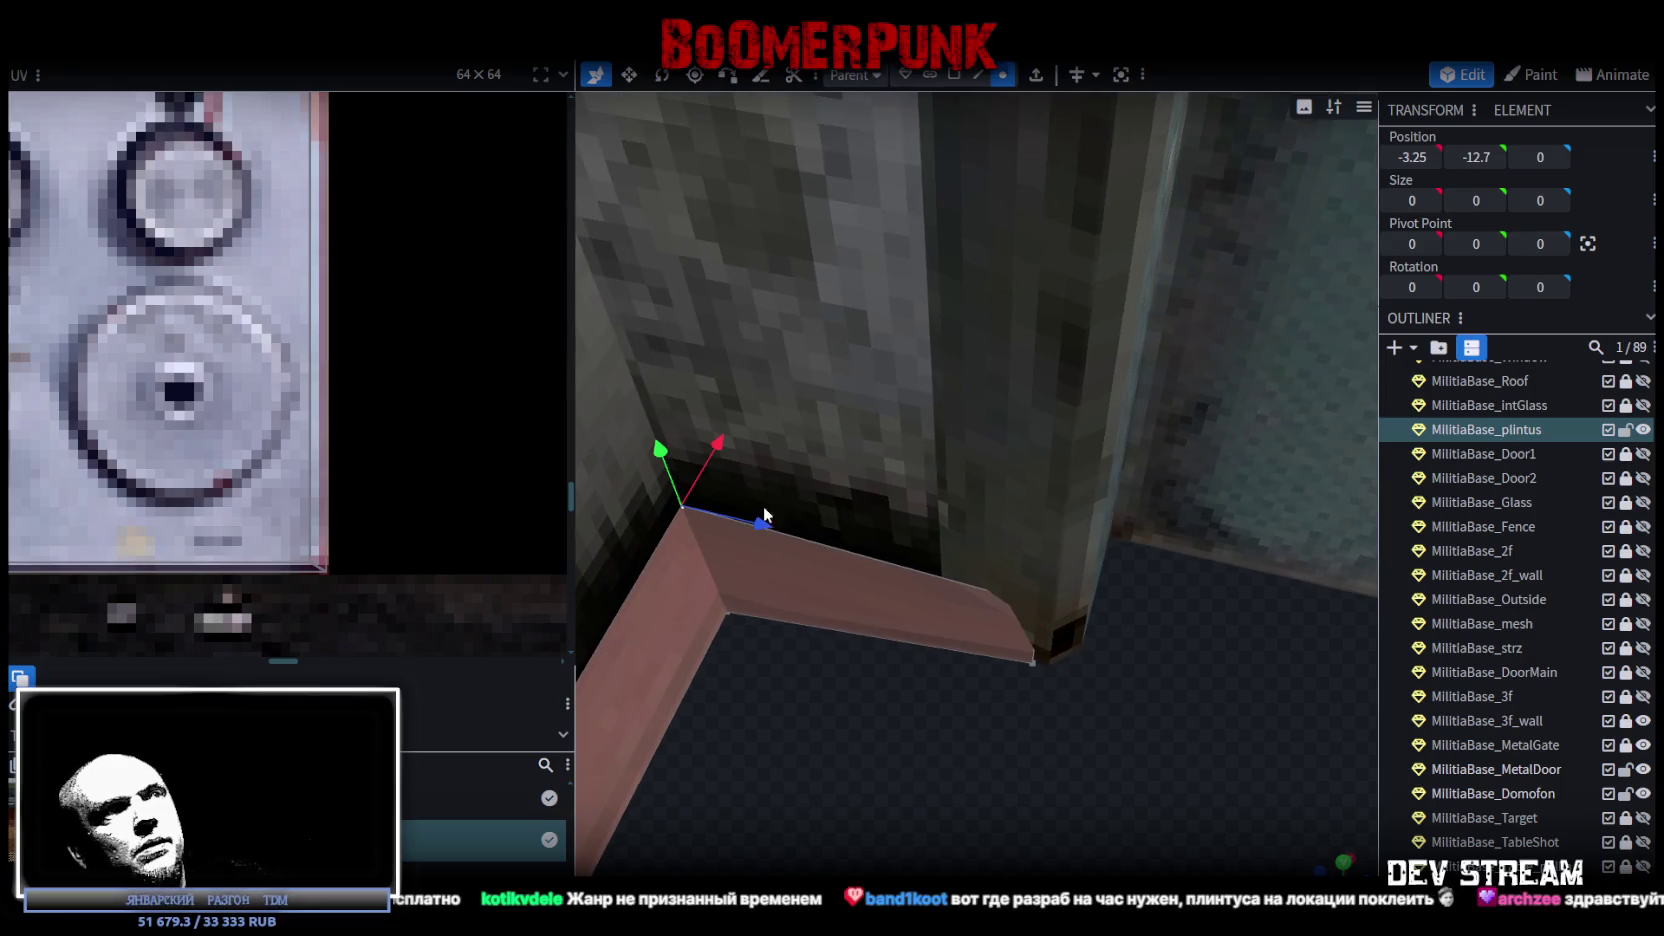
pyautogui.moveTo(719, 445); pyautogui.dragTo(842, 378)
pyautogui.click(1412, 157)
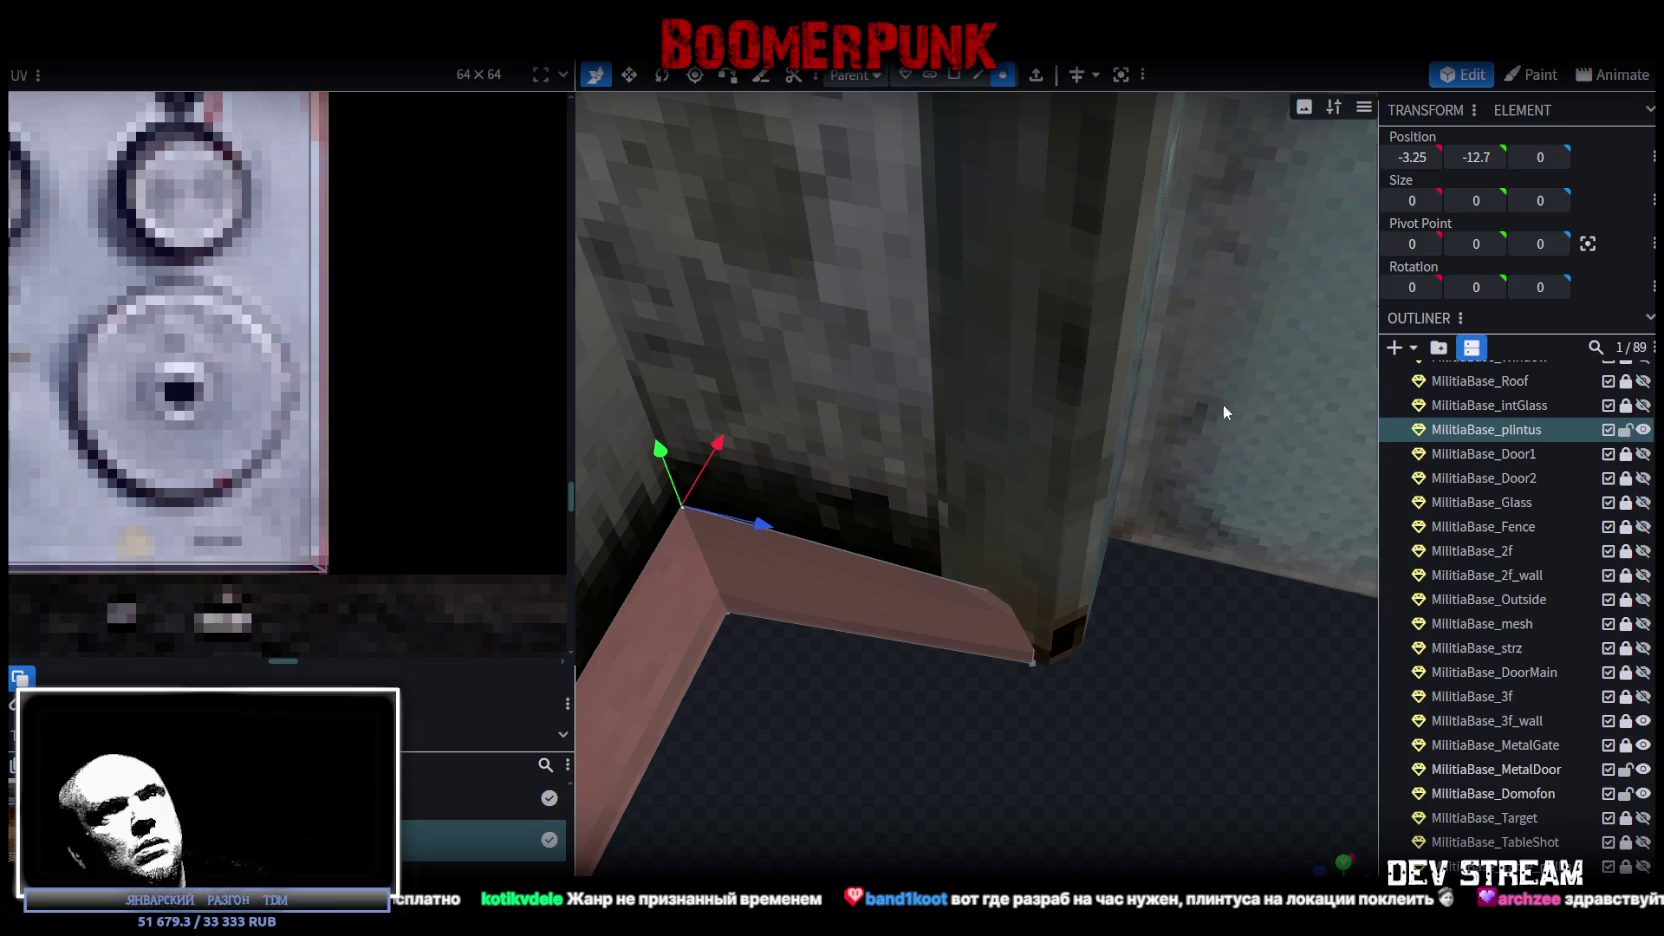
pyautogui.moveTo(1162, 462); pyautogui.dragTo(984, 816)
pyautogui.click(969, 724)
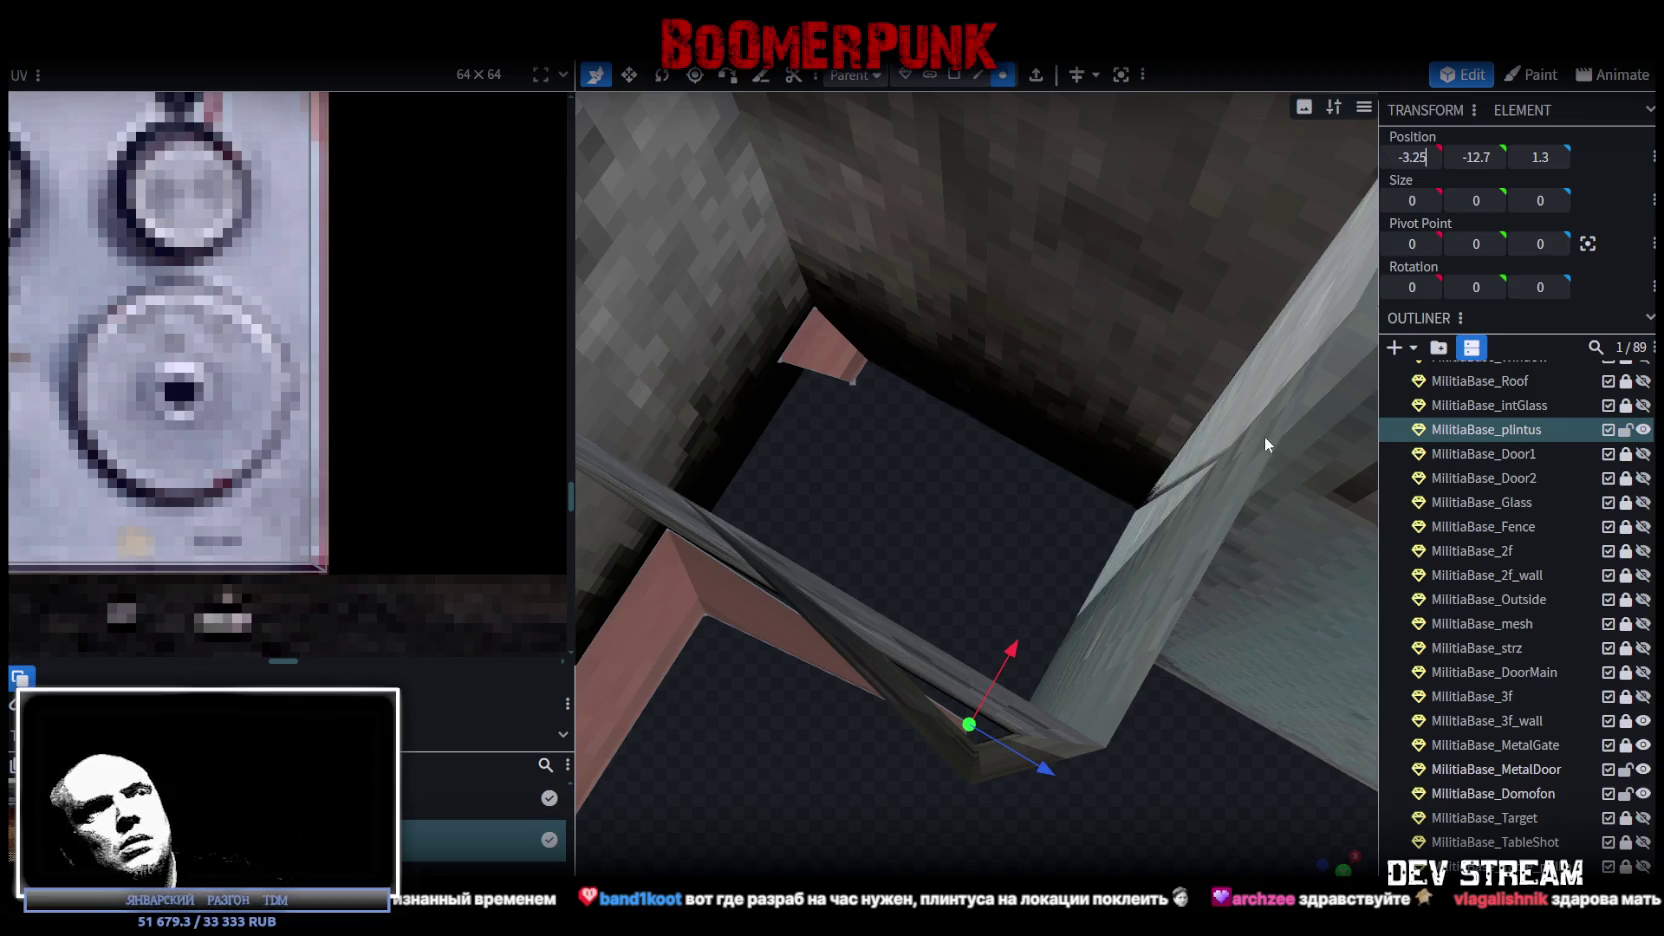
pyautogui.moveTo(1190, 538)
pyautogui.mouseDown()
pyautogui.moveTo(1089, 741)
pyautogui.moveTo(1124, 614)
pyautogui.moveTo(1155, 601)
pyautogui.mouseUp()
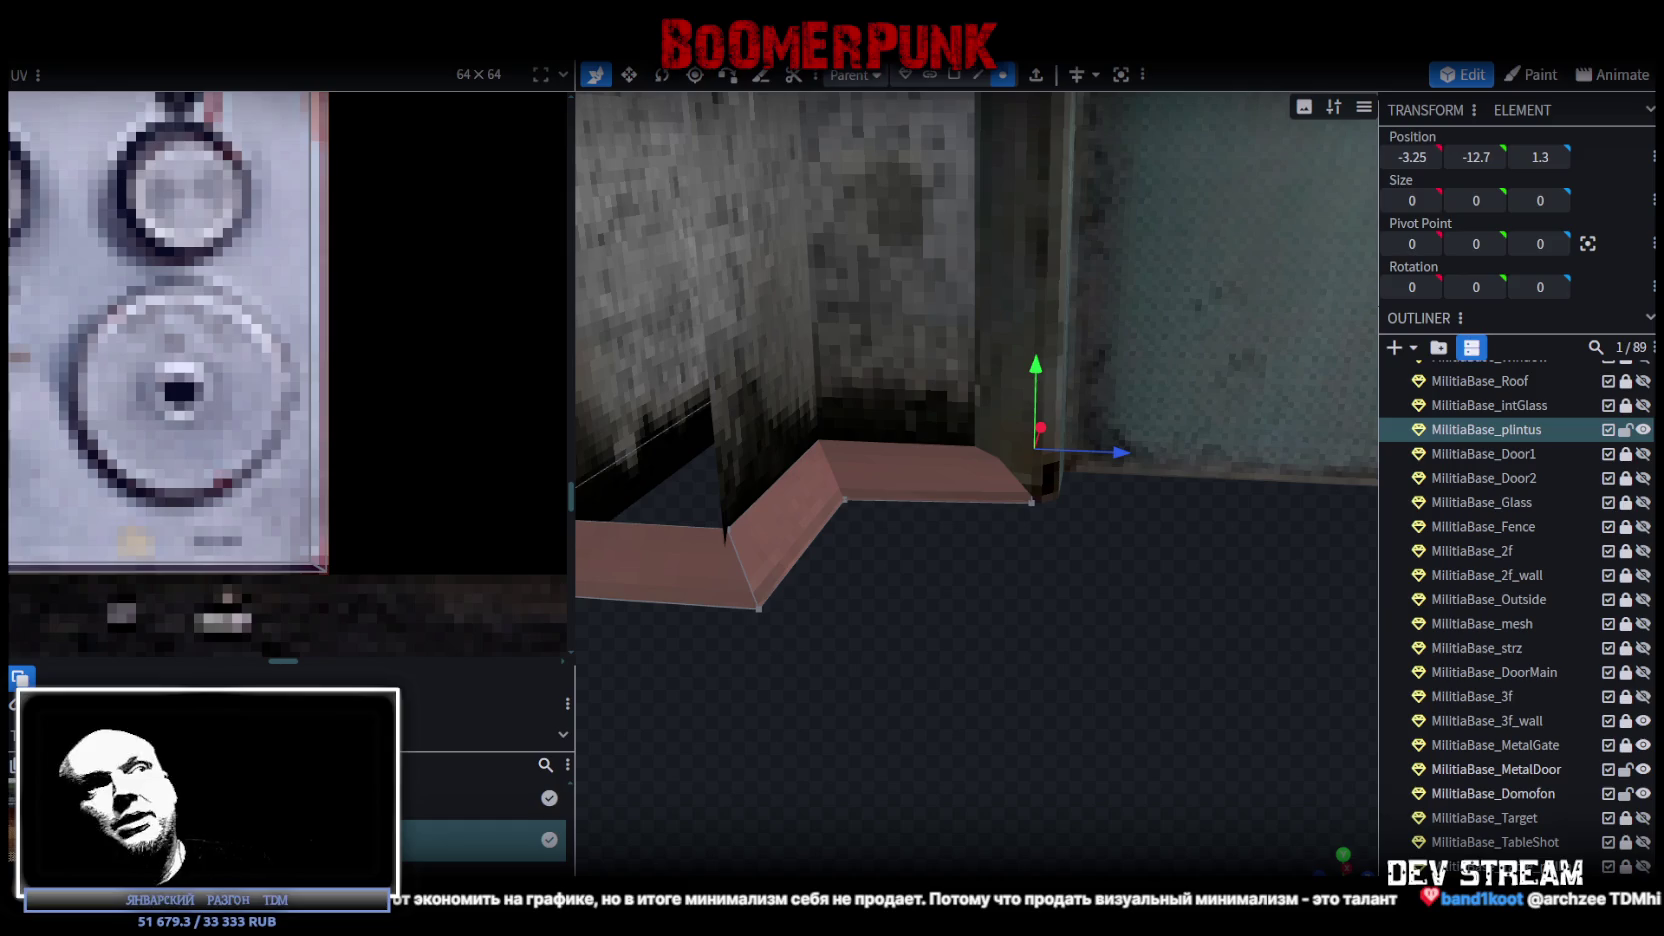
pyautogui.moveTo(790, 660)
pyautogui.mouseDown()
pyautogui.moveTo(1316, 671)
pyautogui.moveTo(1020, 642)
pyautogui.moveTo(1108, 601)
pyautogui.moveTo(1077, 594)
pyautogui.moveTo(1006, 594)
pyautogui.moveTo(943, 654)
pyautogui.moveTo(1003, 602)
pyautogui.moveTo(1118, 691)
pyautogui.moveTo(1010, 644)
pyautogui.moveTo(1043, 629)
pyautogui.moveTo(1017, 628)
pyautogui.mouseUp()
pyautogui.click(930, 540)
# Align the lower and upper short plintus pieces at Position X -4.85.
pyautogui.moveTo(897, 598)
pyautogui.mouseDown()
pyautogui.moveTo(880, 600)
pyautogui.moveTo(912, 600)
pyautogui.mouseUp()
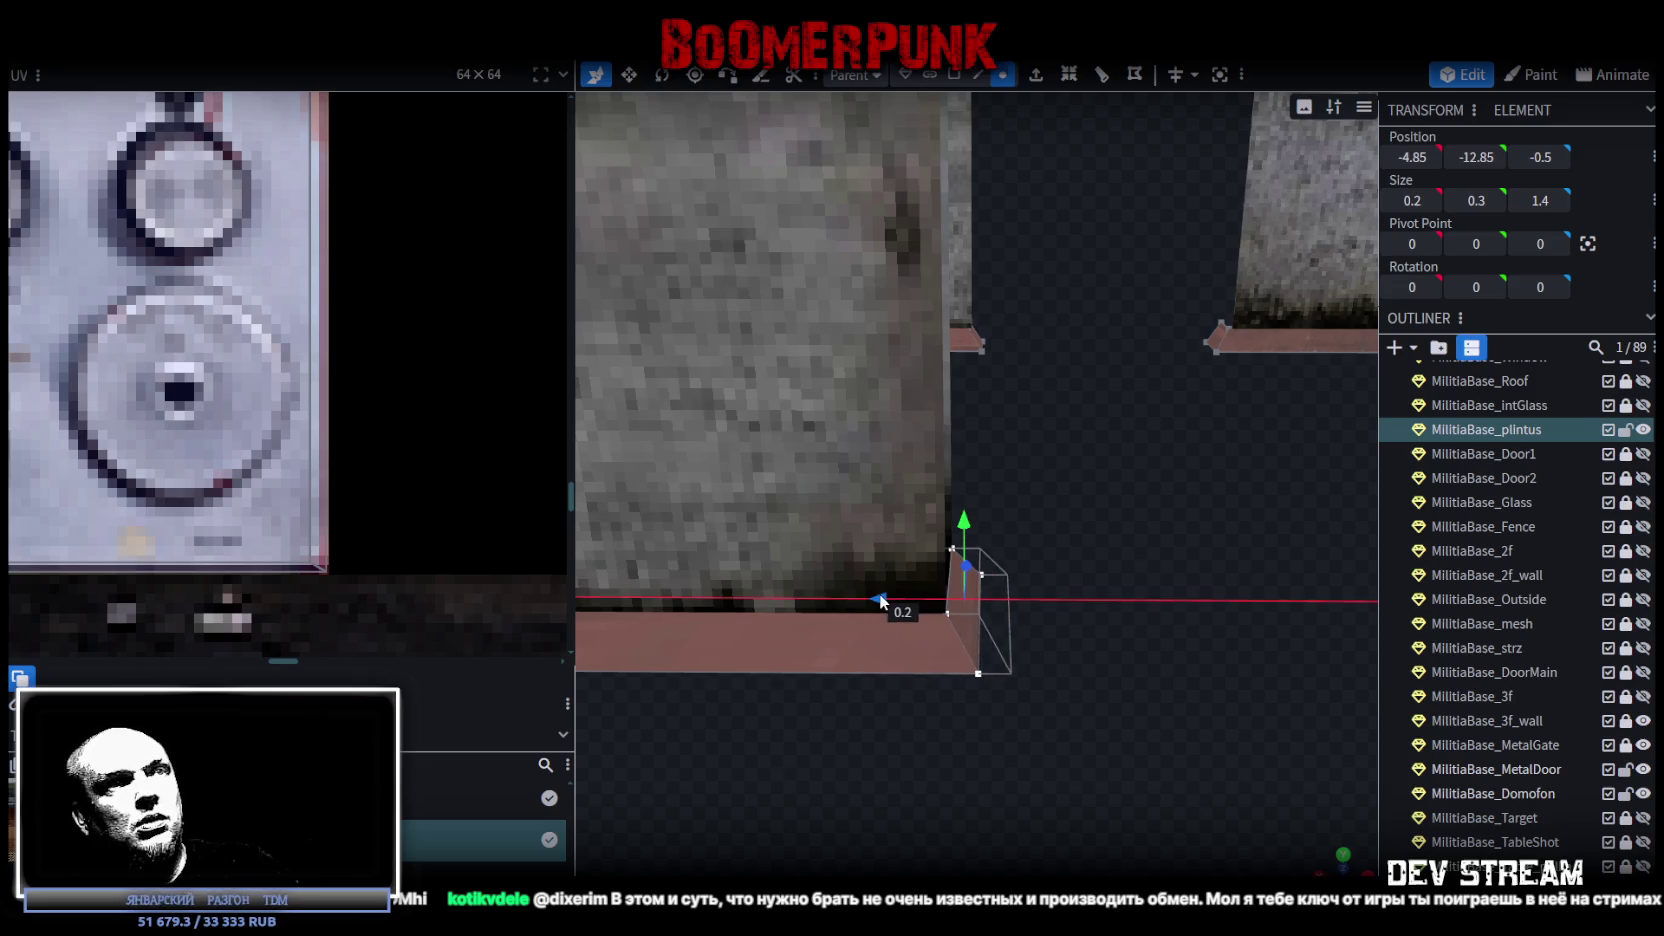
pyautogui.moveTo(1043, 484); pyautogui.dragTo(1028, 416)
pyautogui.click(963, 208)
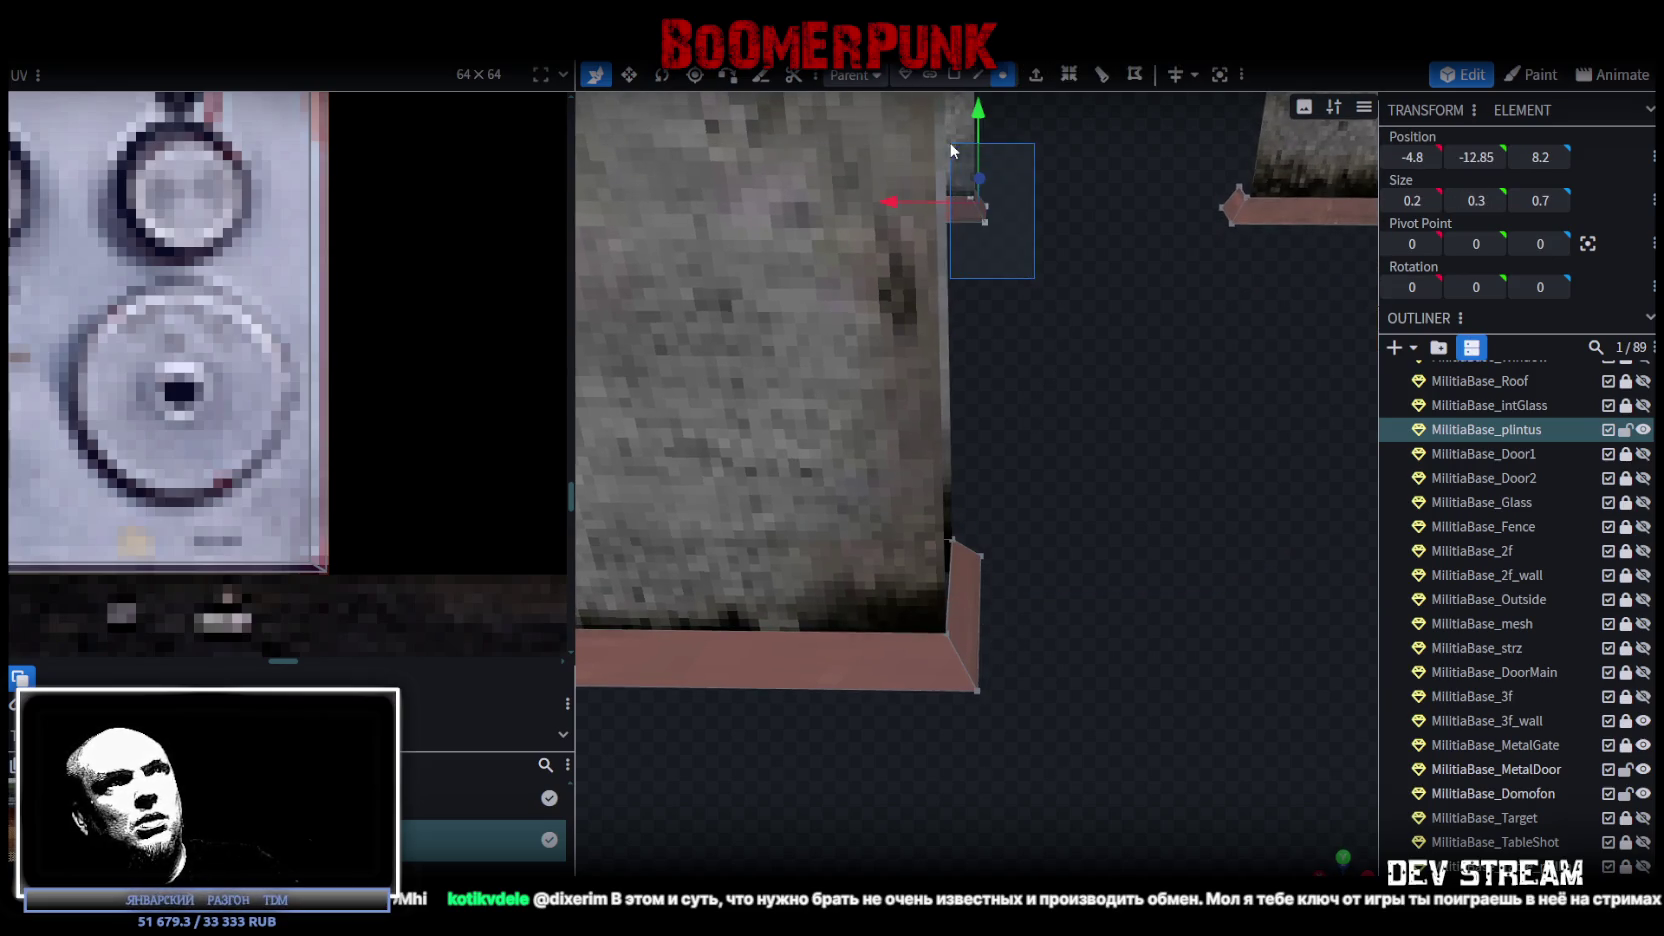
pyautogui.moveTo(919, 208); pyautogui.dragTo(904, 199)
pyautogui.moveTo(1040, 406); pyautogui.dragTo(975, 607)
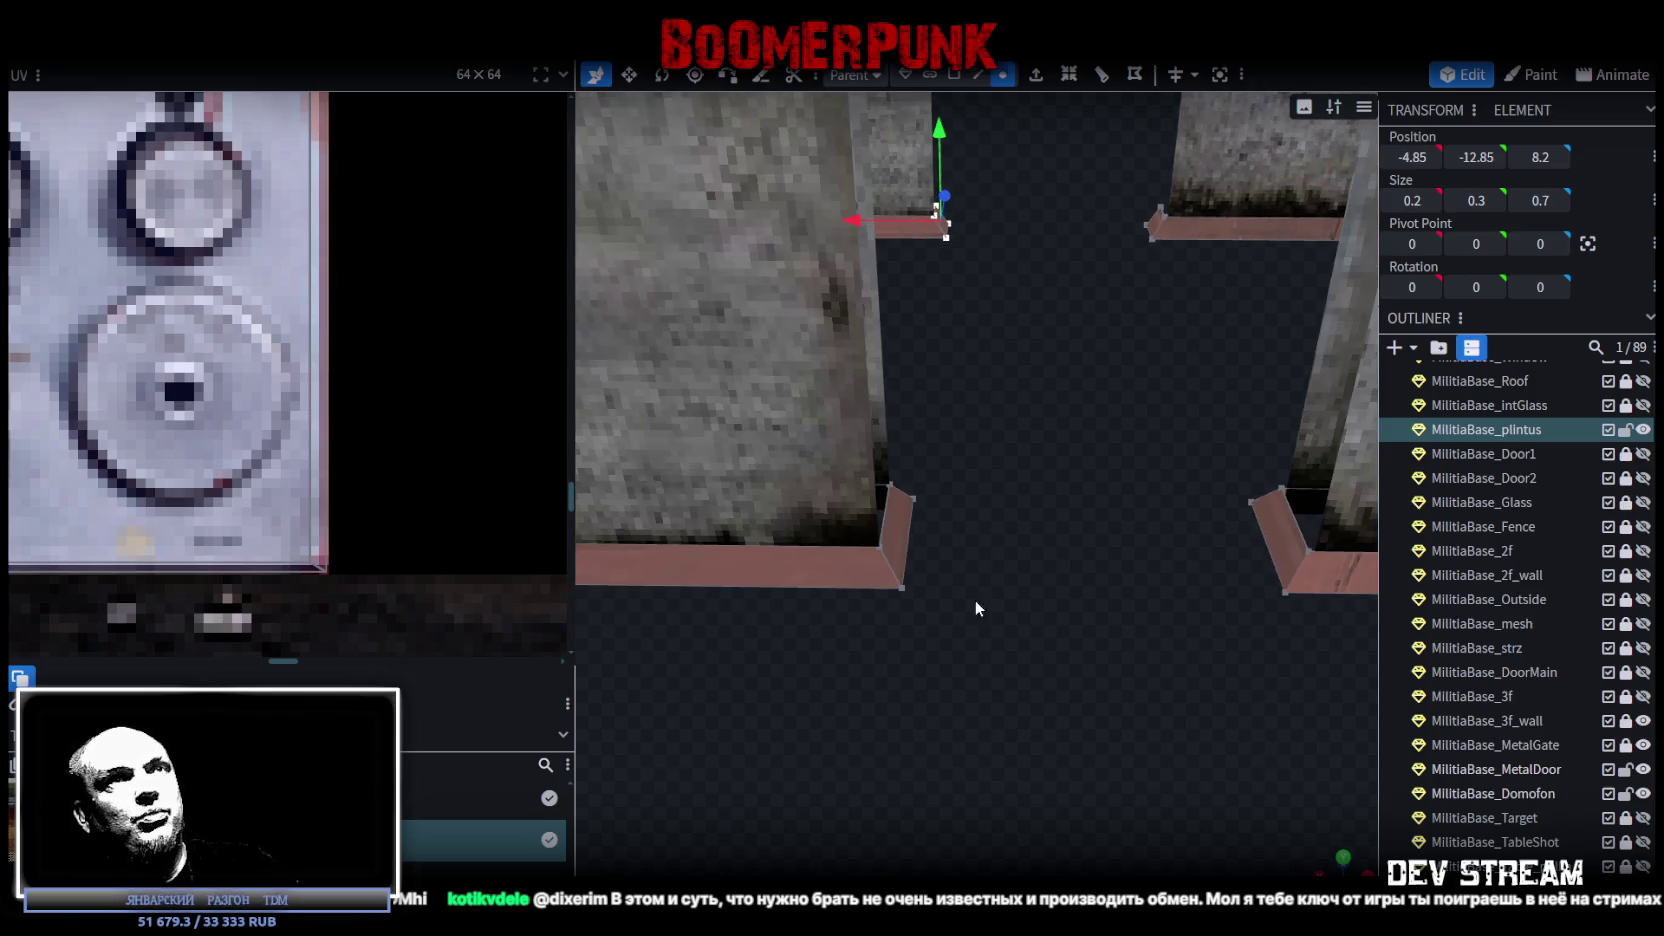
# Select another long plintus element and orbit to a top-down floor view.
pyautogui.moveTo(1138, 575)
pyautogui.mouseDown()
pyautogui.moveTo(1034, 499)
pyautogui.moveTo(968, 569)
pyautogui.mouseUp()
pyautogui.click(1050, 176)
pyautogui.moveTo(1056, 182)
pyautogui.mouseDown()
pyautogui.moveTo(1004, 342)
pyautogui.moveTo(910, 330)
pyautogui.moveTo(931, 330)
pyautogui.mouseUp()
pyautogui.moveTo(942, 550); pyautogui.dragTo(939, 620)
pyautogui.scroll(5, 1124, 645)
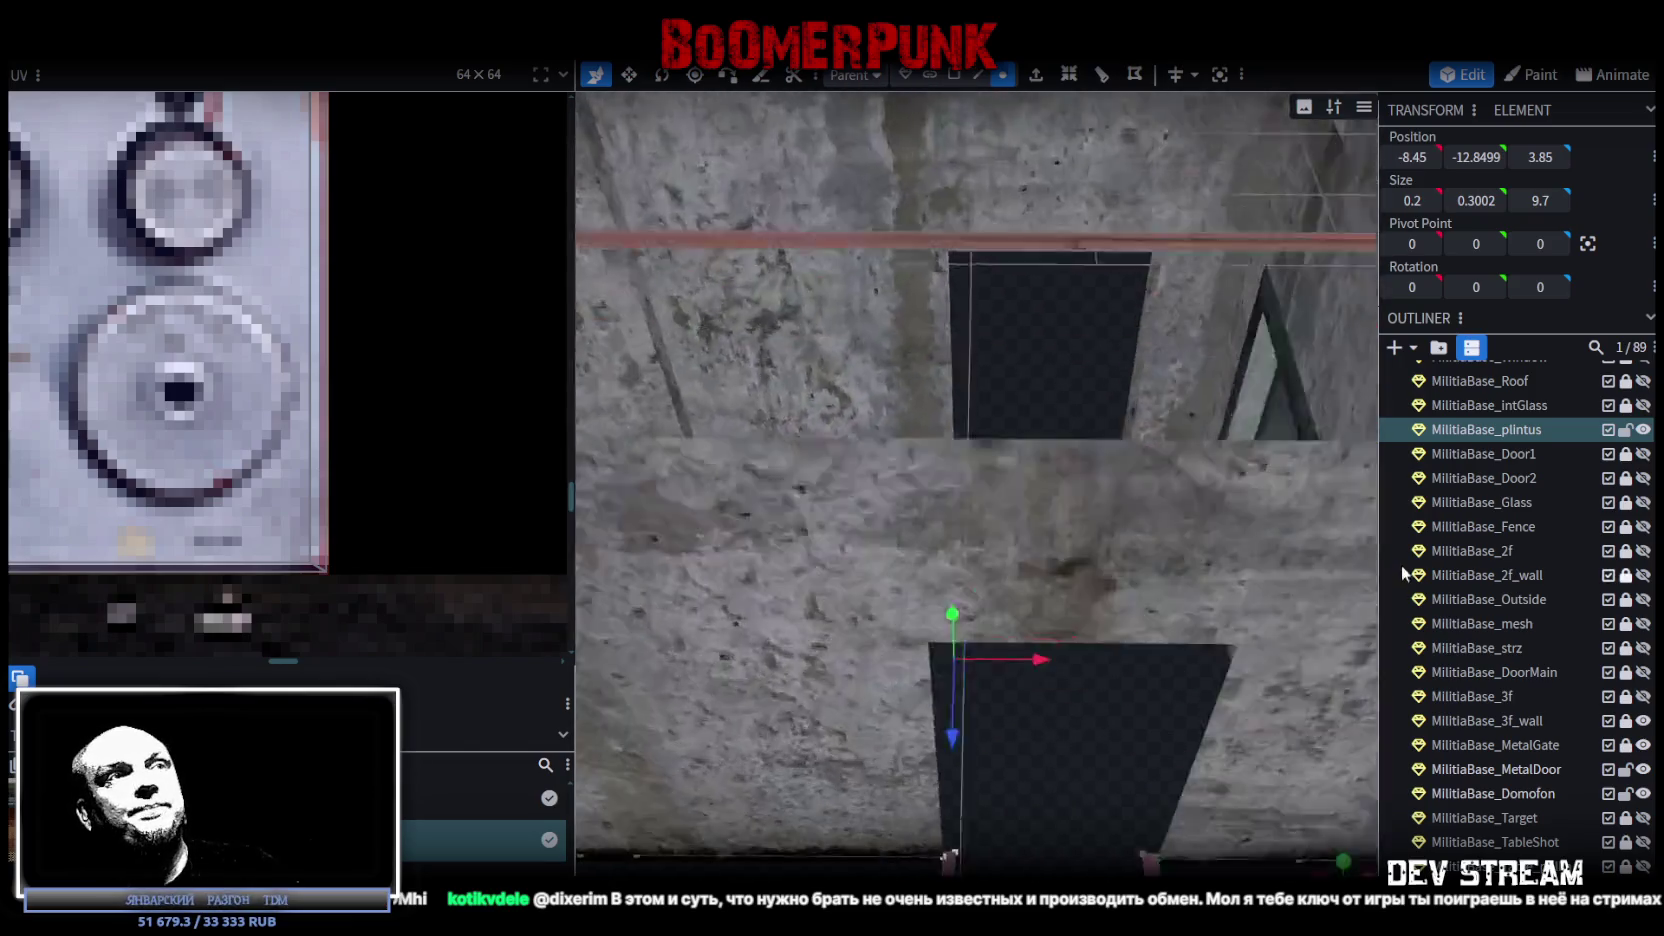
pyautogui.scroll(-3, 1150, 630)
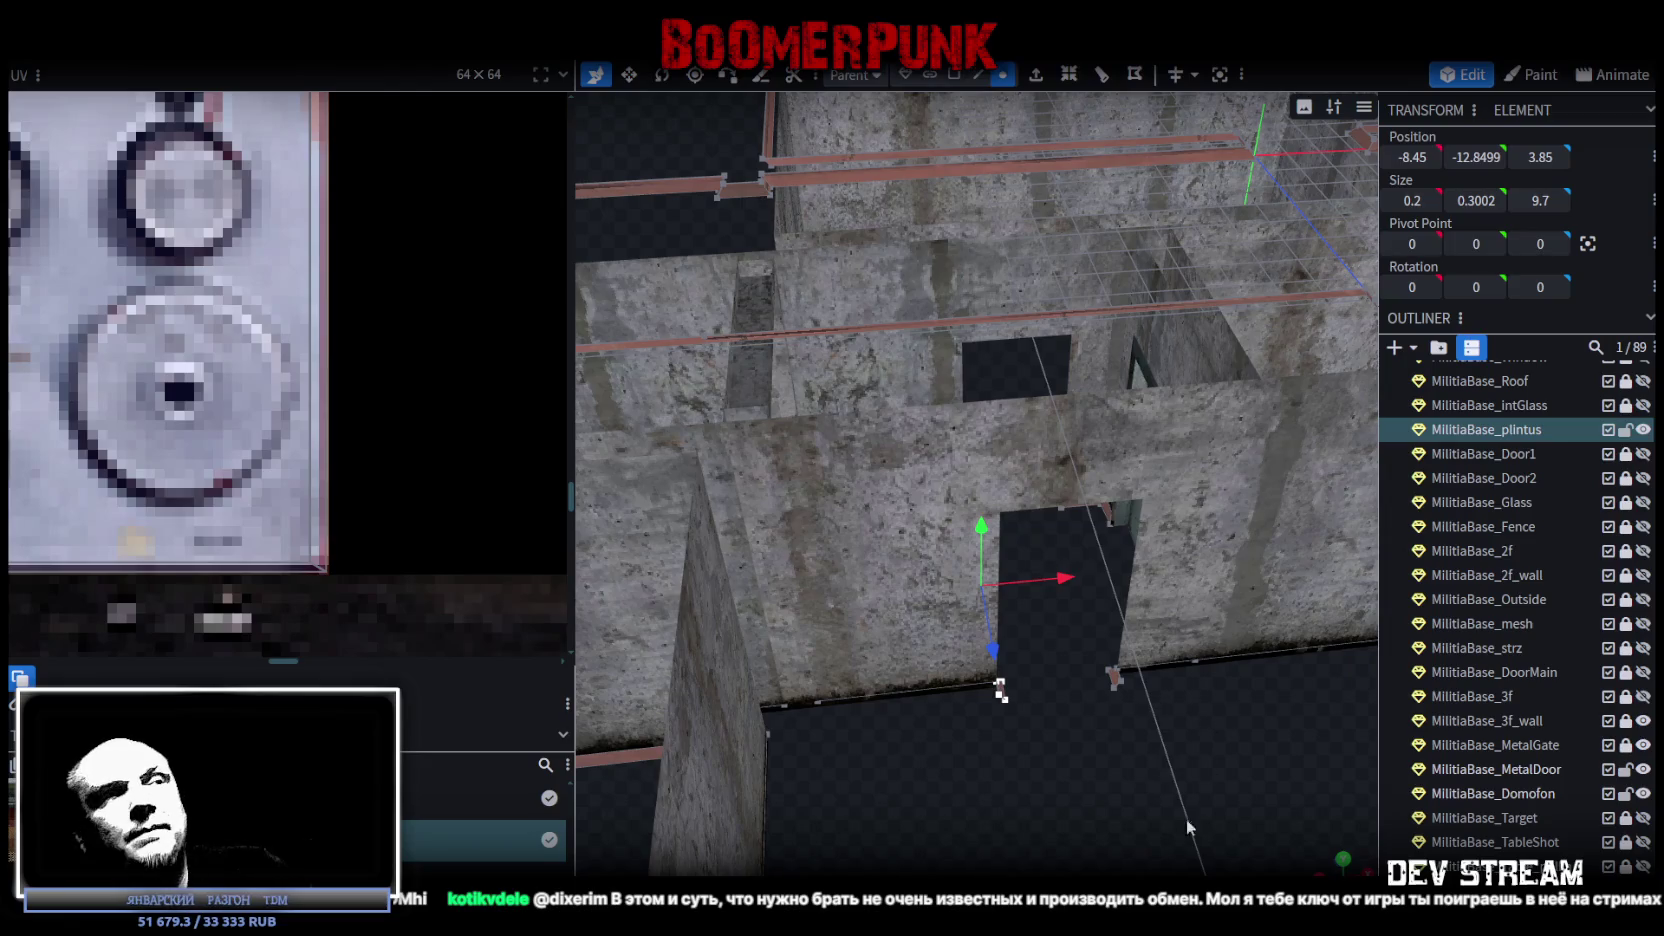
pyautogui.moveTo(1188, 826)
pyautogui.mouseDown()
pyautogui.moveTo(1062, 711)
pyautogui.moveTo(1089, 794)
pyautogui.moveTo(1060, 520)
pyautogui.moveTo(1105, 540)
pyautogui.moveTo(1121, 514)
pyautogui.moveTo(1119, 612)
pyautogui.moveTo(1320, 589)
pyautogui.moveTo(1137, 598)
pyautogui.moveTo(1161, 566)
pyautogui.moveTo(1086, 566)
pyautogui.moveTo(1093, 458)
pyautogui.mouseUp()
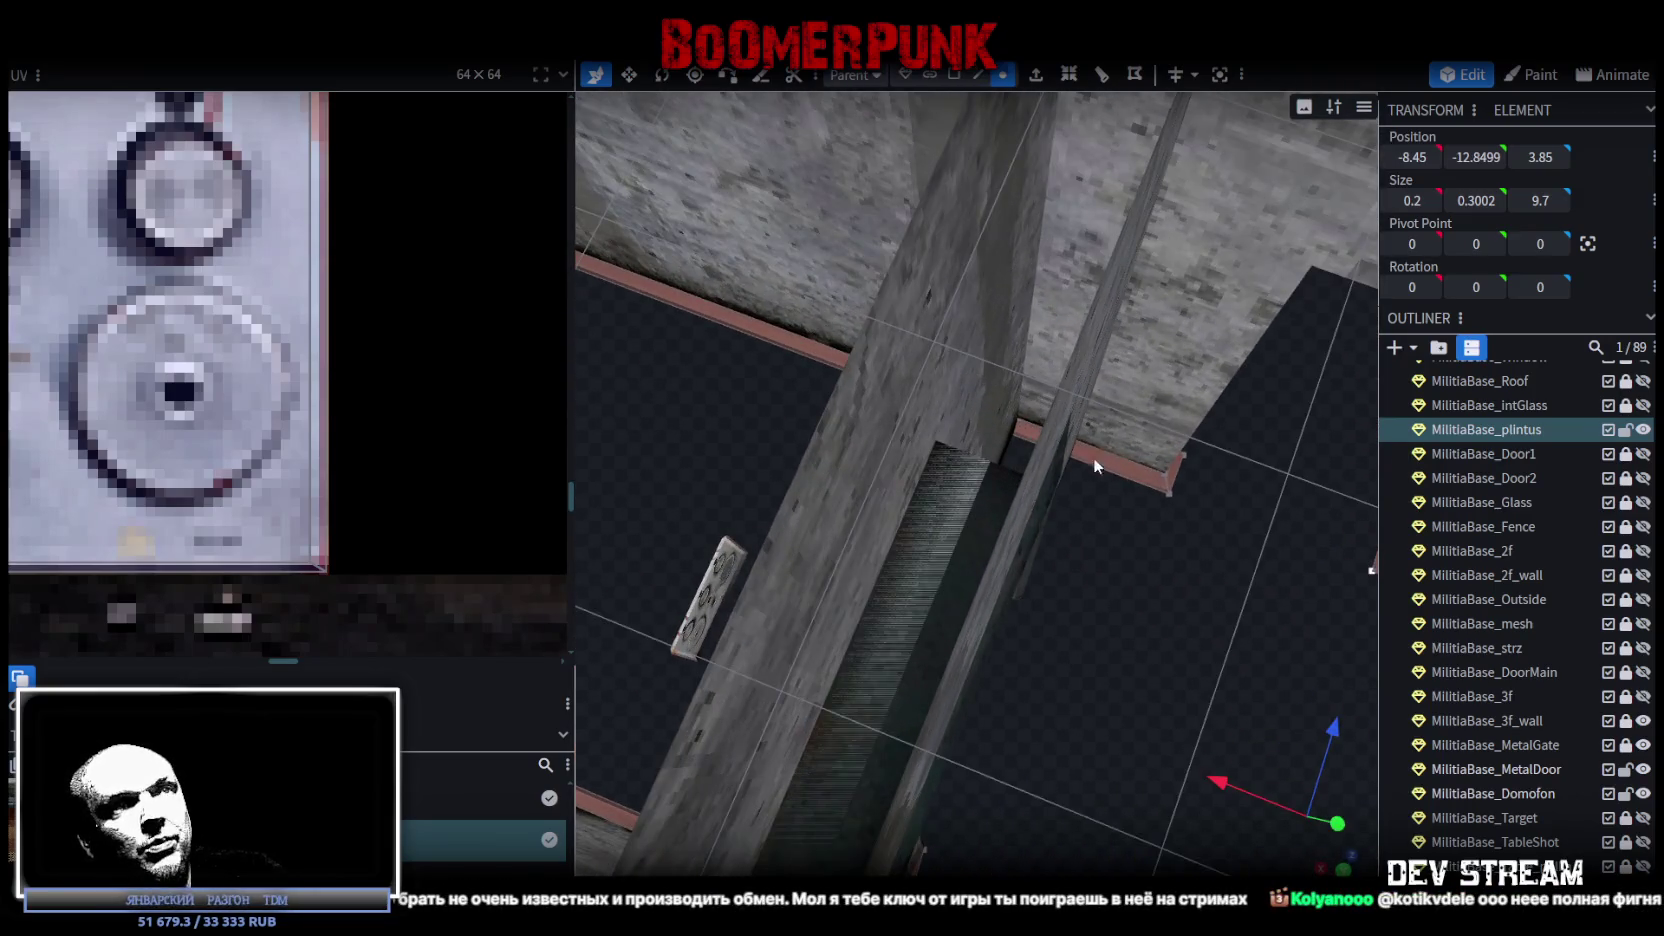
# Add a loop cut across the plintus strip from a selected edge.
pyautogui.press('4')
pyautogui.click(1108, 469)
pyautogui.moveTo(1108, 469)
pyautogui.mouseDown()
pyautogui.moveTo(1093, 608)
pyautogui.moveTo(1010, 637)
pyautogui.mouseUp()
pyautogui.click(1069, 88)
pyautogui.moveTo(1034, 290); pyautogui.dragTo(916, 433)
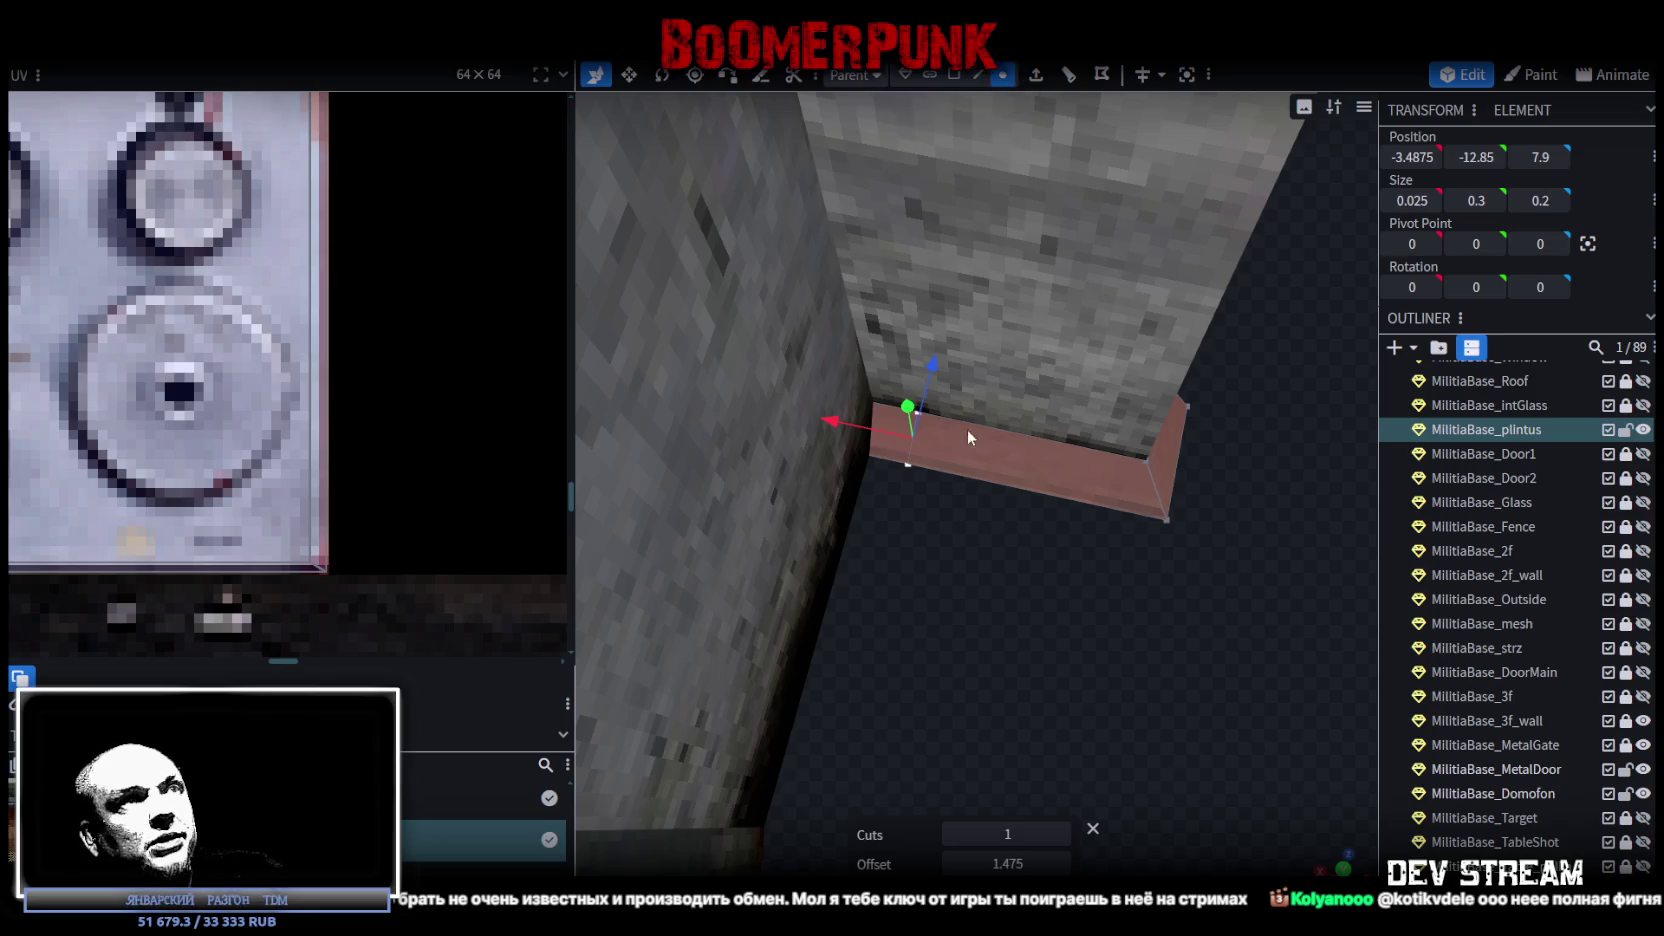
# Set the selected end vertices to Position X -4, then slide them back to -3.5.
pyautogui.click(906, 464)
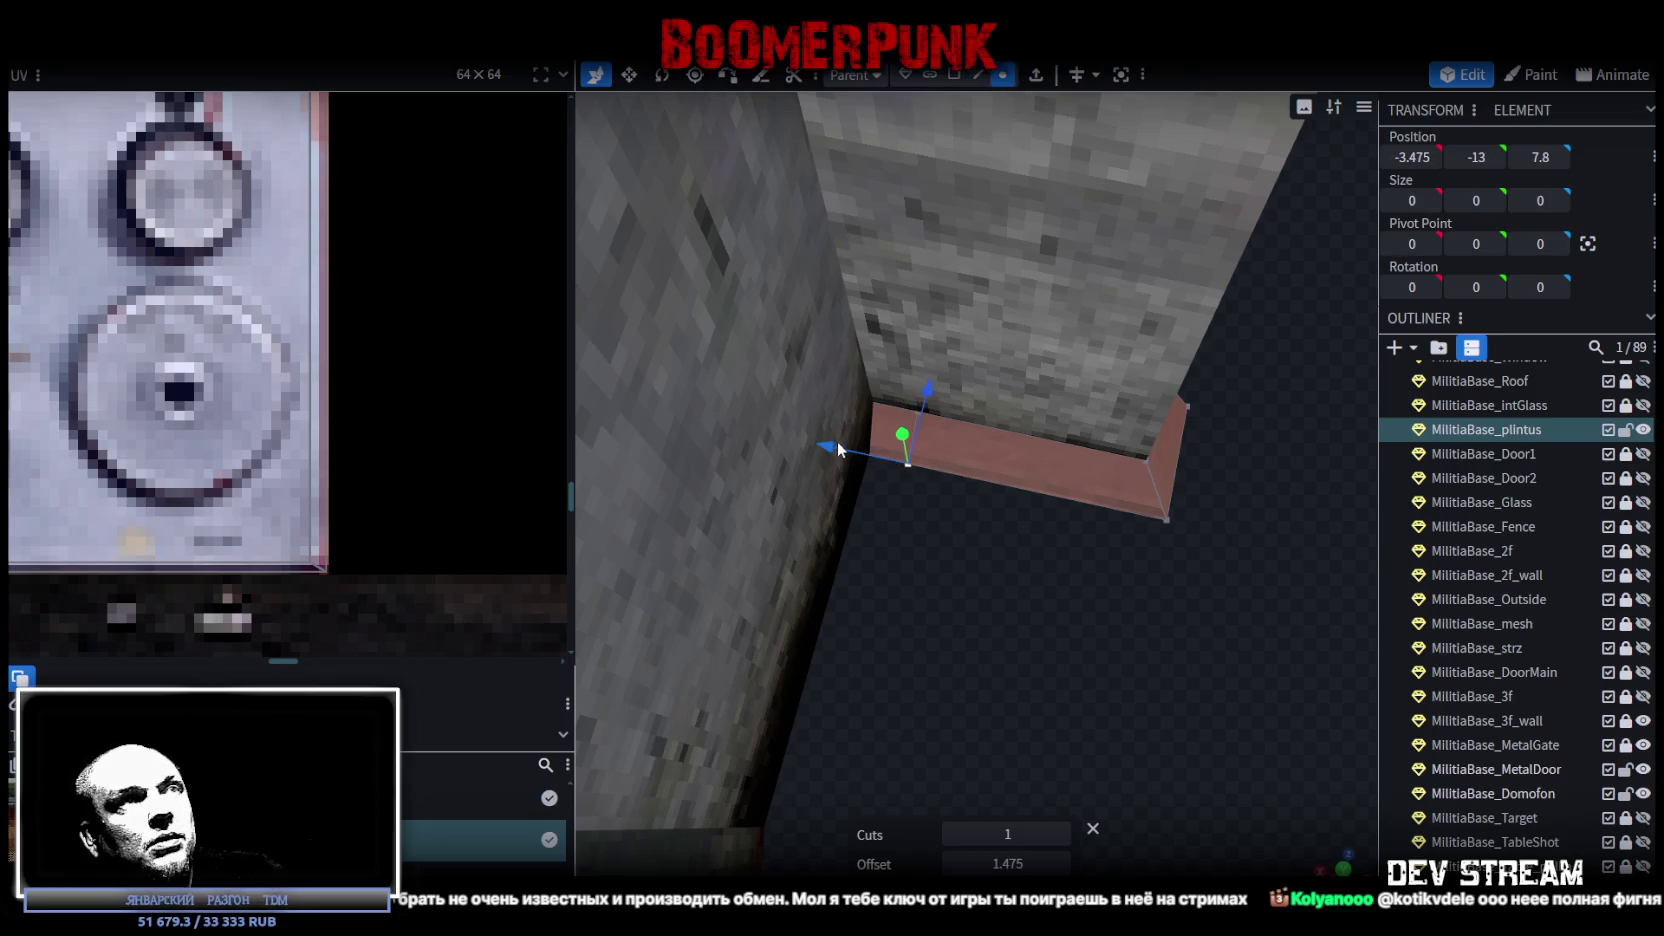
pyautogui.click(1146, 463)
pyautogui.click(917, 410)
pyautogui.keyDown('shift'); pyautogui.click(908, 462); pyautogui.keyUp('shift')
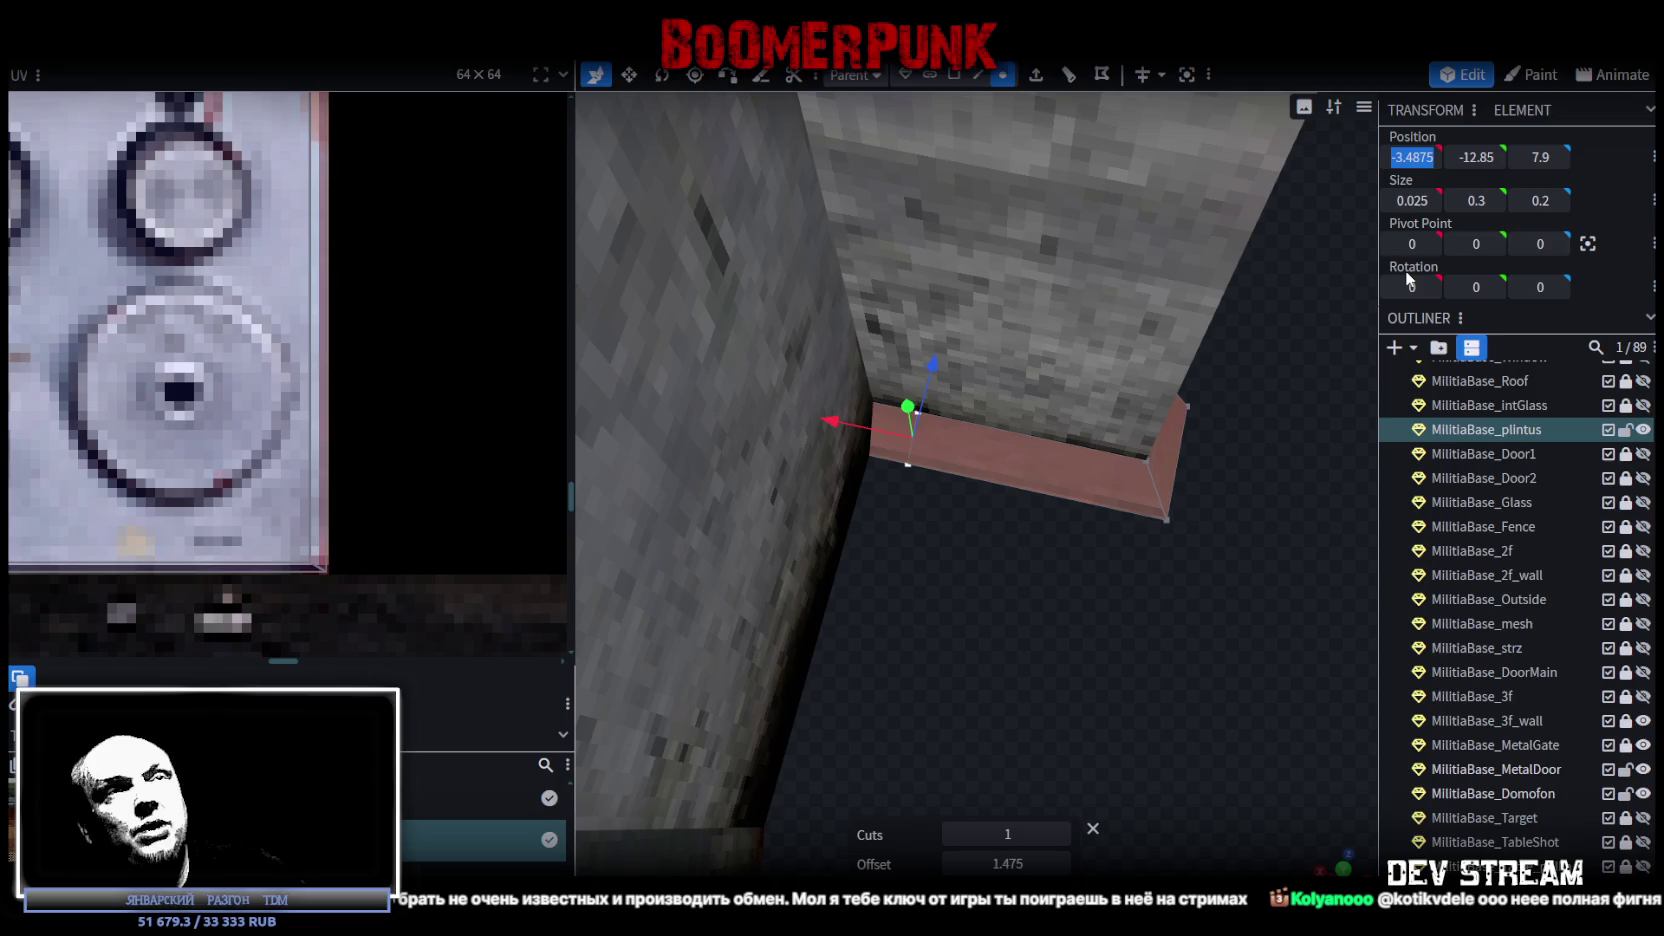
pyautogui.write('-4')
pyautogui.press('Return')
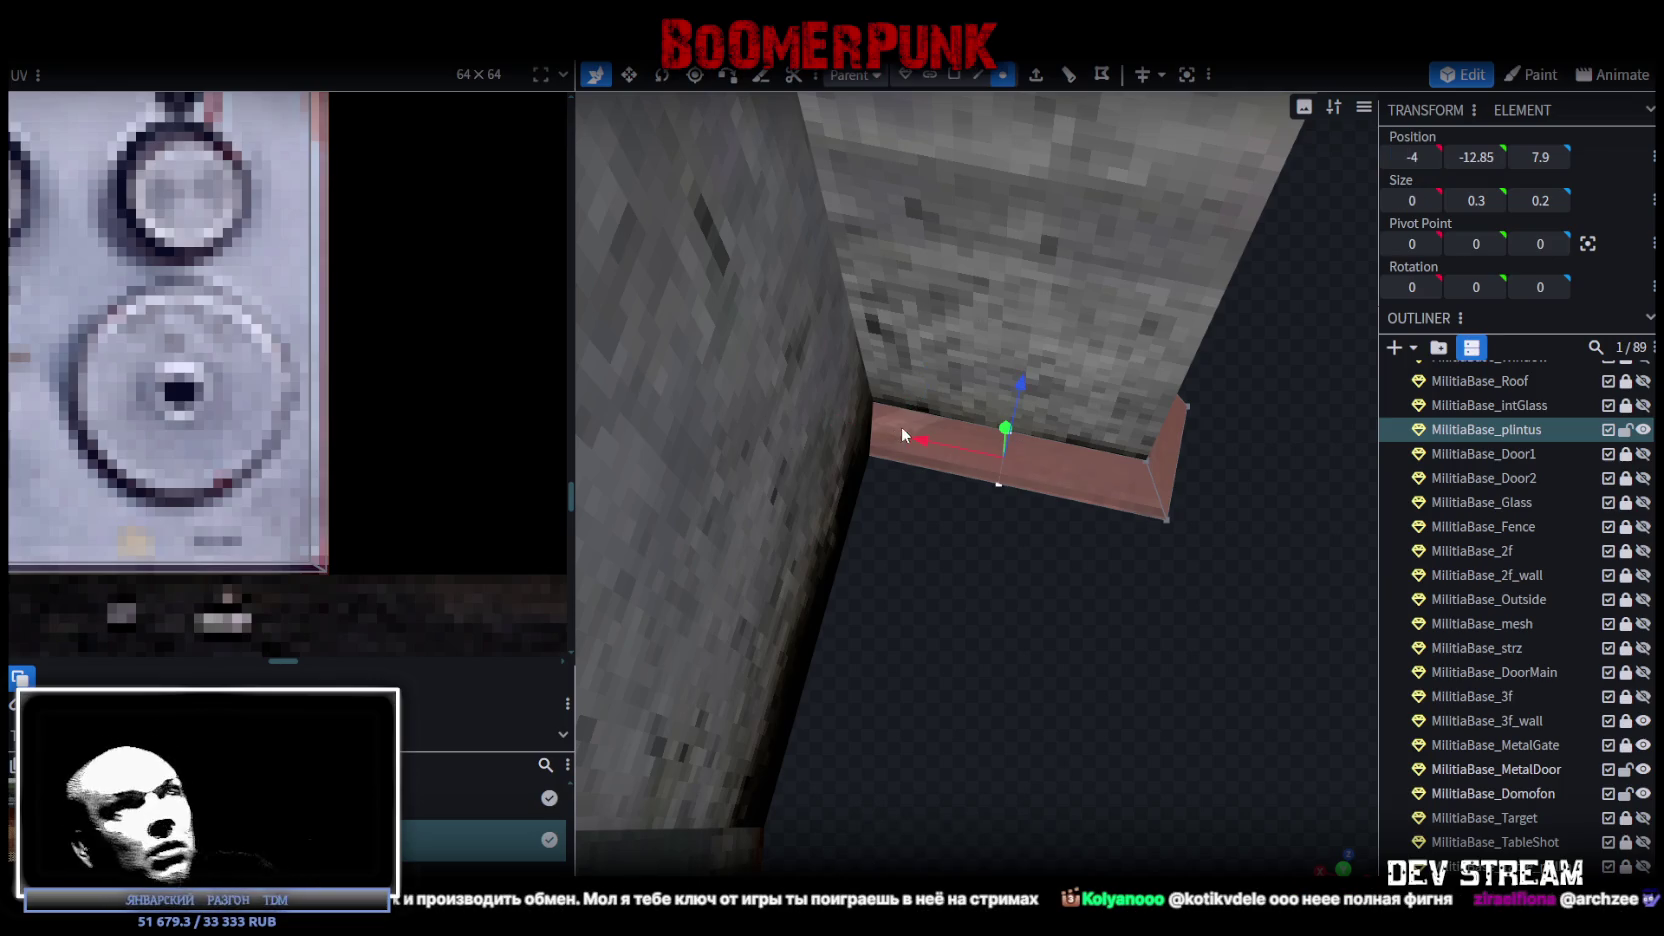
pyautogui.moveTo(924, 441)
pyautogui.mouseDown()
pyautogui.moveTo(796, 404)
pyautogui.moveTo(838, 416)
pyautogui.moveTo(805, 410)
pyautogui.moveTo(976, 621)
pyautogui.moveTo(1138, 644)
pyautogui.moveTo(1030, 616)
pyautogui.moveTo(1079, 604)
pyautogui.moveTo(1009, 618)
pyautogui.moveTo(1076, 604)
pyautogui.mouseUp()
# Move the plinth corner vertex along X to -2.2.
pyautogui.click(870, 458)
pyautogui.click(942, 520)
pyautogui.moveTo(942, 521)
pyautogui.mouseDown()
pyautogui.moveTo(866, 545)
pyautogui.moveTo(888, 548)
pyautogui.moveTo(907, 601)
pyautogui.moveTo(870, 680)
pyautogui.moveTo(1066, 376)
pyautogui.mouseUp()
# Loop-cut the plintus edge with 2 cuts and delete the middle face to leave a gap.
pyautogui.click(978, 74)
pyautogui.click(997, 512)
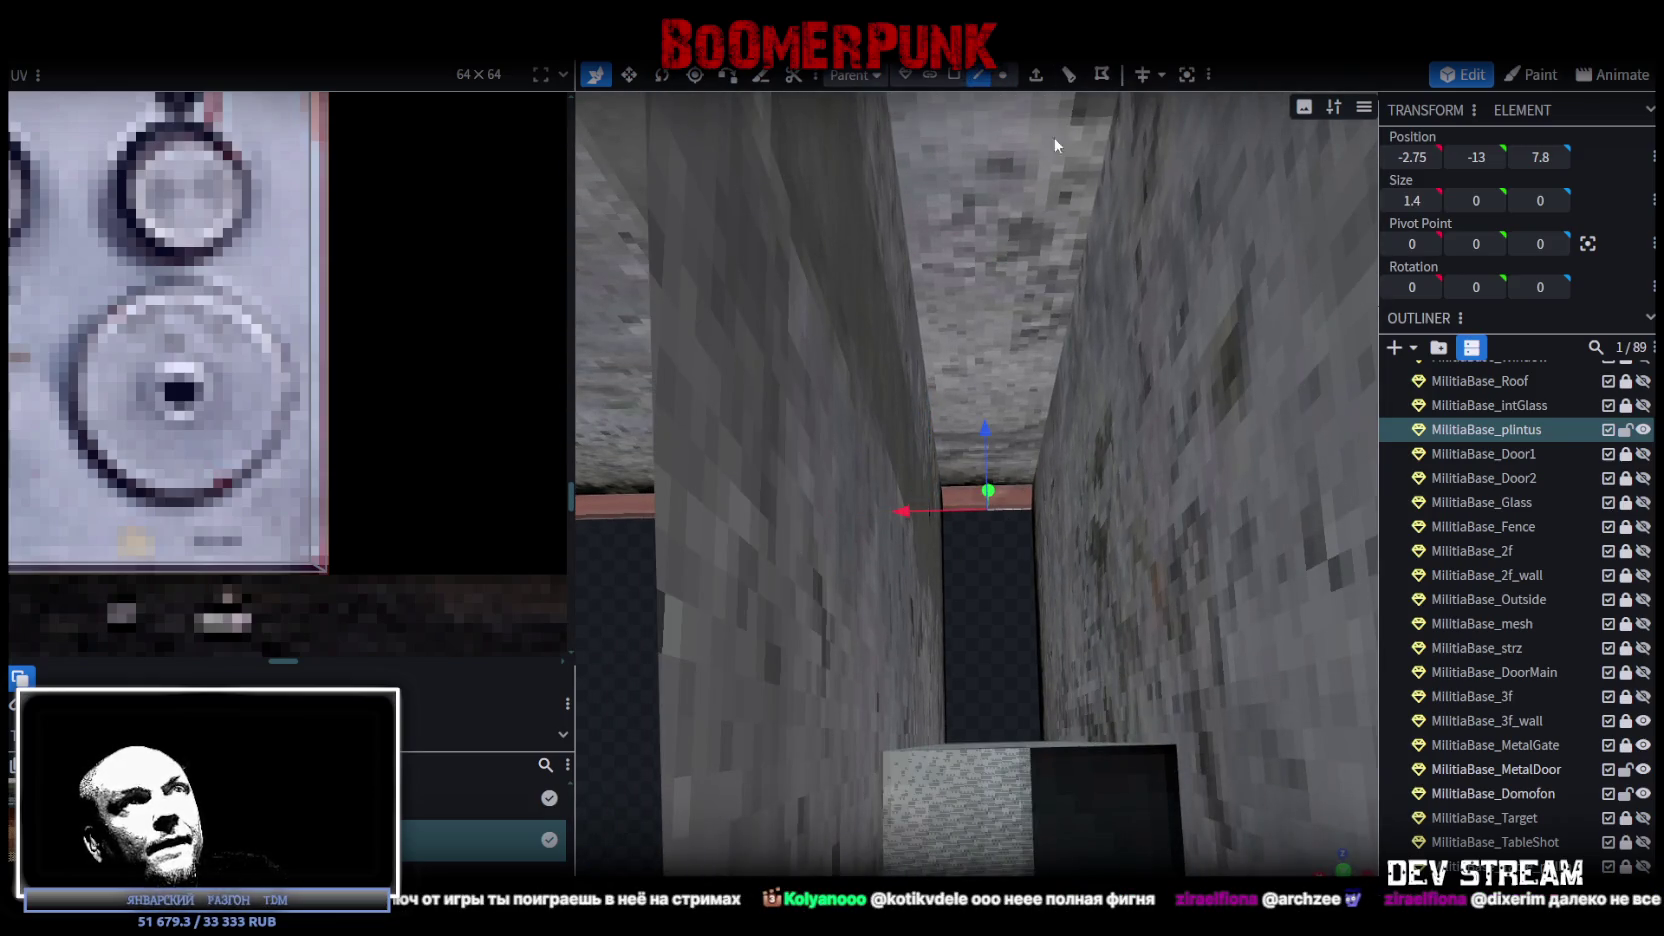
pyautogui.click(1068, 74)
pyautogui.click(1062, 834)
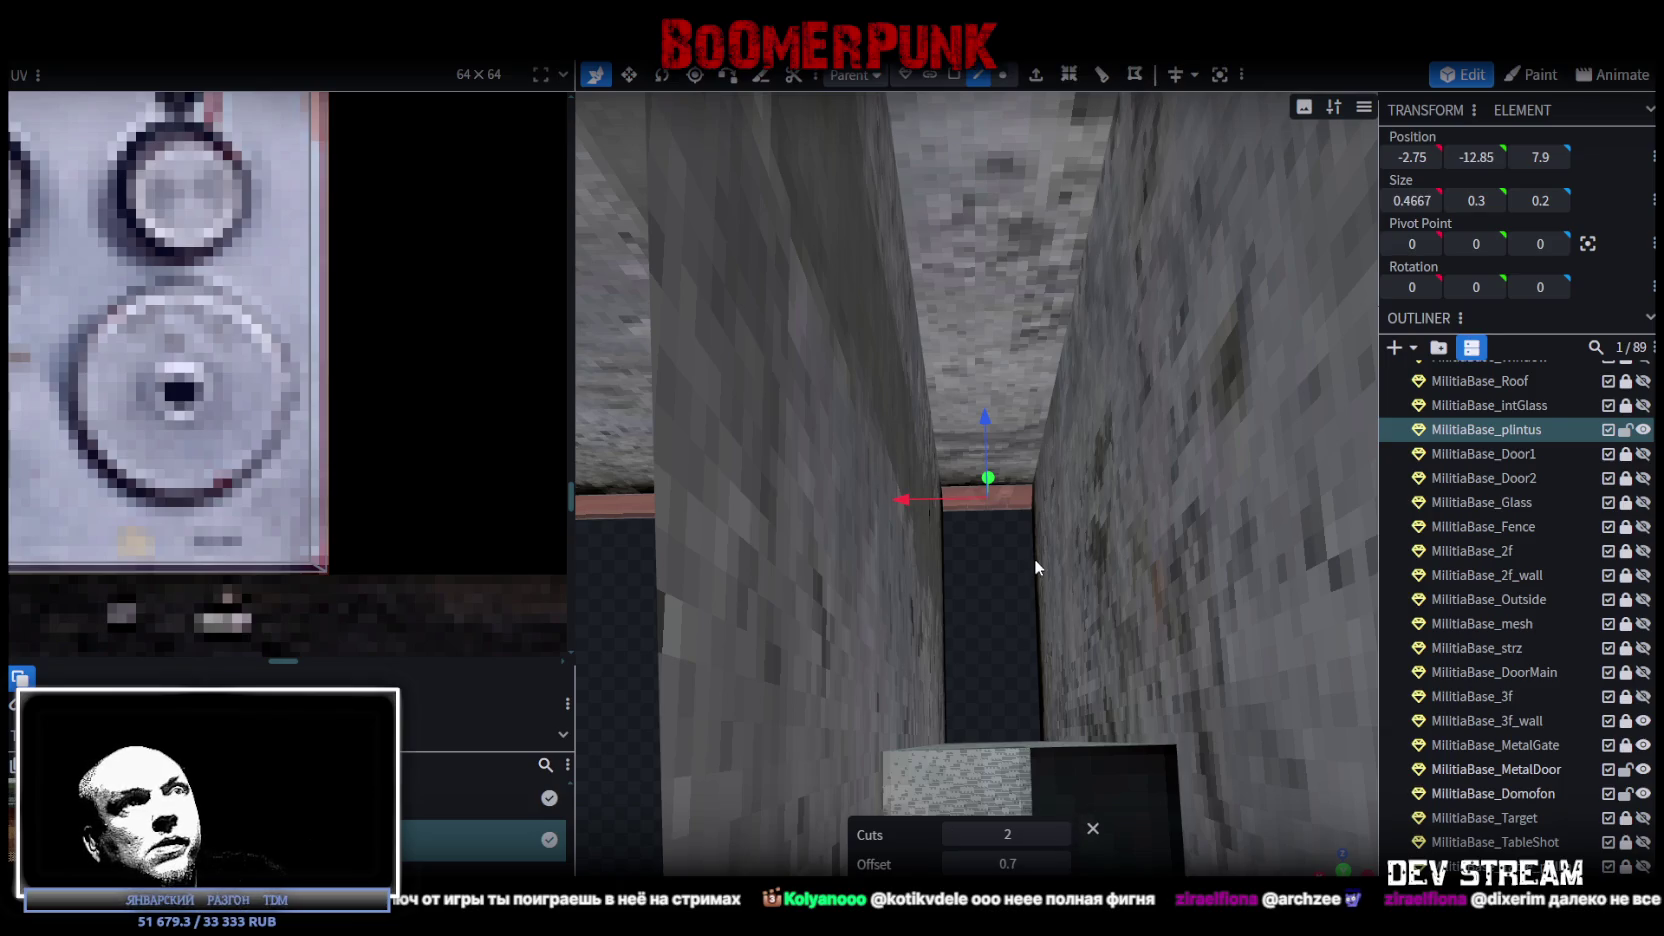
pyautogui.click(954, 74)
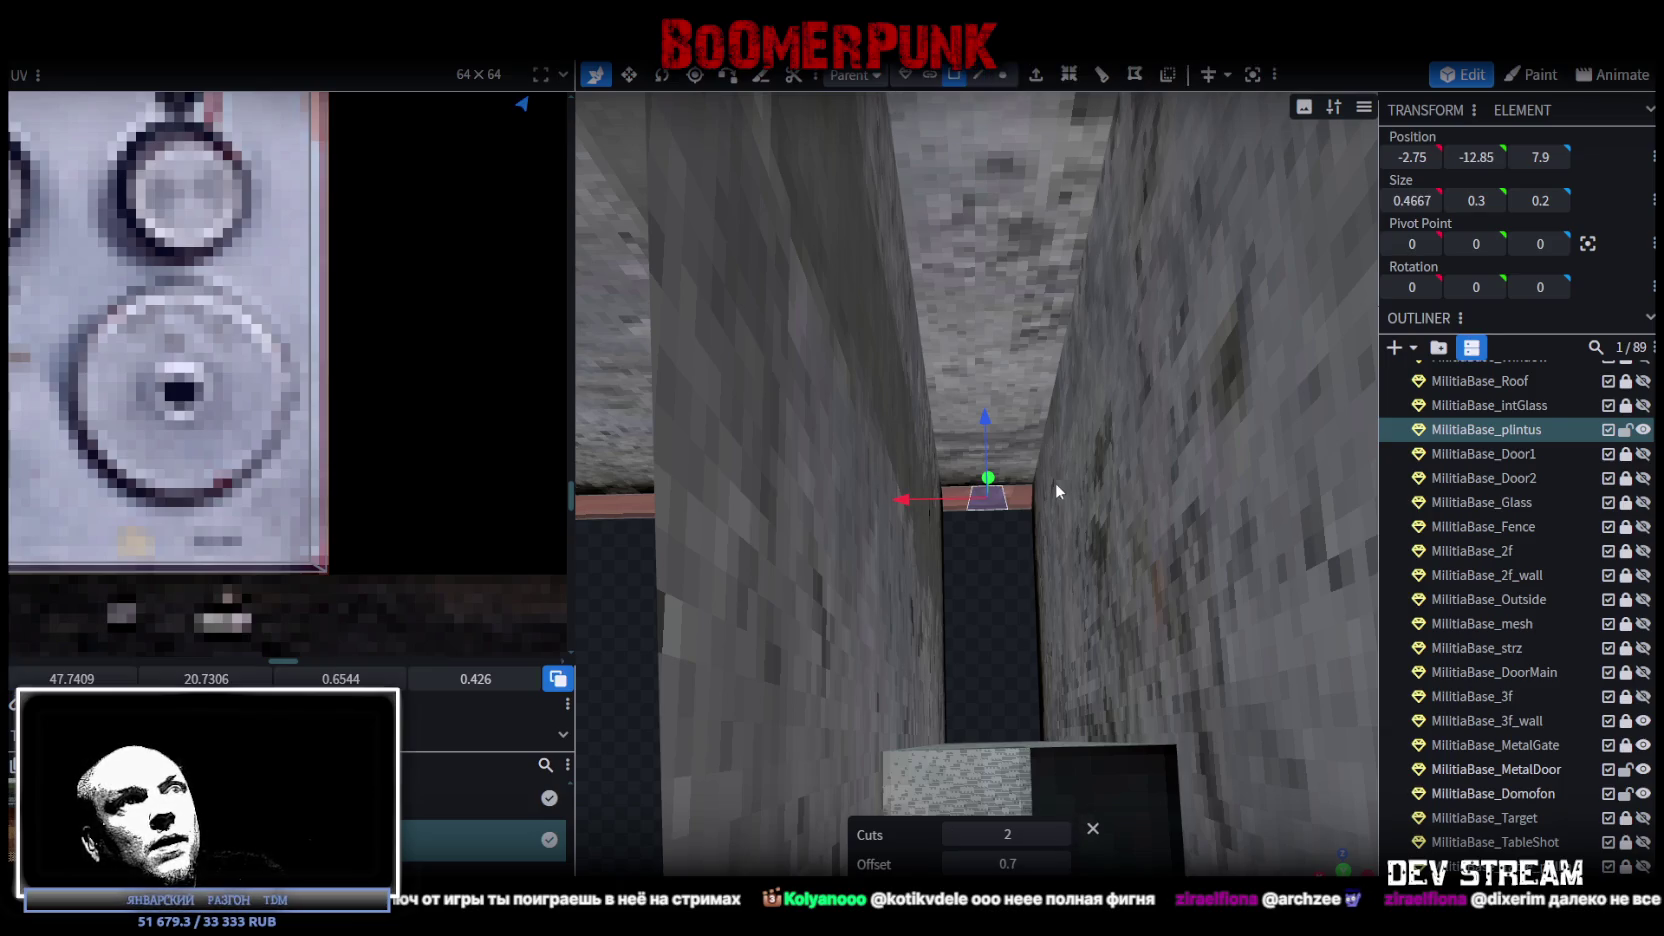
pyautogui.press('Delete')
# Move the gap's end edge along X to -2.75 and extend it along Z to 5.4.
pyautogui.moveTo(997, 536); pyautogui.dragTo(978, 586)
pyautogui.click(978, 74)
pyautogui.click(1004, 500)
pyautogui.moveTo(970, 515)
pyautogui.mouseDown()
pyautogui.moveTo(1226, 519)
pyautogui.moveTo(1091, 422)
pyautogui.mouseUp()
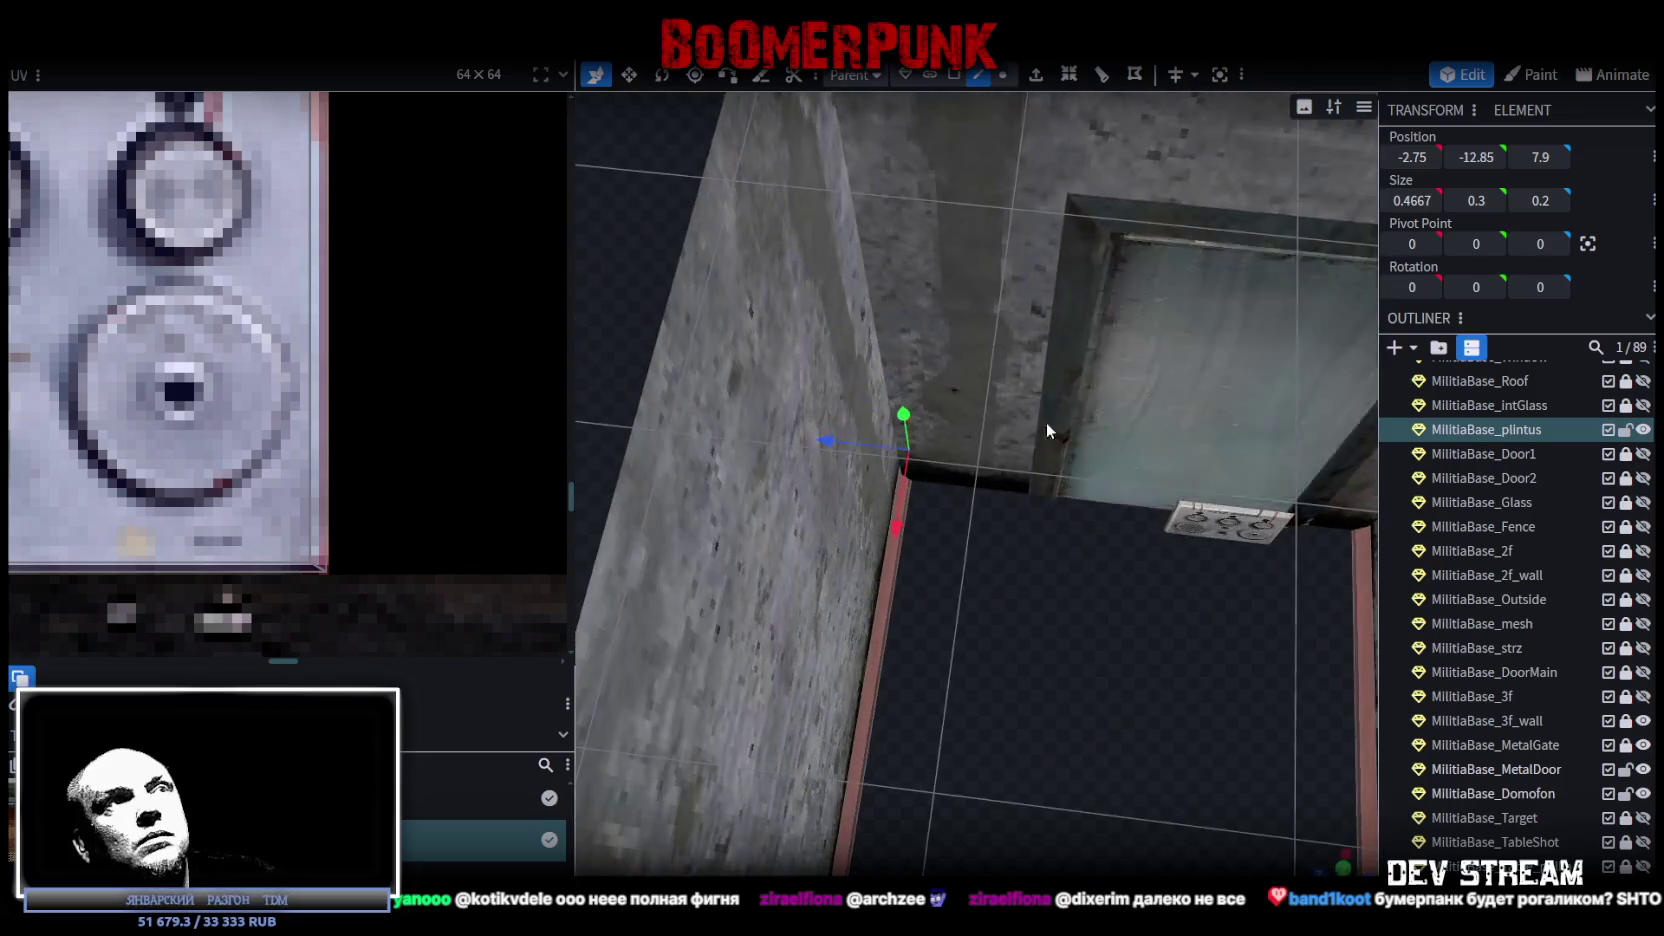
pyautogui.moveTo(827, 445)
pyautogui.mouseDown()
pyautogui.moveTo(972, 474)
pyautogui.moveTo(1020, 625)
pyautogui.moveTo(1037, 534)
pyautogui.moveTo(983, 551)
pyautogui.moveTo(867, 692)
pyautogui.moveTo(891, 668)
pyautogui.moveTo(821, 628)
pyautogui.moveTo(842, 628)
pyautogui.moveTo(1034, 209)
pyautogui.mouseUp()
pyautogui.press('v')
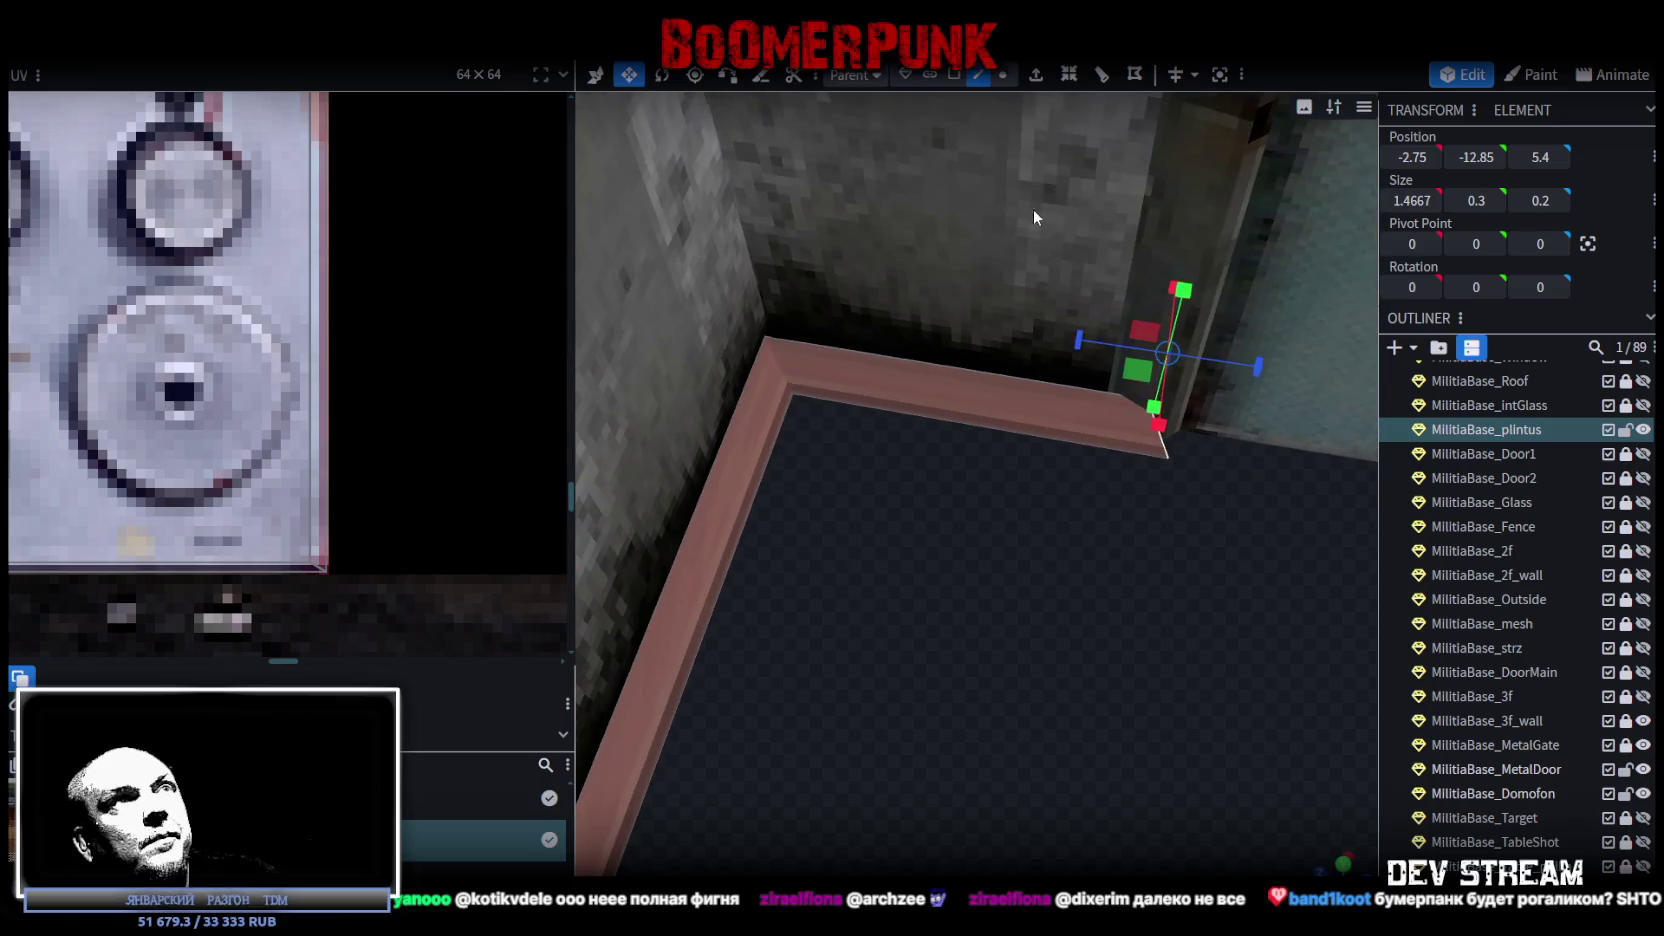
# Set the top plintus edge at X -2.25.
pyautogui.click(1002, 75)
pyautogui.click(765, 333)
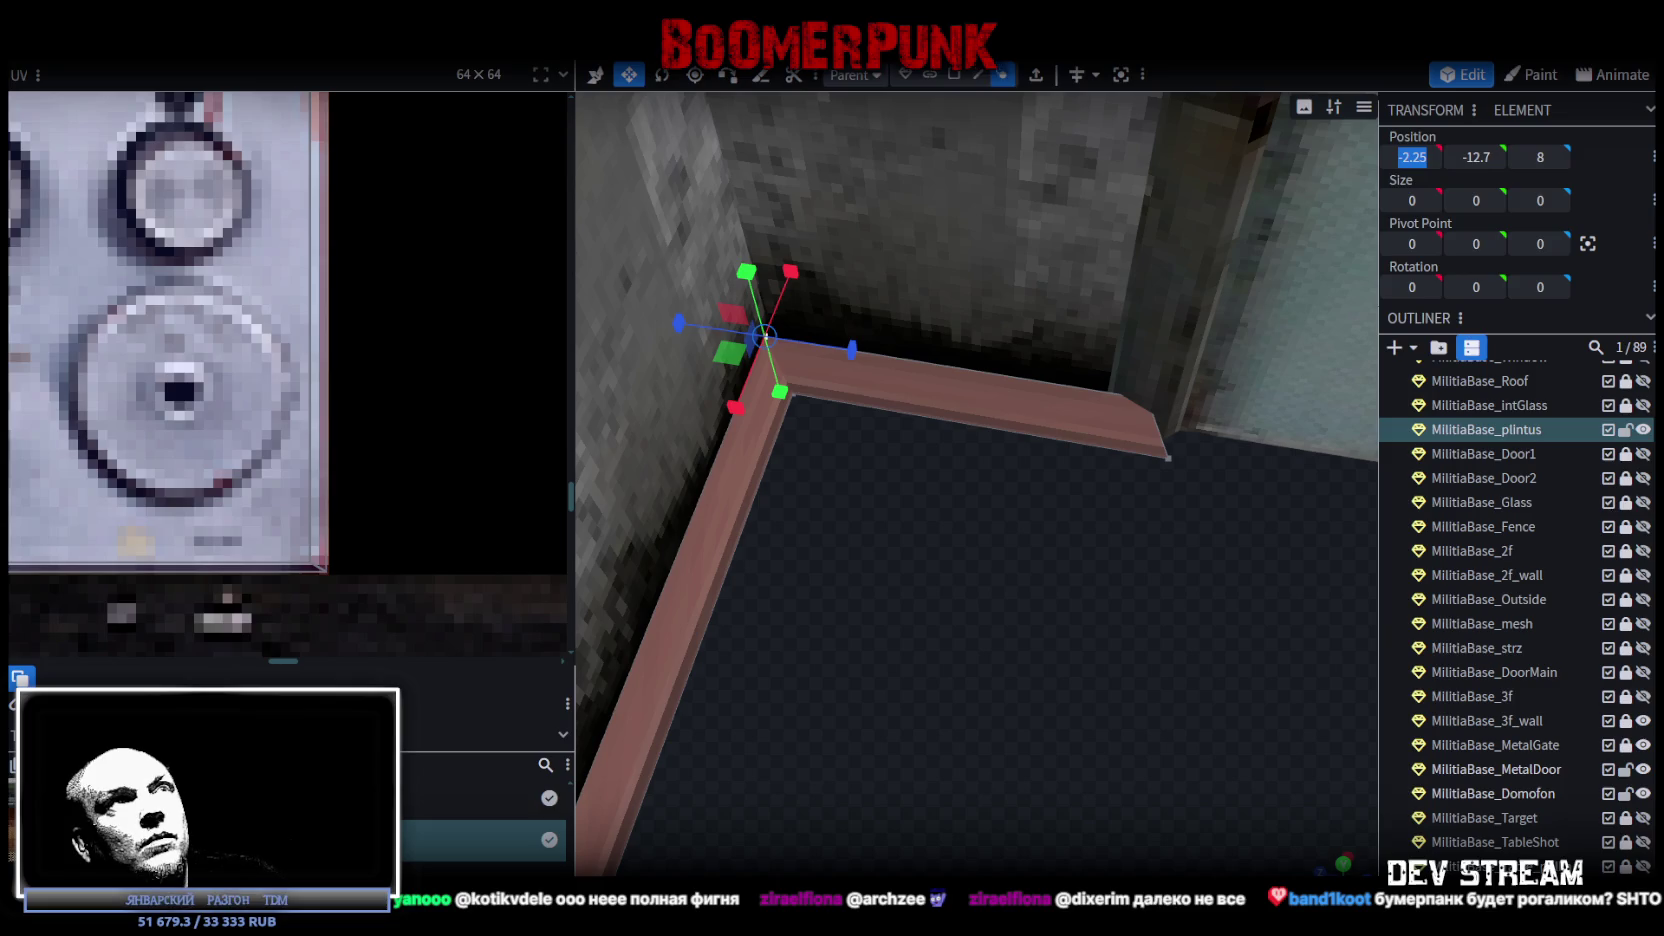
pyautogui.click(979, 78)
pyautogui.click(1040, 385)
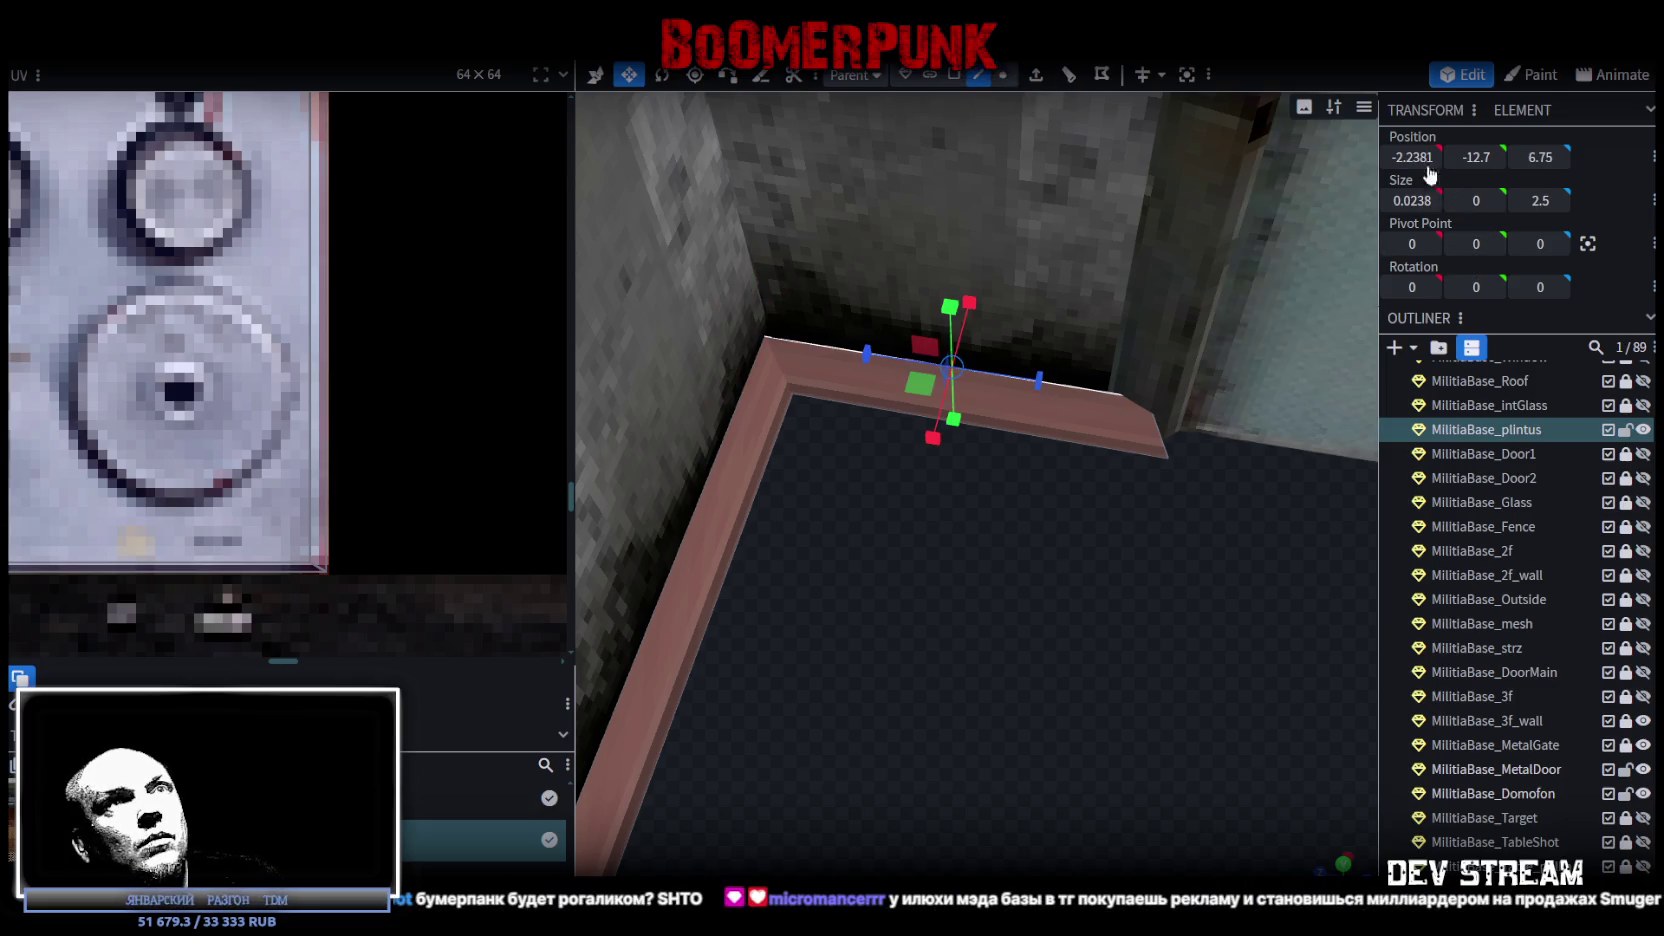
pyautogui.press('Return')
pyautogui.moveTo(1173, 586)
pyautogui.mouseDown()
pyautogui.moveTo(956, 599)
pyautogui.moveTo(970, 560)
pyautogui.mouseUp()
# Align another top plintus edge at X -3.25.
pyautogui.click(1003, 75)
pyautogui.click(1126, 227)
pyautogui.click(979, 75)
pyautogui.click(965, 372)
pyautogui.moveTo(1426, 165); pyautogui.dragTo(1432, 165)
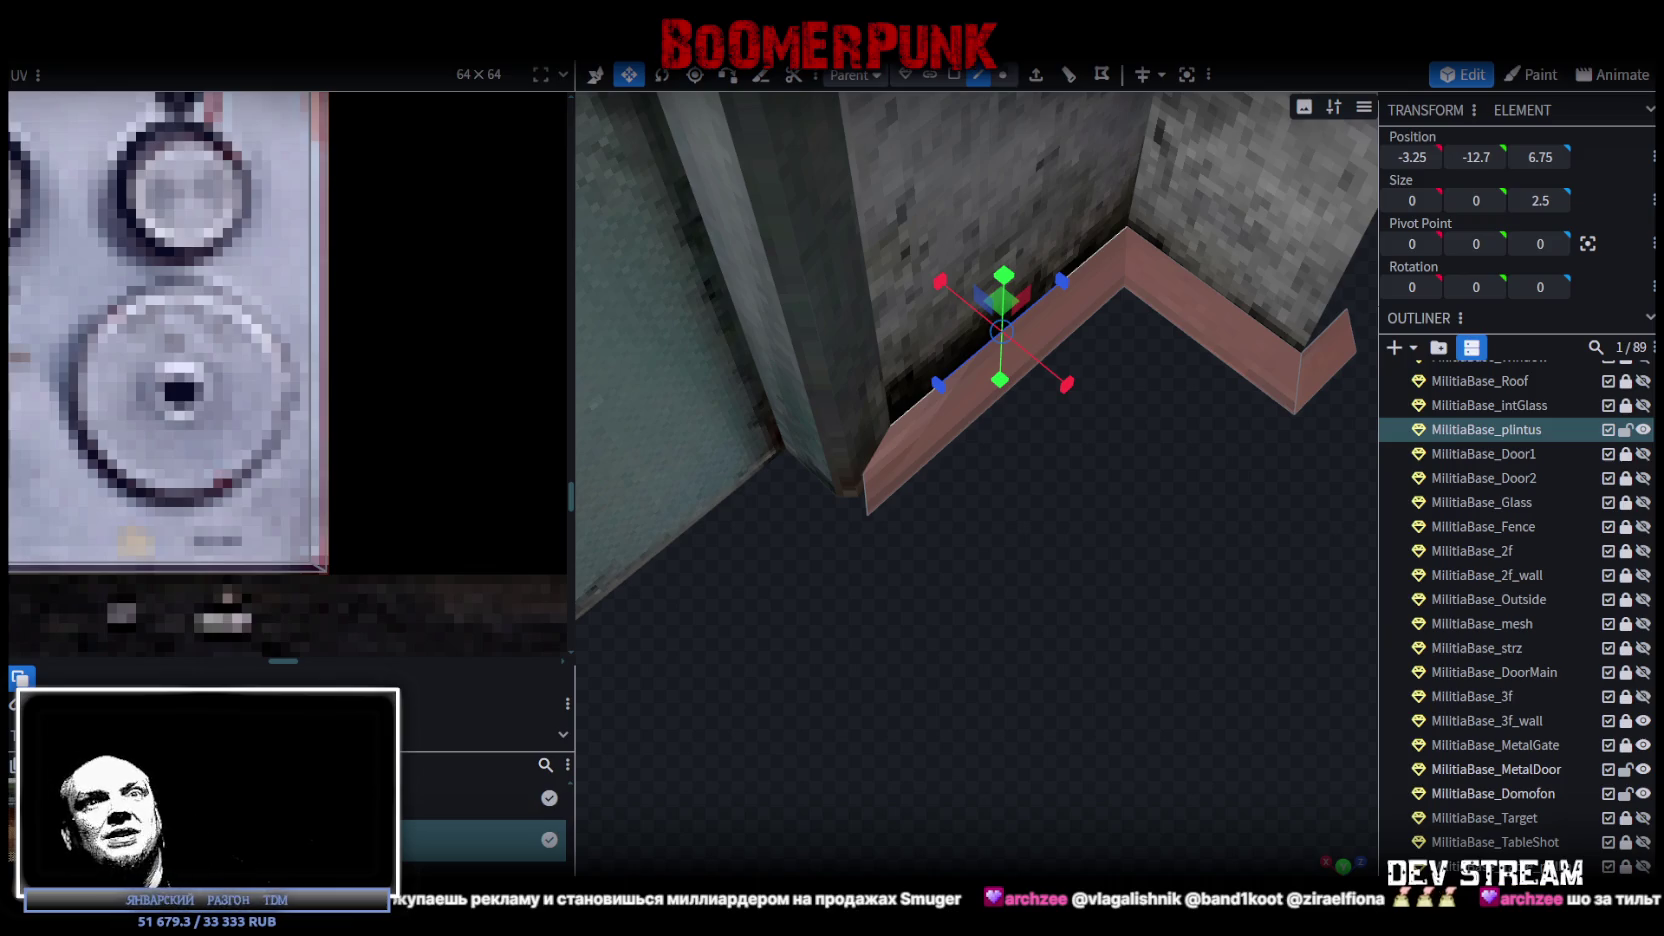
pyautogui.moveTo(1100, 640)
pyautogui.mouseDown()
pyautogui.moveTo(1046, 655)
pyautogui.moveTo(1231, 637)
pyautogui.moveTo(1191, 636)
pyautogui.moveTo(1063, 764)
pyautogui.moveTo(1092, 774)
pyautogui.mouseUp()
# Slide the two baseboard corner vertices along Z to 5, then back to 5.4.
pyautogui.click(1006, 78)
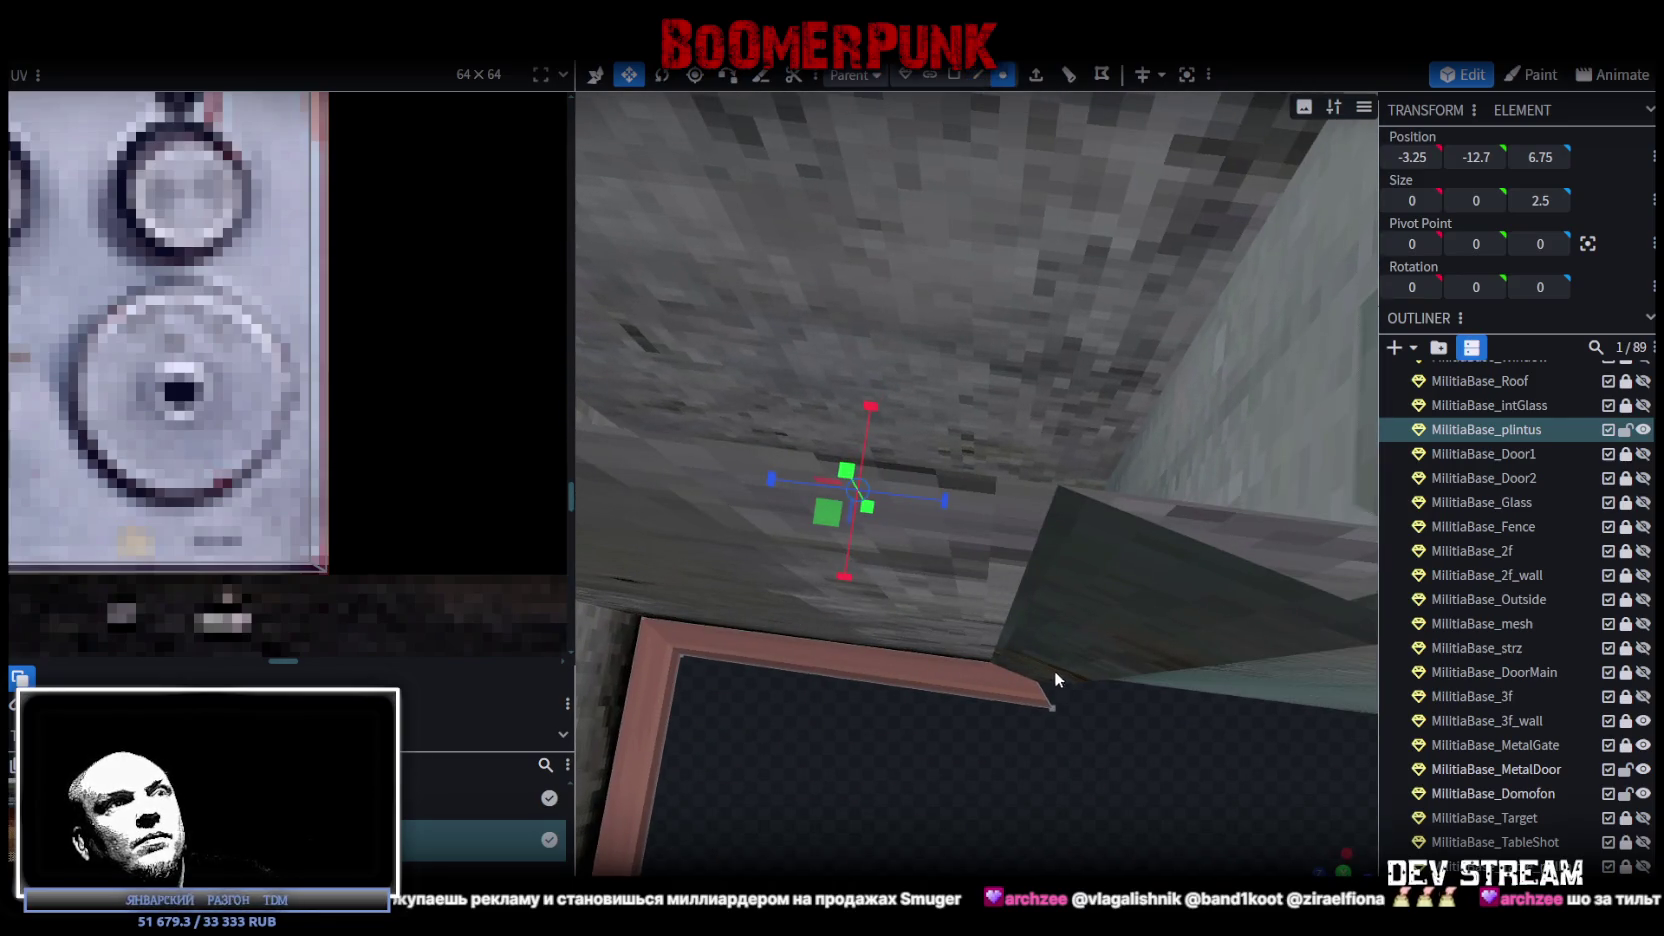
pyautogui.click(1053, 708)
pyautogui.moveTo(1161, 782)
pyautogui.mouseDown()
pyautogui.moveTo(992, 798)
pyautogui.moveTo(1056, 795)
pyautogui.mouseUp()
pyautogui.keyDown('shift'); pyautogui.click(976, 586); pyautogui.keyUp('shift')
pyautogui.moveTo(973, 583)
pyautogui.mouseDown()
pyautogui.moveTo(1121, 622)
pyautogui.moveTo(900, 548)
pyautogui.moveTo(969, 650)
pyautogui.moveTo(1018, 456)
pyautogui.mouseUp()
pyautogui.press('v')
pyautogui.moveTo(1073, 361); pyautogui.dragTo(1101, 360)
pyautogui.press('Return')
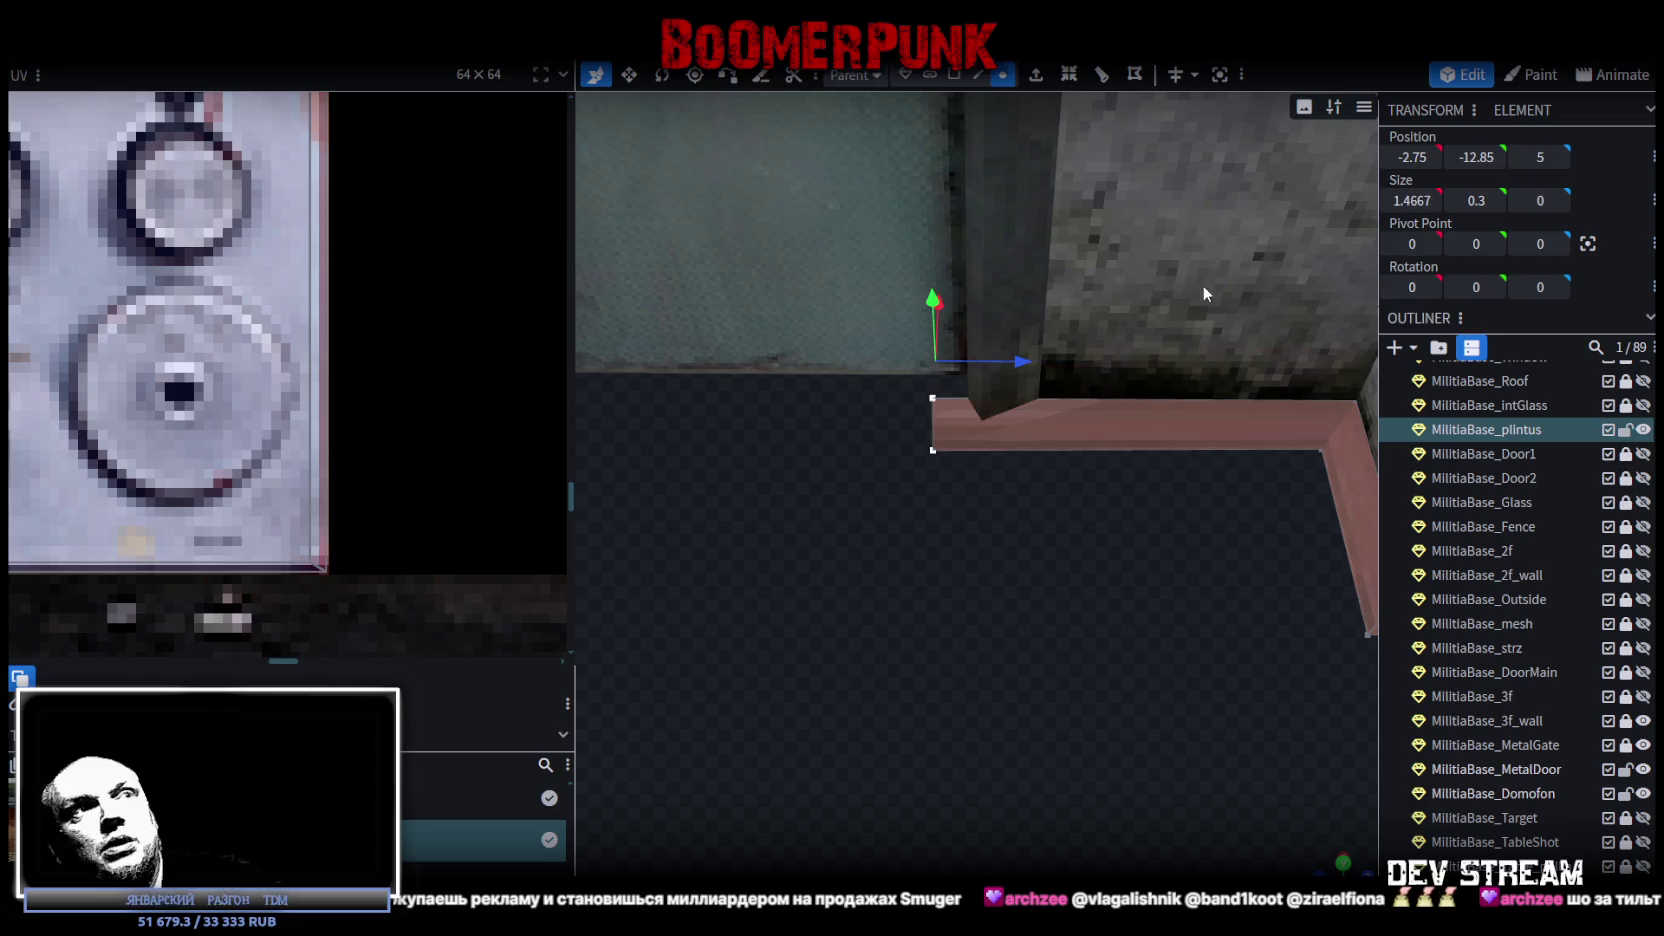
pyautogui.moveTo(1010, 358); pyautogui.dragTo(1072, 356)
# Reselect the two baseboard corner vertices ready to move them.
pyautogui.moveTo(896, 640)
pyautogui.mouseDown()
pyautogui.moveTo(1122, 728)
pyautogui.moveTo(1266, 724)
pyautogui.mouseUp()
pyautogui.moveTo(1310, 656)
pyautogui.mouseDown()
pyautogui.moveTo(1067, 688)
pyautogui.moveTo(997, 644)
pyautogui.mouseUp()
pyautogui.click(991, 490)
pyautogui.moveTo(1074, 682); pyautogui.dragTo(866, 694)
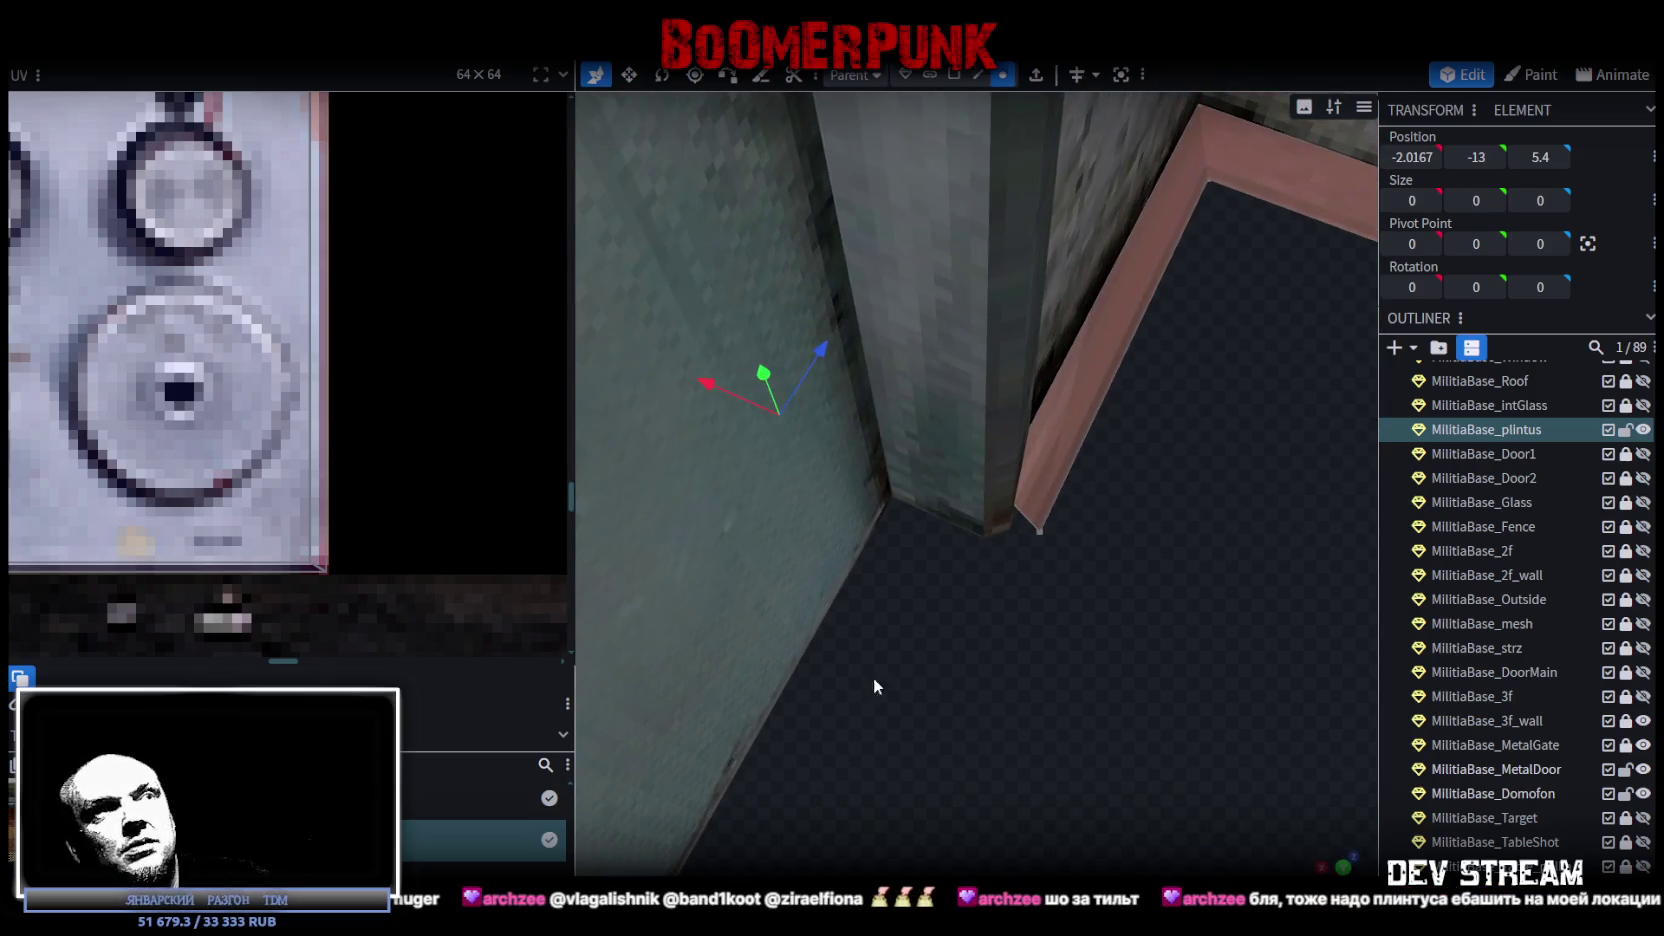
pyautogui.keyDown('shift'); pyautogui.click(1041, 534); pyautogui.keyUp('shift')
pyautogui.moveTo(1041, 534)
pyautogui.mouseDown()
pyautogui.moveTo(1113, 640)
pyautogui.moveTo(1022, 469)
pyautogui.moveTo(968, 452)
pyautogui.moveTo(1044, 473)
pyautogui.moveTo(955, 466)
pyautogui.mouseUp()
pyautogui.press('v')
# Shorten the baseboard along X and try moving its end vertex to Z 1.1, then undo.
pyautogui.moveTo(1050, 560)
pyautogui.mouseDown()
pyautogui.moveTo(1121, 595)
pyautogui.moveTo(1054, 642)
pyautogui.moveTo(1060, 614)
pyautogui.moveTo(994, 629)
pyautogui.moveTo(967, 578)
pyautogui.moveTo(710, 470)
pyautogui.moveTo(890, 692)
pyautogui.moveTo(1266, 692)
pyautogui.moveTo(1082, 653)
pyautogui.moveTo(1124, 723)
pyautogui.moveTo(1233, 648)
pyautogui.moveTo(1247, 599)
pyautogui.moveTo(1177, 697)
pyautogui.moveTo(1190, 722)
pyautogui.moveTo(1164, 736)
pyautogui.moveTo(1054, 623)
pyautogui.moveTo(909, 679)
pyautogui.moveTo(1004, 708)
pyautogui.moveTo(1134, 640)
pyautogui.moveTo(993, 443)
pyautogui.mouseUp()
pyautogui.click(733, 468)
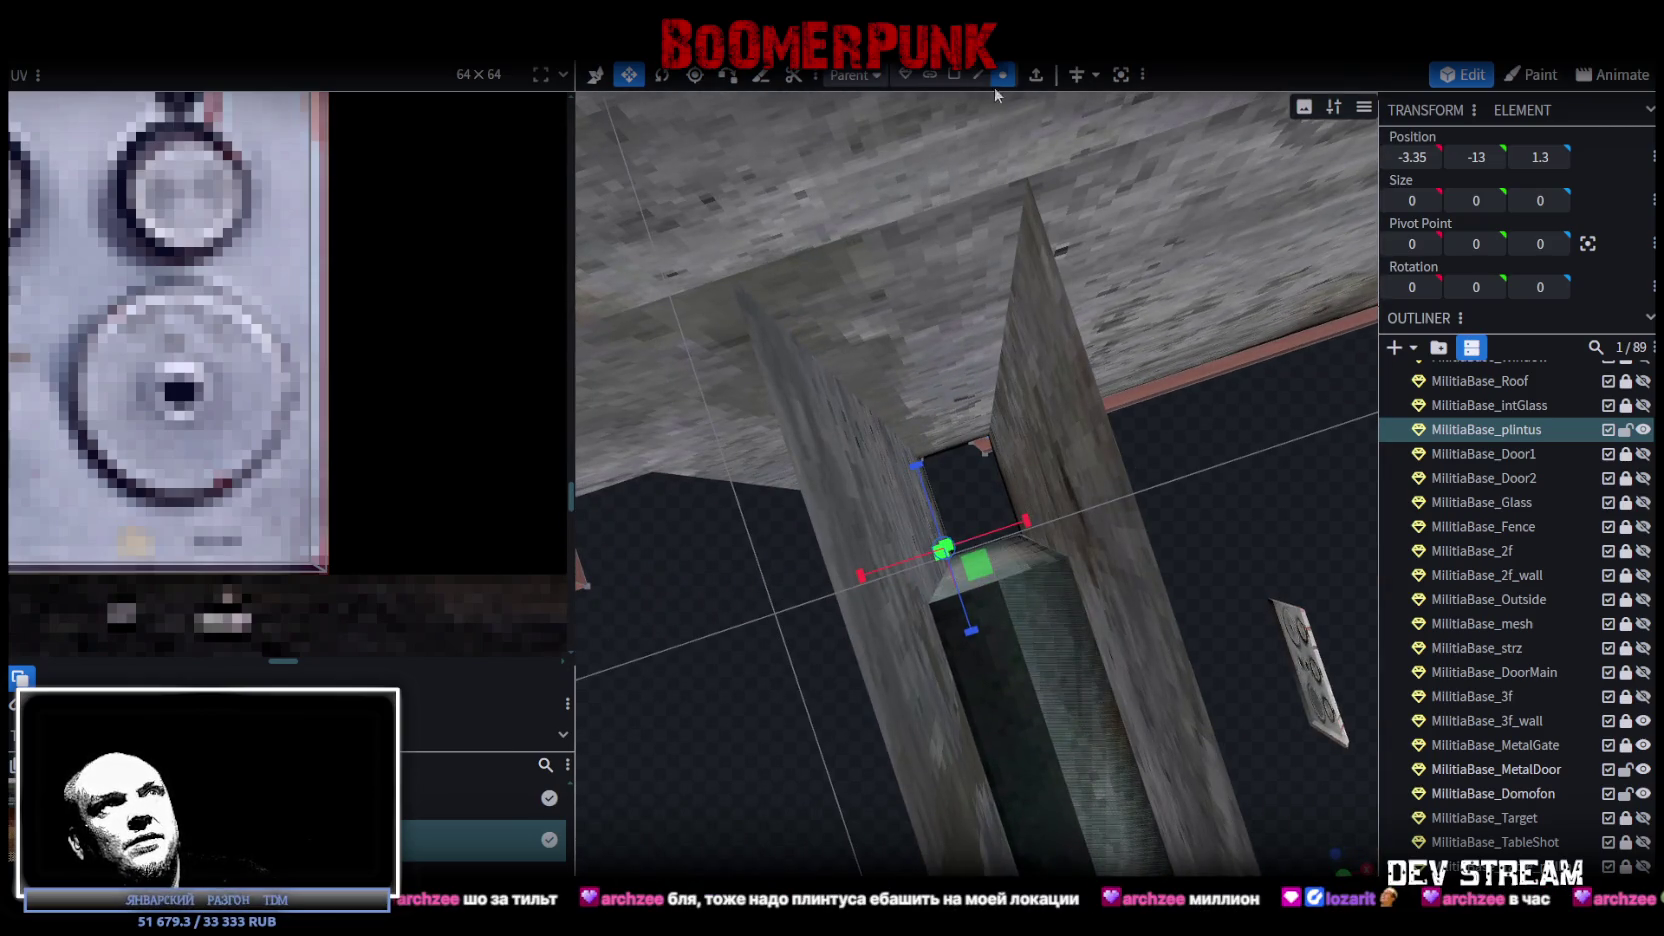
pyautogui.click(977, 450)
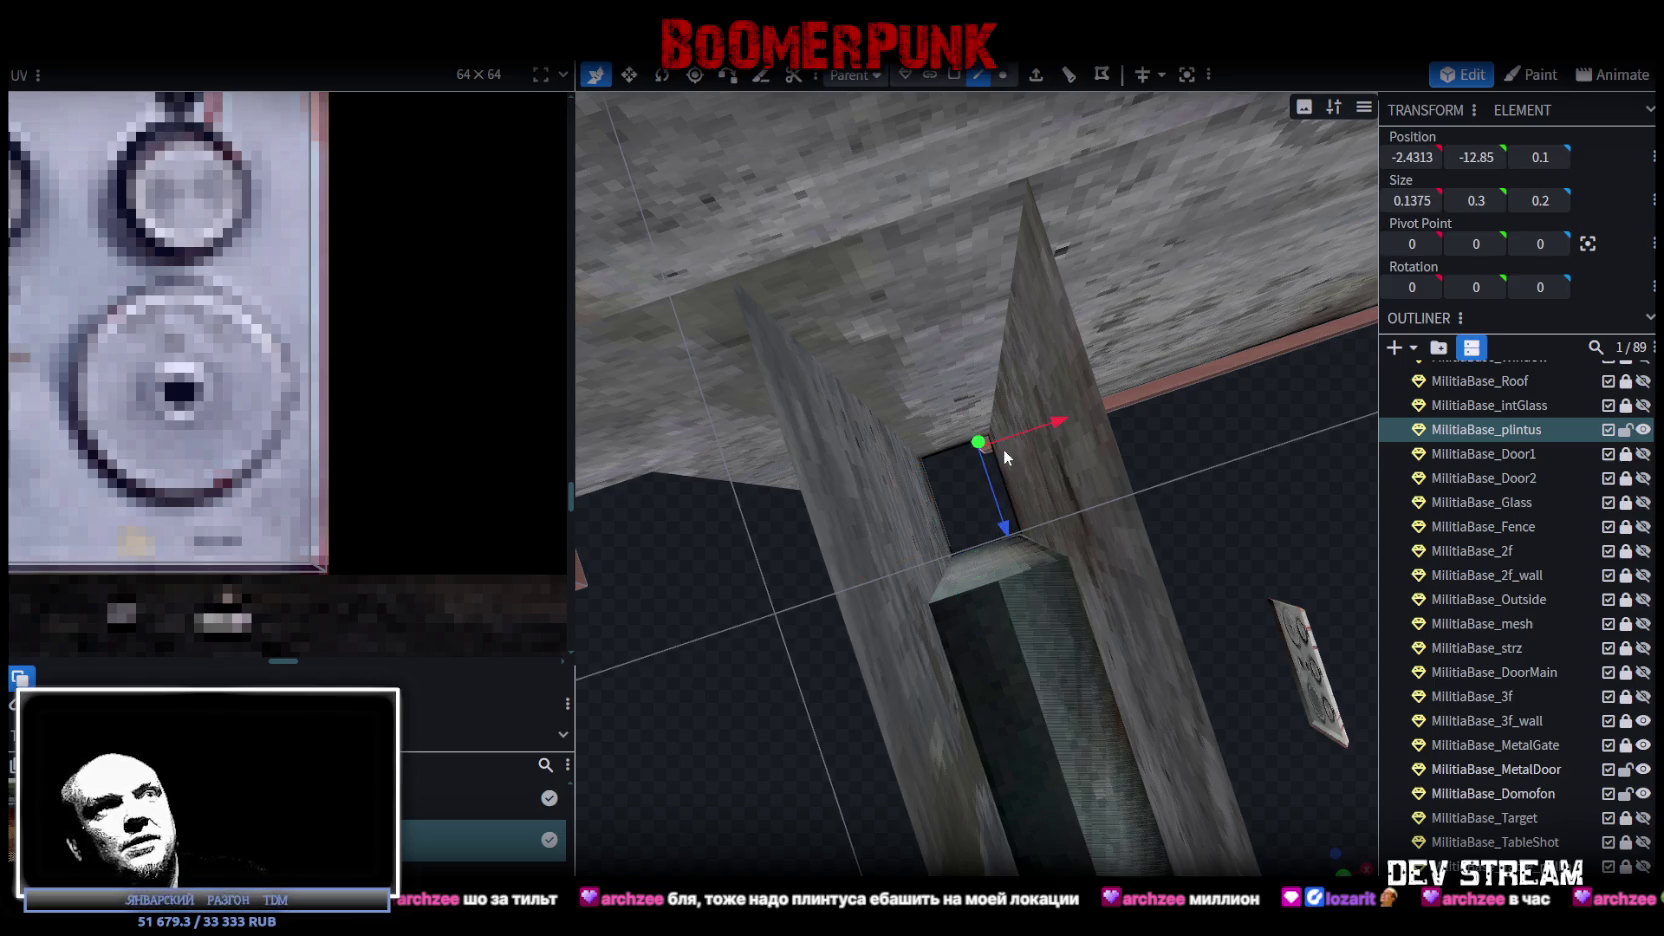
pyautogui.moveTo(1004, 527)
pyautogui.mouseDown()
pyautogui.moveTo(1036, 594)
pyautogui.moveTo(1096, 491)
pyautogui.moveTo(1290, 560)
pyautogui.mouseUp()
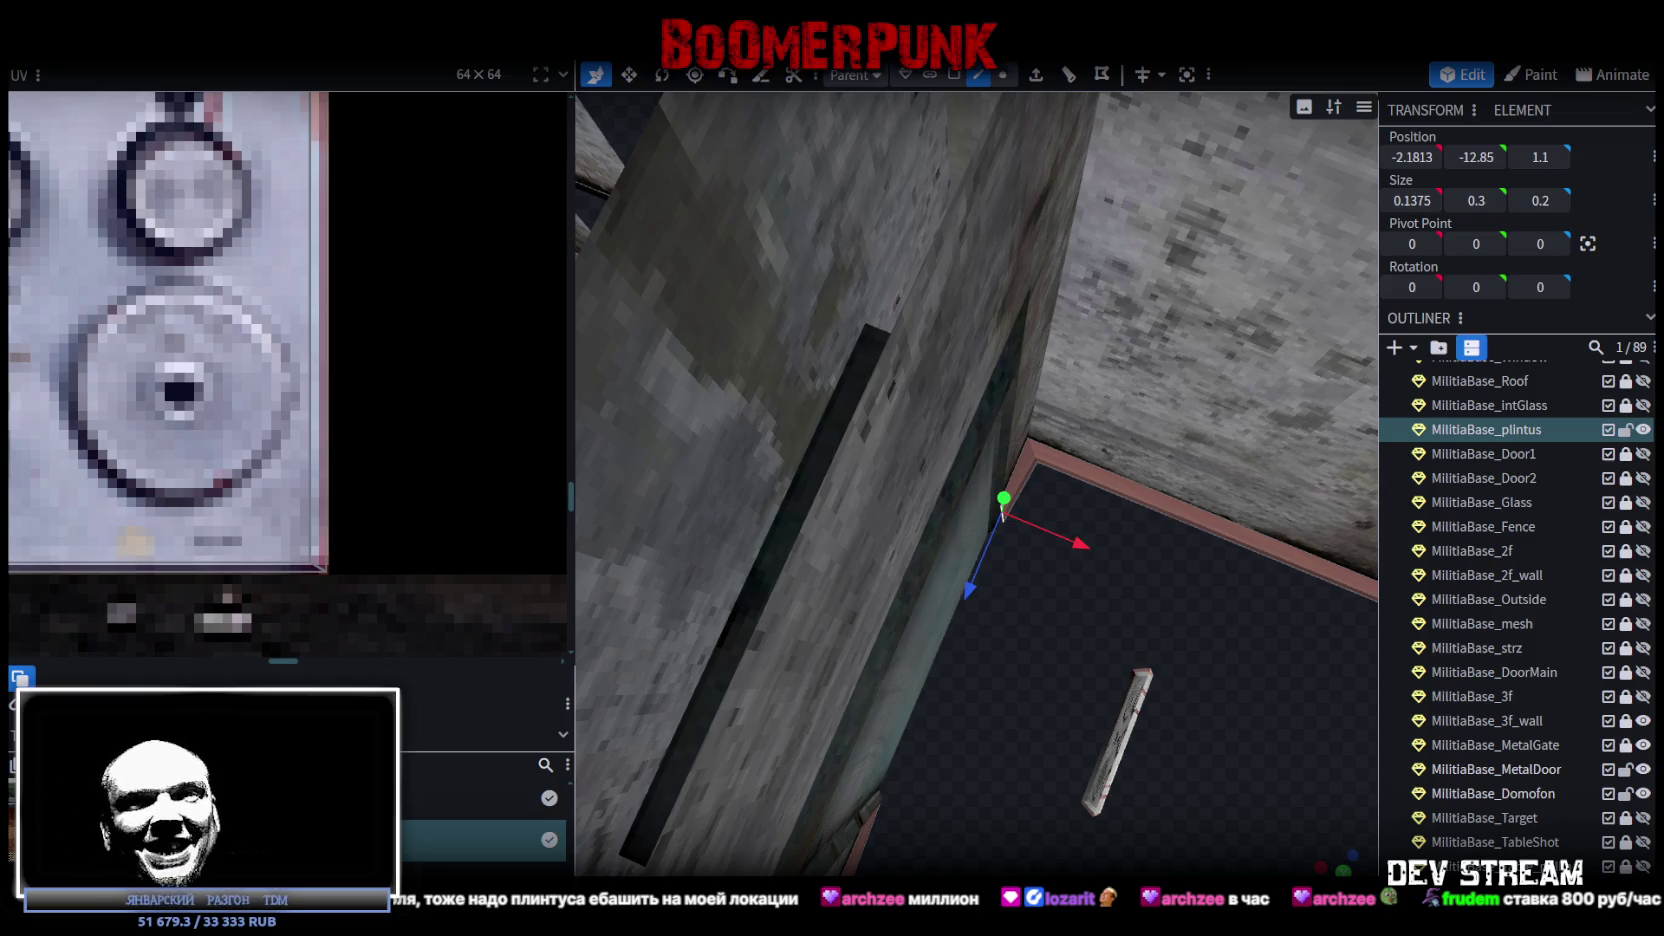
pyautogui.moveTo(1211, 631)
pyautogui.mouseDown()
pyautogui.moveTo(1066, 576)
pyautogui.moveTo(995, 635)
pyautogui.moveTo(1016, 523)
pyautogui.mouseUp()
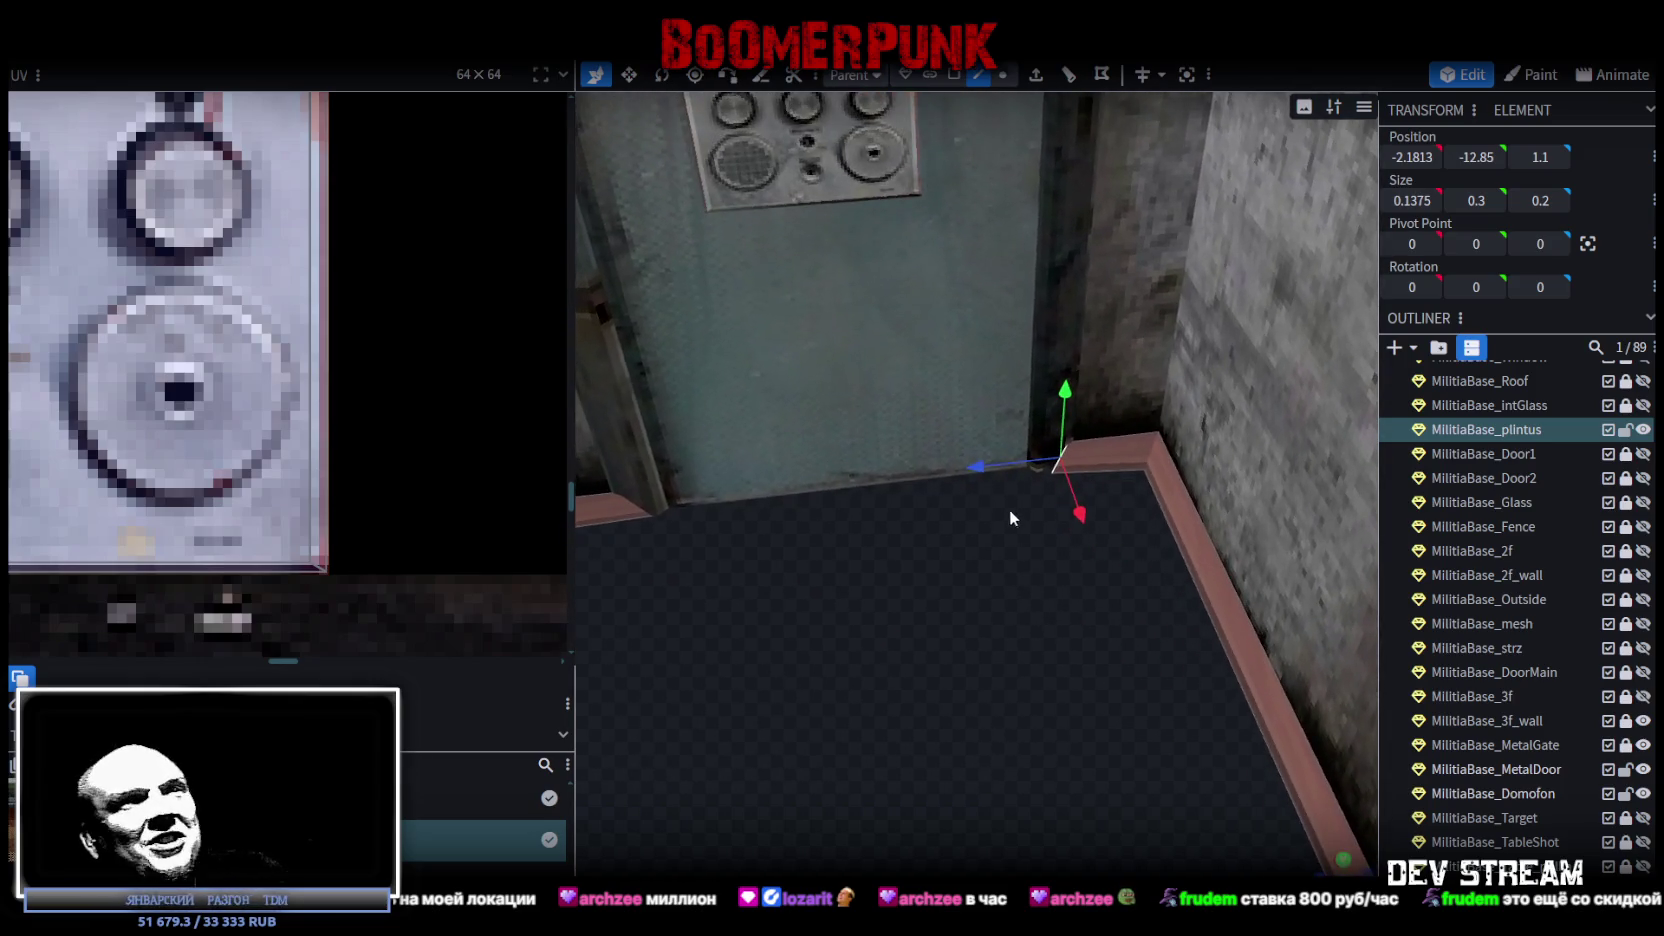
pyautogui.moveTo(978, 464)
pyautogui.mouseDown()
pyautogui.moveTo(920, 472)
pyautogui.moveTo(980, 465)
pyautogui.mouseUp()
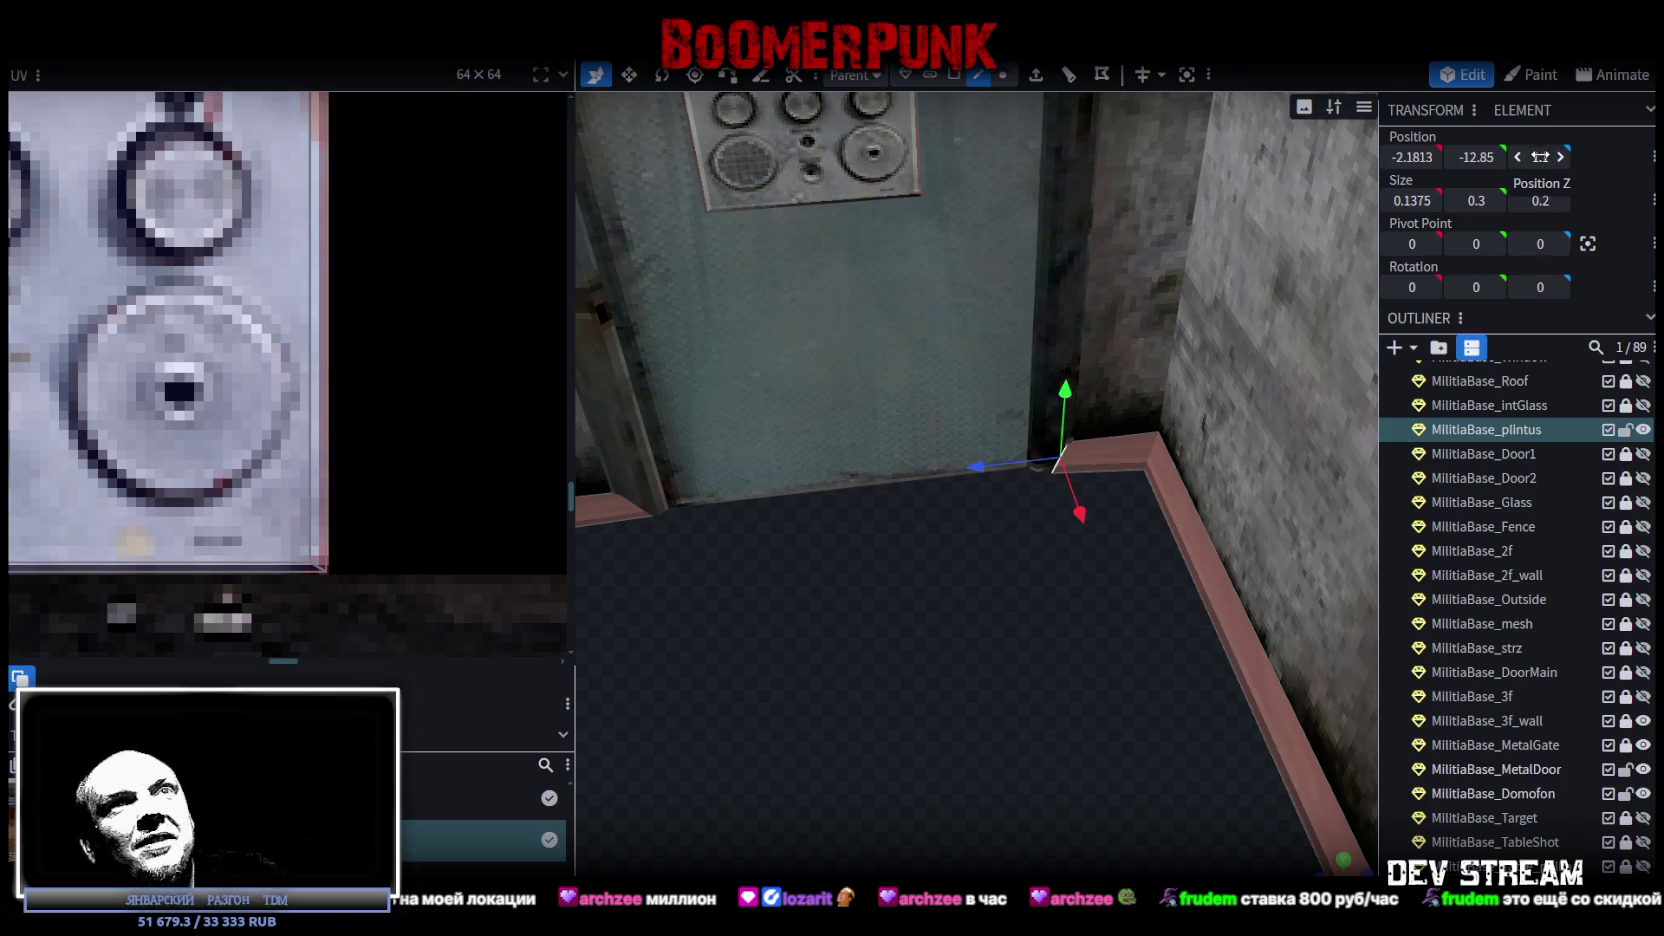
pyautogui.hotkey('ctrl', 'z')
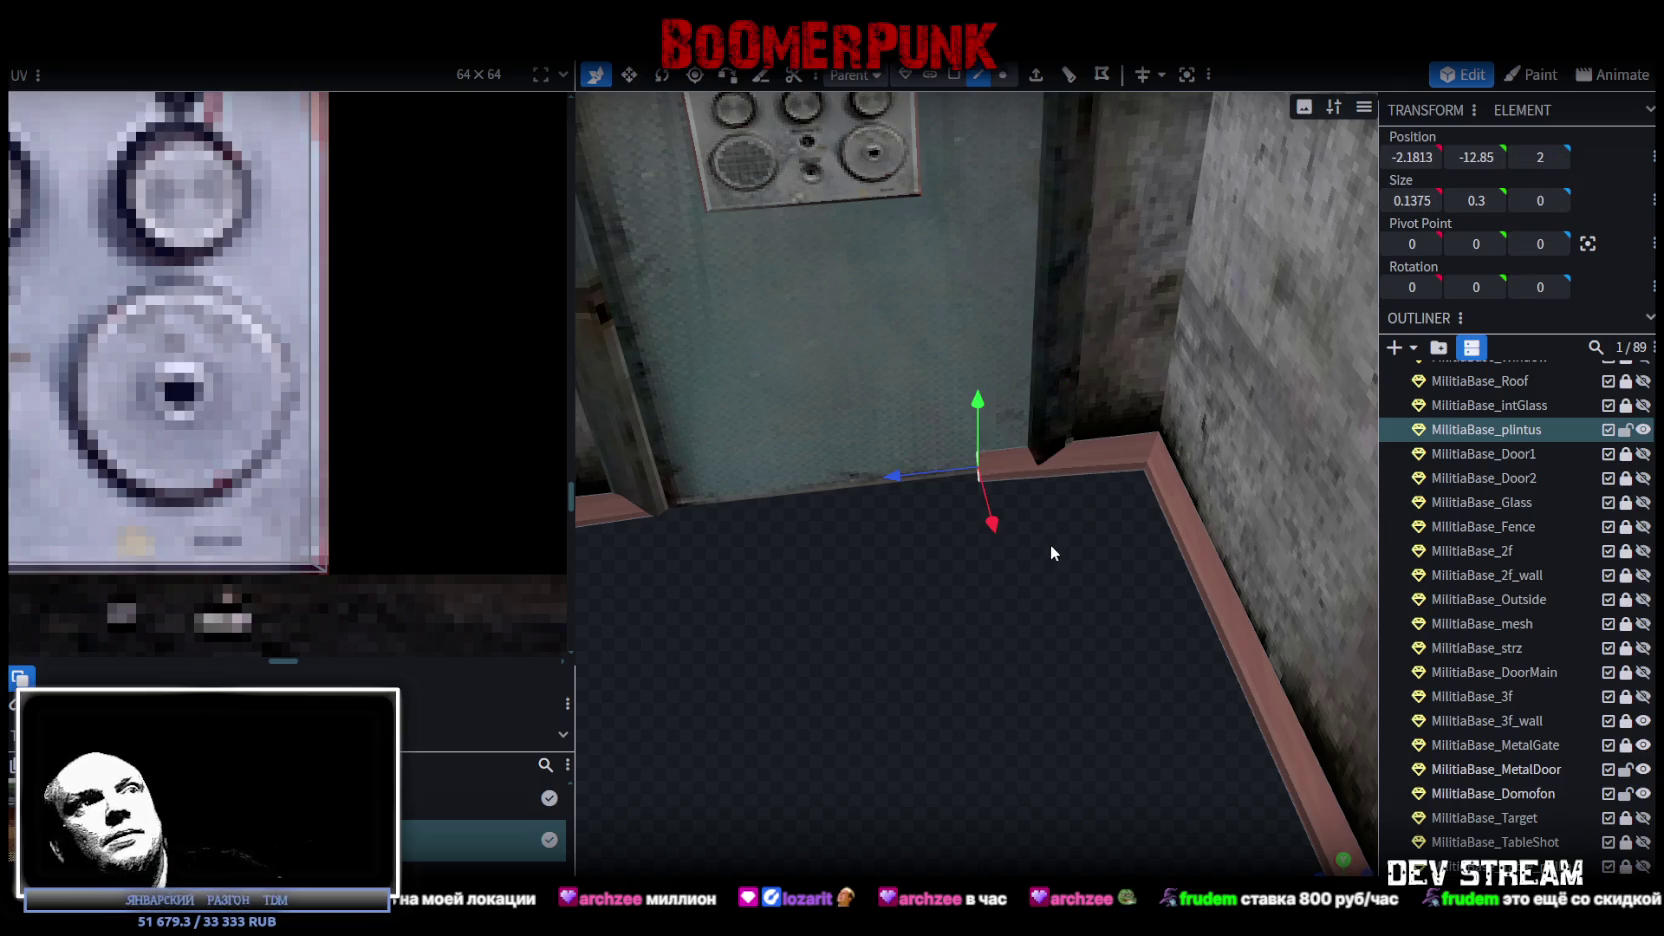
# Select both baseboard end vertices and move them along Z to 1.4.
pyautogui.moveTo(1050, 543); pyautogui.dragTo(1039, 618)
pyautogui.moveTo(760, 582); pyautogui.dragTo(881, 541)
pyautogui.press('5')
pyautogui.click(670, 618)
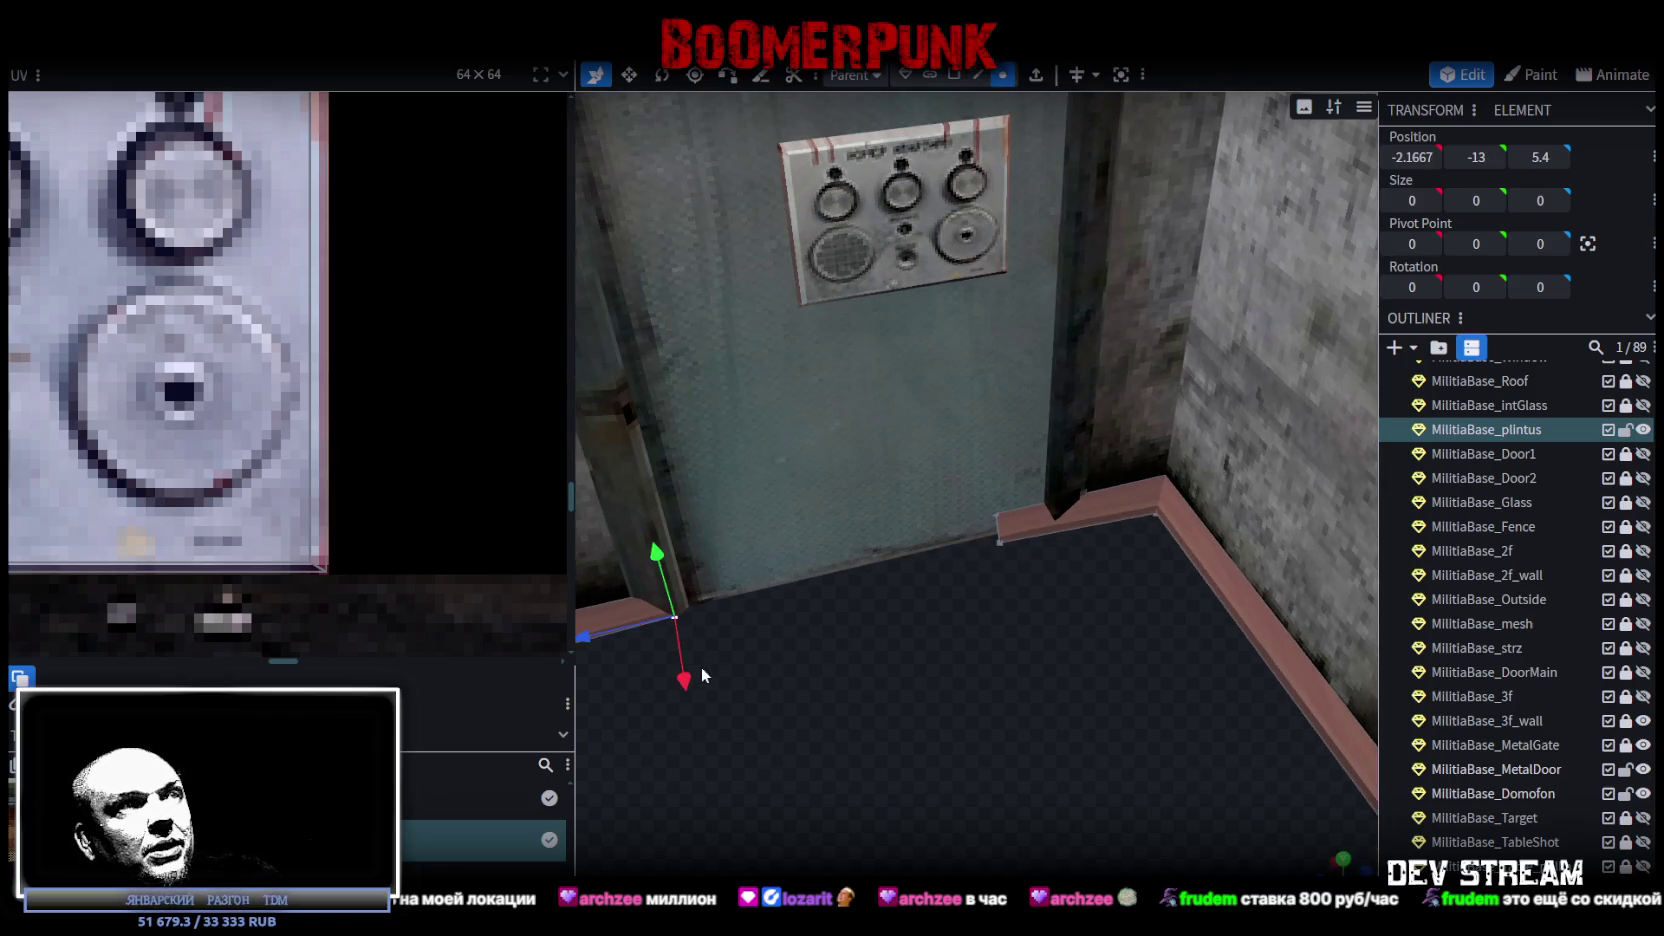
pyautogui.click(1411, 157)
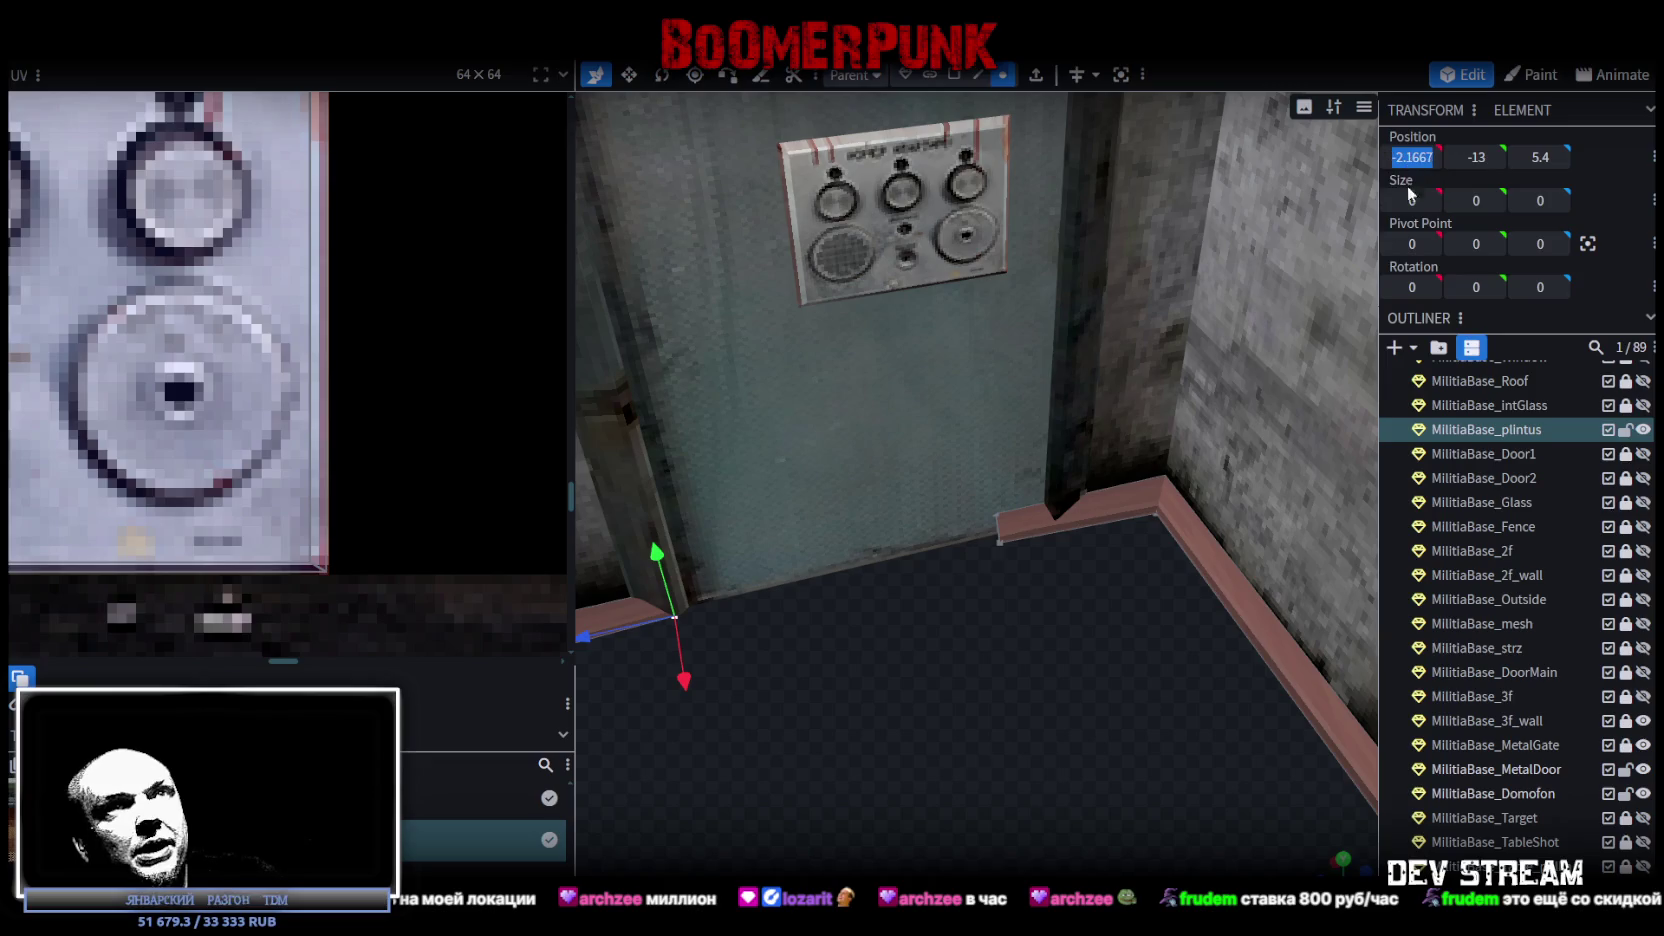
pyautogui.click(996, 541)
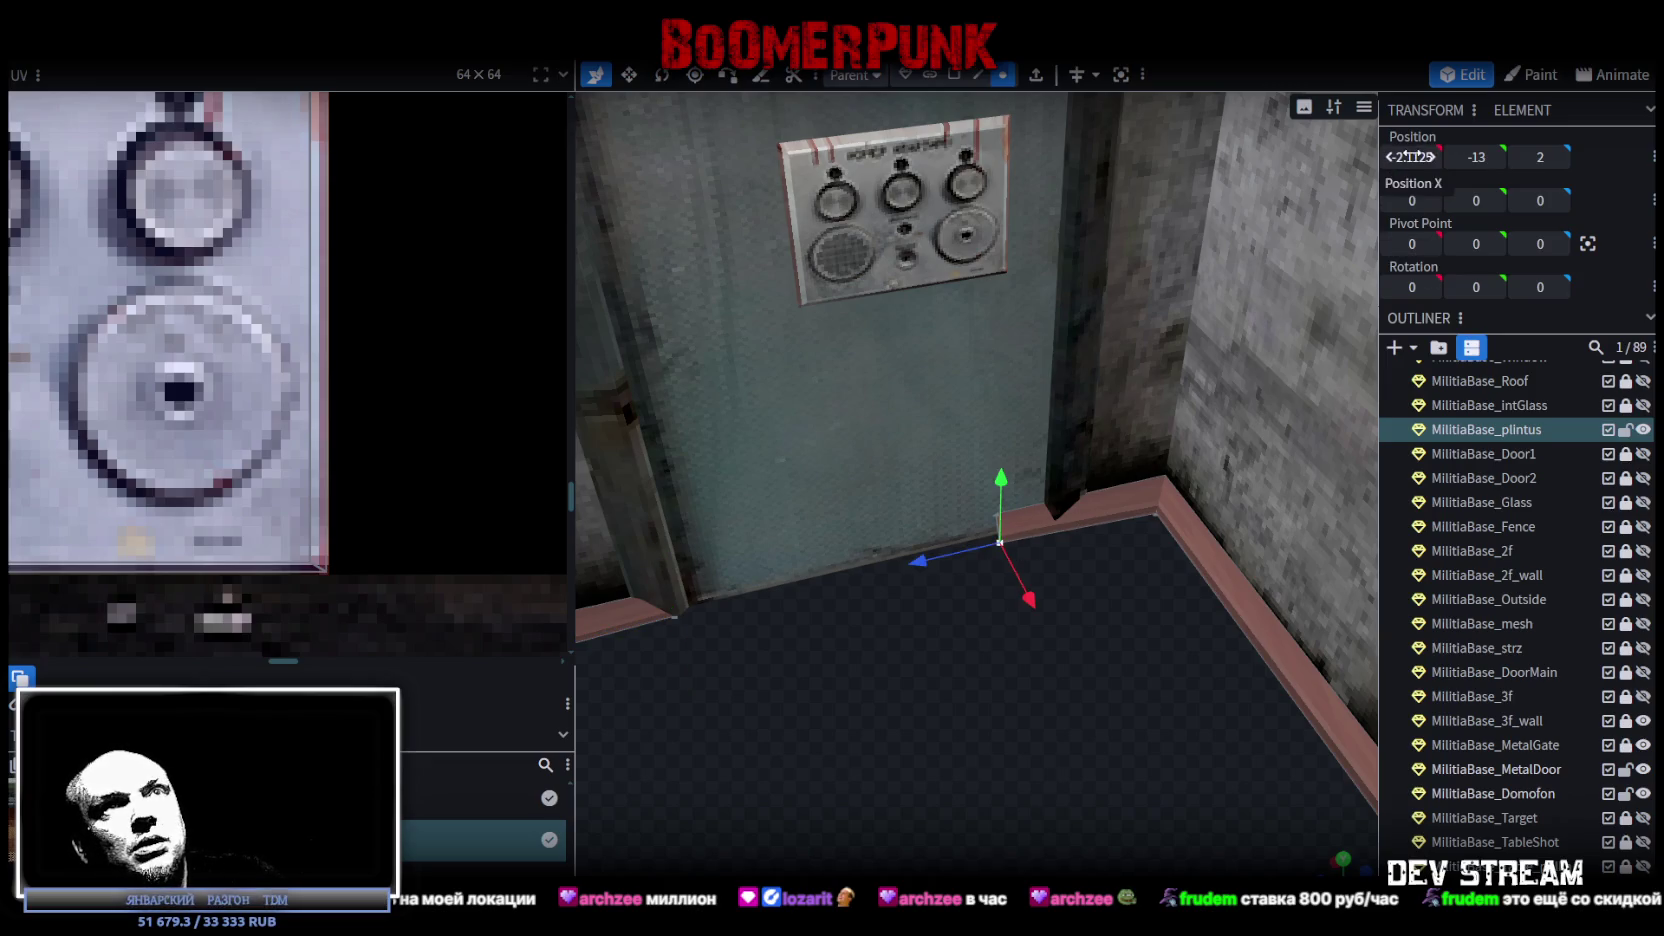
pyautogui.scroll(3, 1019, 543)
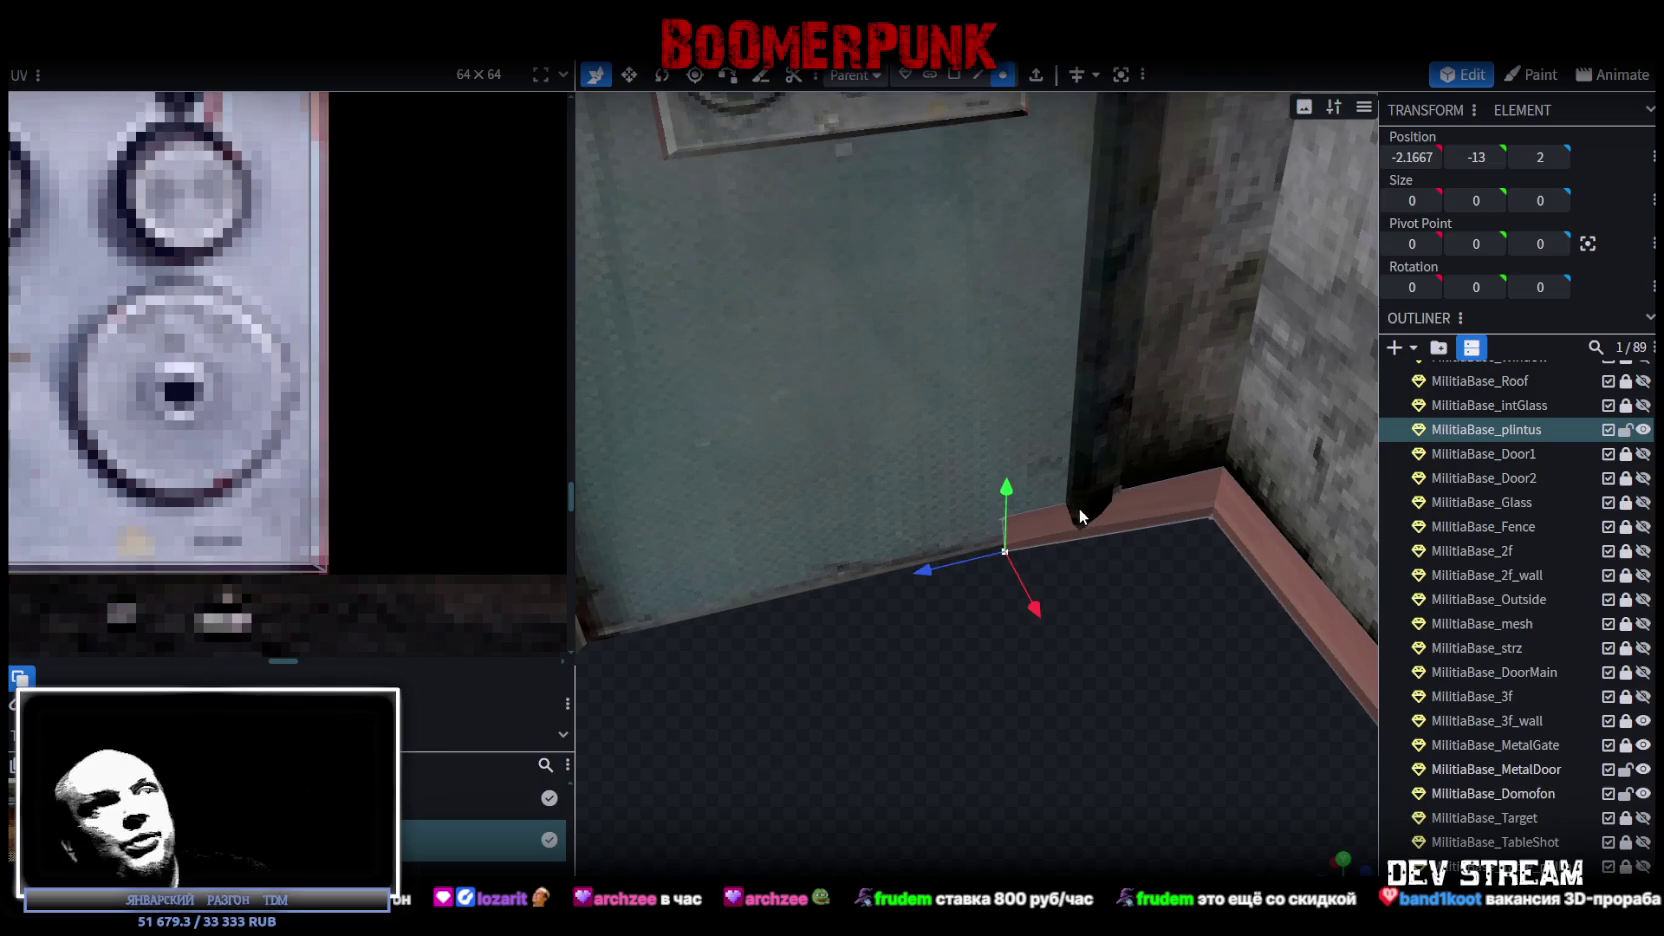
pyautogui.keyDown('shift'); pyautogui.click(1000, 523); pyautogui.keyUp('shift')
pyautogui.moveTo(933, 566)
pyautogui.mouseDown()
pyautogui.moveTo(1027, 555)
pyautogui.moveTo(1313, 675)
pyautogui.moveTo(1235, 569)
pyautogui.moveTo(1115, 552)
pyautogui.moveTo(1124, 592)
pyautogui.moveTo(1109, 554)
pyautogui.moveTo(1082, 644)
pyautogui.mouseUp()
# Set the baseboard end vertices to Position Z 1, then drag them out to Z 1.35.
pyautogui.keyDown('shift'); pyautogui.click(979, 582); pyautogui.keyUp('shift')
pyautogui.moveTo(978, 581)
pyautogui.mouseDown()
pyautogui.moveTo(1221, 650)
pyautogui.moveTo(1020, 545)
pyautogui.moveTo(975, 571)
pyautogui.mouseUp()
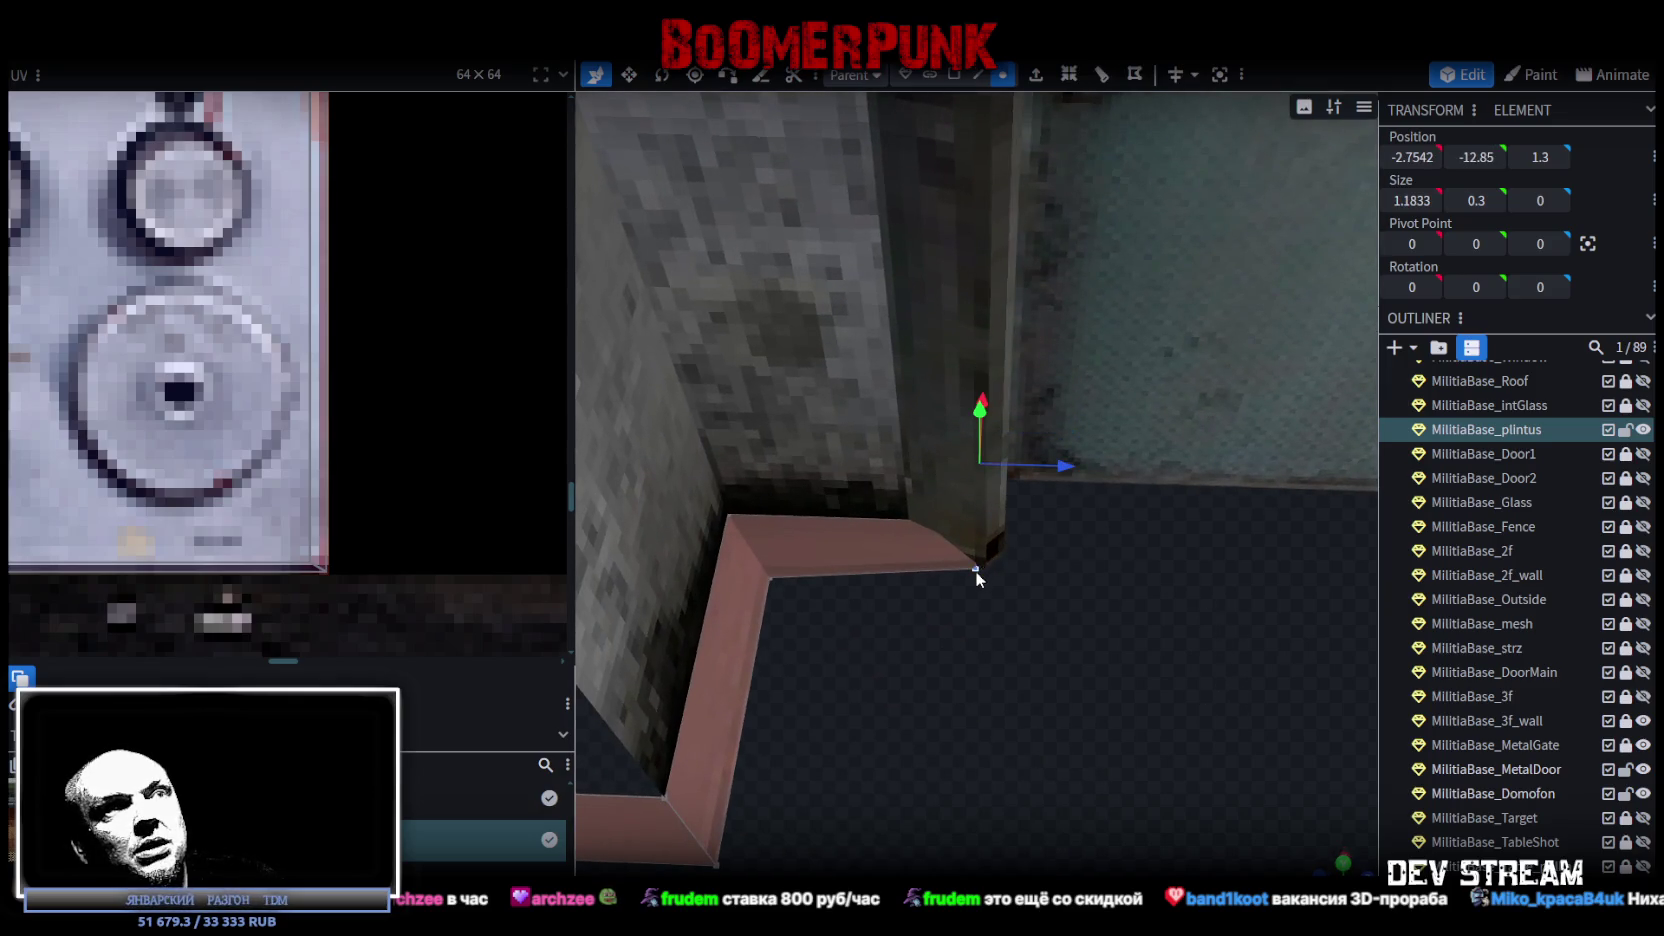
pyautogui.moveTo(1034, 464); pyautogui.dragTo(1062, 462)
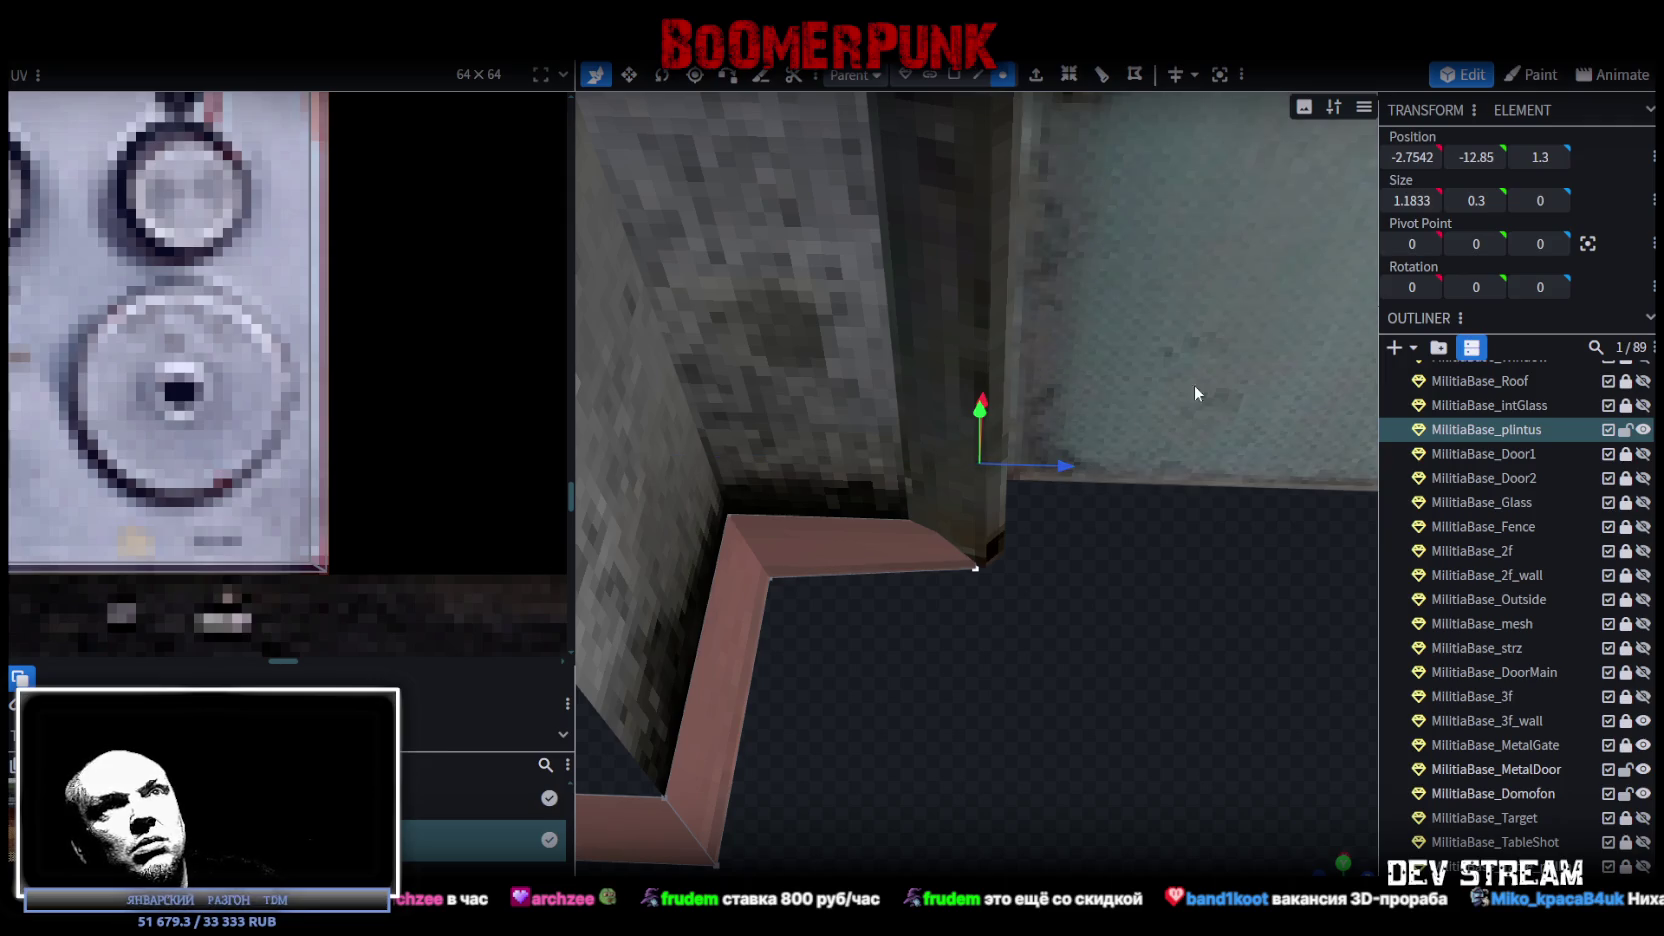
pyautogui.click(1538, 157)
pyautogui.write('1')
pyautogui.press('Return')
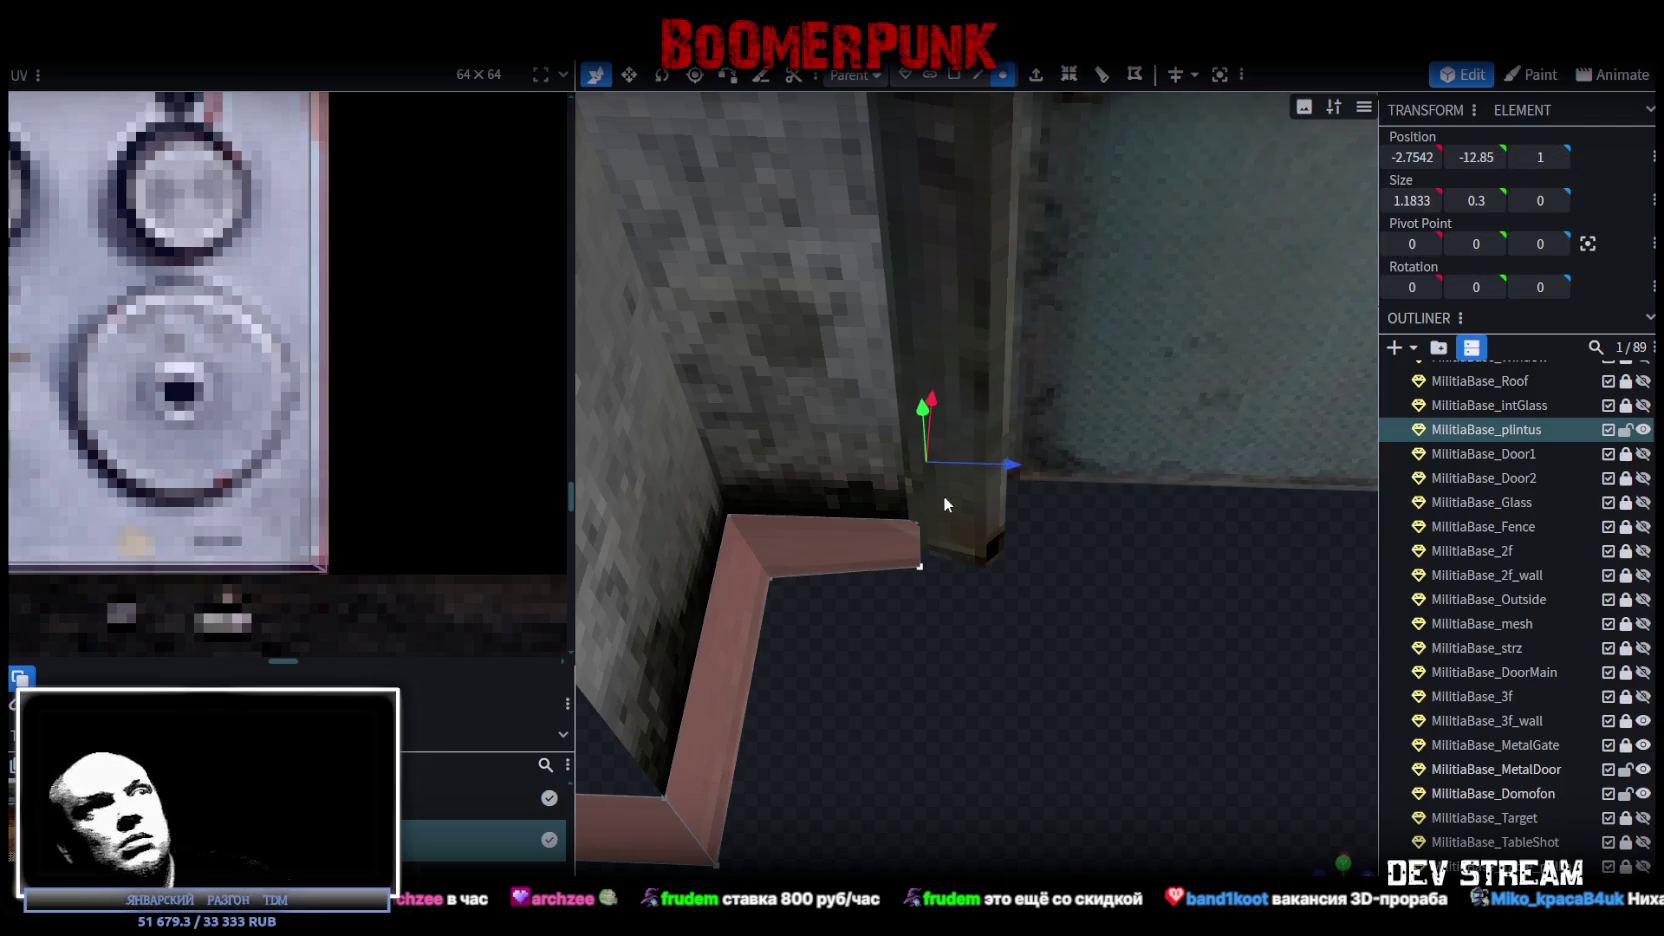
pyautogui.moveTo(1017, 467)
pyautogui.mouseDown()
pyautogui.moveTo(1084, 463)
pyautogui.moveTo(988, 462)
pyautogui.moveTo(1062, 463)
pyautogui.mouseUp()
pyautogui.moveTo(1152, 540)
pyautogui.mouseDown()
pyautogui.moveTo(812, 647)
pyautogui.moveTo(710, 585)
pyautogui.moveTo(1000, 698)
pyautogui.moveTo(1065, 653)
pyautogui.moveTo(1005, 722)
pyautogui.moveTo(904, 667)
pyautogui.moveTo(985, 692)
pyautogui.moveTo(959, 706)
pyautogui.moveTo(980, 700)
pyautogui.mouseUp()
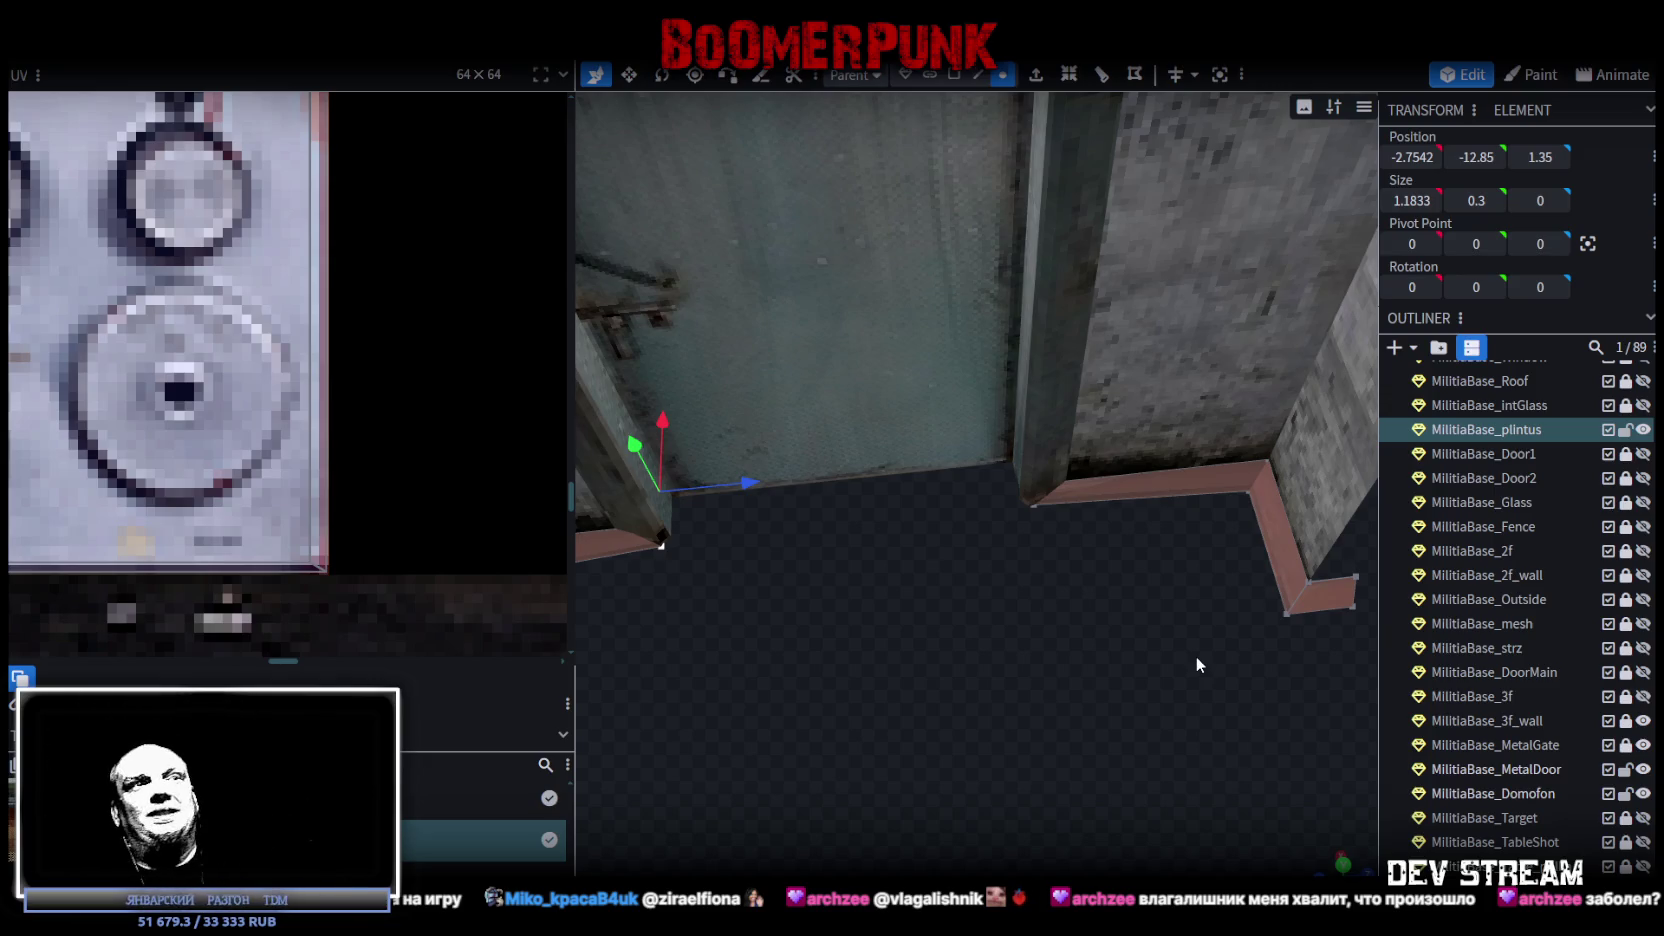
pyautogui.scroll(-5, 1150, 652)
# Save the model as Build0Tutor.bbmodel.
pyautogui.moveTo(1096, 630)
pyautogui.mouseDown()
pyautogui.moveTo(939, 671)
pyautogui.moveTo(748, 538)
pyautogui.moveTo(790, 582)
pyautogui.moveTo(1118, 651)
pyautogui.moveTo(1270, 642)
pyautogui.moveTo(1268, 552)
pyautogui.moveTo(1245, 645)
pyautogui.moveTo(1203, 690)
pyautogui.mouseUp()
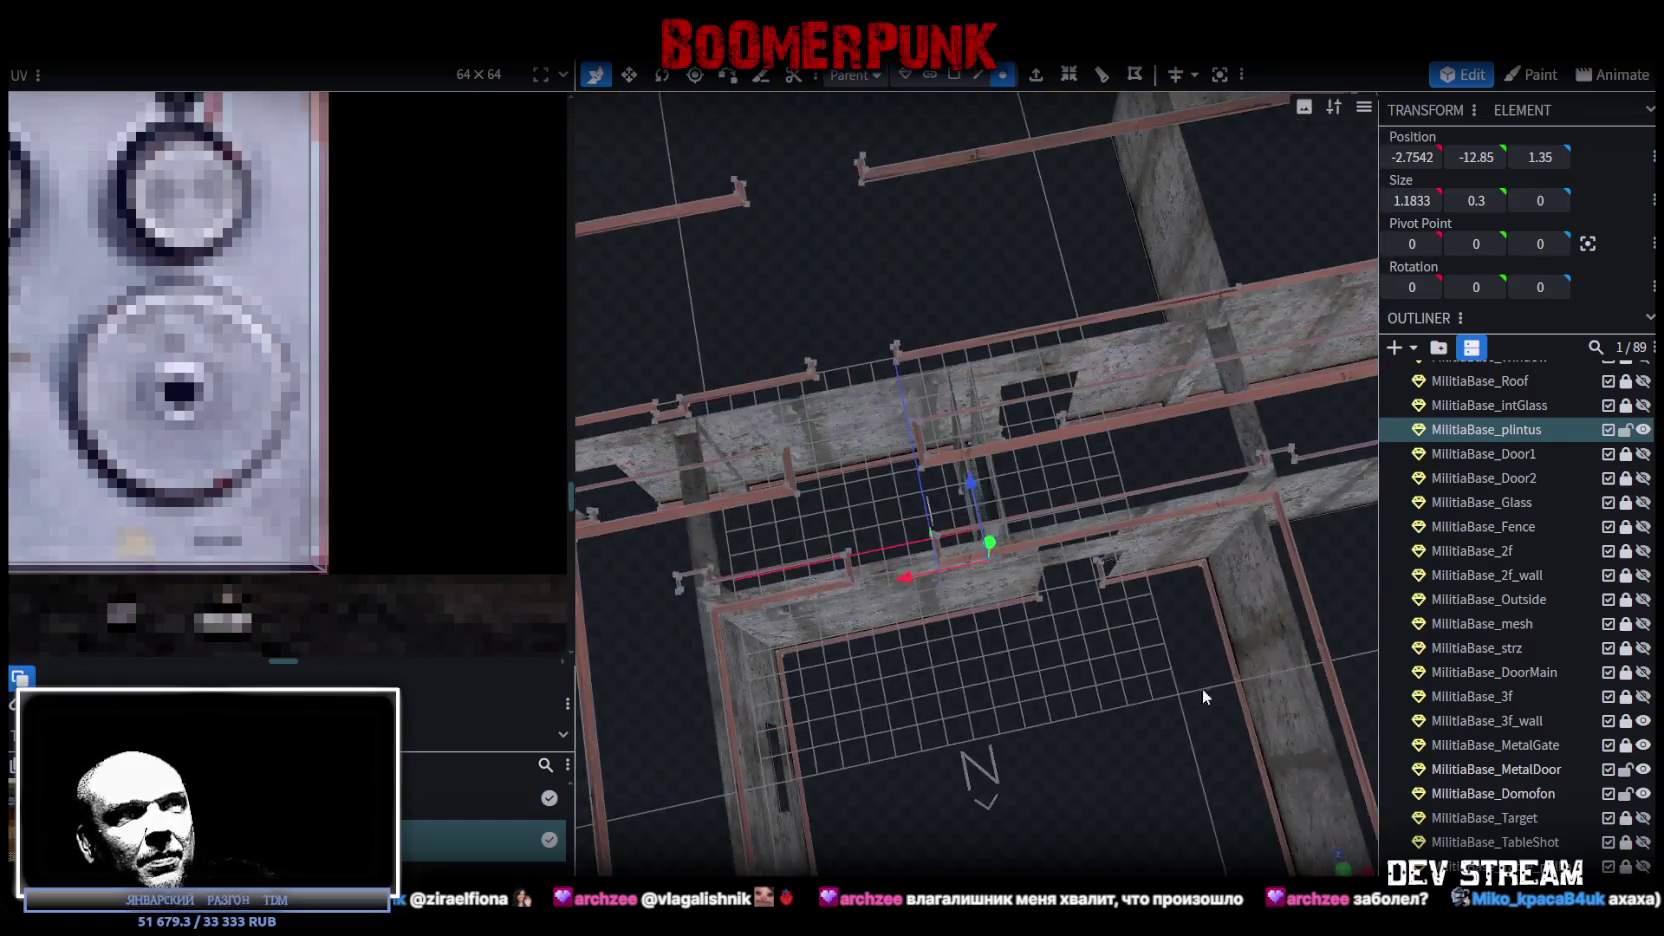
pyautogui.moveTo(948, 706)
pyautogui.mouseDown()
pyautogui.moveTo(998, 716)
pyautogui.moveTo(878, 794)
pyautogui.moveTo(751, 748)
pyautogui.moveTo(729, 785)
pyautogui.moveTo(732, 754)
pyautogui.moveTo(1110, 745)
pyautogui.moveTo(1056, 779)
pyautogui.moveTo(1084, 680)
pyautogui.moveTo(875, 826)
pyautogui.moveTo(861, 748)
pyautogui.moveTo(993, 710)
pyautogui.moveTo(952, 737)
pyautogui.mouseUp()
pyautogui.hotkey('ctrl', 's')
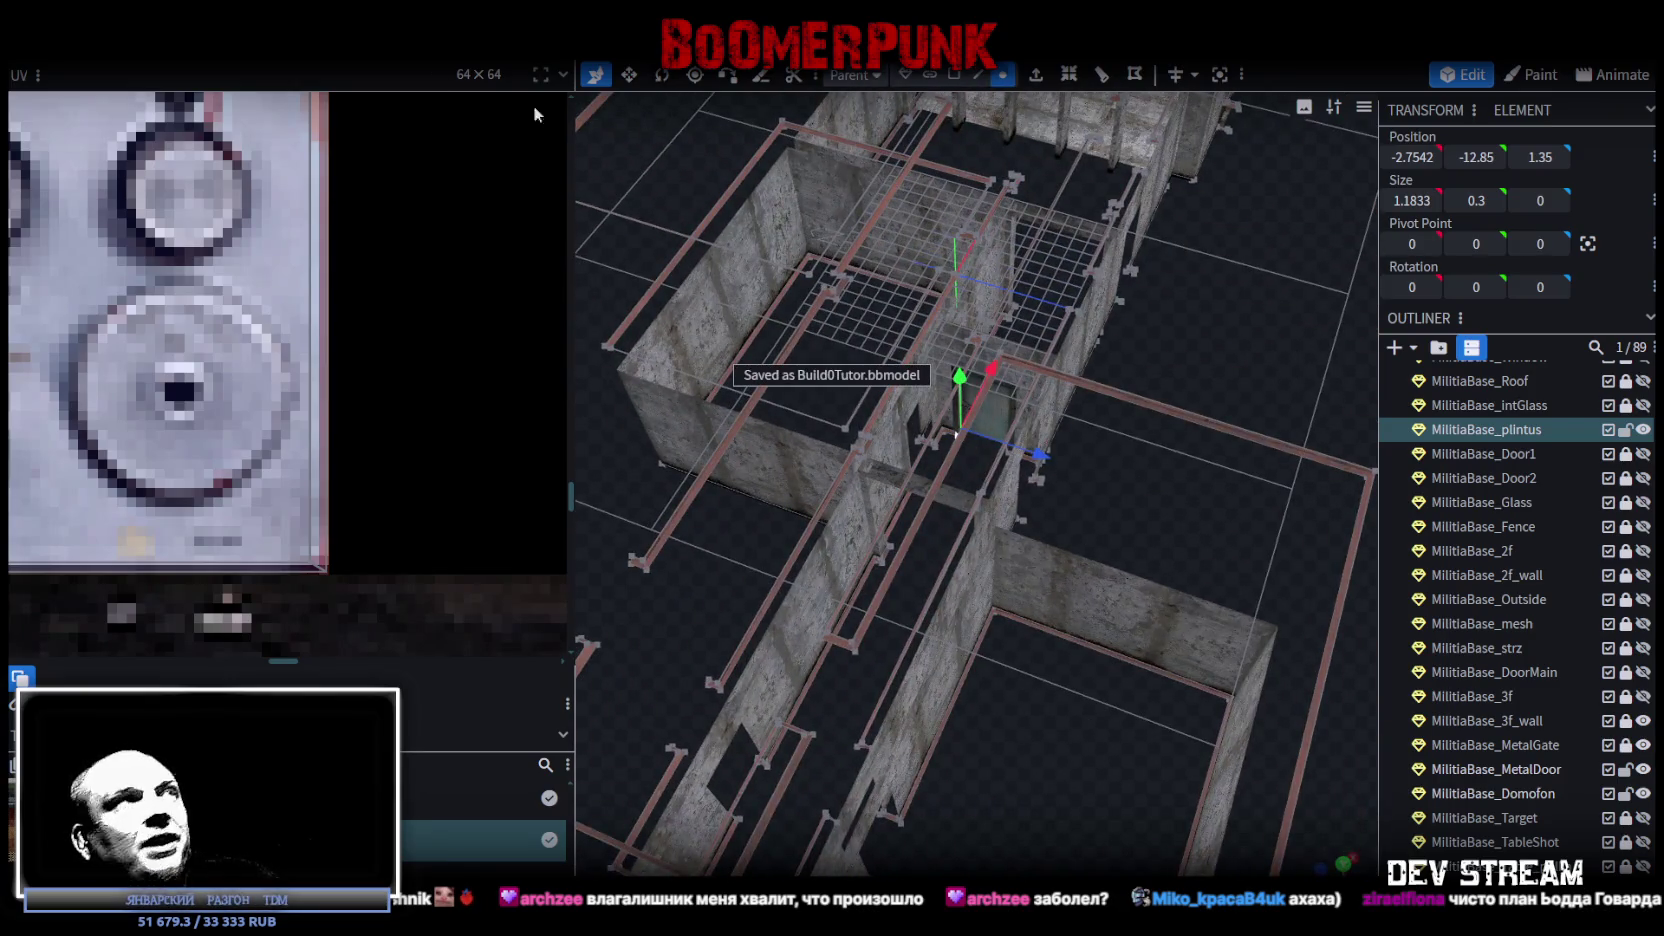
# Export the model as an ASCII FBX at scale 16.
pyautogui.click(150, 42)
pyautogui.moveTo(300, 396)
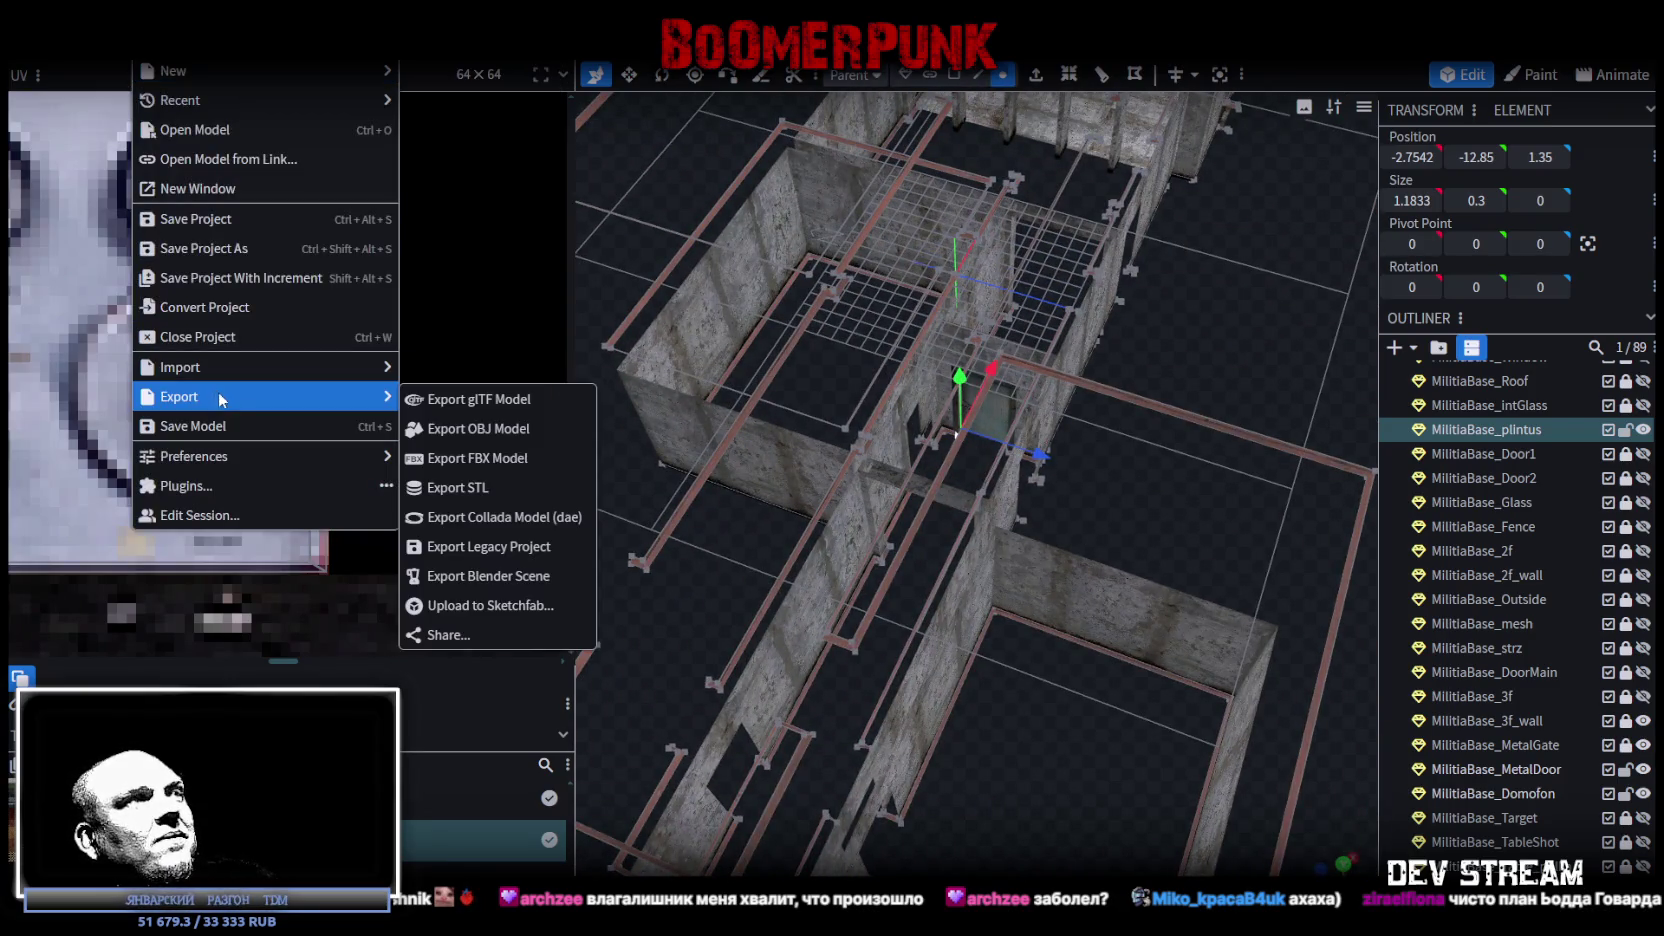
pyautogui.click(475, 460)
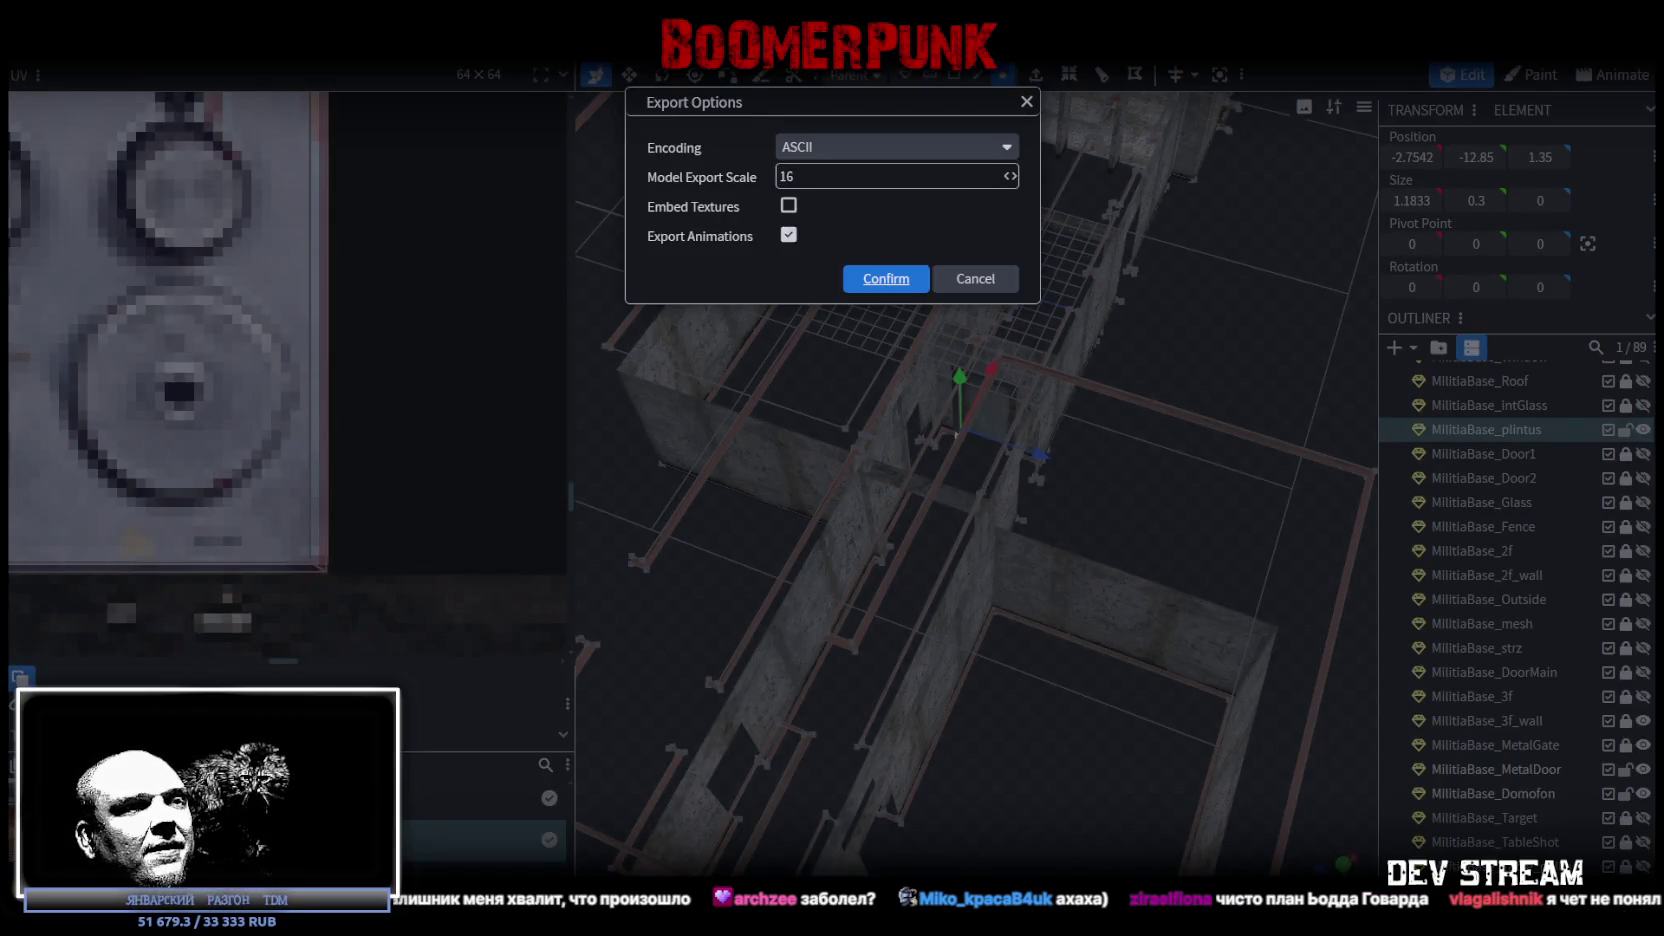
pyautogui.click(886, 279)
pyautogui.hotkey('alt', 'Tab')
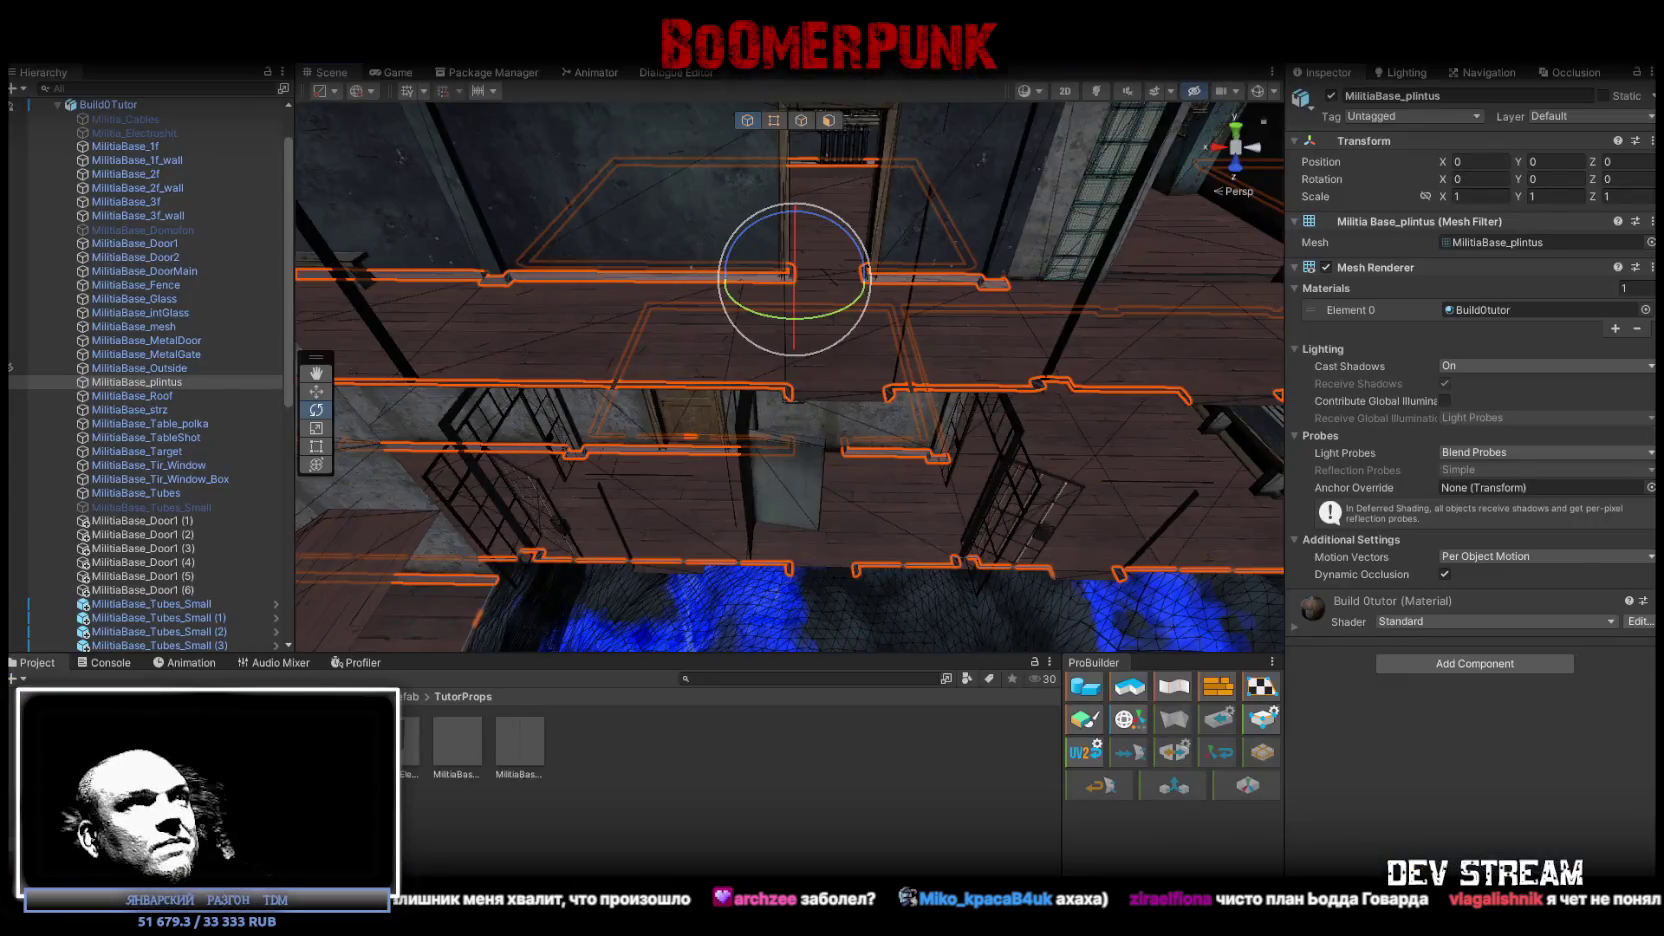
# Fly the Scene camera up close to a wall to inspect the new baseboard.
pyautogui.moveTo(896, 627)
pyautogui.mouseDown()
pyautogui.moveTo(787, 464)
pyautogui.moveTo(1062, 464)
pyautogui.moveTo(854, 412)
pyautogui.moveTo(1000, 355)
pyautogui.moveTo(1103, 360)
pyautogui.moveTo(383, 327)
pyautogui.moveTo(397, 371)
pyautogui.moveTo(505, 422)
pyautogui.moveTo(610, 345)
pyautogui.mouseUp()
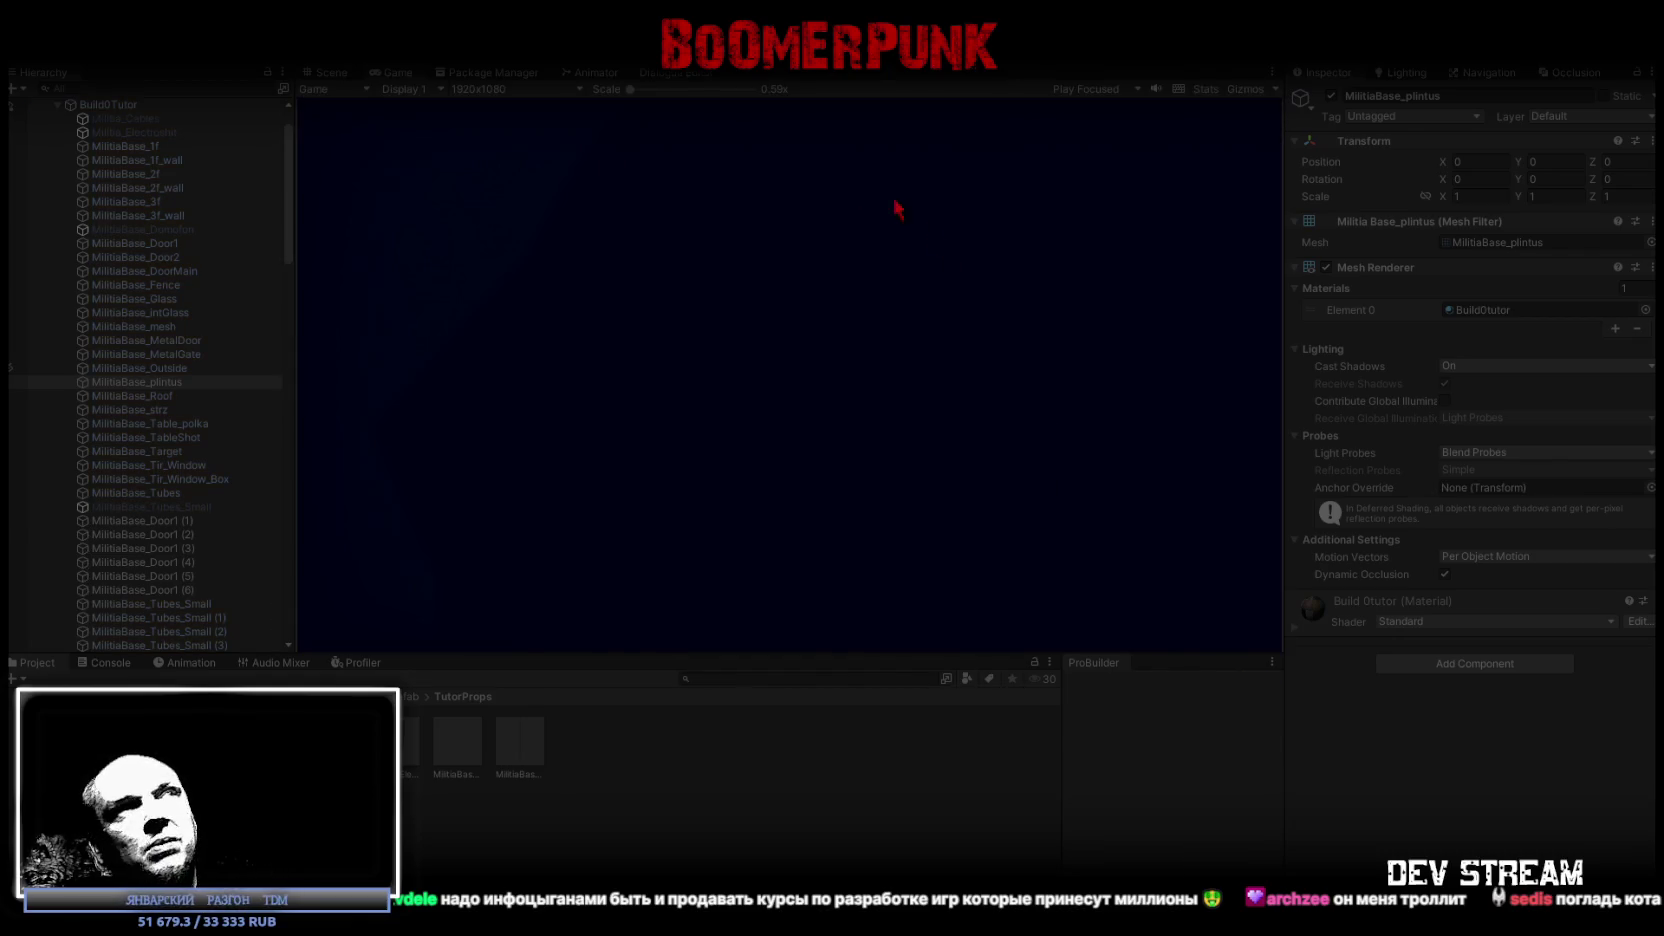
# Maximize the Game view and equip the ushanka, pistol and rifle from the BAG inventory.
pyautogui.doubleClick(387, 70)
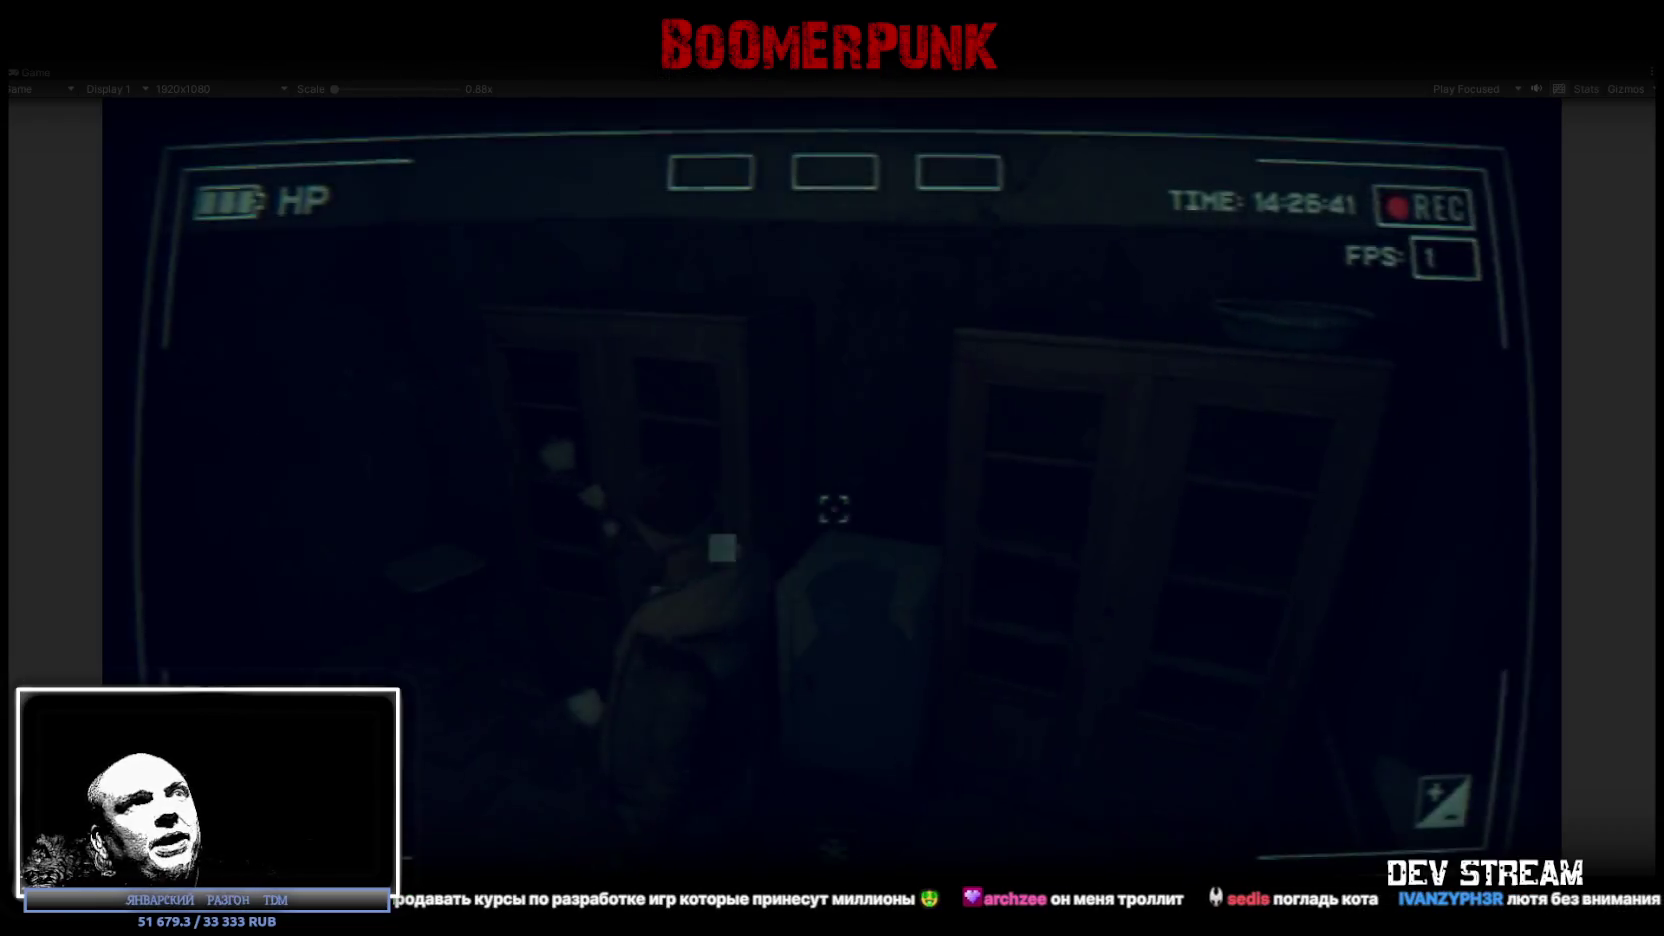
pyautogui.press('Escape')
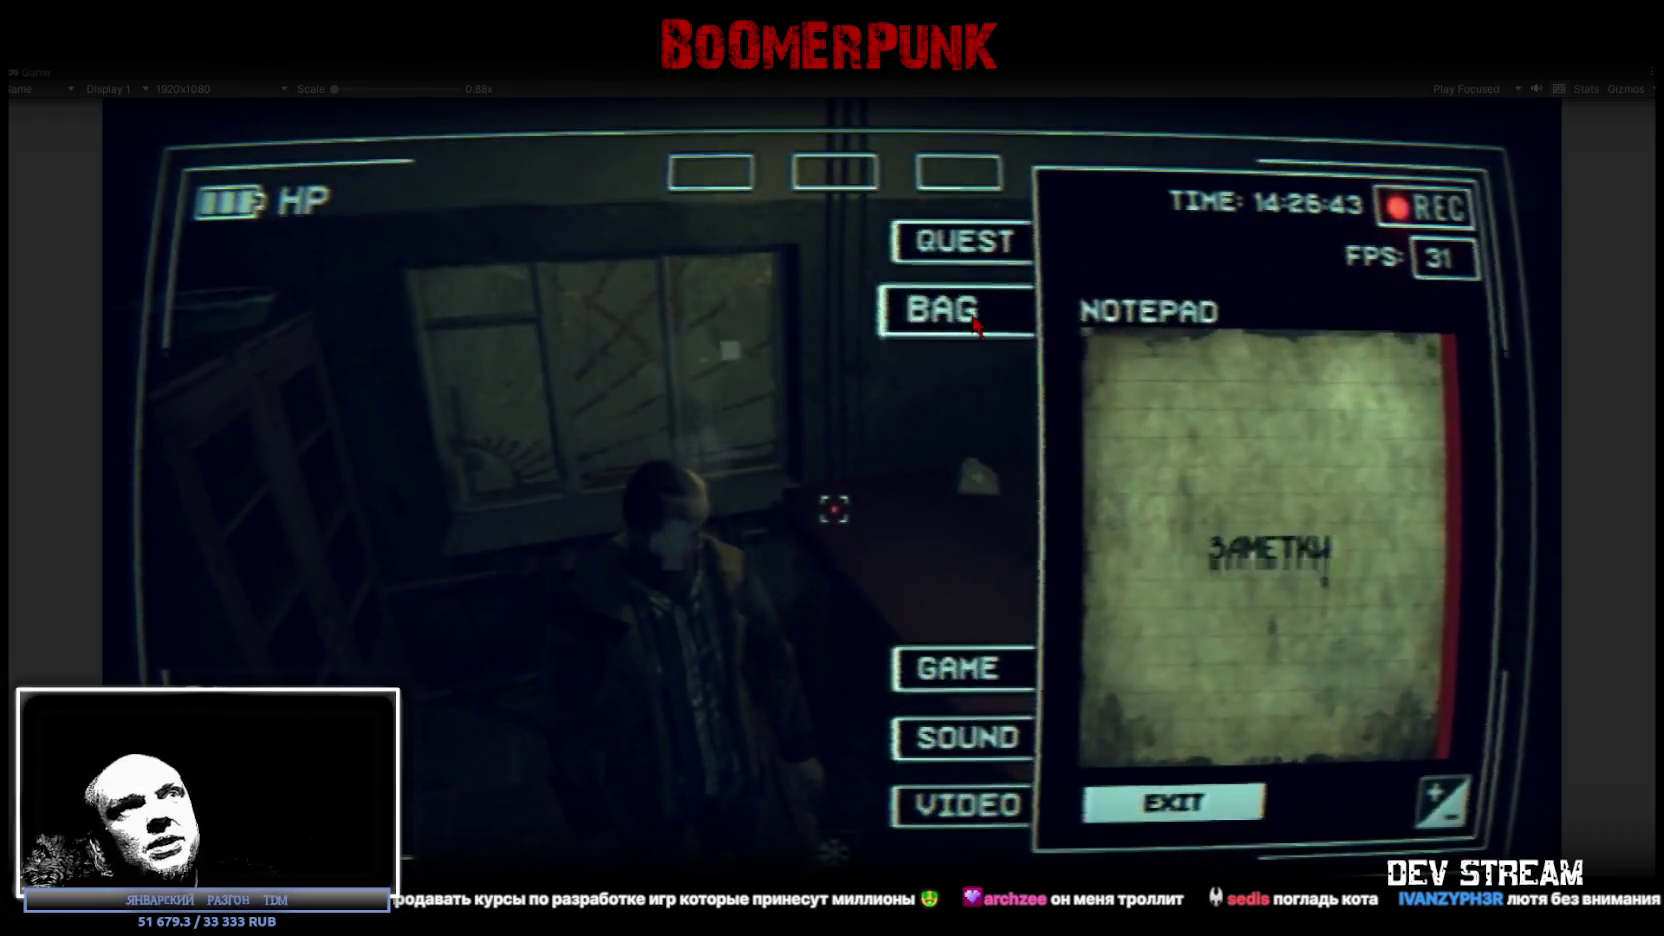
pyautogui.click(960, 310)
pyautogui.click(1188, 336)
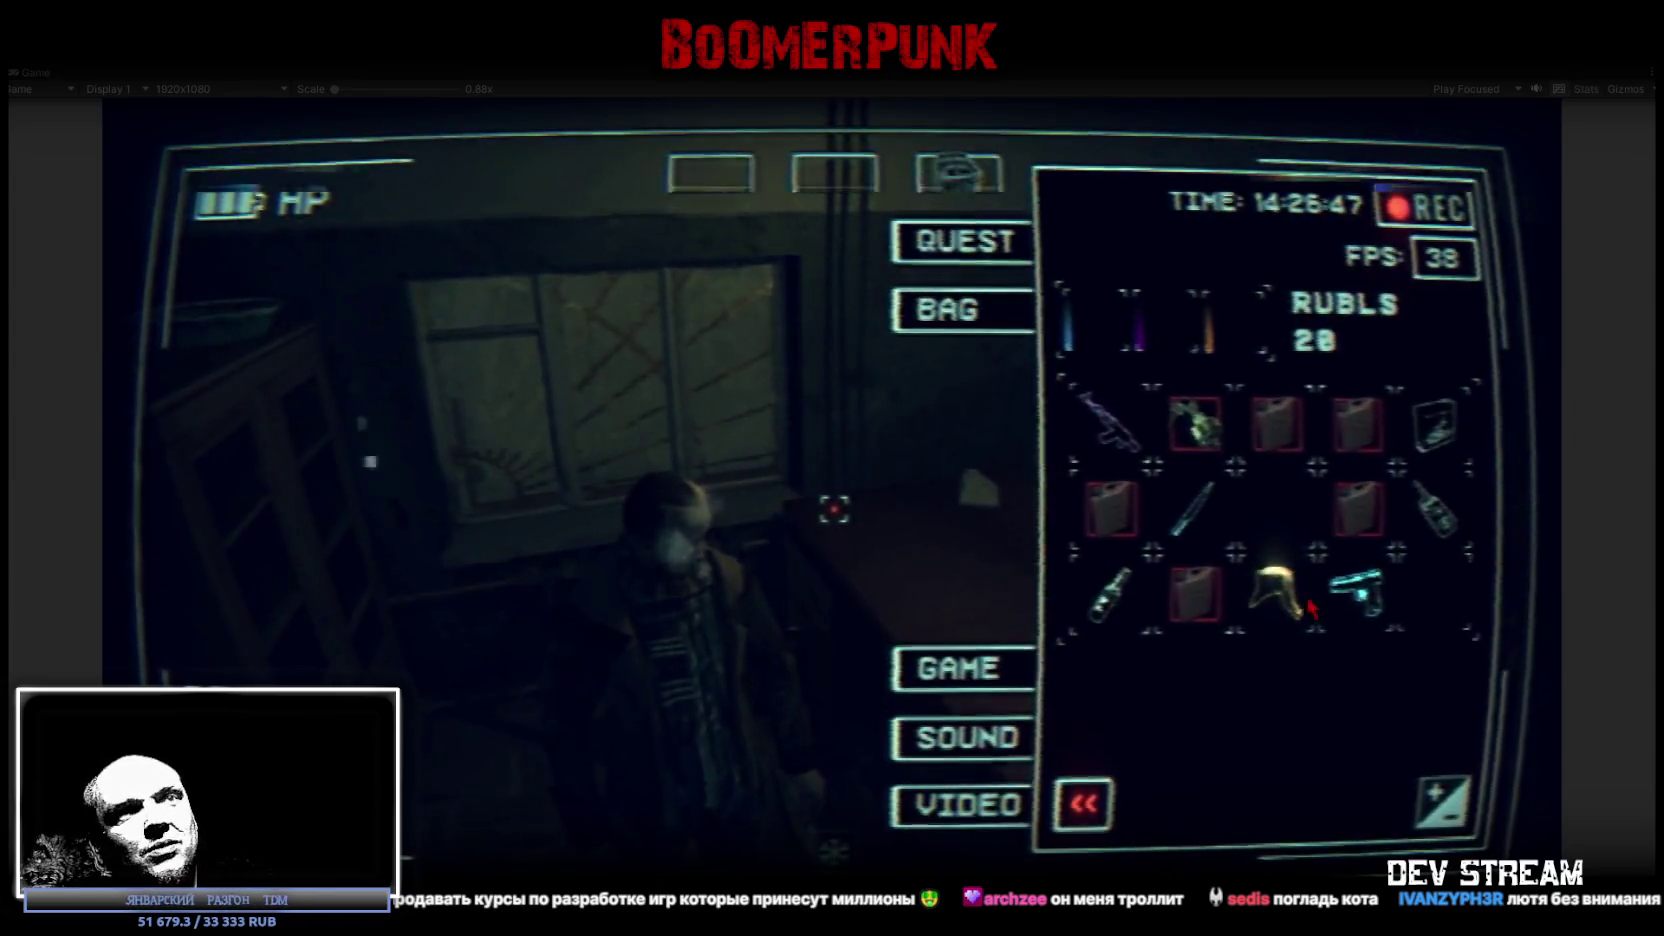
pyautogui.click(1275, 590)
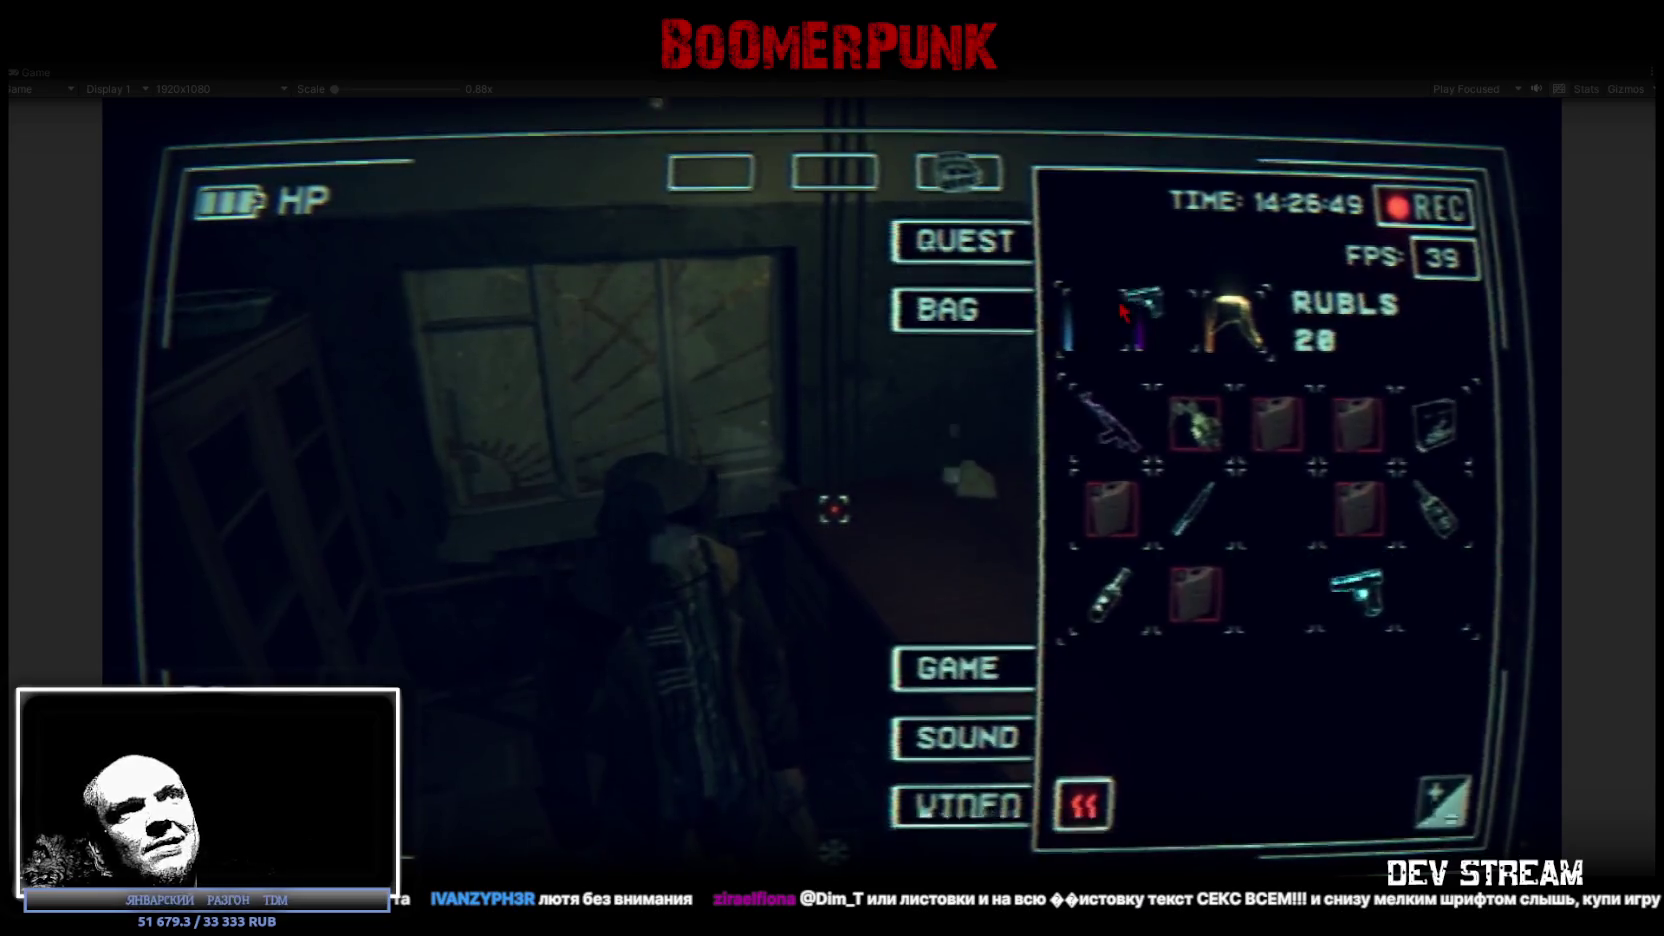
pyautogui.click(1358, 590)
pyautogui.click(1110, 420)
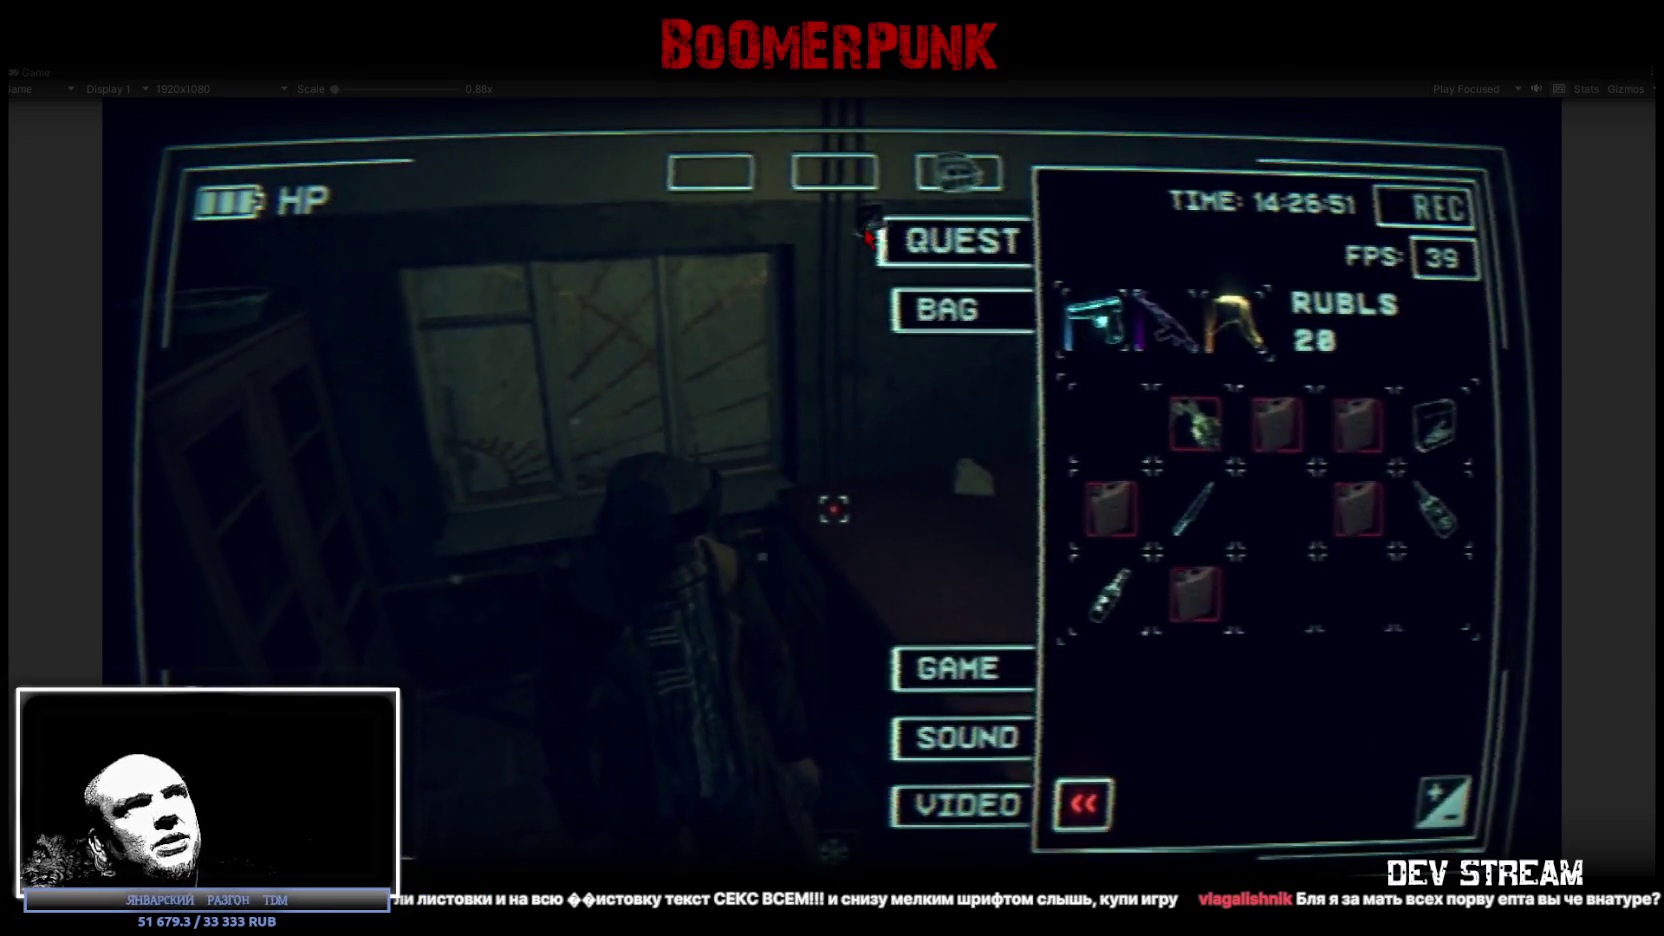
pyautogui.press('Tab')
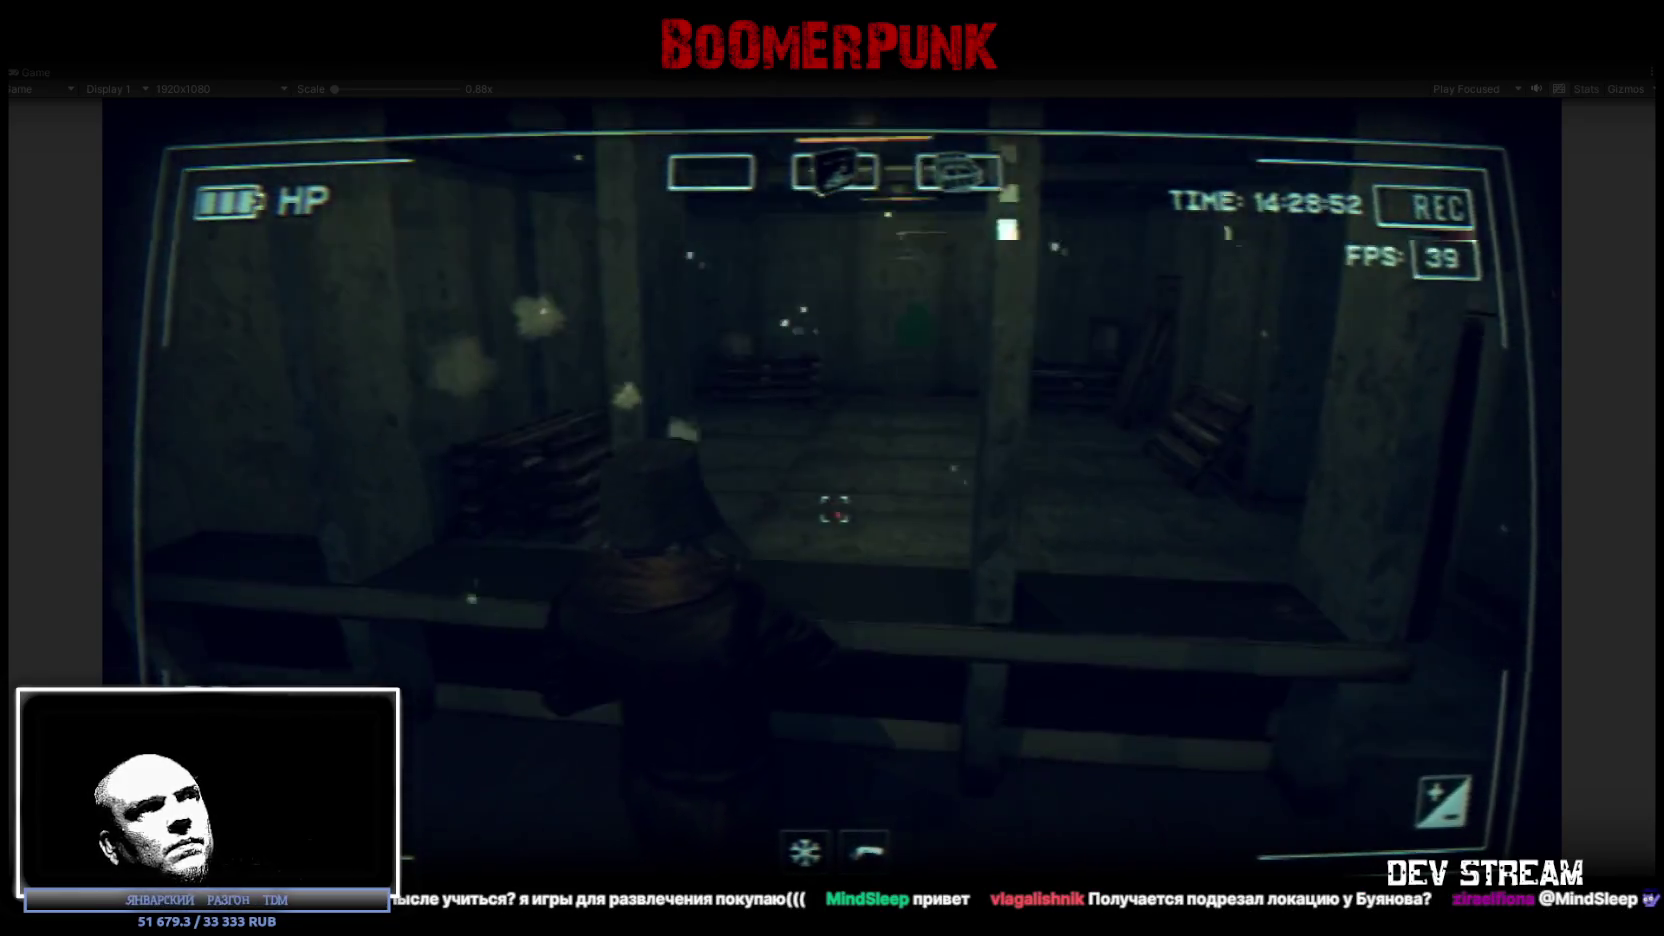
# Bring up the in-game menu to stop the play-test.
pyautogui.press('Tab')
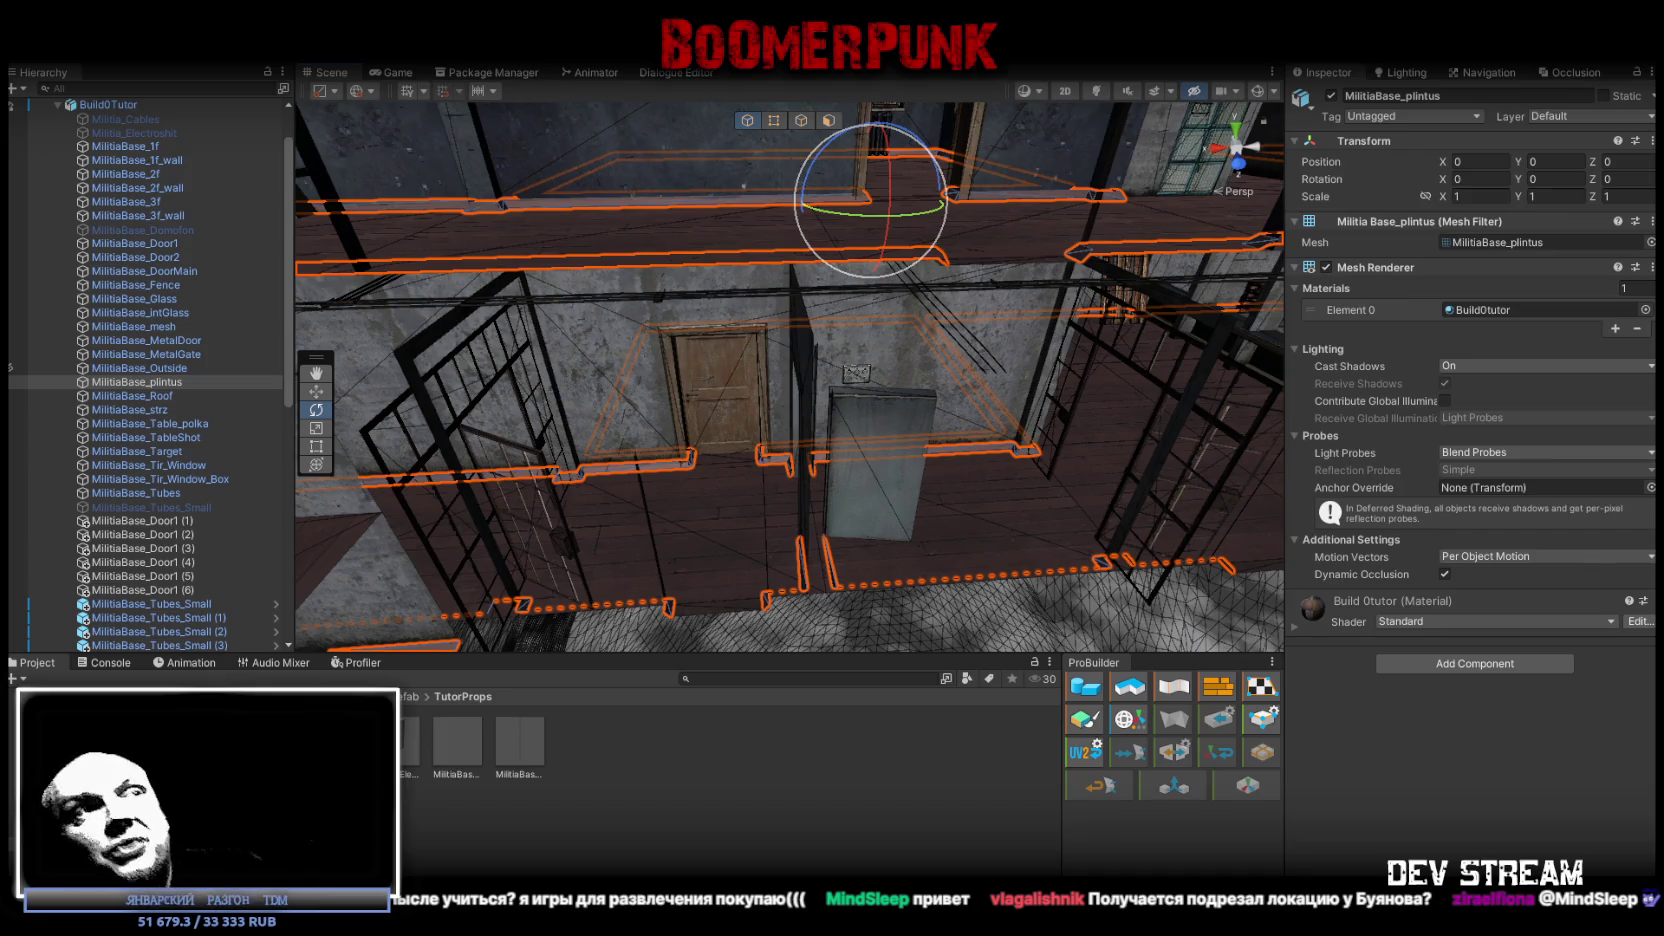
# Fly the Scene camera past the outlined baseboards, down the corridor and above the rooms, then open the shading-mode list.
pyautogui.moveTo(1016, 375)
pyautogui.mouseDown()
pyautogui.moveTo(975, 406)
pyautogui.moveTo(1225, 420)
pyautogui.mouseUp()
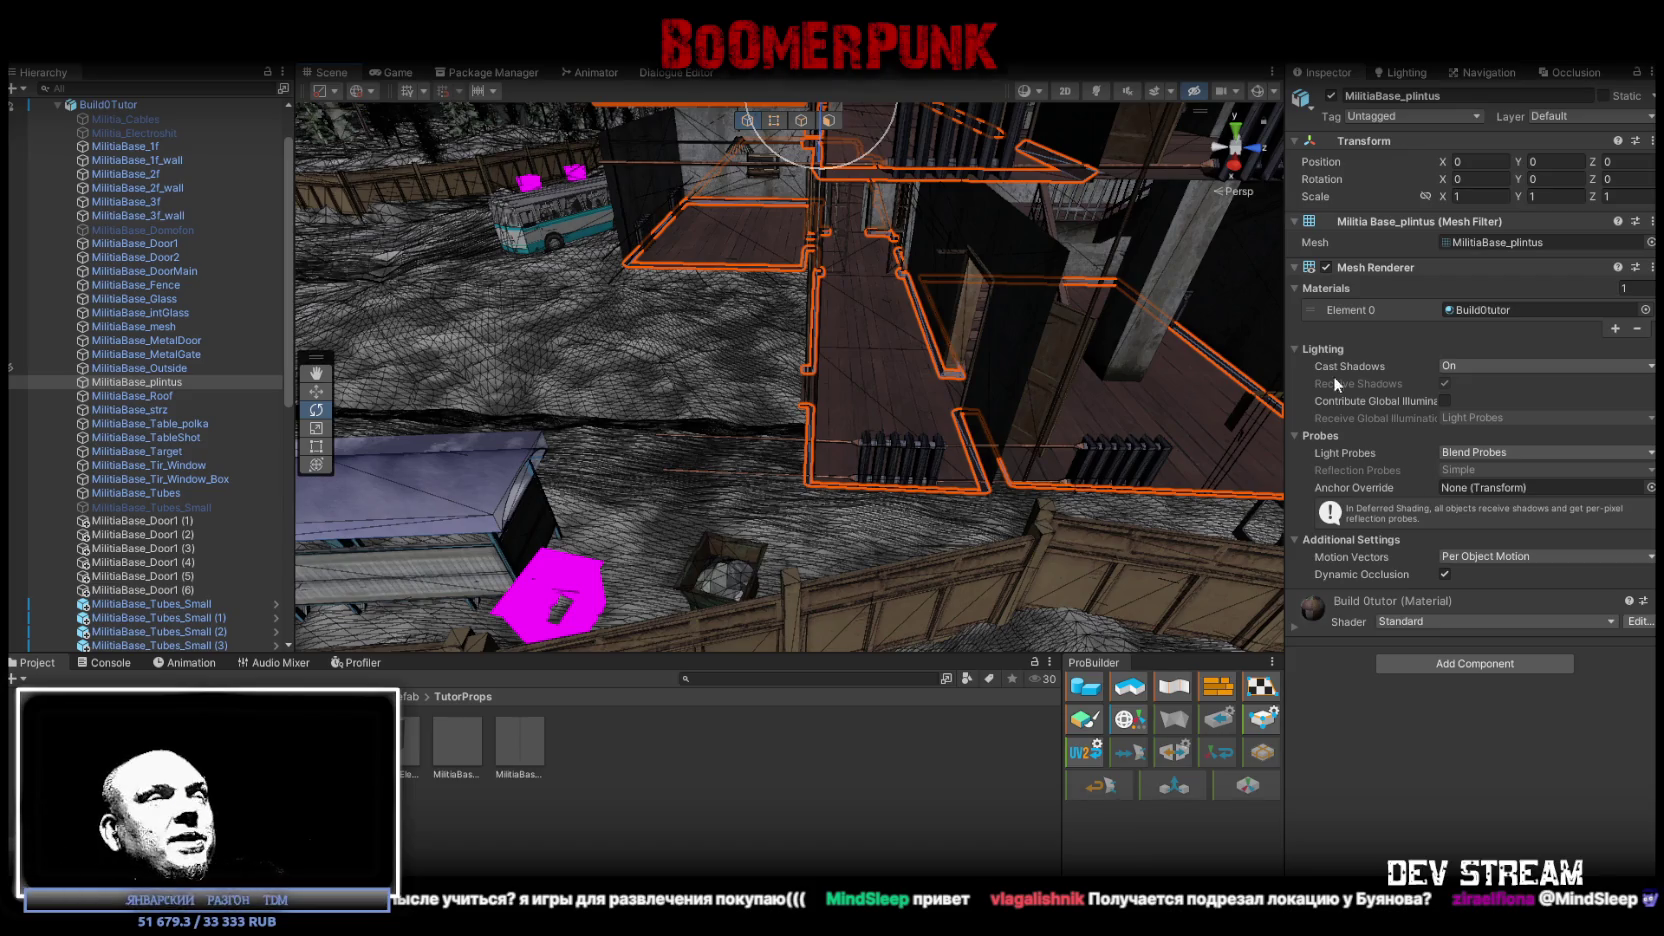
pyautogui.moveTo(1027, 304)
pyautogui.mouseDown()
pyautogui.moveTo(1200, 297)
pyautogui.moveTo(1068, 265)
pyautogui.moveTo(1378, 414)
pyautogui.moveTo(925, 340)
pyautogui.mouseUp()
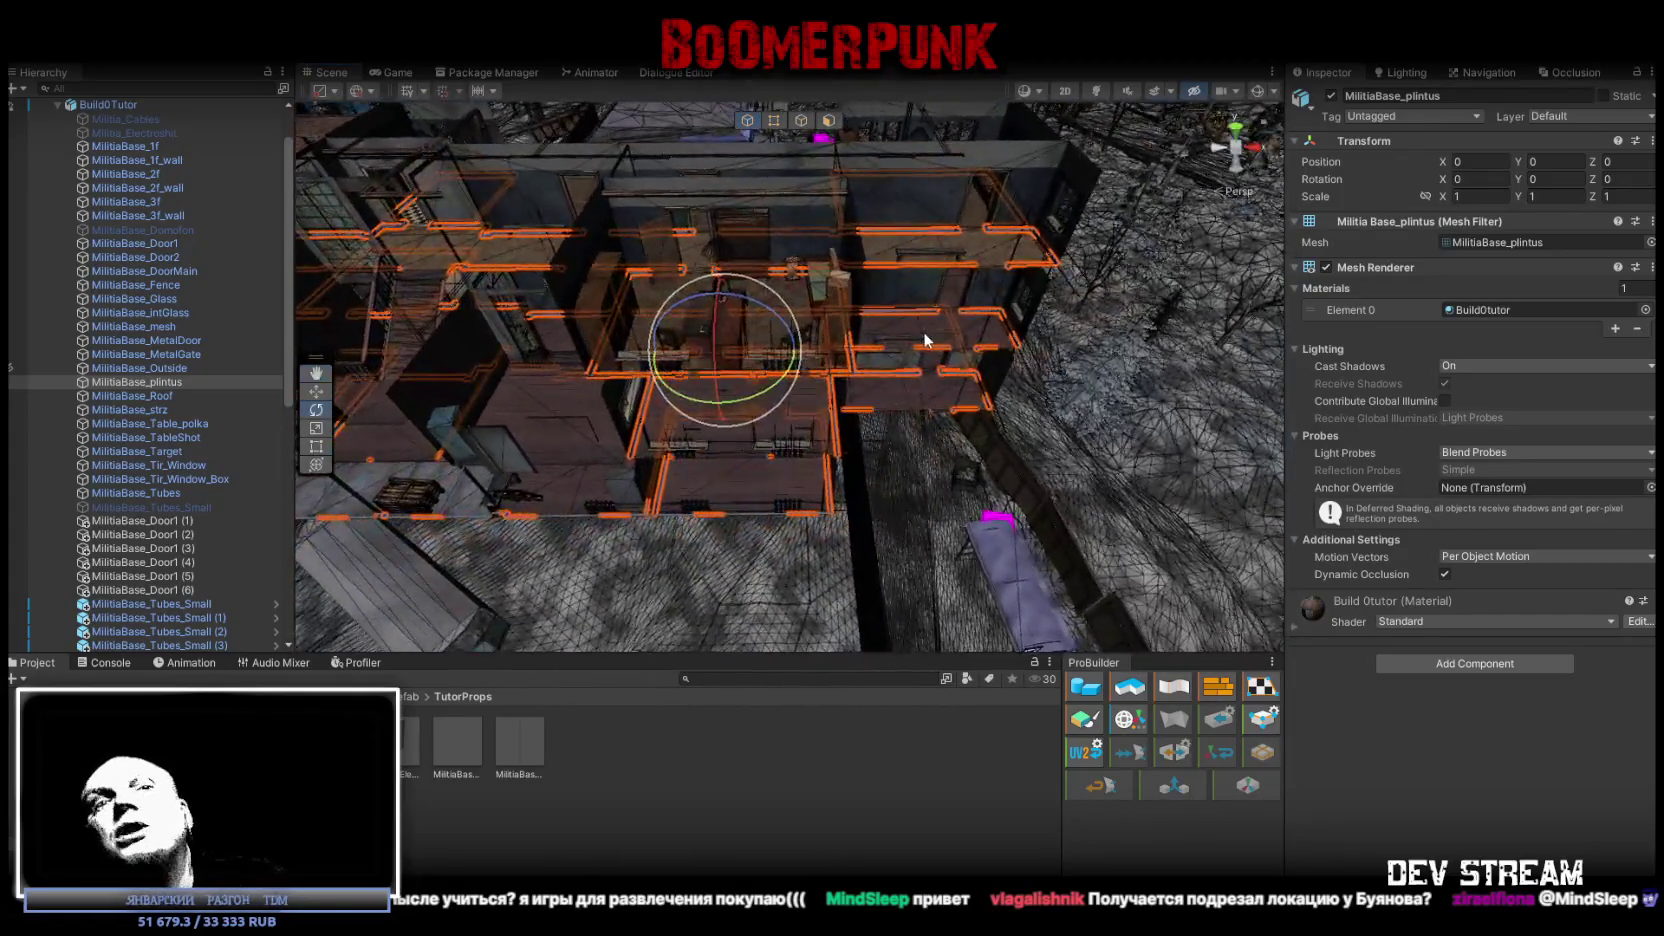
pyautogui.moveTo(1043, 372)
pyautogui.mouseDown()
pyautogui.moveTo(582, 303)
pyautogui.moveTo(814, 449)
pyautogui.moveTo(897, 384)
pyautogui.moveTo(930, 321)
pyautogui.moveTo(930, 256)
pyautogui.mouseUp()
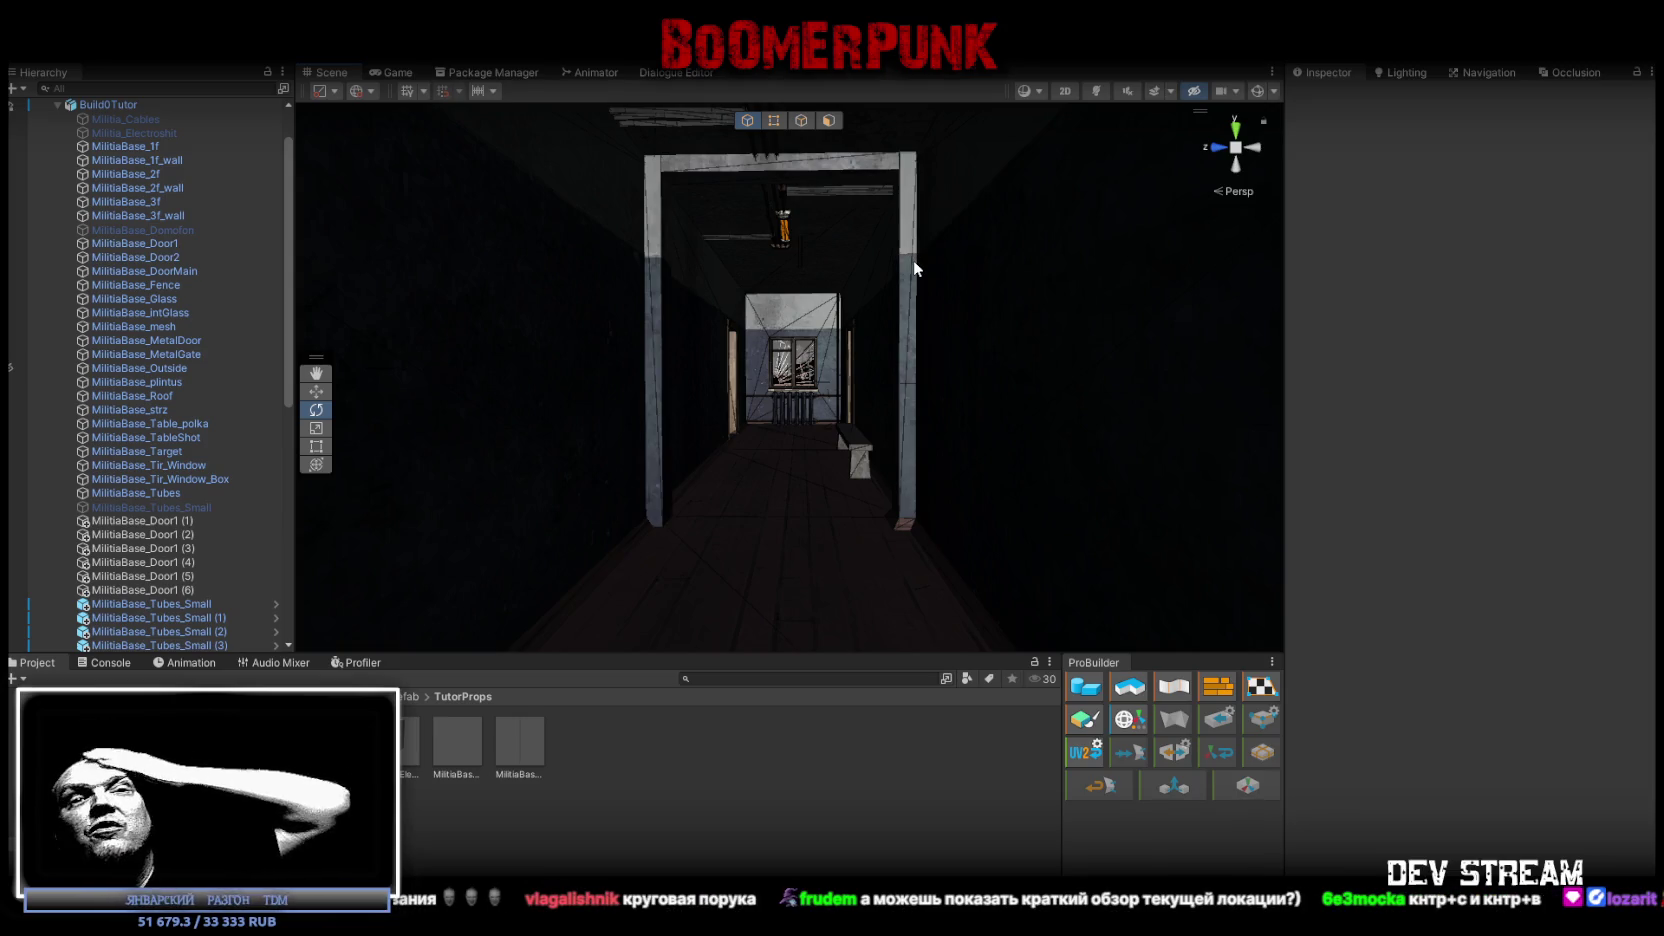
pyautogui.moveTo(913, 262)
pyautogui.mouseDown()
pyautogui.moveTo(631, 357)
pyautogui.moveTo(817, 378)
pyautogui.moveTo(1356, 500)
pyautogui.moveTo(1512, 632)
pyautogui.moveTo(958, 337)
pyautogui.moveTo(1006, 348)
pyautogui.moveTo(968, 294)
pyautogui.moveTo(920, 286)
pyautogui.moveTo(894, 327)
pyautogui.moveTo(966, 305)
pyautogui.moveTo(931, 301)
pyautogui.moveTo(929, 275)
pyautogui.moveTo(916, 305)
pyautogui.mouseUp()
pyautogui.moveTo(737, 408)
pyautogui.mouseDown()
pyautogui.moveTo(365, 436)
pyautogui.moveTo(451, 328)
pyautogui.moveTo(1396, 308)
pyautogui.moveTo(795, 293)
pyautogui.moveTo(828, 318)
pyautogui.moveTo(631, 360)
pyautogui.moveTo(679, 372)
pyautogui.mouseUp()
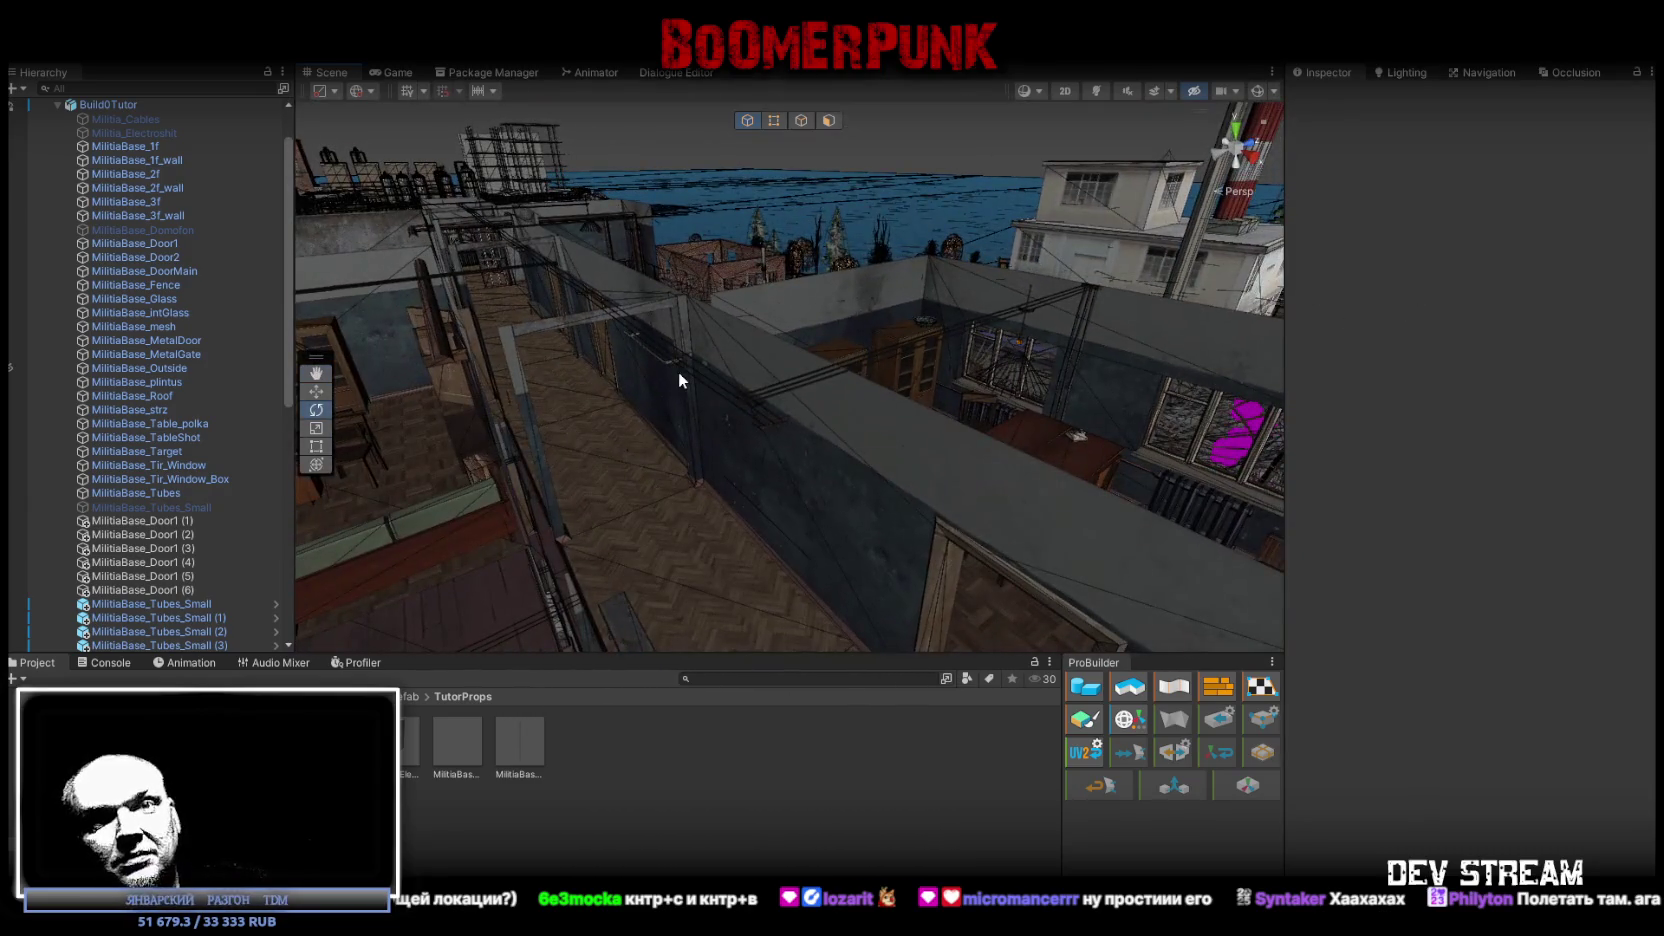
pyautogui.moveTo(851, 386)
pyautogui.mouseDown()
pyautogui.moveTo(735, 488)
pyautogui.moveTo(943, 502)
pyautogui.moveTo(235, 452)
pyautogui.moveTo(127, 416)
pyautogui.moveTo(13, 426)
pyautogui.moveTo(39, 471)
pyautogui.moveTo(224, 504)
pyautogui.moveTo(1258, 325)
pyautogui.moveTo(1310, 294)
pyautogui.moveTo(1159, 272)
pyautogui.moveTo(845, 315)
pyautogui.moveTo(1203, 386)
pyautogui.moveTo(1258, 355)
pyautogui.moveTo(706, 356)
pyautogui.moveTo(800, 356)
pyautogui.moveTo(165, 288)
pyautogui.moveTo(214, 276)
pyautogui.moveTo(1217, 373)
pyautogui.moveTo(1348, 298)
pyautogui.moveTo(1230, 389)
pyautogui.moveTo(1088, 392)
pyautogui.moveTo(732, 371)
pyautogui.moveTo(700, 320)
pyautogui.moveTo(750, 308)
pyautogui.mouseUp()
pyautogui.click(1041, 90)
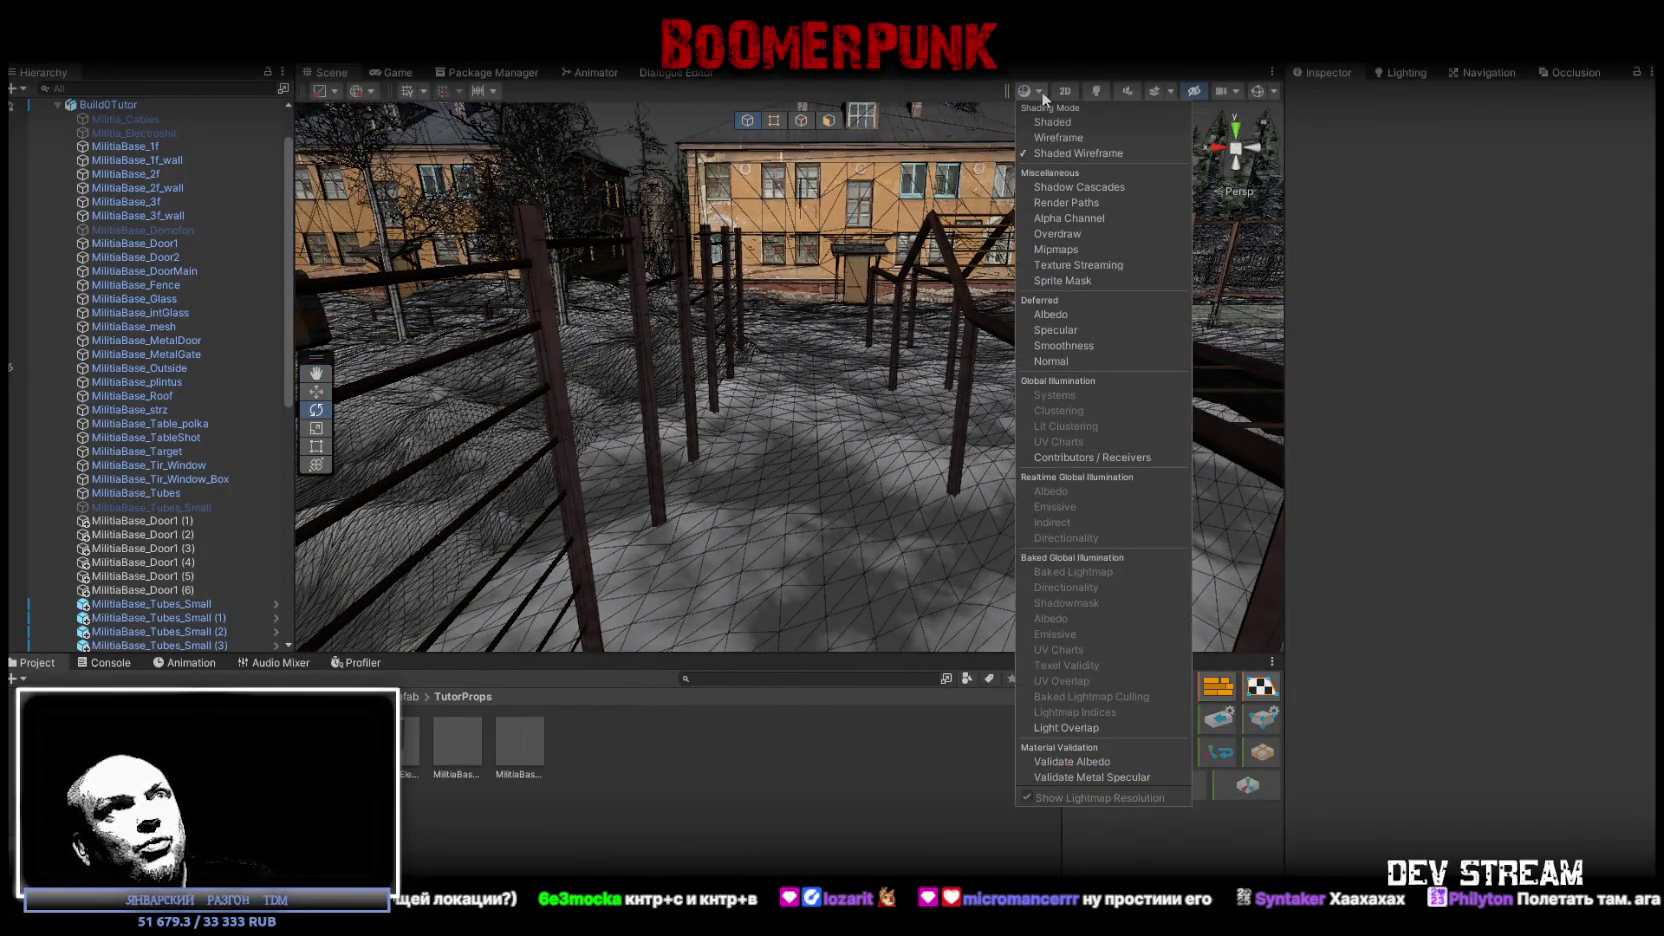
# Return the Scene view to plain Shaded with scene lighting on and effects off.
pyautogui.click(1058, 121)
pyautogui.click(1096, 90)
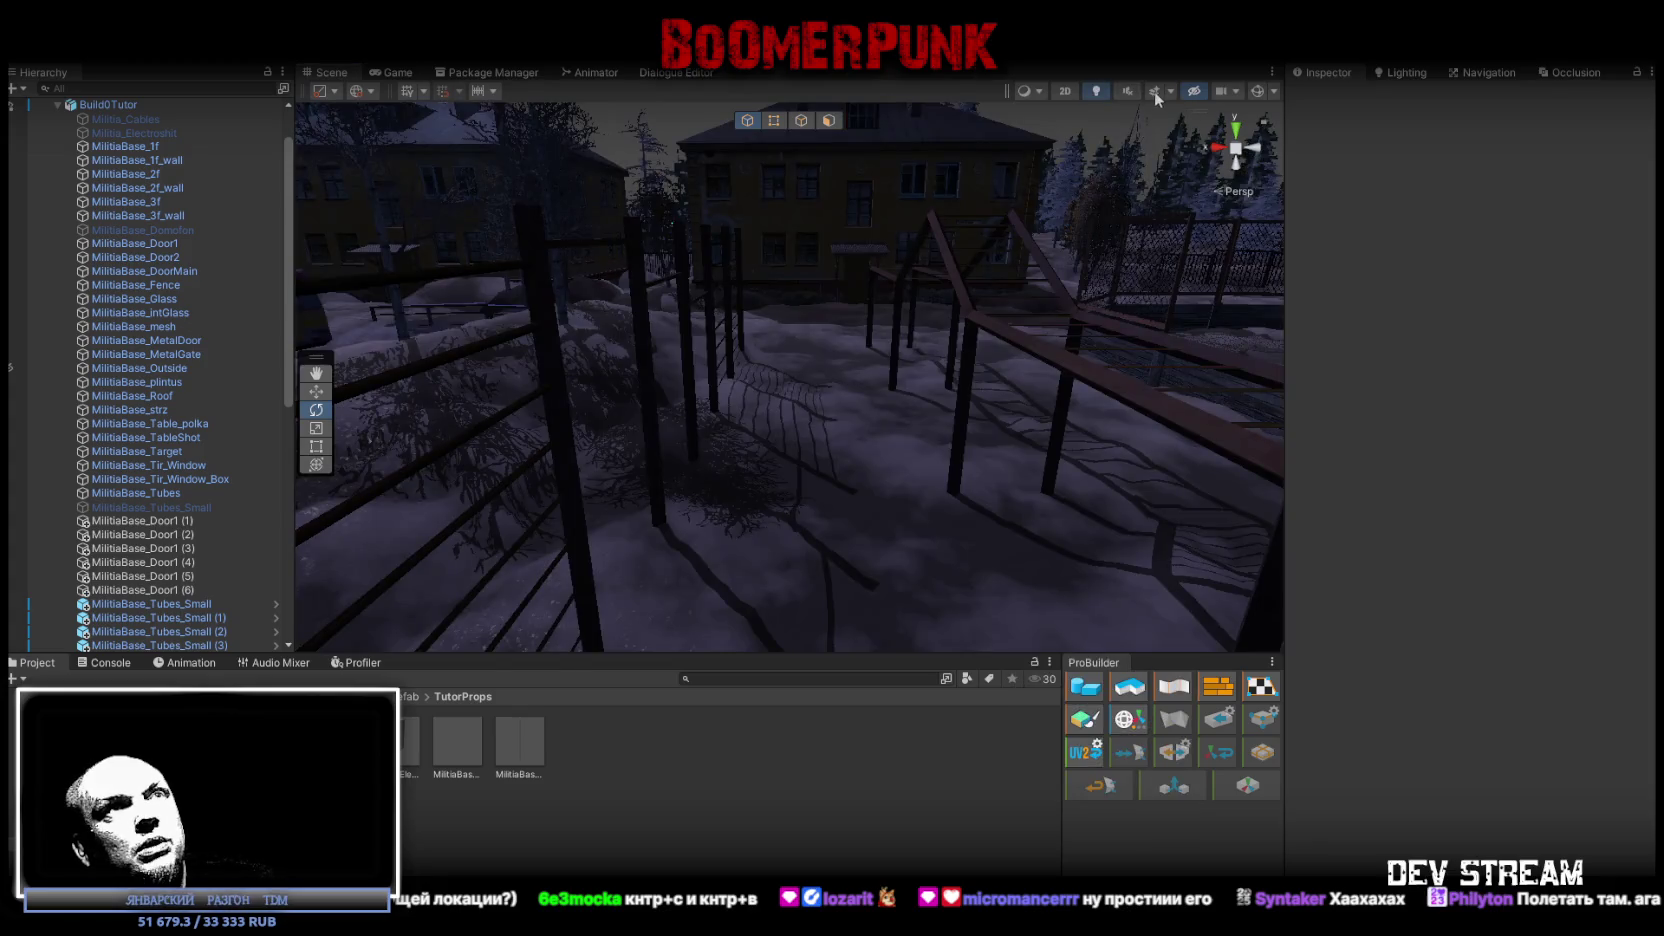
pyautogui.click(1154, 91)
pyautogui.moveTo(900, 275)
pyautogui.mouseDown()
pyautogui.moveTo(787, 256)
pyautogui.moveTo(698, 306)
pyautogui.moveTo(1104, 190)
pyautogui.mouseUp()
pyautogui.click(1154, 91)
# Maximize the Scene view and fly to a ground-level overview of the fences, apartment blocks and vans.
pyautogui.moveTo(774, 341)
pyautogui.mouseDown()
pyautogui.moveTo(891, 371)
pyautogui.moveTo(650, 353)
pyautogui.moveTo(396, 88)
pyautogui.mouseUp()
pyautogui.doubleClick(333, 80)
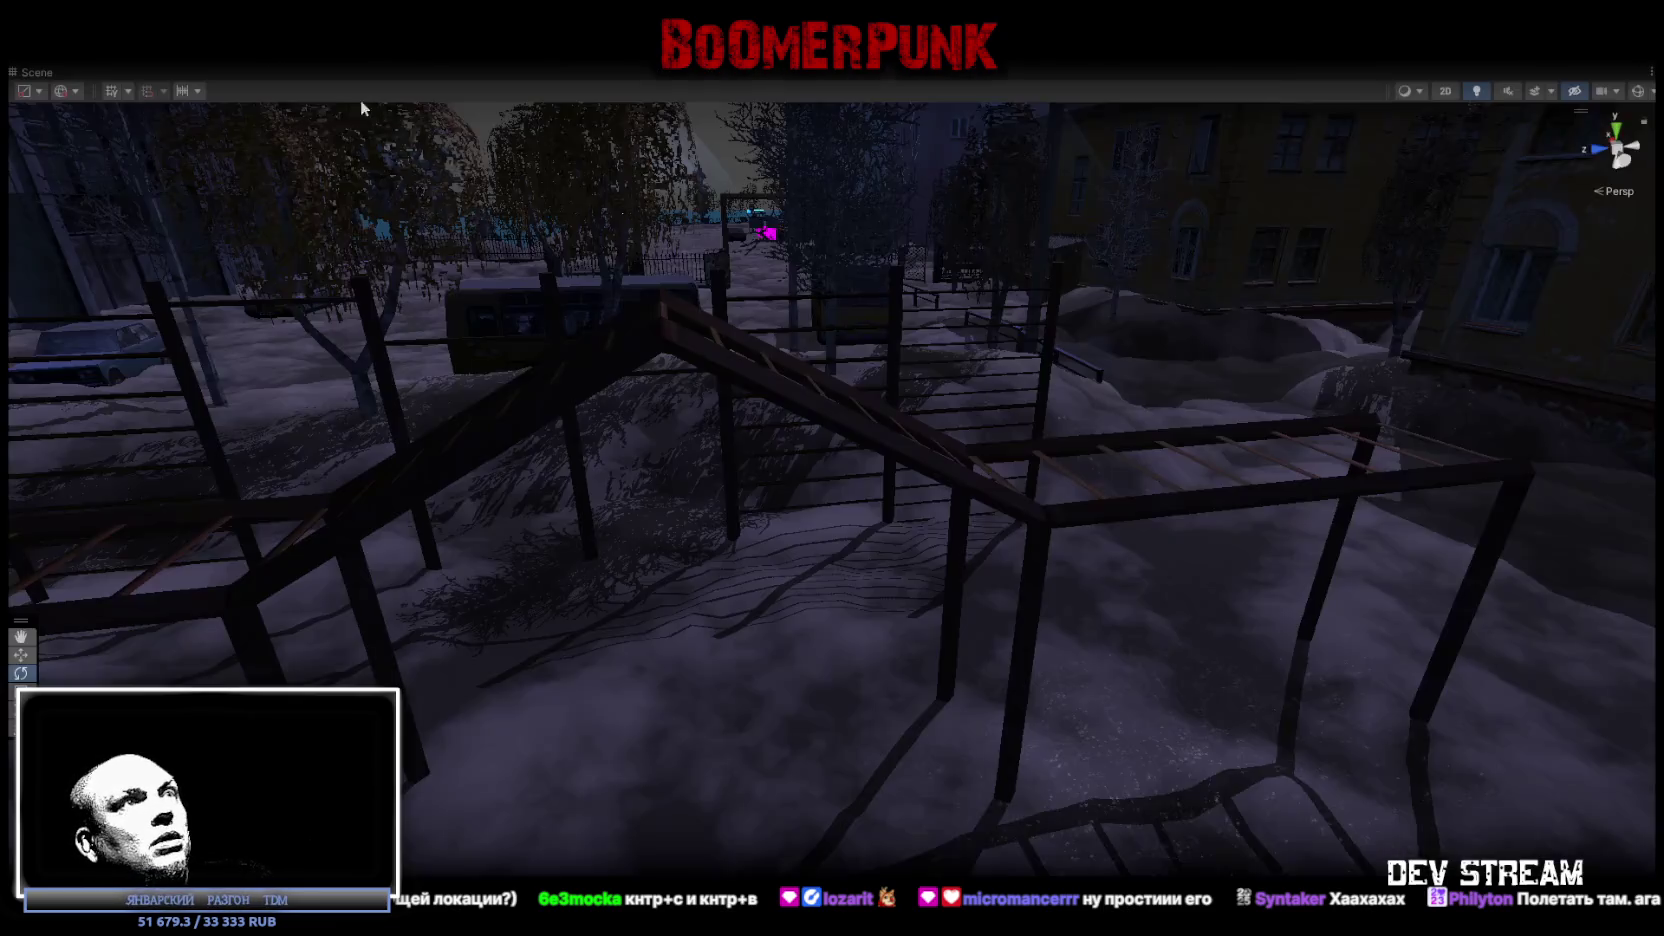
pyautogui.moveTo(661, 397)
pyautogui.mouseDown()
pyautogui.moveTo(1229, 379)
pyautogui.moveTo(1118, 357)
pyautogui.moveTo(1070, 323)
pyautogui.moveTo(1148, 460)
pyautogui.moveTo(847, 447)
pyautogui.moveTo(962, 442)
pyautogui.moveTo(962, 427)
pyautogui.moveTo(1046, 467)
pyautogui.moveTo(747, 464)
pyautogui.moveTo(568, 404)
pyautogui.moveTo(936, 401)
pyautogui.moveTo(958, 386)
pyautogui.moveTo(583, 487)
pyautogui.moveTo(323, 531)
pyautogui.moveTo(756, 484)
pyautogui.moveTo(761, 435)
pyautogui.moveTo(583, 449)
pyautogui.moveTo(717, 483)
pyautogui.moveTo(1068, 485)
pyautogui.moveTo(1133, 435)
pyautogui.moveTo(1059, 431)
pyautogui.moveTo(1248, 490)
pyautogui.moveTo(1174, 568)
pyautogui.moveTo(1640, 552)
pyautogui.moveTo(34, 546)
pyautogui.moveTo(1594, 474)
pyautogui.moveTo(1055, 427)
pyautogui.moveTo(724, 557)
pyautogui.moveTo(940, 587)
pyautogui.moveTo(800, 549)
pyautogui.moveTo(1211, 583)
pyautogui.moveTo(1020, 560)
pyautogui.moveTo(1180, 552)
pyautogui.moveTo(1030, 561)
pyautogui.moveTo(1151, 498)
pyautogui.moveTo(958, 461)
pyautogui.moveTo(913, 514)
pyautogui.moveTo(862, 520)
pyautogui.moveTo(500, 494)
pyautogui.mouseUp()
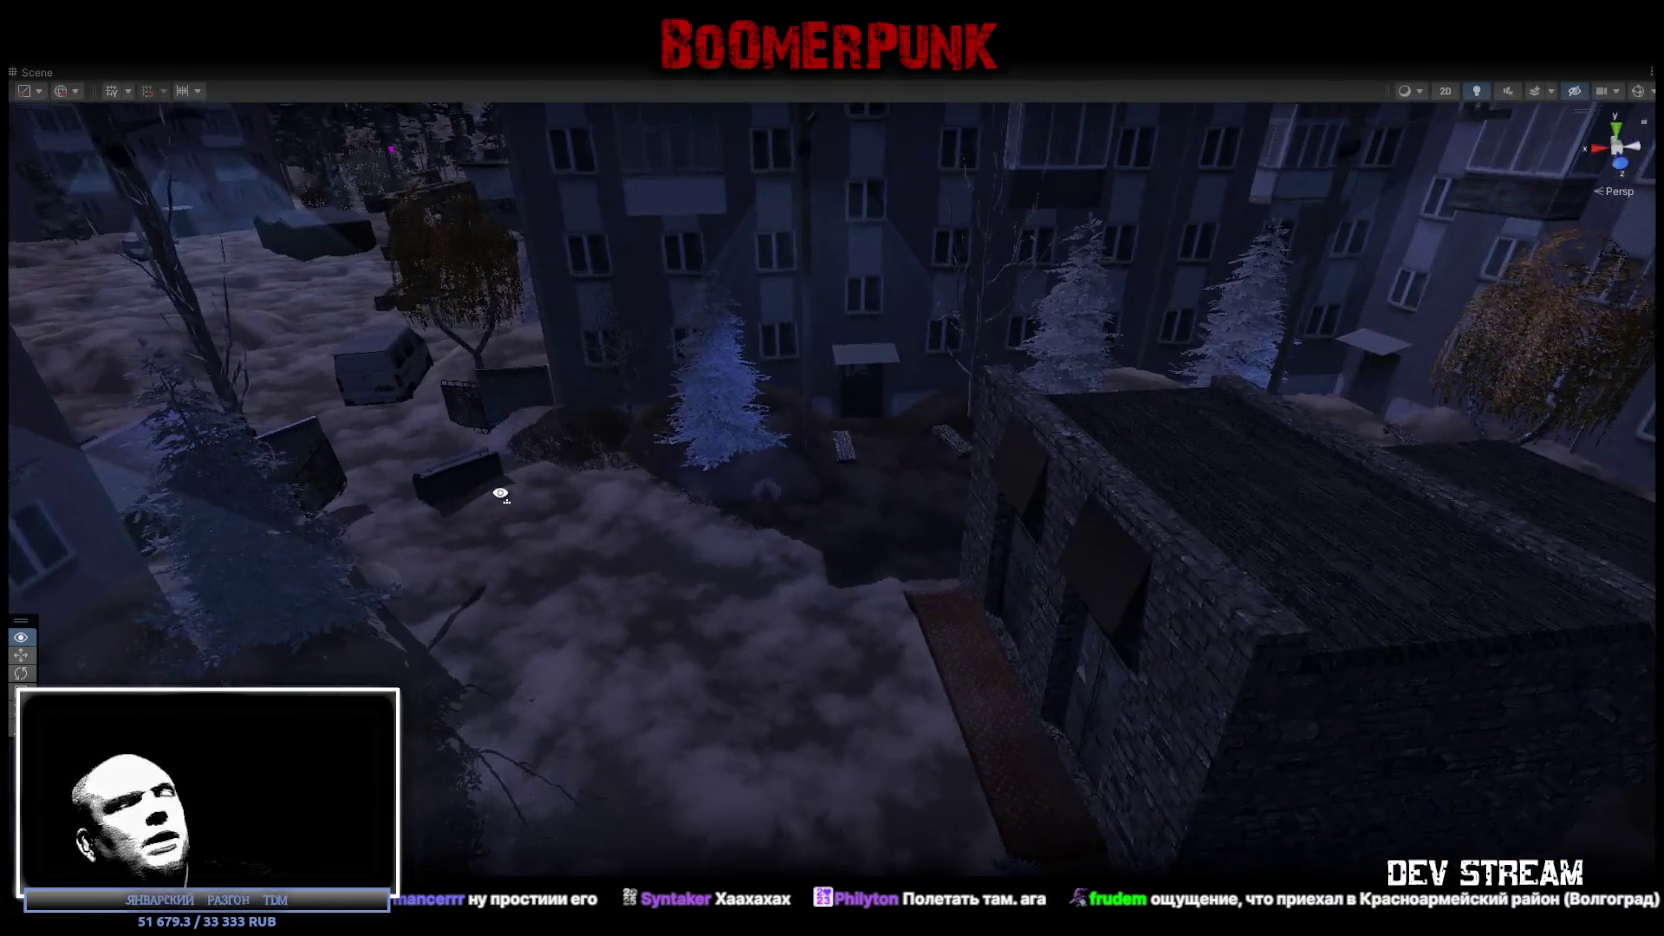
pyautogui.moveTo(716, 518)
pyautogui.mouseDown()
pyautogui.moveTo(509, 449)
pyautogui.moveTo(545, 410)
pyautogui.moveTo(1211, 492)
pyautogui.mouseUp()
pyautogui.moveTo(1143, 551)
pyautogui.mouseDown()
pyautogui.moveTo(1226, 520)
pyautogui.moveTo(1255, 460)
pyautogui.moveTo(1293, 476)
pyautogui.moveTo(1196, 494)
pyautogui.moveTo(738, 441)
pyautogui.moveTo(1170, 514)
pyautogui.moveTo(1398, 646)
pyautogui.moveTo(1515, 639)
pyautogui.moveTo(1523, 594)
pyautogui.moveTo(1393, 469)
pyautogui.moveTo(958, 475)
pyautogui.moveTo(1625, 546)
pyautogui.moveTo(74, 568)
pyautogui.moveTo(1587, 487)
pyautogui.moveTo(1326, 420)
pyautogui.moveTo(1255, 449)
pyautogui.moveTo(1280, 475)
pyautogui.moveTo(1170, 583)
pyautogui.moveTo(411, 566)
pyautogui.moveTo(375, 587)
pyautogui.moveTo(557, 613)
pyautogui.moveTo(992, 553)
pyautogui.moveTo(922, 506)
pyautogui.mouseUp()
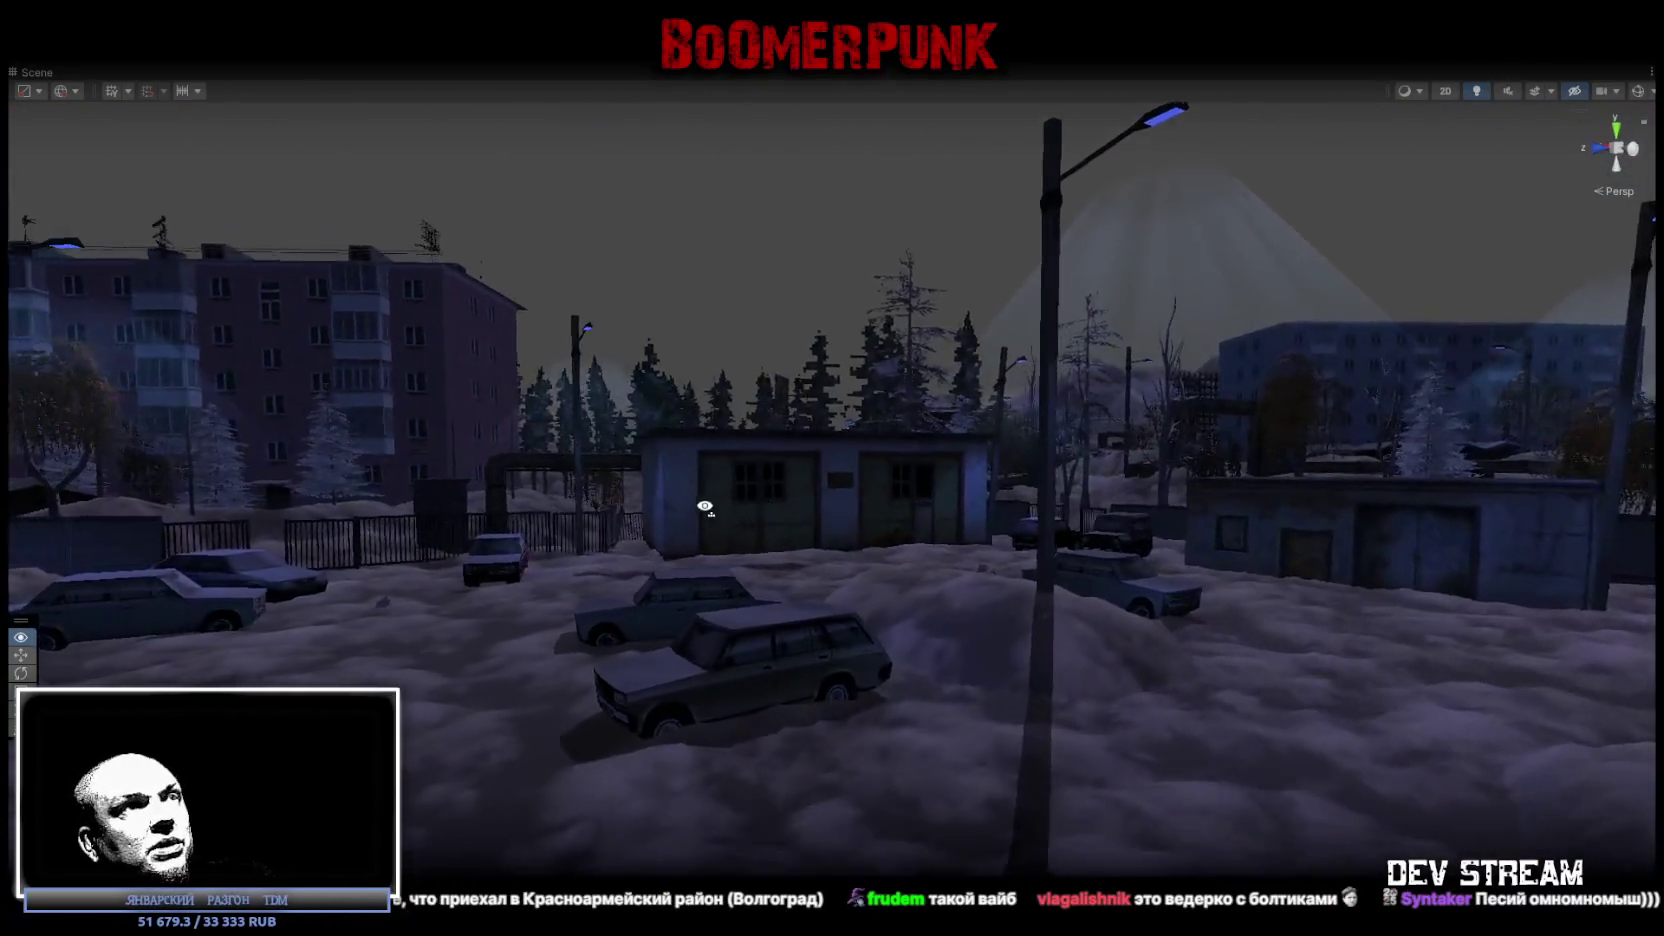
pyautogui.moveTo(705, 507)
pyautogui.mouseDown()
pyautogui.moveTo(629, 528)
pyautogui.moveTo(338, 531)
pyautogui.moveTo(97, 504)
pyautogui.moveTo(47, 527)
pyautogui.moveTo(639, 550)
pyautogui.moveTo(851, 542)
pyautogui.moveTo(891, 520)
pyautogui.moveTo(848, 515)
pyautogui.moveTo(943, 557)
pyautogui.moveTo(925, 579)
pyautogui.moveTo(832, 587)
pyautogui.moveTo(718, 561)
pyautogui.moveTo(1439, 467)
pyautogui.moveTo(1423, 422)
pyautogui.mouseUp()
pyautogui.moveTo(1010, 427)
pyautogui.mouseDown()
pyautogui.moveTo(1058, 431)
pyautogui.moveTo(1266, 594)
pyautogui.moveTo(973, 546)
pyautogui.moveTo(1066, 507)
pyautogui.moveTo(1016, 499)
pyautogui.moveTo(522, 499)
pyautogui.moveTo(1207, 528)
pyautogui.moveTo(493, 463)
pyautogui.moveTo(1144, 469)
pyautogui.moveTo(949, 537)
pyautogui.moveTo(1199, 481)
pyautogui.moveTo(994, 506)
pyautogui.moveTo(993, 563)
pyautogui.moveTo(958, 557)
pyautogui.moveTo(858, 594)
pyautogui.moveTo(902, 573)
pyautogui.moveTo(812, 538)
pyautogui.moveTo(538, 565)
pyautogui.moveTo(1058, 531)
pyautogui.moveTo(689, 550)
pyautogui.mouseUp()
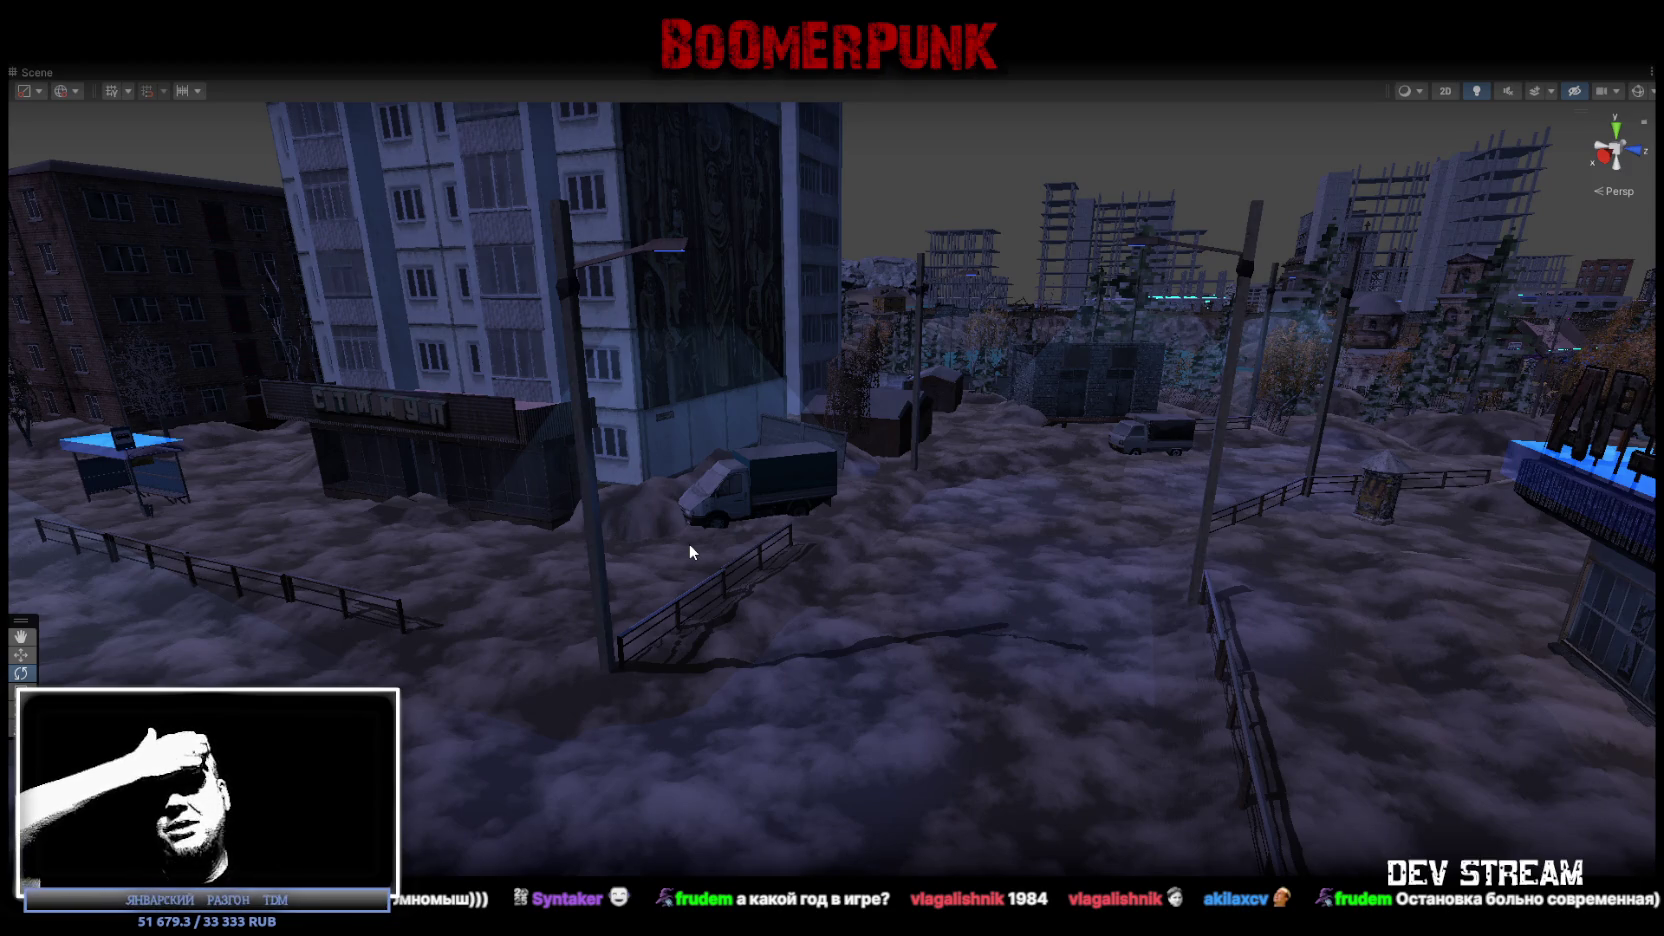
# Fly from the bus shelter past the Стимул shop sign and in through the pawnshop doorway.
pyautogui.moveTo(970, 493)
pyautogui.mouseDown()
pyautogui.moveTo(698, 505)
pyautogui.moveTo(709, 477)
pyautogui.moveTo(498, 494)
pyautogui.moveTo(940, 487)
pyautogui.moveTo(572, 610)
pyautogui.moveTo(600, 600)
pyautogui.moveTo(401, 583)
pyautogui.moveTo(954, 578)
pyautogui.mouseUp()
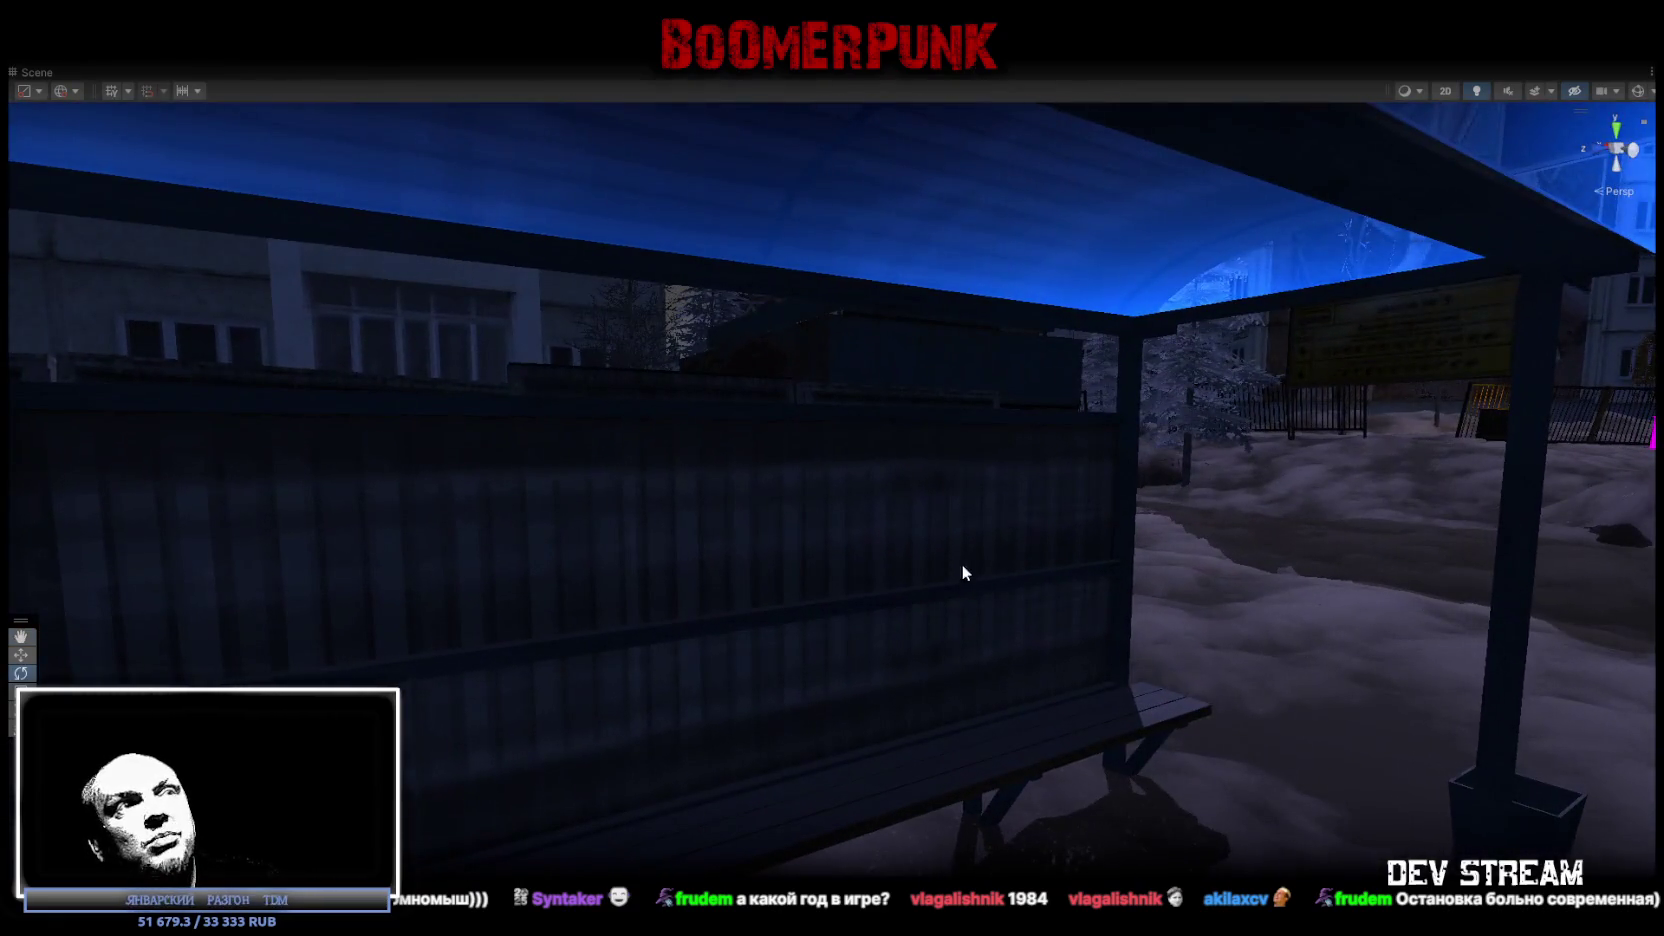
pyautogui.moveTo(768, 566)
pyautogui.mouseDown()
pyautogui.moveTo(741, 570)
pyautogui.moveTo(550, 472)
pyautogui.moveTo(315, 433)
pyautogui.moveTo(869, 516)
pyautogui.moveTo(1037, 581)
pyautogui.moveTo(1172, 608)
pyautogui.moveTo(1192, 503)
pyautogui.mouseUp()
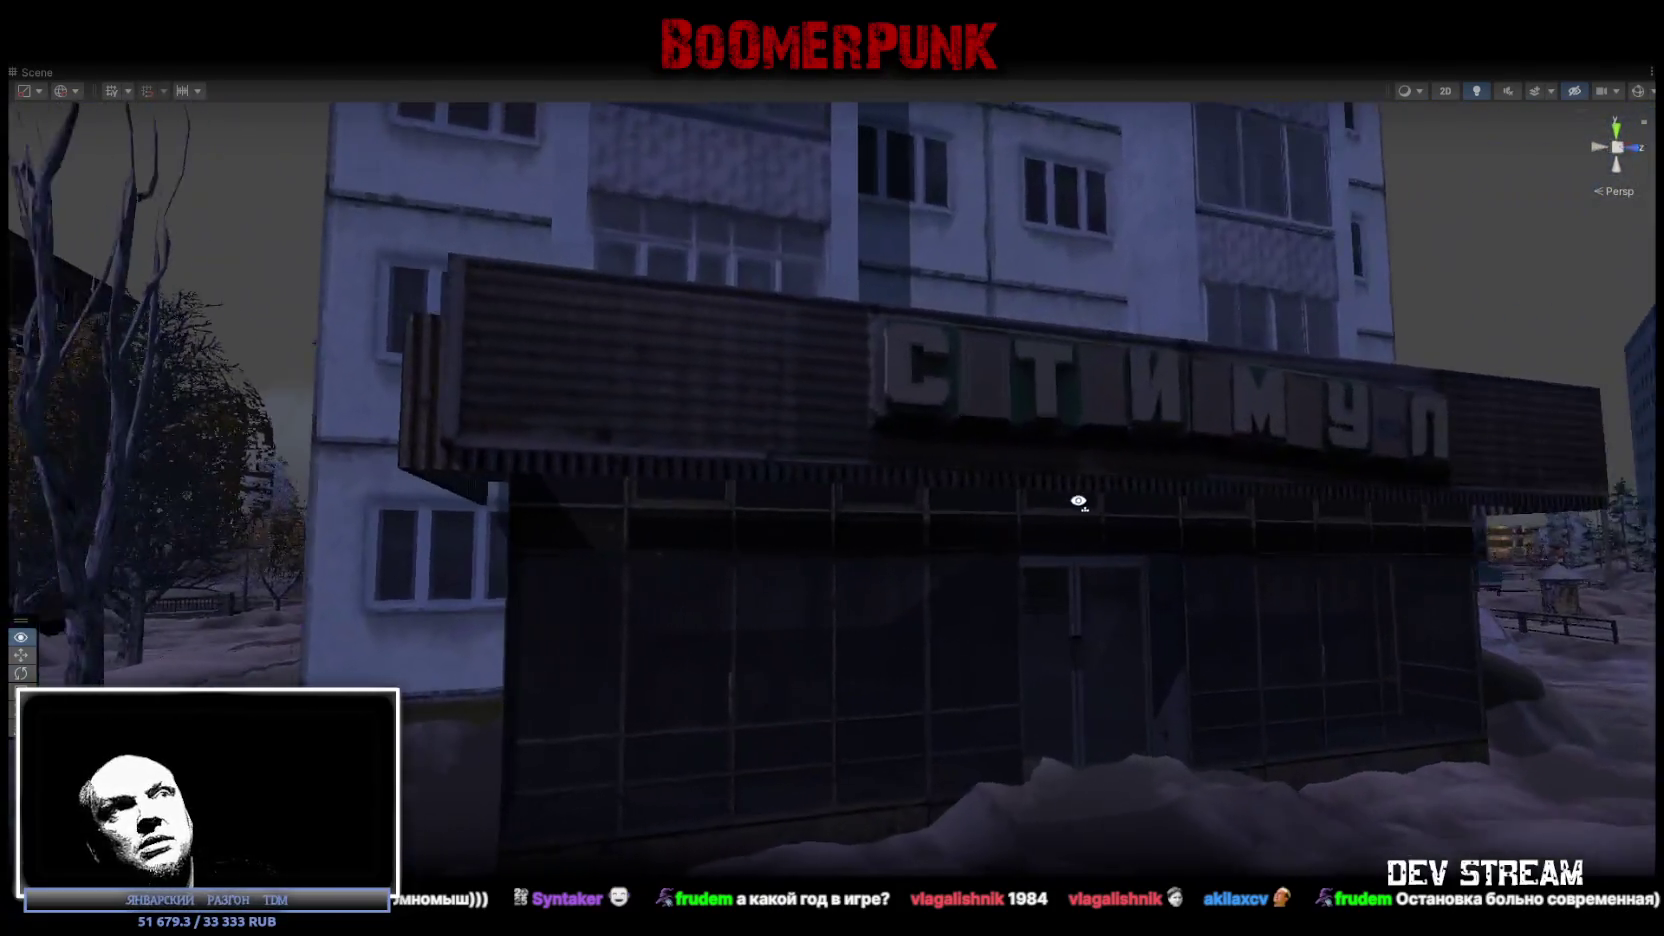
pyautogui.moveTo(956, 515)
pyautogui.mouseDown()
pyautogui.moveTo(1114, 464)
pyautogui.moveTo(997, 466)
pyautogui.moveTo(943, 576)
pyautogui.moveTo(524, 516)
pyautogui.moveTo(192, 417)
pyautogui.moveTo(249, 438)
pyautogui.mouseUp()
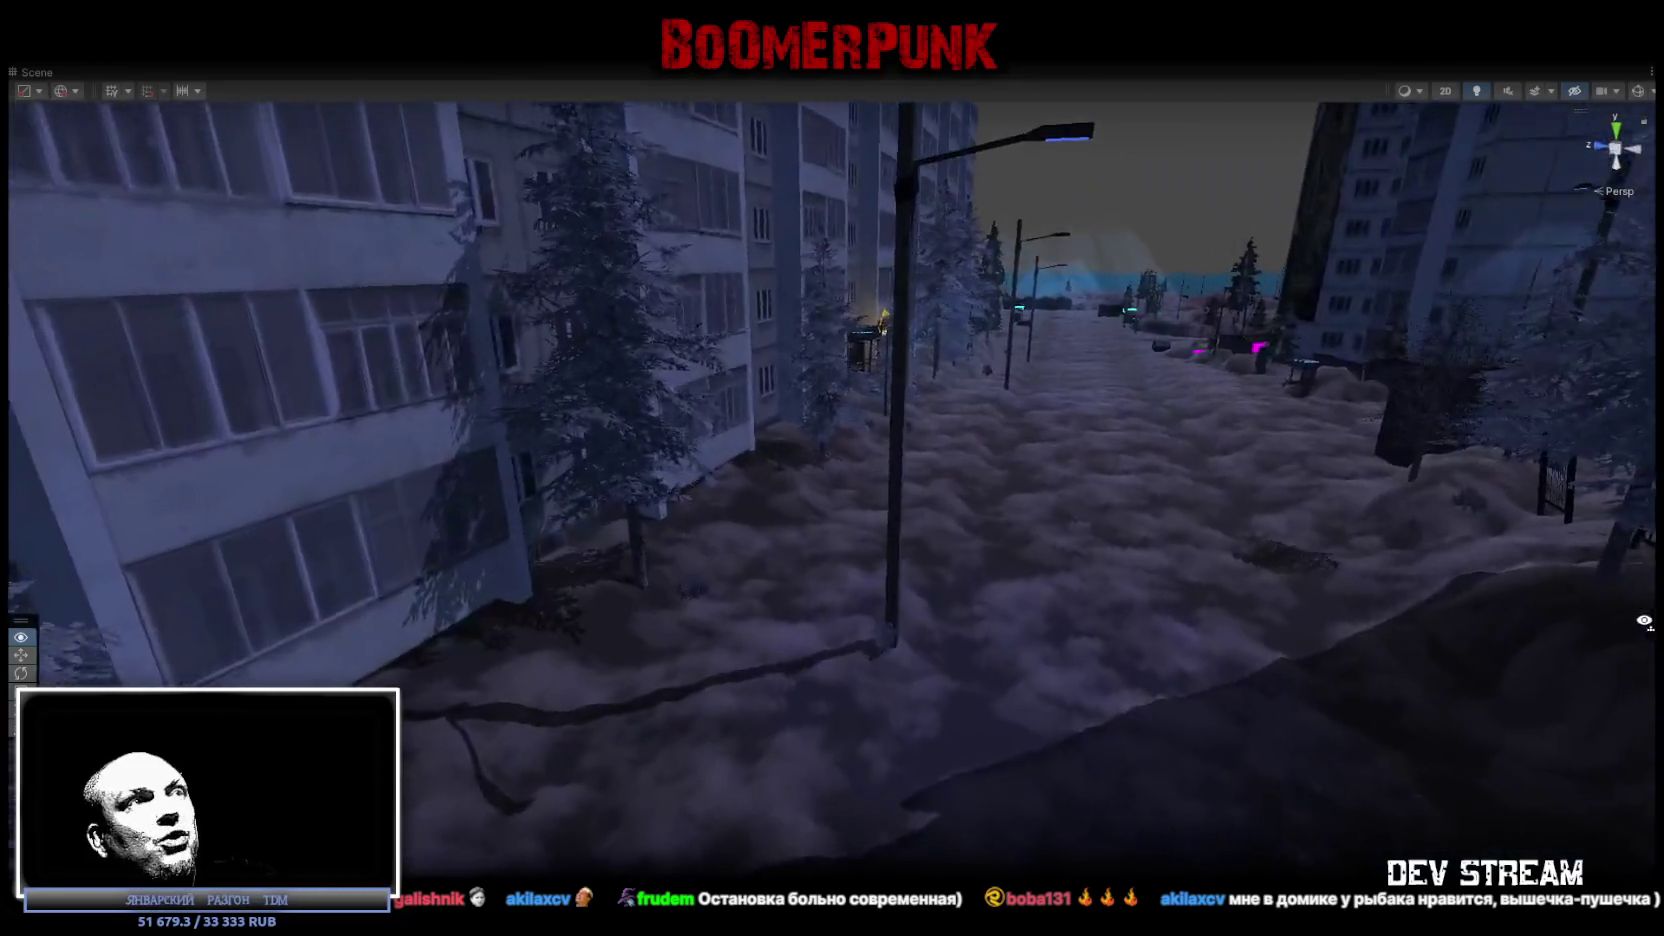
pyautogui.moveTo(1643, 621); pyautogui.dragTo(1397, 549)
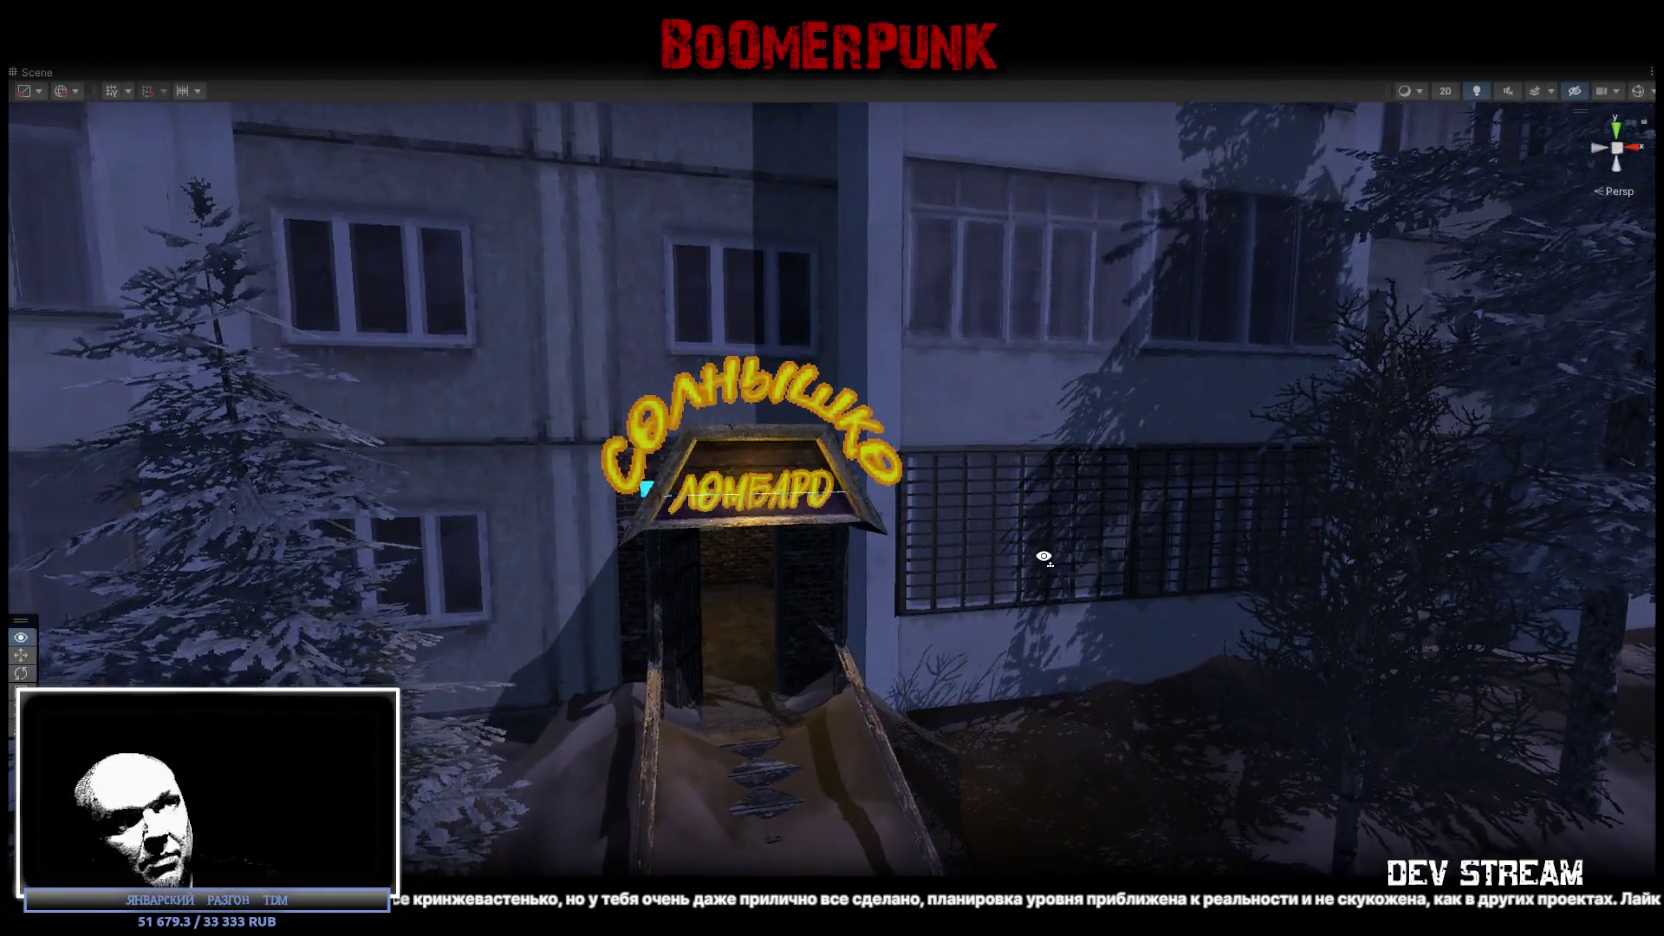
pyautogui.moveTo(1043, 557); pyautogui.dragTo(1032, 549)
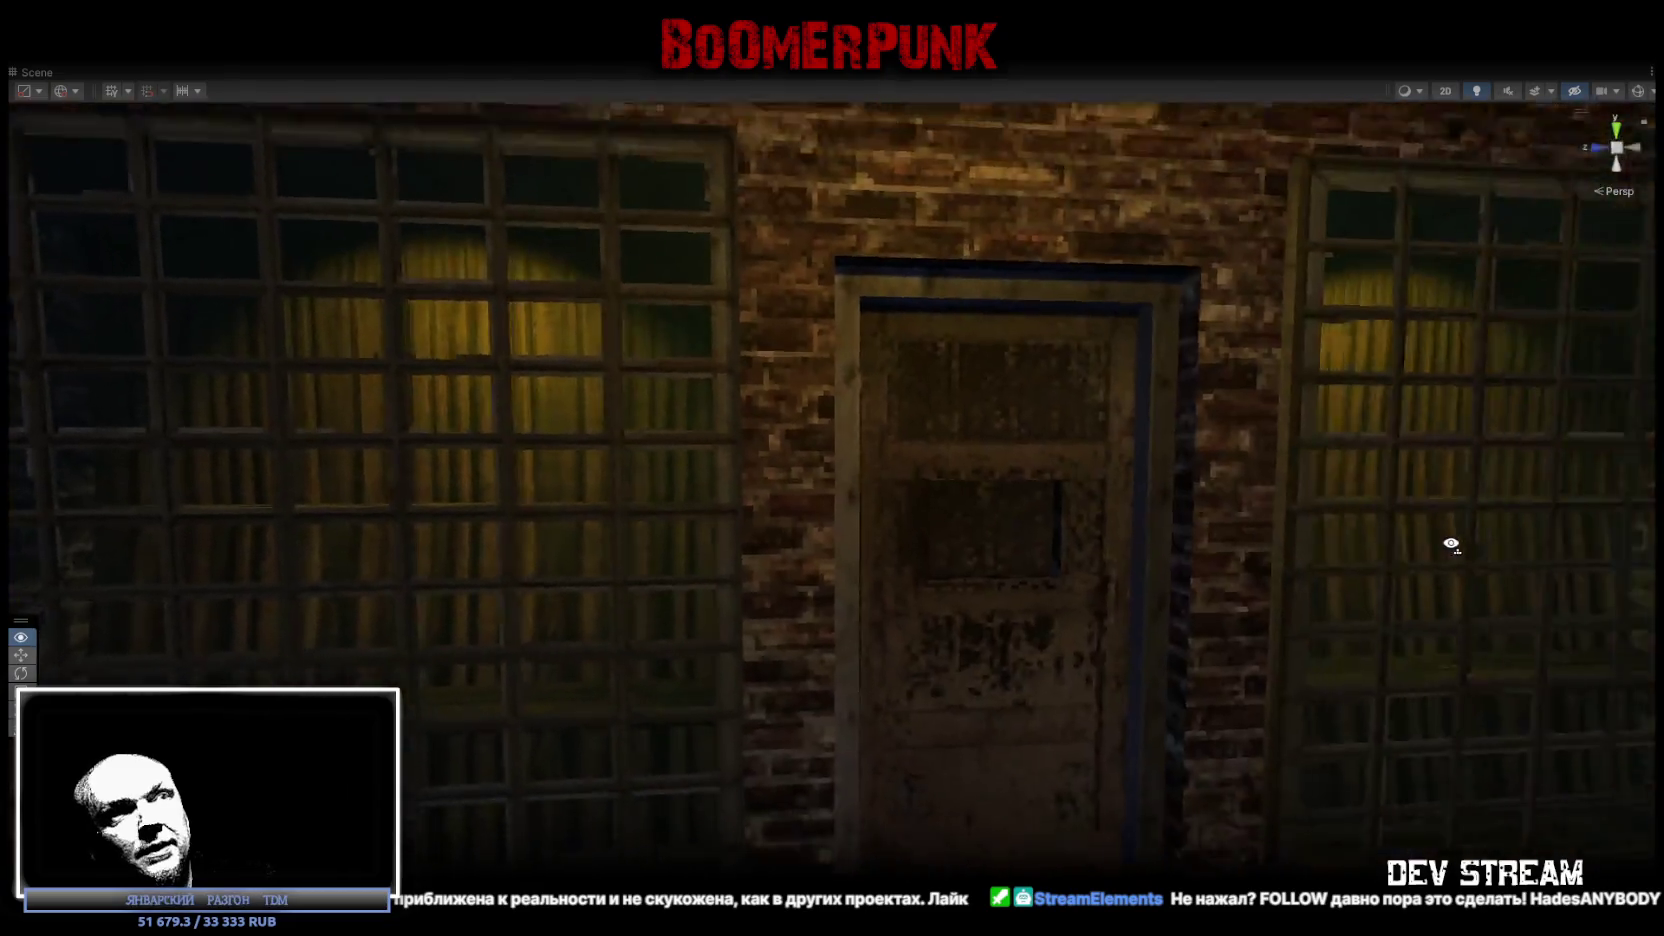
# Leave the brick room and fly down the street between apartment blocks up to the silo mural.
pyautogui.moveTo(1431, 543); pyautogui.dragTo(1431, 533)
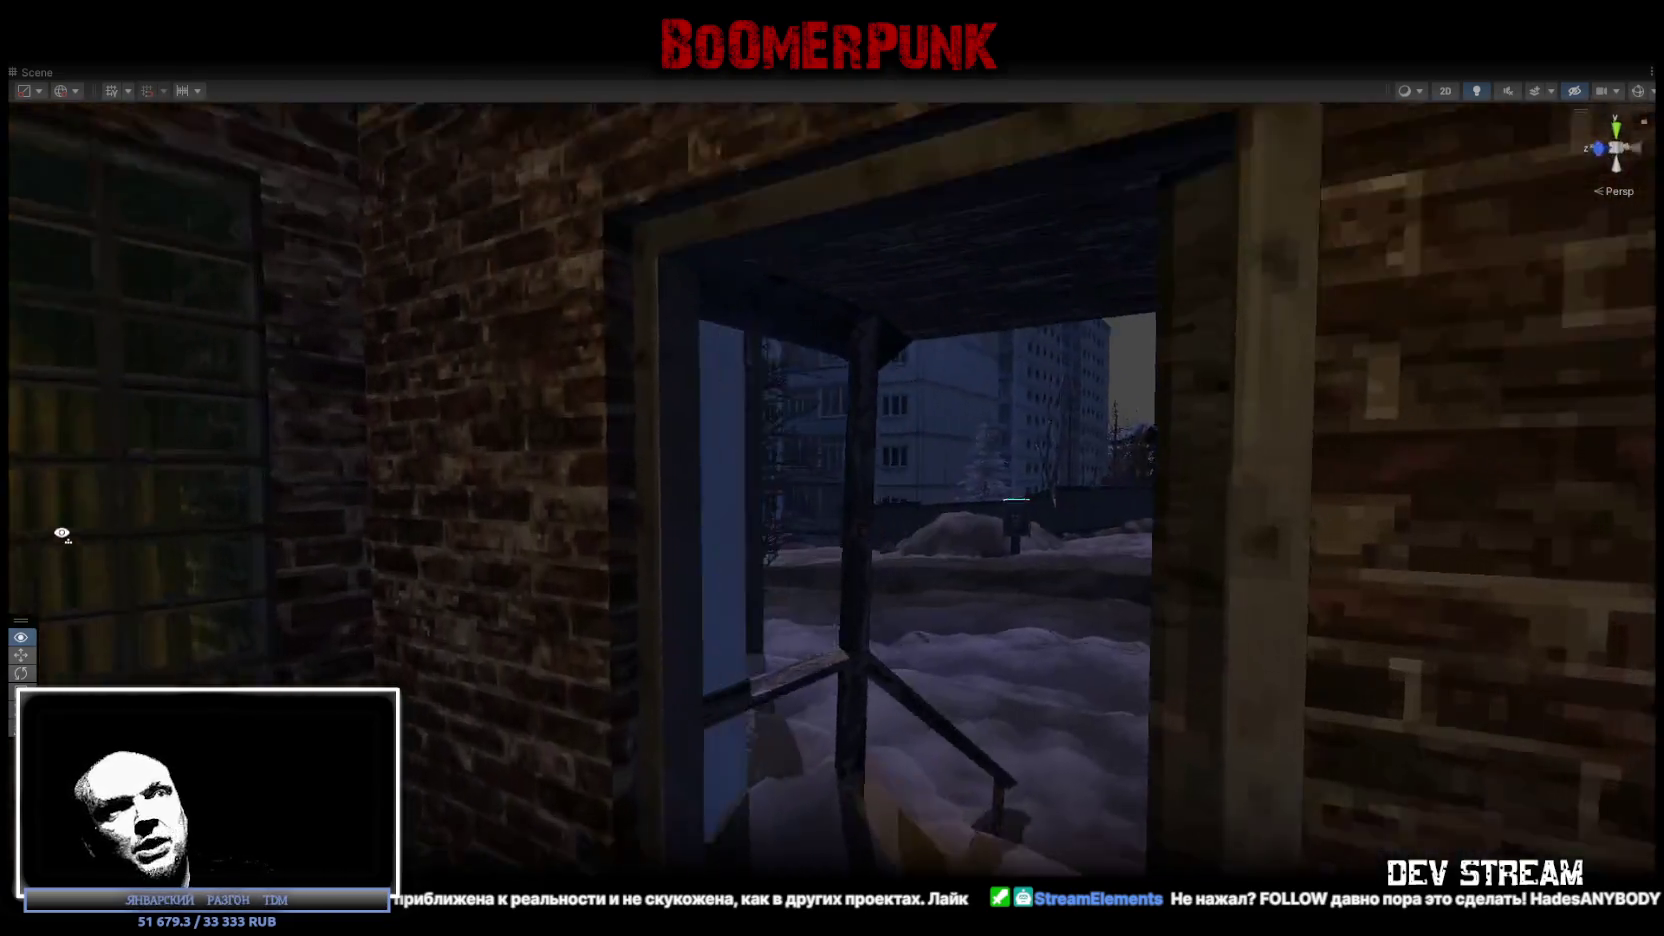
pyautogui.moveTo(61, 533)
pyautogui.mouseDown()
pyautogui.moveTo(18, 531)
pyautogui.moveTo(68, 545)
pyautogui.moveTo(56, 518)
pyautogui.mouseUp()
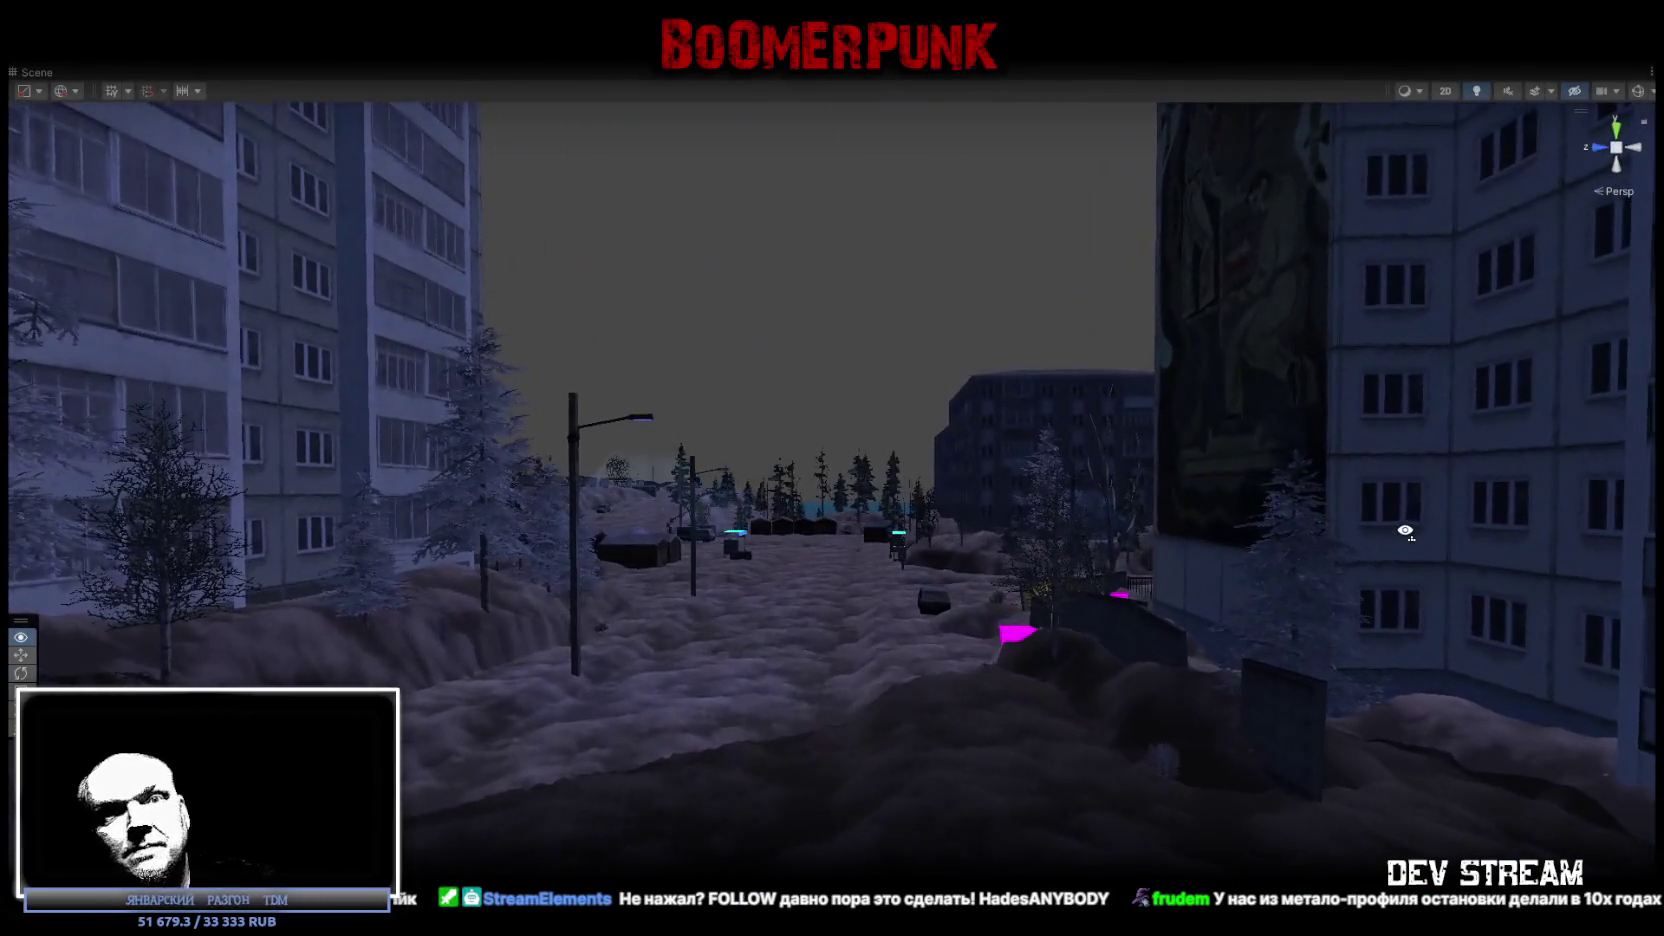
pyautogui.moveTo(1191, 498)
pyautogui.mouseDown()
pyautogui.moveTo(1159, 497)
pyautogui.moveTo(1533, 490)
pyautogui.mouseUp()
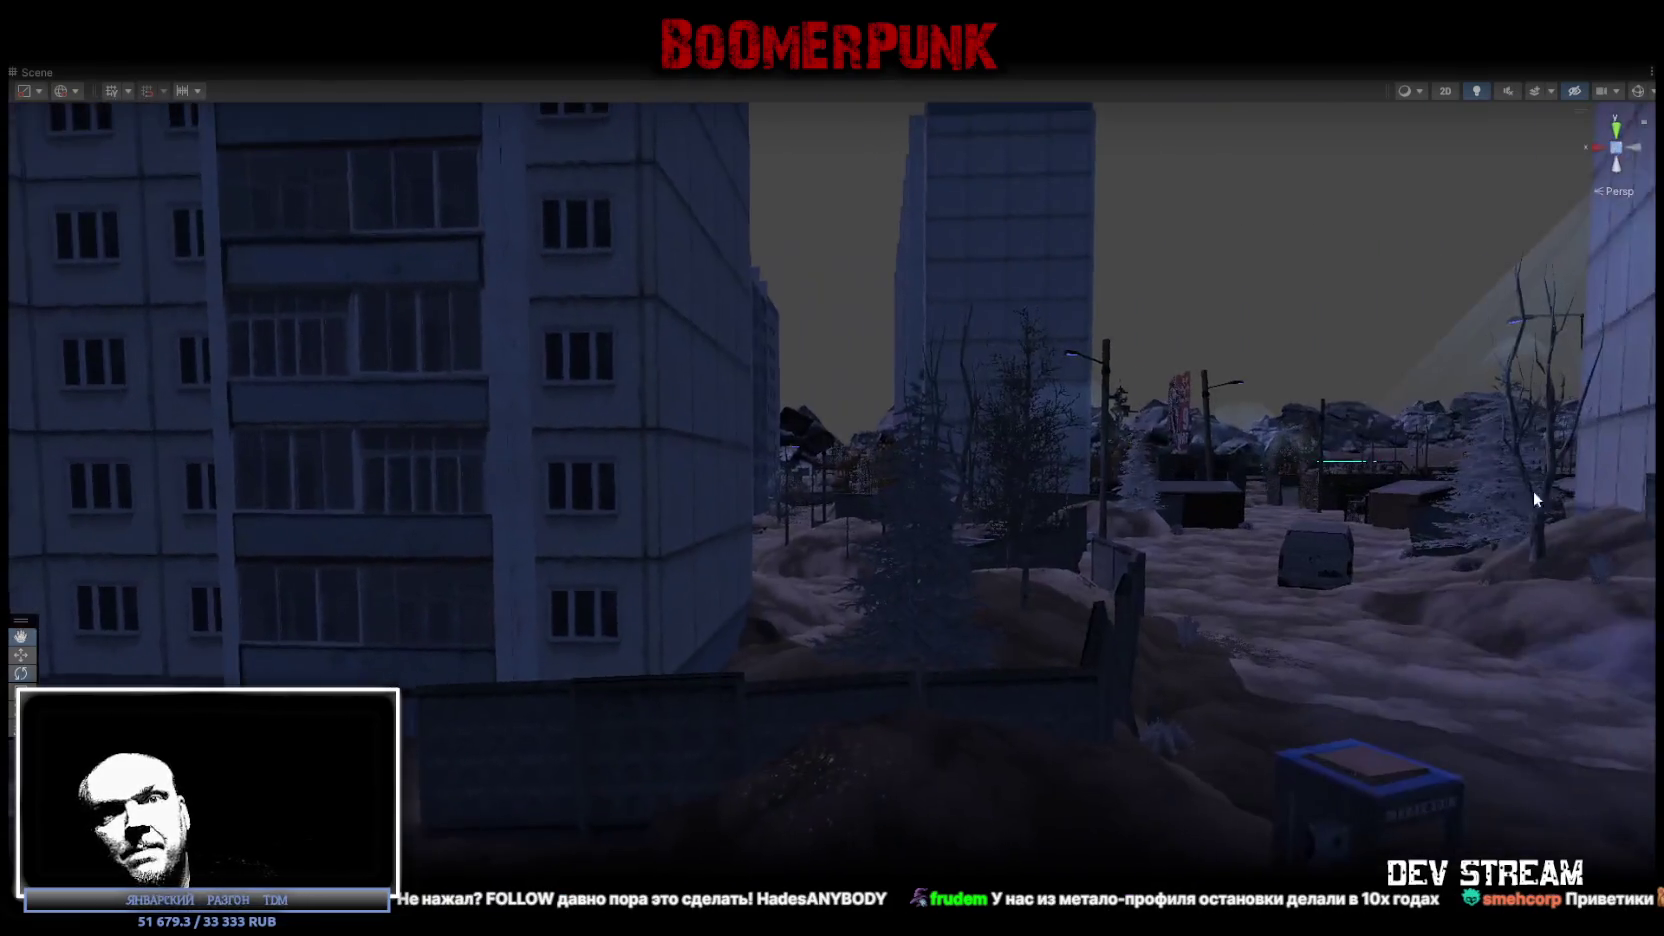
pyautogui.moveTo(1052, 497)
pyautogui.mouseDown()
pyautogui.moveTo(1487, 462)
pyautogui.moveTo(1536, 486)
pyautogui.moveTo(1069, 501)
pyautogui.moveTo(877, 475)
pyautogui.moveTo(75, 492)
pyautogui.moveTo(409, 523)
pyautogui.moveTo(15, 448)
pyautogui.mouseUp()
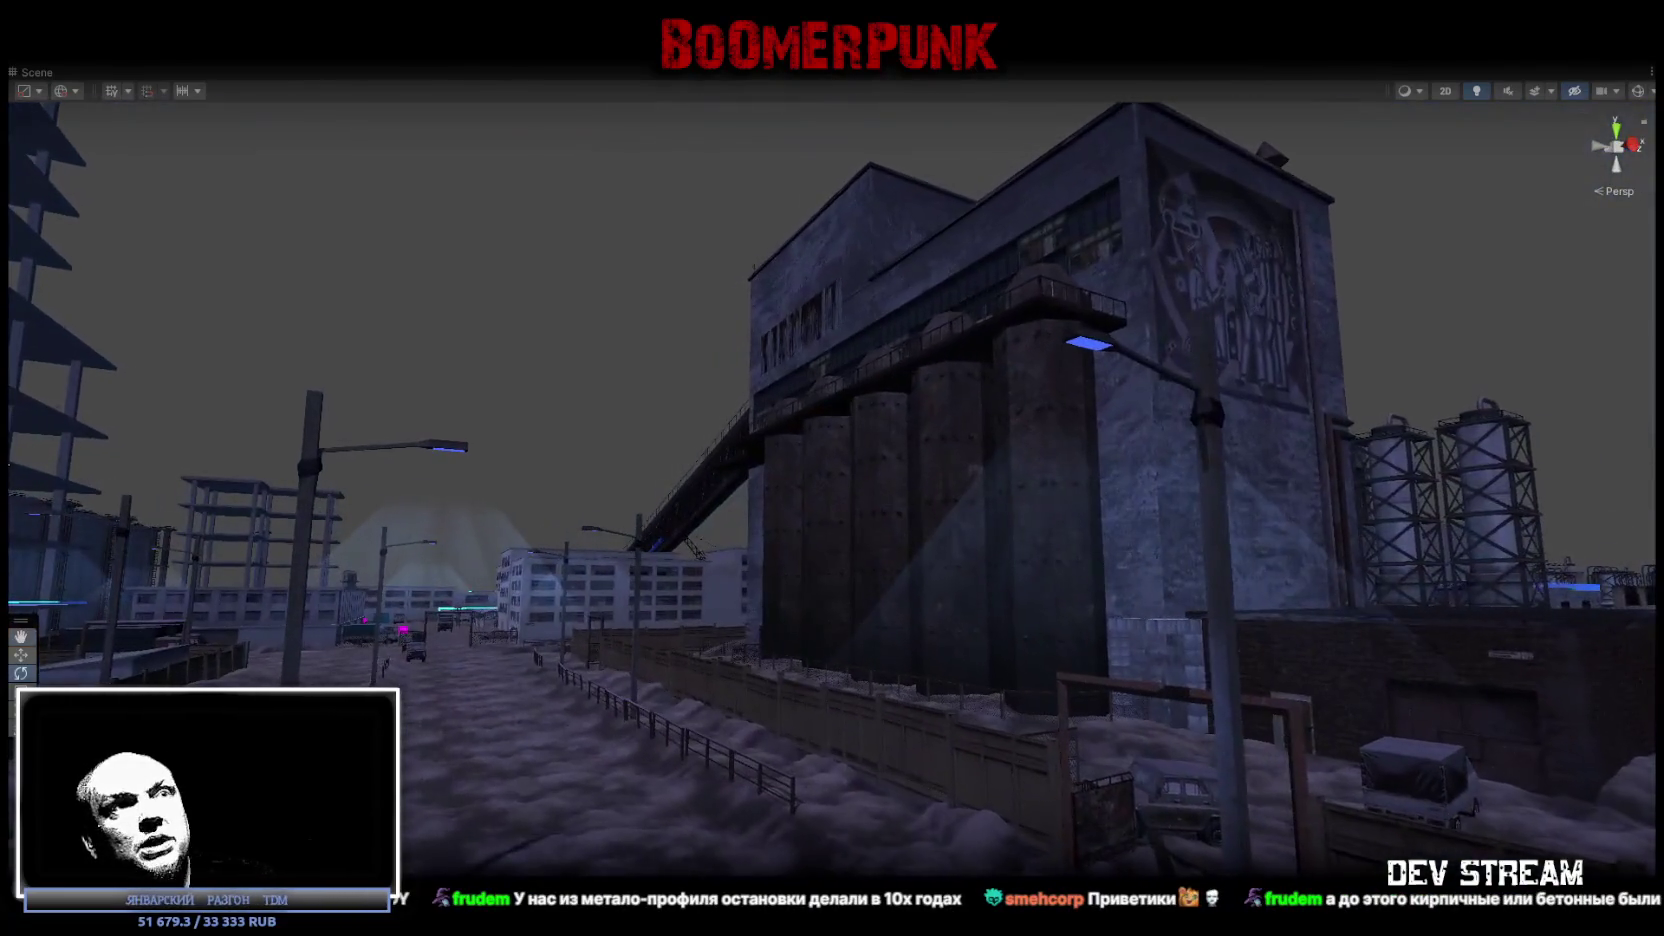
pyautogui.moveTo(1000, 489)
pyautogui.mouseDown()
pyautogui.moveTo(1073, 475)
pyautogui.moveTo(1022, 462)
pyautogui.moveTo(1047, 605)
pyautogui.moveTo(1011, 614)
pyautogui.mouseUp()
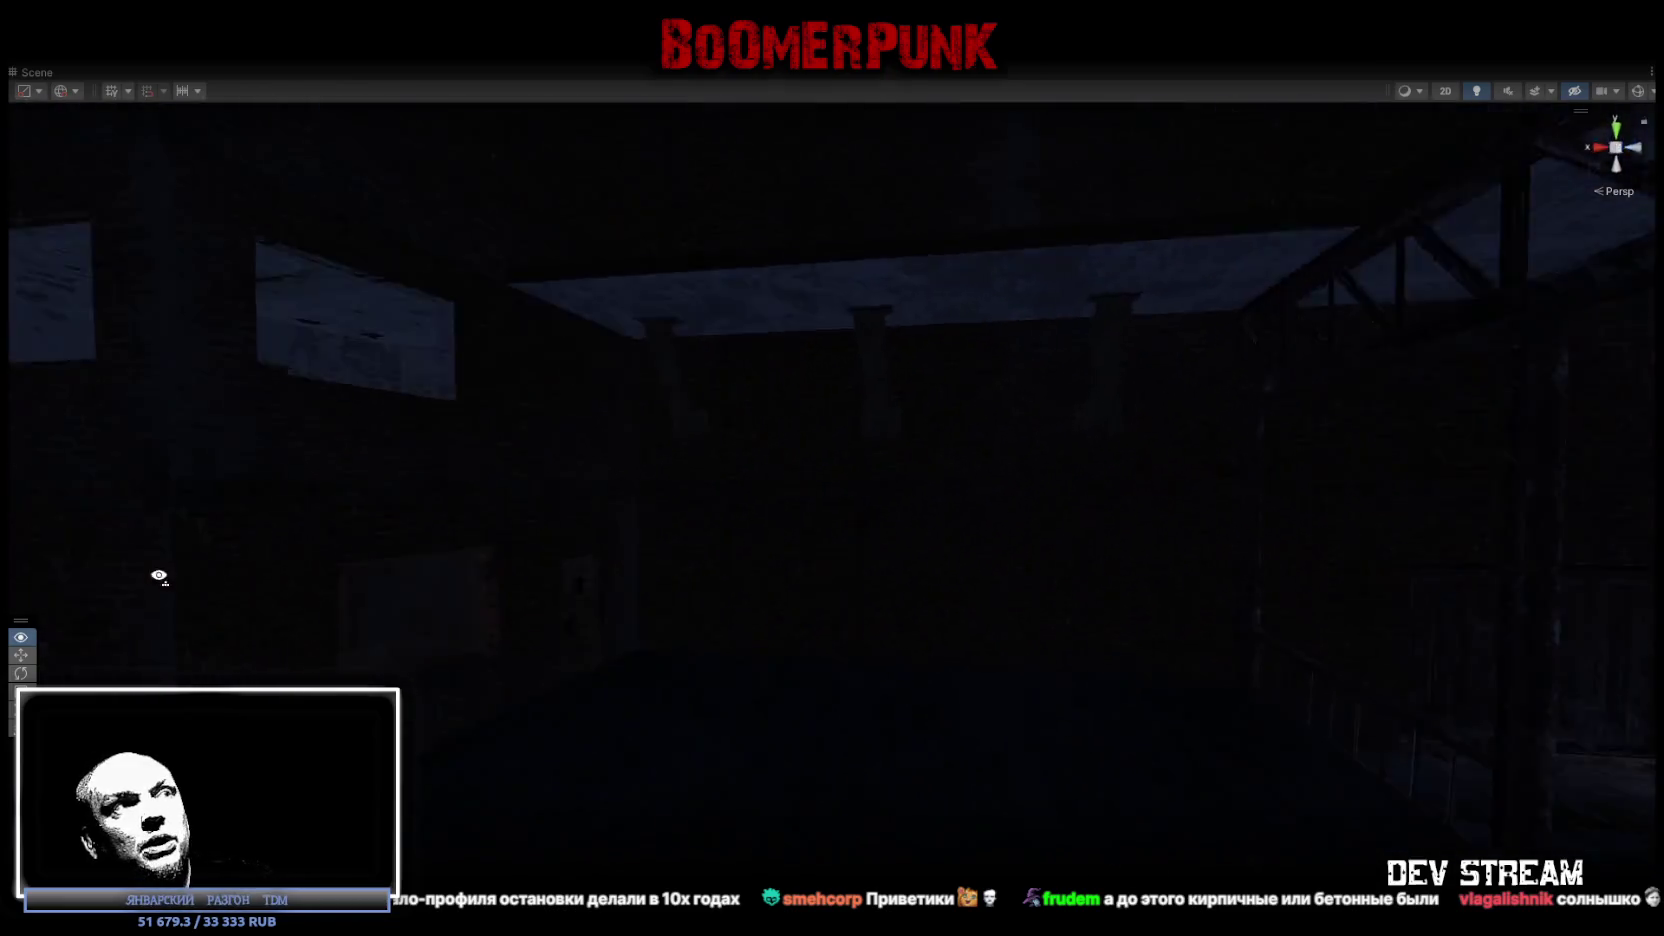
# Fly out over the industrial area, frame the dock crane and rotate its cab.
pyautogui.moveTo(496, 570)
pyautogui.mouseDown()
pyautogui.moveTo(1263, 576)
pyautogui.moveTo(1196, 605)
pyautogui.moveTo(1048, 566)
pyautogui.moveTo(1289, 576)
pyautogui.moveTo(844, 542)
pyautogui.moveTo(751, 564)
pyautogui.moveTo(862, 595)
pyautogui.moveTo(880, 639)
pyautogui.moveTo(1189, 639)
pyautogui.moveTo(1247, 655)
pyautogui.moveTo(1081, 487)
pyautogui.moveTo(962, 479)
pyautogui.moveTo(829, 573)
pyautogui.moveTo(810, 685)
pyautogui.mouseUp()
pyautogui.click(818, 682)
pyautogui.press('f')
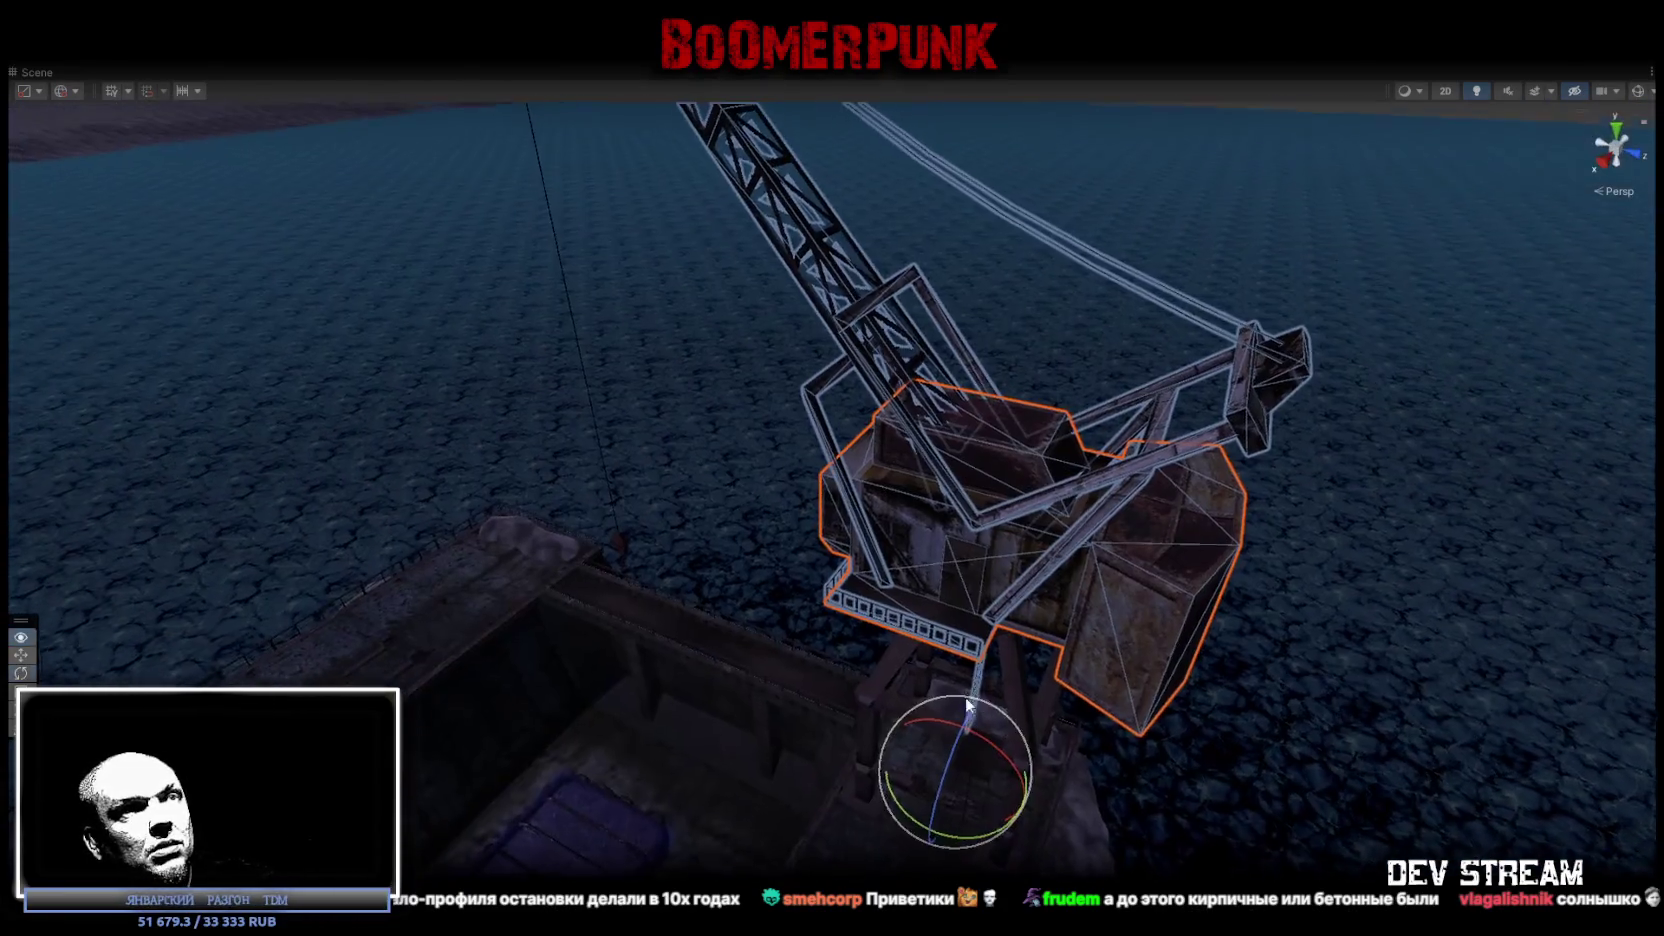
pyautogui.click(972, 560)
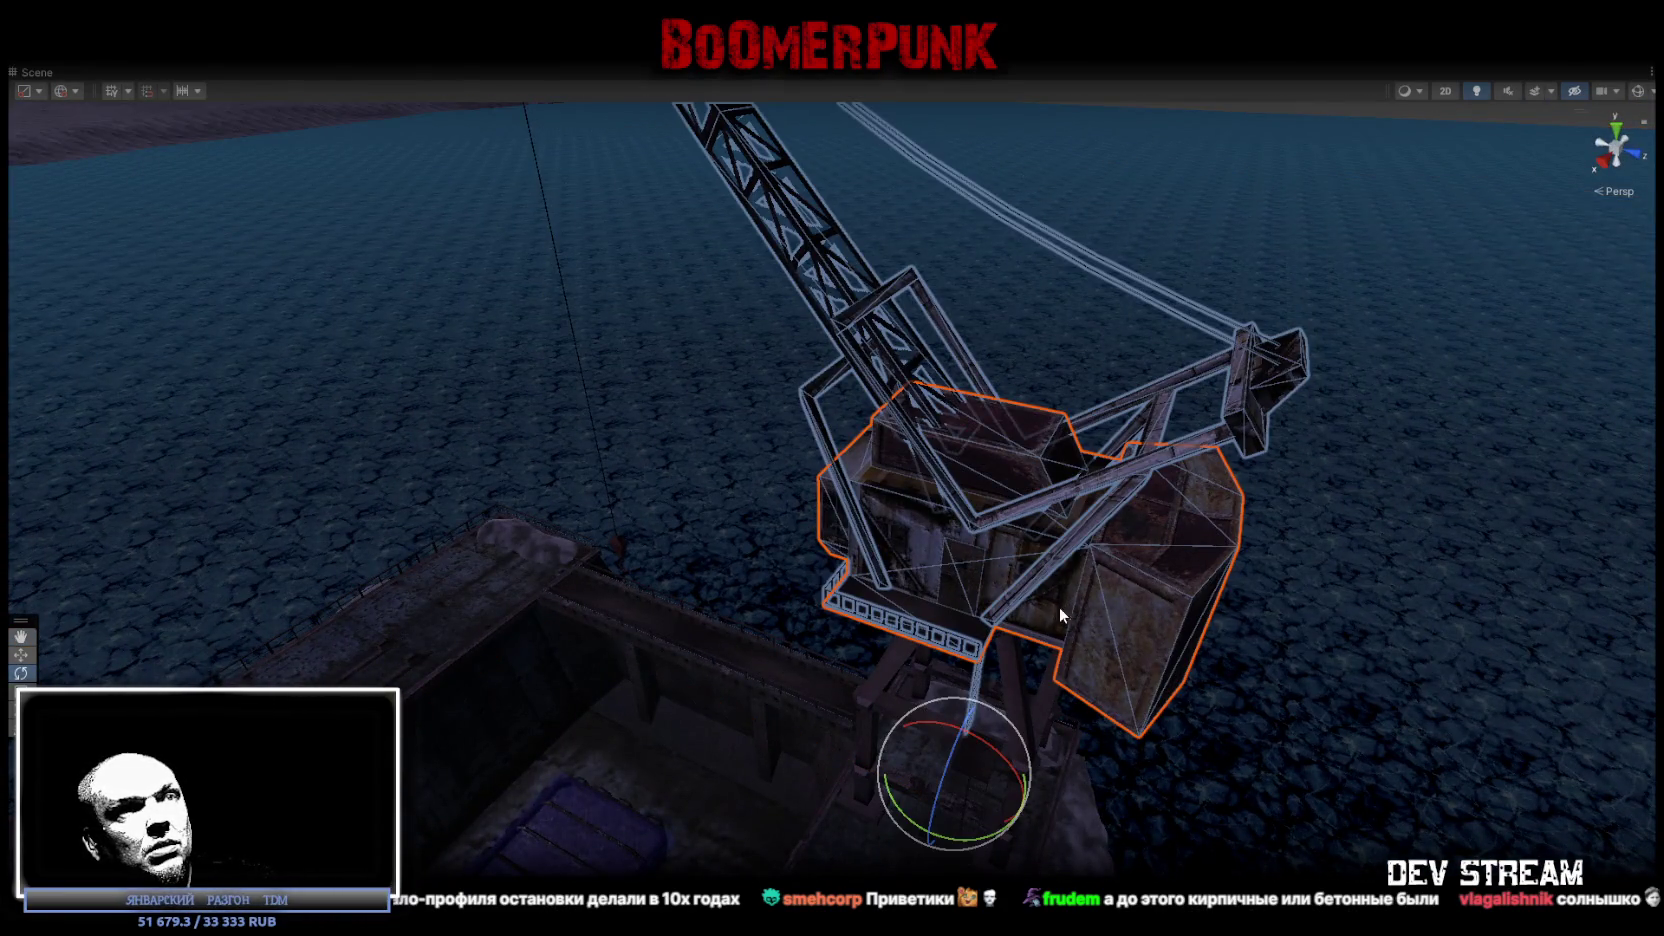
pyautogui.moveTo(1060, 606); pyautogui.dragTo(985, 702)
pyautogui.moveTo(1091, 762); pyautogui.dragTo(1171, 723)
# Fly from the dock across the map, past the lake and hills, into the dried-fish cabin.
pyautogui.moveTo(1205, 659)
pyautogui.mouseDown()
pyautogui.moveTo(1025, 475)
pyautogui.moveTo(650, 637)
pyautogui.moveTo(594, 613)
pyautogui.moveTo(992, 743)
pyautogui.moveTo(750, 739)
pyautogui.moveTo(543, 701)
pyautogui.moveTo(475, 539)
pyautogui.moveTo(855, 543)
pyautogui.moveTo(1207, 576)
pyautogui.moveTo(1207, 487)
pyautogui.moveTo(513, 461)
pyautogui.moveTo(632, 492)
pyautogui.moveTo(542, 572)
pyautogui.moveTo(826, 508)
pyautogui.moveTo(832, 613)
pyautogui.moveTo(1165, 680)
pyautogui.moveTo(1189, 409)
pyautogui.moveTo(1248, 397)
pyautogui.moveTo(1276, 437)
pyautogui.mouseUp()
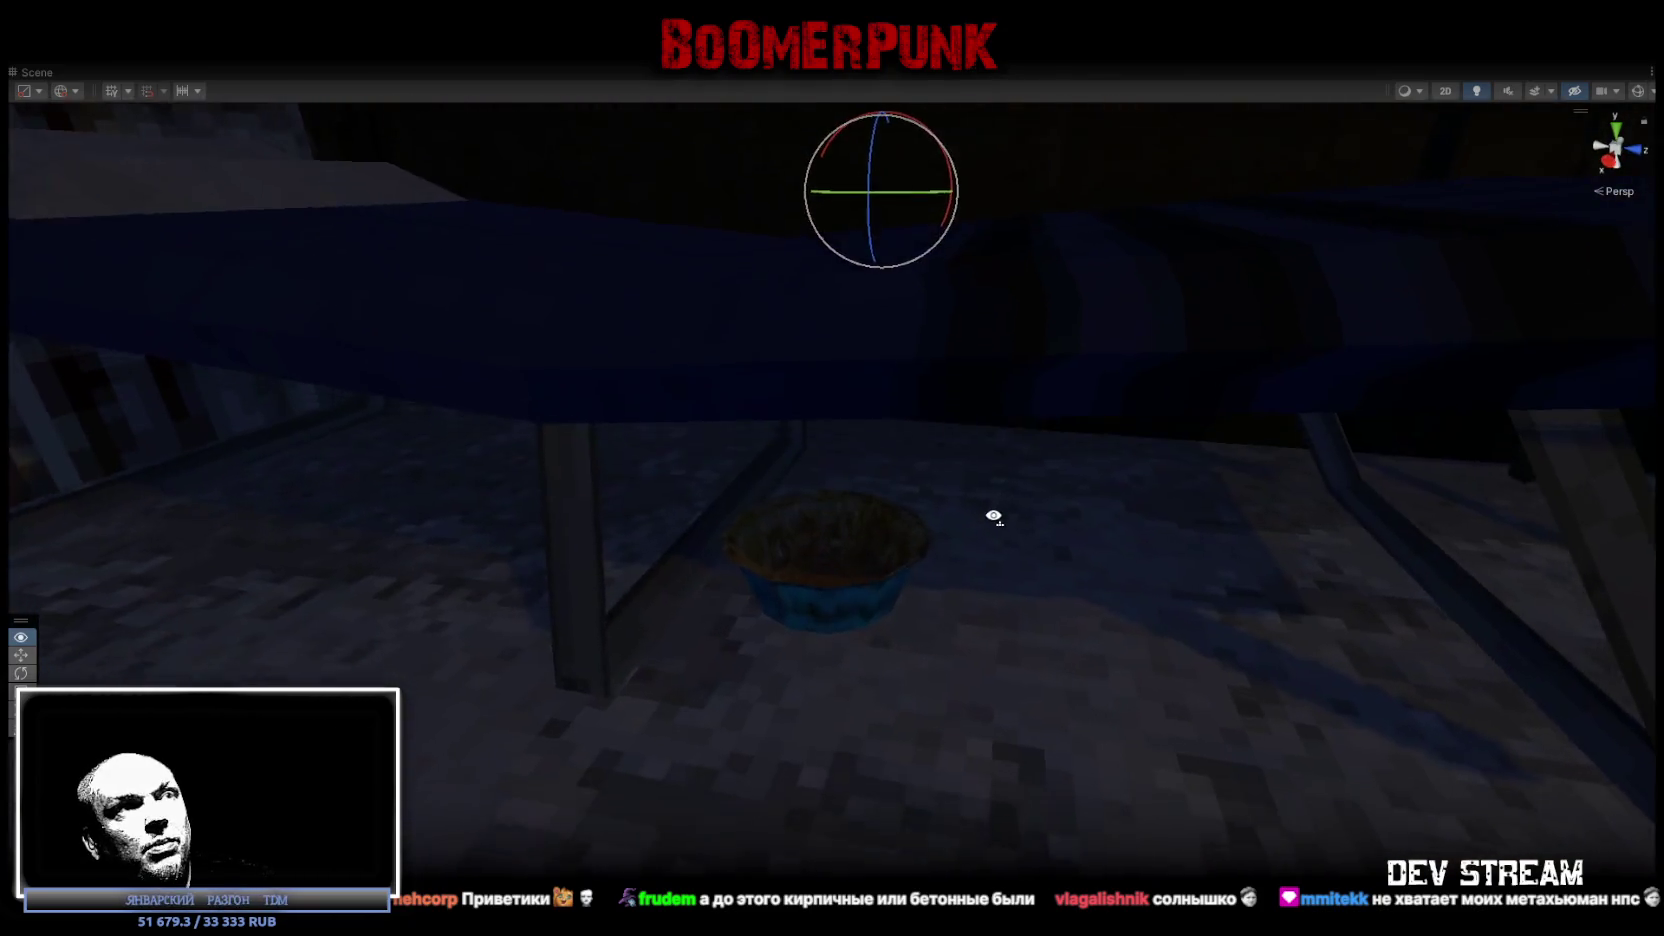
pyautogui.moveTo(993, 516); pyautogui.dragTo(941, 444)
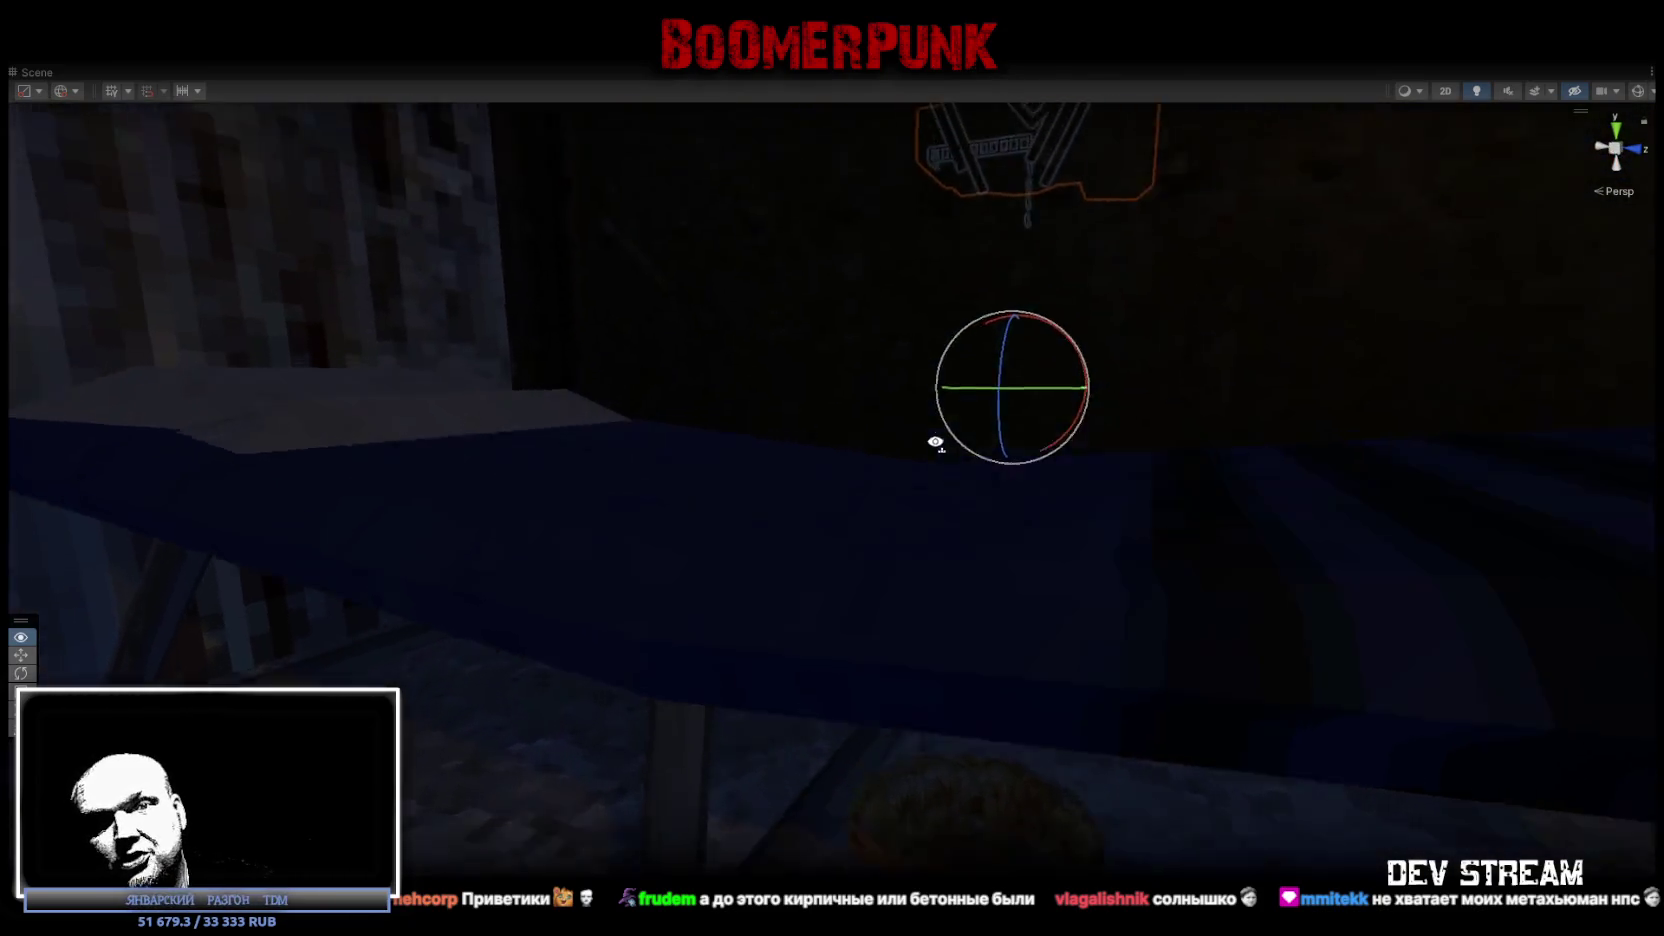
pyautogui.moveTo(793, 437)
pyautogui.mouseDown()
pyautogui.moveTo(676, 471)
pyautogui.moveTo(408, 438)
pyautogui.moveTo(425, 408)
pyautogui.moveTo(747, 555)
pyautogui.mouseUp()
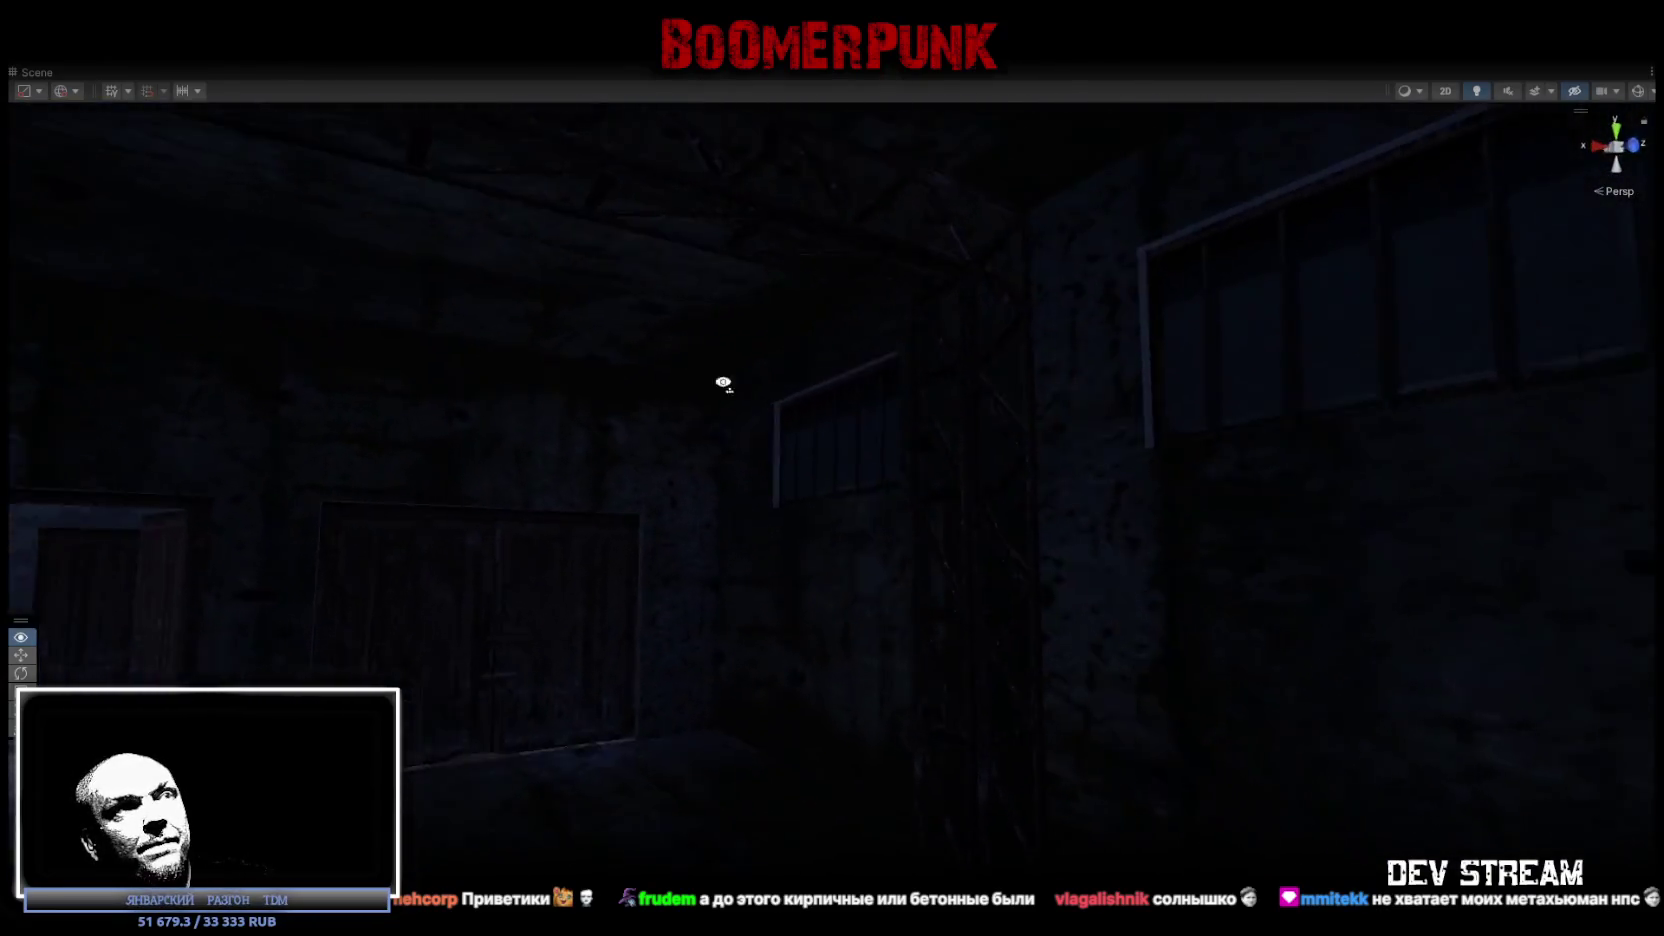
pyautogui.moveTo(591, 407)
pyautogui.mouseDown()
pyautogui.moveTo(427, 360)
pyautogui.moveTo(557, 435)
pyautogui.moveTo(717, 429)
pyautogui.moveTo(825, 546)
pyautogui.moveTo(938, 437)
pyautogui.moveTo(921, 338)
pyautogui.moveTo(839, 509)
pyautogui.moveTo(758, 459)
pyautogui.moveTo(799, 353)
pyautogui.moveTo(583, 531)
pyautogui.moveTo(593, 458)
pyautogui.mouseUp()
pyautogui.moveTo(472, 499)
pyautogui.mouseDown()
pyautogui.moveTo(260, 472)
pyautogui.moveTo(279, 461)
pyautogui.moveTo(186, 353)
pyautogui.moveTo(20, 336)
pyautogui.moveTo(738, 354)
pyautogui.moveTo(672, 357)
pyautogui.moveTo(620, 424)
pyautogui.moveTo(427, 420)
pyautogui.moveTo(249, 382)
pyautogui.moveTo(115, 449)
pyautogui.mouseUp()
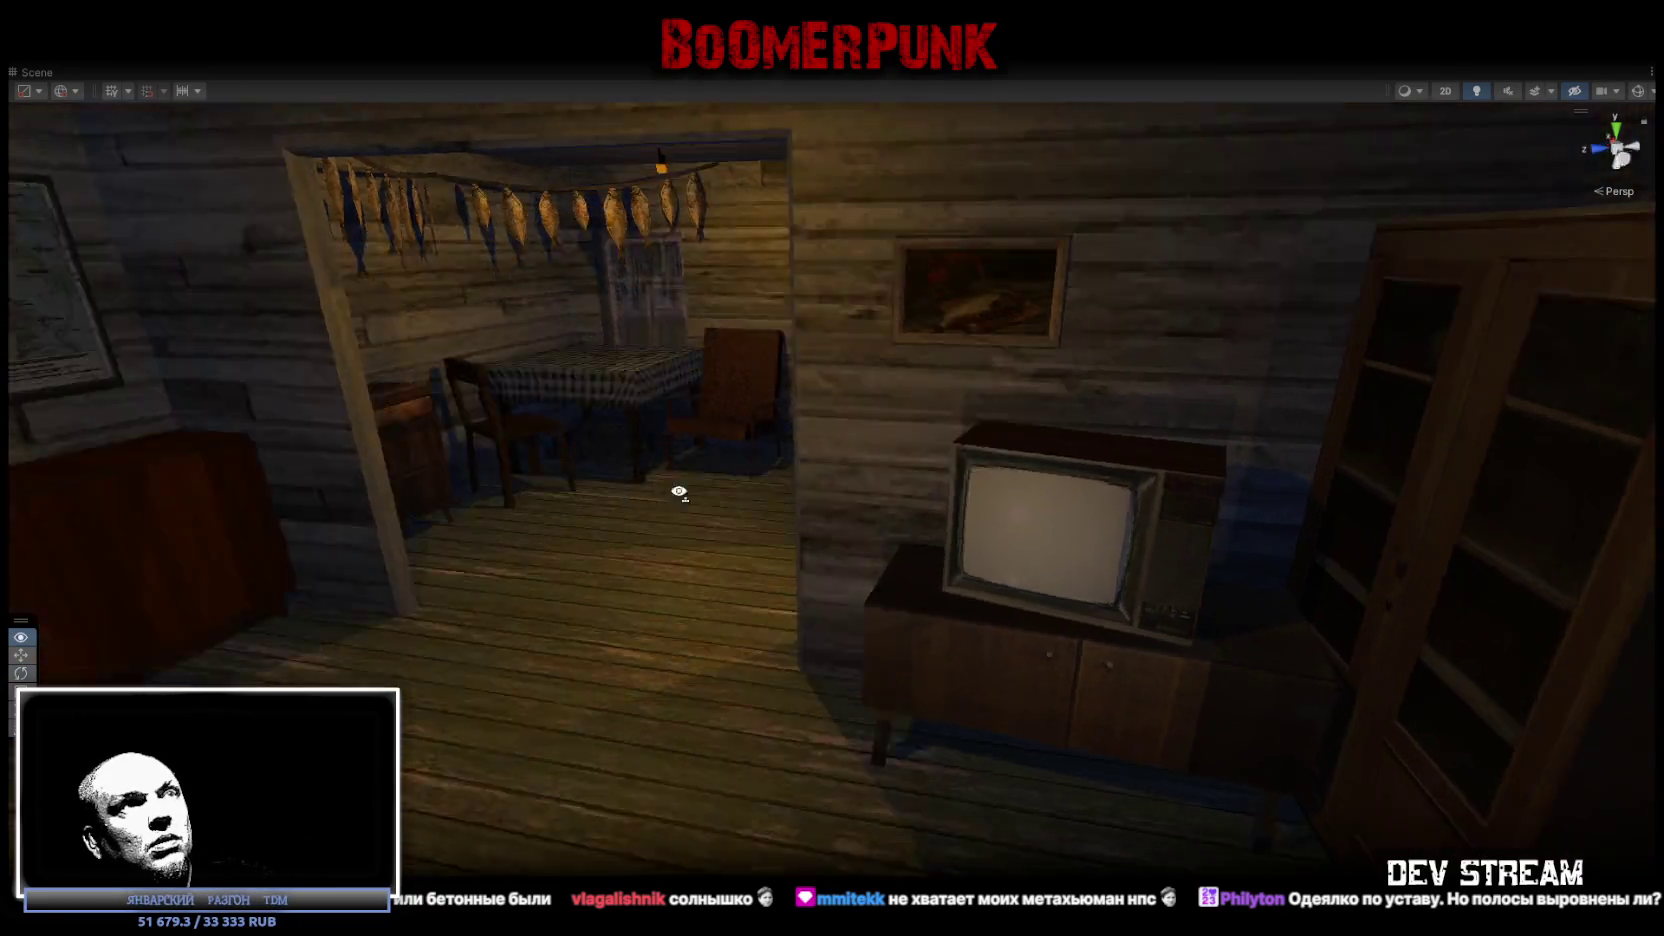
pyautogui.moveTo(679, 492); pyautogui.dragTo(592, 500)
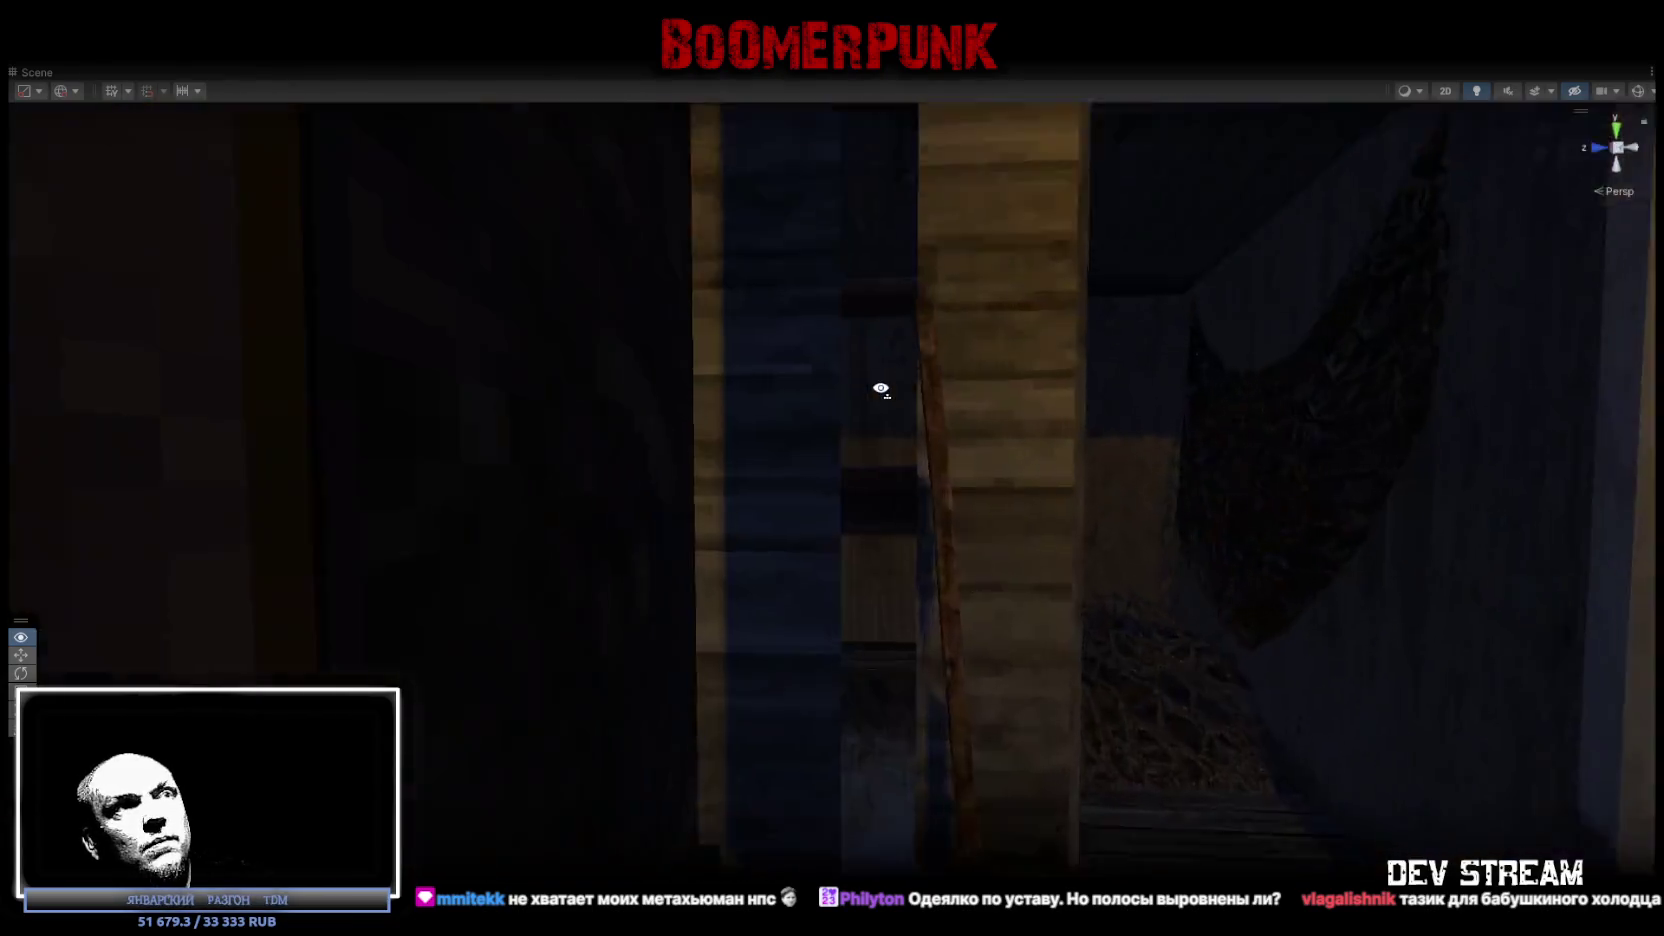
# Fly past the haystack and porch sled, over the snowy forest to the wooden tower and village.
pyautogui.moveTo(880, 389); pyautogui.dragTo(1128, 491)
pyautogui.moveTo(1248, 406)
pyautogui.mouseDown()
pyautogui.moveTo(1523, 513)
pyautogui.moveTo(1437, 450)
pyautogui.mouseUp()
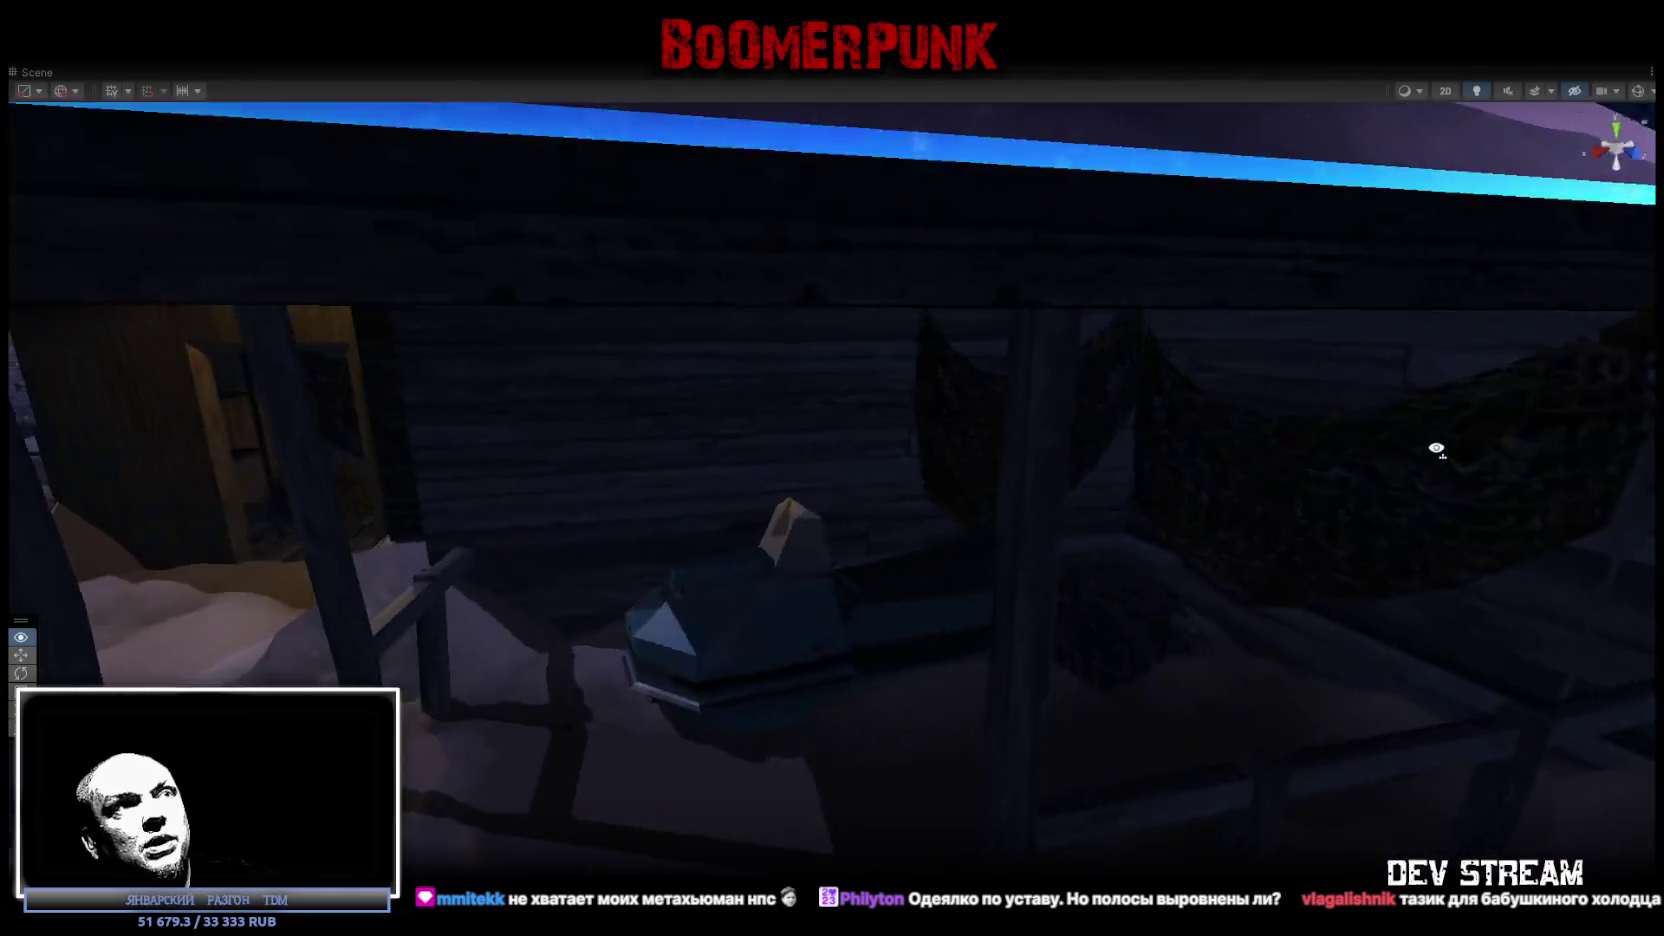
pyautogui.moveTo(1405, 505)
pyautogui.mouseDown()
pyautogui.moveTo(891, 416)
pyautogui.moveTo(1221, 409)
pyautogui.mouseUp()
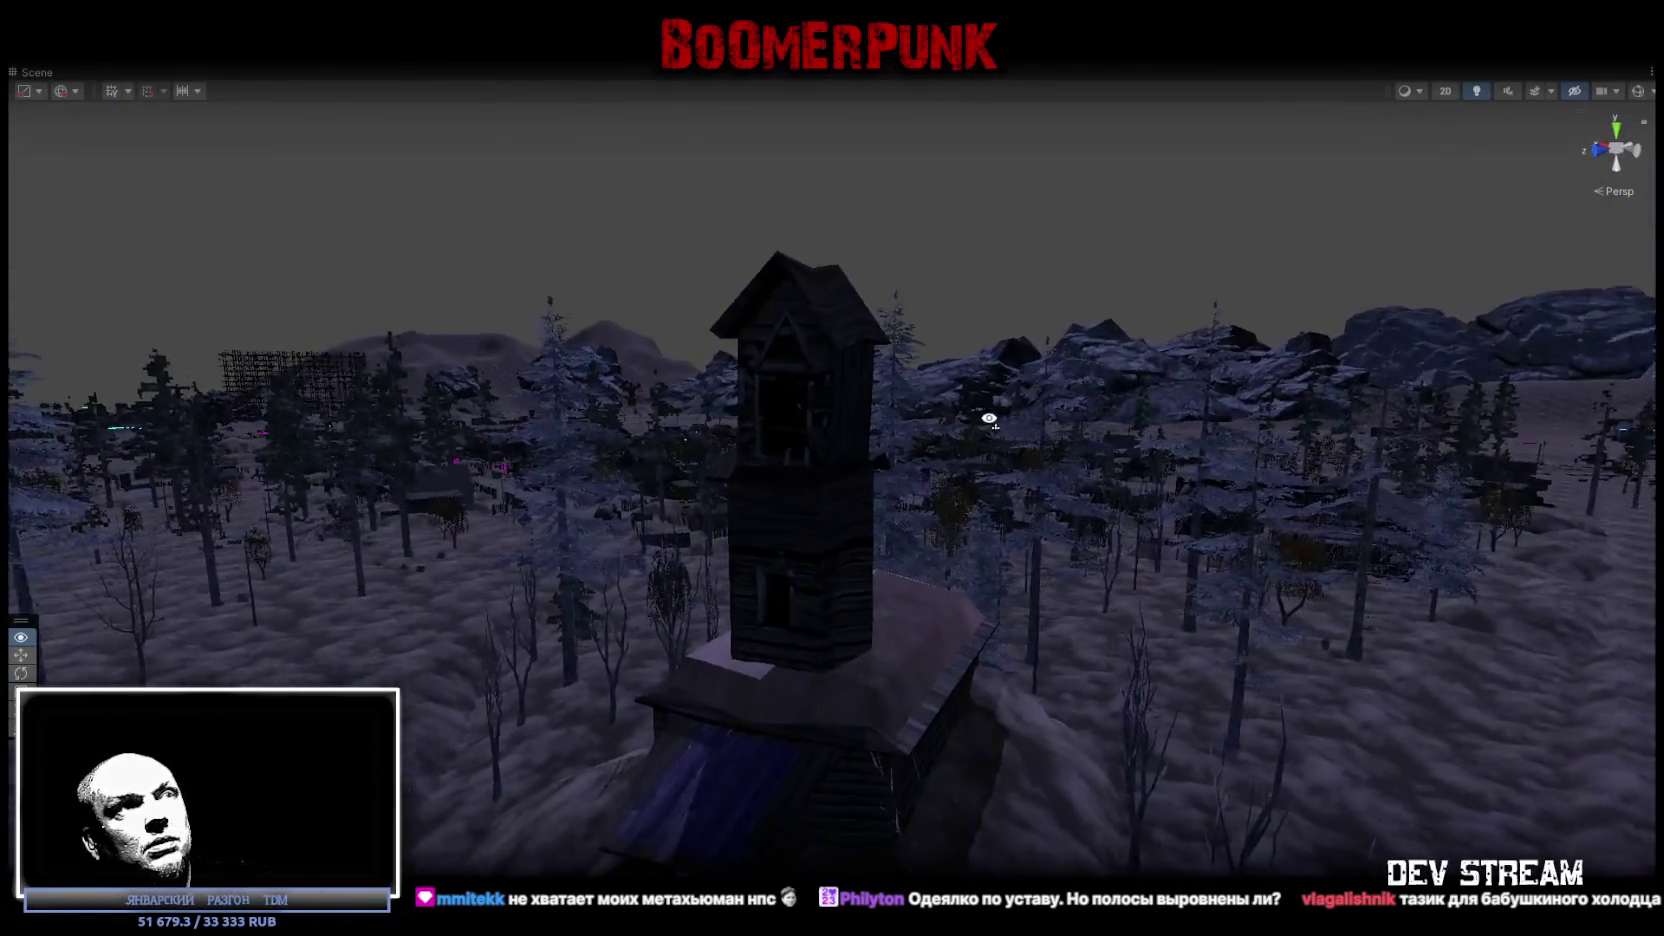
pyautogui.moveTo(950, 429); pyautogui.dragTo(943, 384)
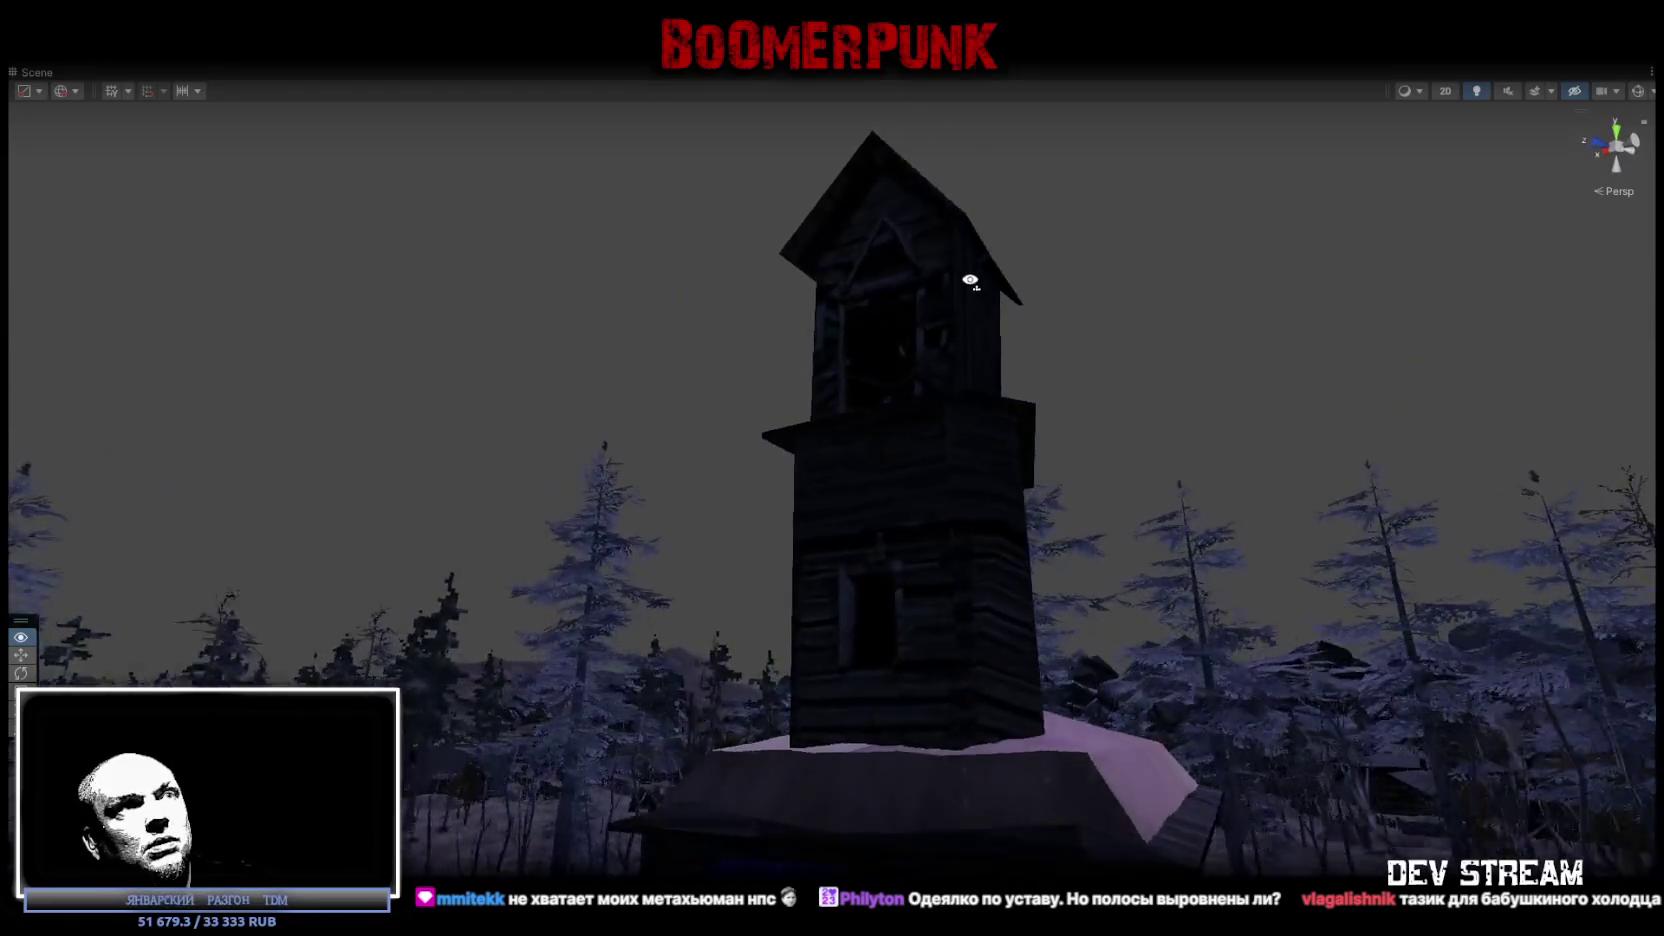
pyautogui.moveTo(969, 280)
pyautogui.mouseDown()
pyautogui.moveTo(991, 216)
pyautogui.moveTo(1100, 244)
pyautogui.mouseUp()
pyautogui.moveTo(1254, 310)
pyautogui.mouseDown()
pyautogui.moveTo(761, 364)
pyautogui.moveTo(565, 464)
pyautogui.moveTo(1070, 375)
pyautogui.moveTo(1147, 412)
pyautogui.mouseUp()
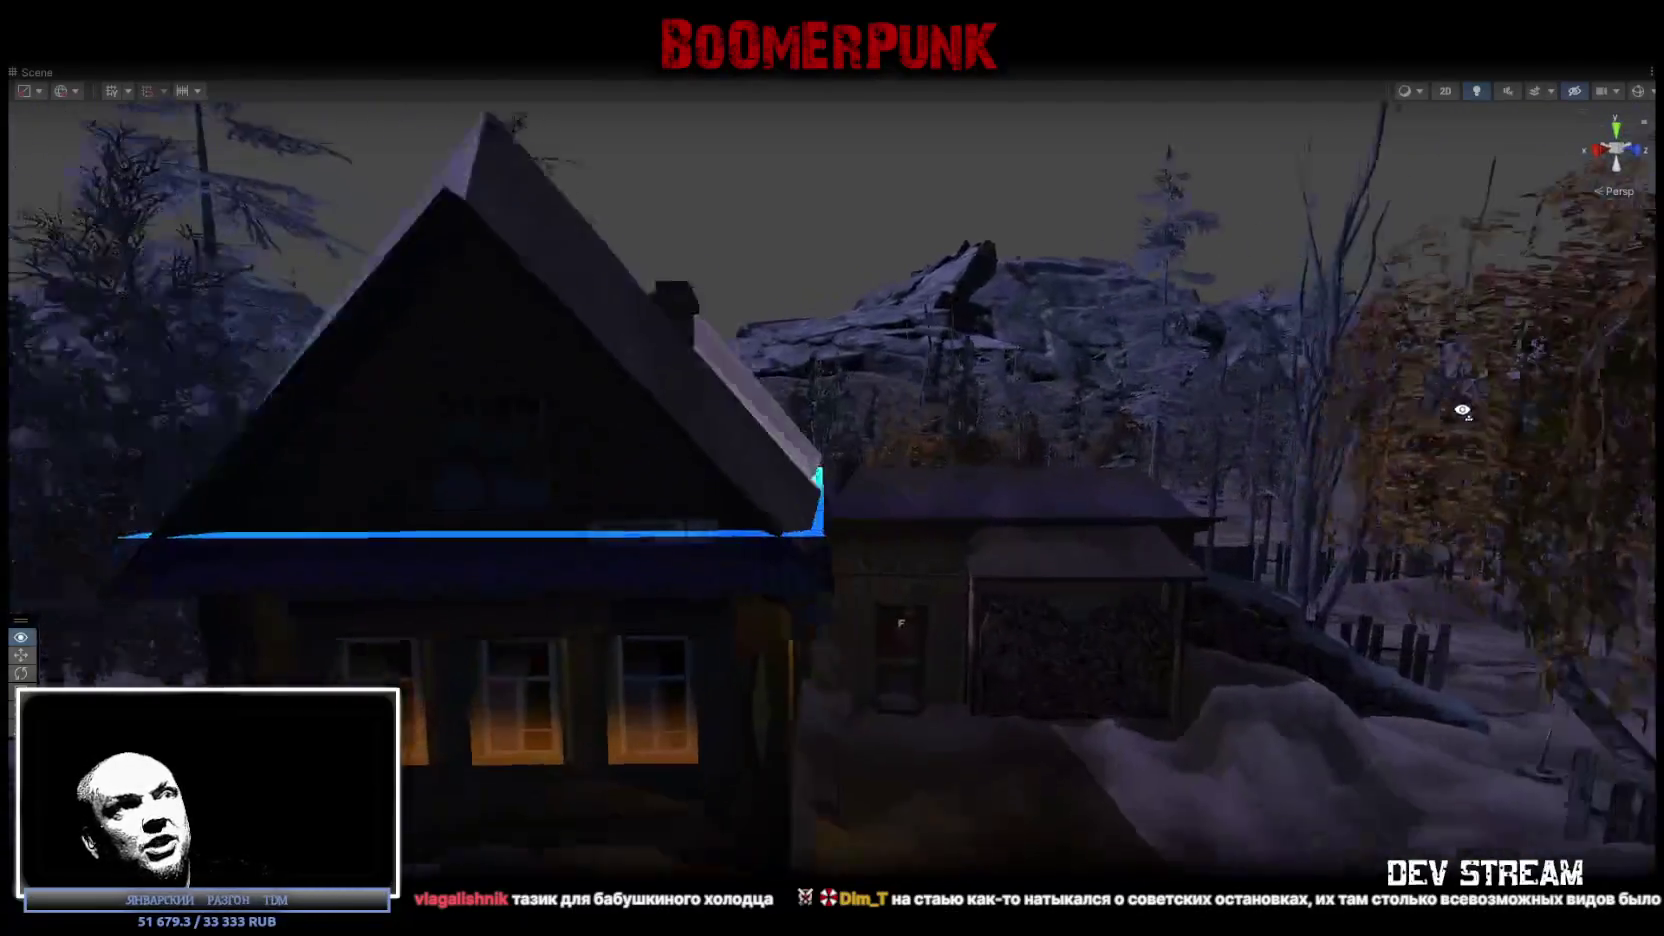
# Fly through the log-walled room, up over the town, then toward the forest and into the МИЛИЦИЯ building.
pyautogui.moveTo(1462, 410)
pyautogui.mouseDown()
pyautogui.moveTo(1259, 453)
pyautogui.moveTo(995, 568)
pyautogui.moveTo(320, 549)
pyautogui.mouseUp()
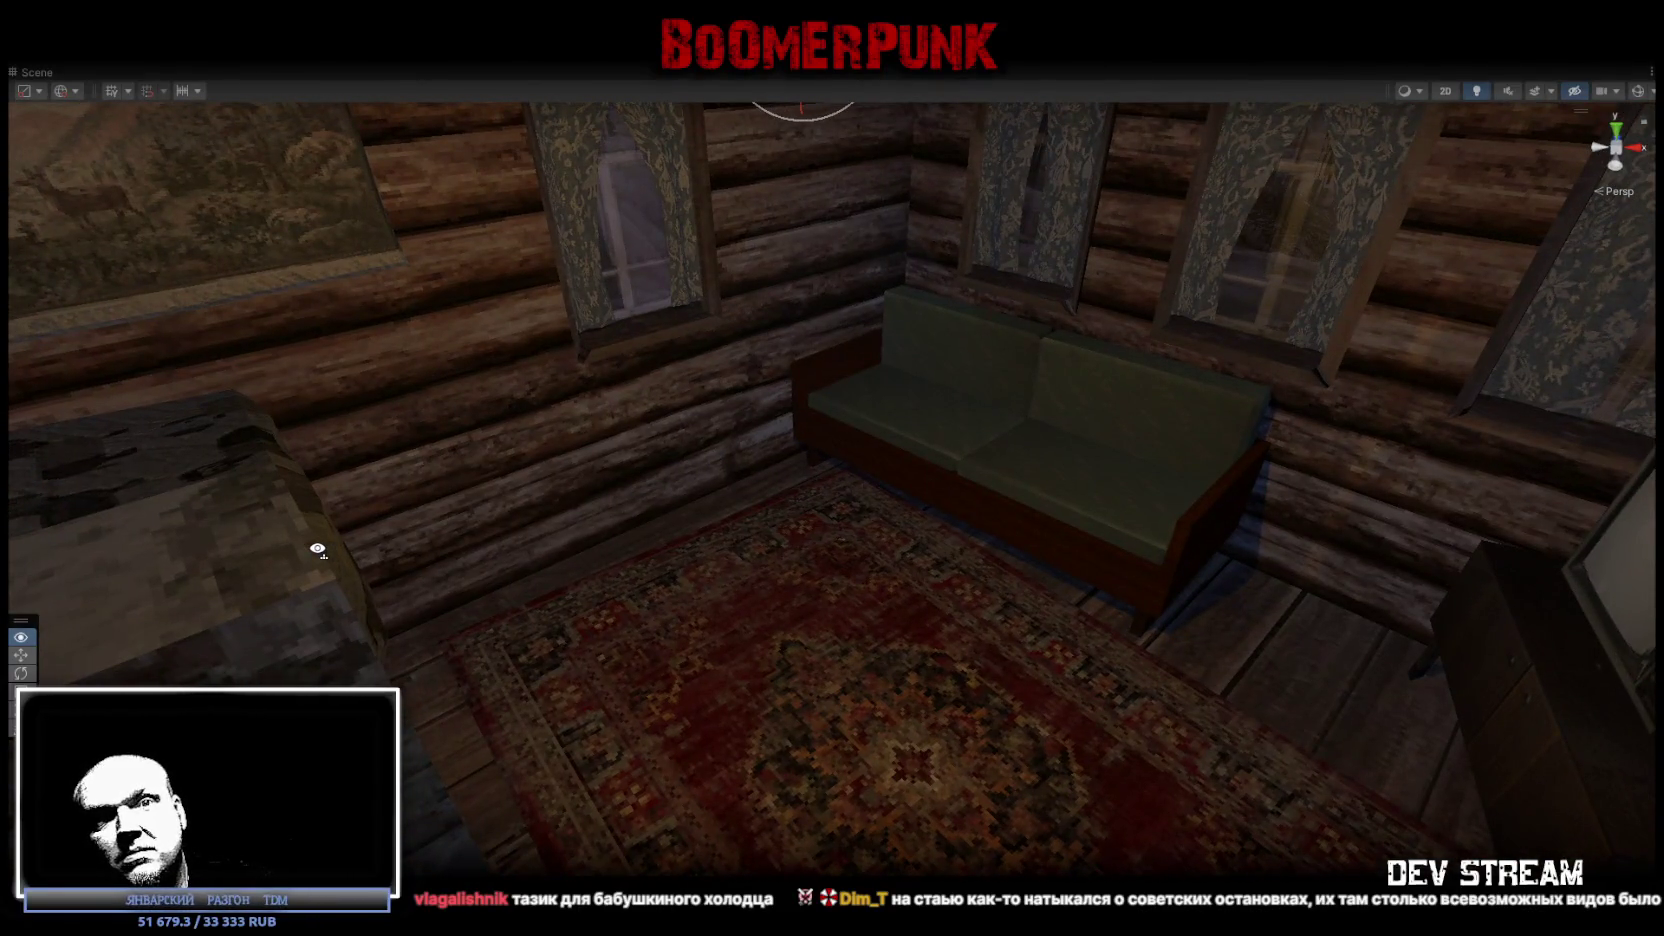
pyautogui.moveTo(317, 546)
pyautogui.mouseDown()
pyautogui.moveTo(275, 527)
pyautogui.moveTo(940, 514)
pyautogui.moveTo(1140, 542)
pyautogui.moveTo(821, 457)
pyautogui.moveTo(1196, 568)
pyautogui.moveTo(1227, 401)
pyautogui.moveTo(1382, 357)
pyautogui.moveTo(60, 455)
pyautogui.moveTo(175, 409)
pyautogui.moveTo(298, 412)
pyautogui.mouseUp()
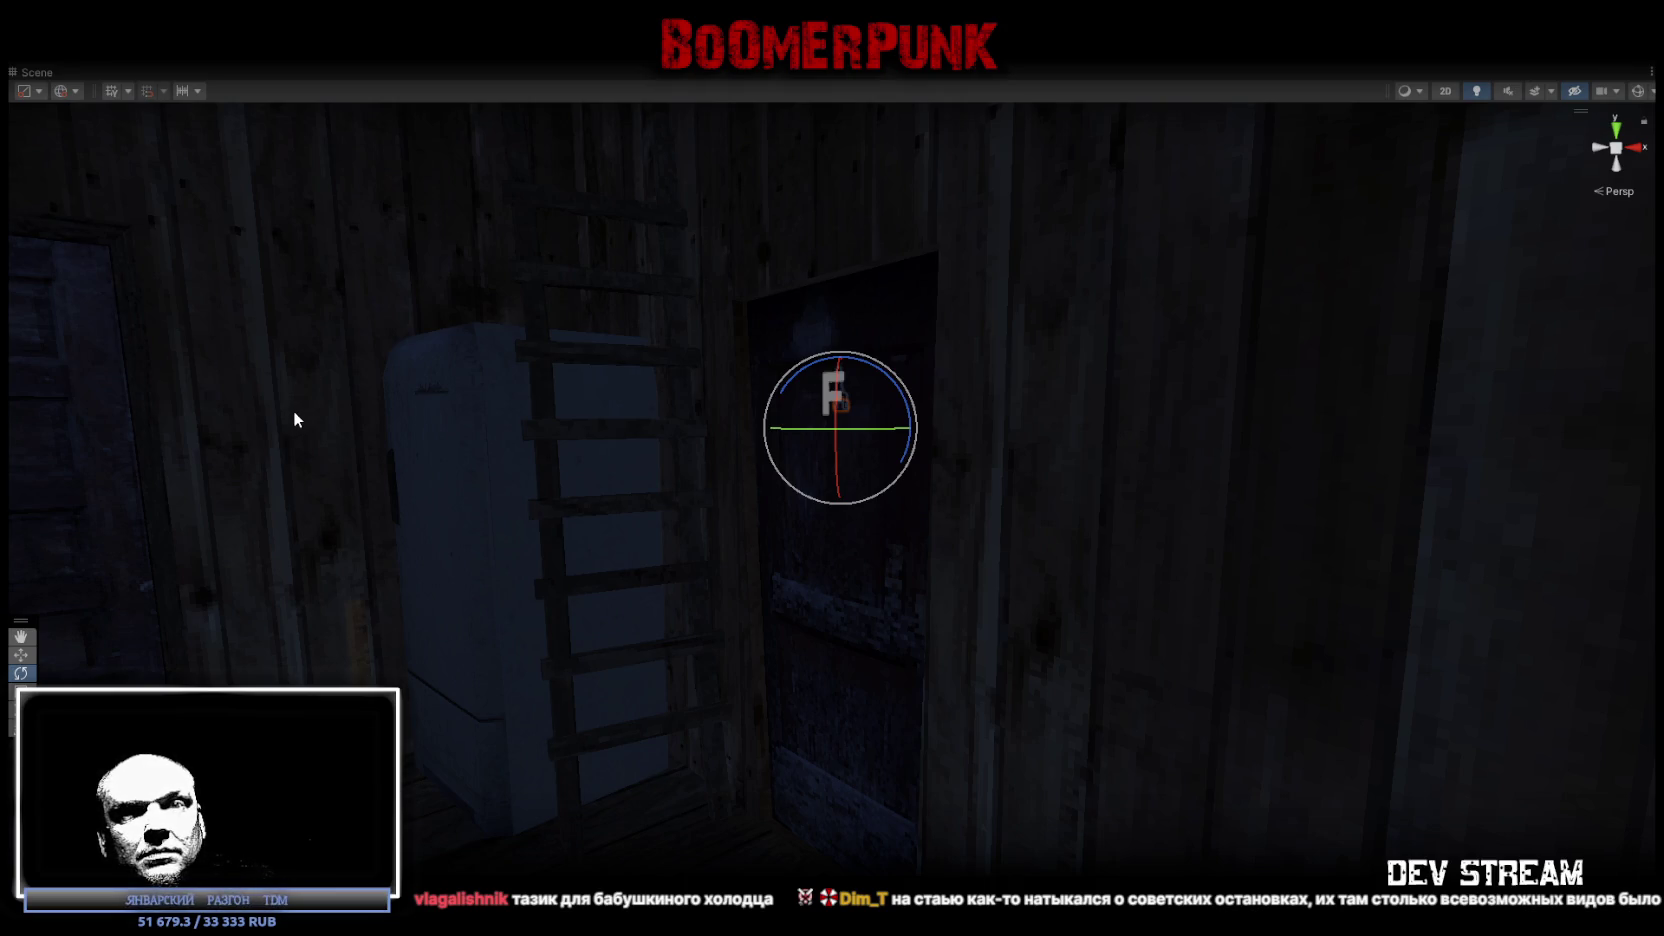
pyautogui.moveTo(686, 528)
pyautogui.mouseDown()
pyautogui.moveTo(780, 494)
pyautogui.moveTo(761, 550)
pyautogui.moveTo(1151, 587)
pyautogui.moveTo(1507, 545)
pyautogui.moveTo(1474, 583)
pyautogui.moveTo(1474, 639)
pyautogui.moveTo(1103, 654)
pyautogui.moveTo(1059, 631)
pyautogui.moveTo(1512, 605)
pyautogui.moveTo(1531, 583)
pyautogui.moveTo(929, 494)
pyautogui.moveTo(958, 472)
pyautogui.moveTo(971, 421)
pyautogui.moveTo(1077, 408)
pyautogui.moveTo(1018, 423)
pyautogui.moveTo(1315, 472)
pyautogui.moveTo(869, 479)
pyautogui.moveTo(960, 455)
pyautogui.moveTo(1110, 463)
pyautogui.mouseUp()
pyautogui.moveTo(1022, 428)
pyautogui.mouseDown()
pyautogui.moveTo(813, 453)
pyautogui.moveTo(1066, 461)
pyautogui.moveTo(817, 509)
pyautogui.moveTo(527, 490)
pyautogui.moveTo(1029, 475)
pyautogui.moveTo(1003, 483)
pyautogui.moveTo(1056, 457)
pyautogui.moveTo(1274, 475)
pyautogui.moveTo(1500, 546)
pyautogui.moveTo(1300, 500)
pyautogui.moveTo(1161, 496)
pyautogui.moveTo(1107, 457)
pyautogui.moveTo(1055, 468)
pyautogui.moveTo(1114, 483)
pyautogui.moveTo(975, 483)
pyautogui.moveTo(929, 443)
pyautogui.moveTo(979, 540)
pyautogui.moveTo(877, 553)
pyautogui.moveTo(946, 547)
pyautogui.moveTo(899, 557)
pyautogui.moveTo(175, 565)
pyautogui.moveTo(345, 576)
pyautogui.moveTo(401, 550)
pyautogui.moveTo(481, 550)
pyautogui.moveTo(825, 605)
pyautogui.moveTo(955, 600)
pyautogui.moveTo(743, 576)
pyautogui.moveTo(932, 602)
pyautogui.moveTo(914, 620)
pyautogui.moveTo(688, 603)
pyautogui.mouseUp()
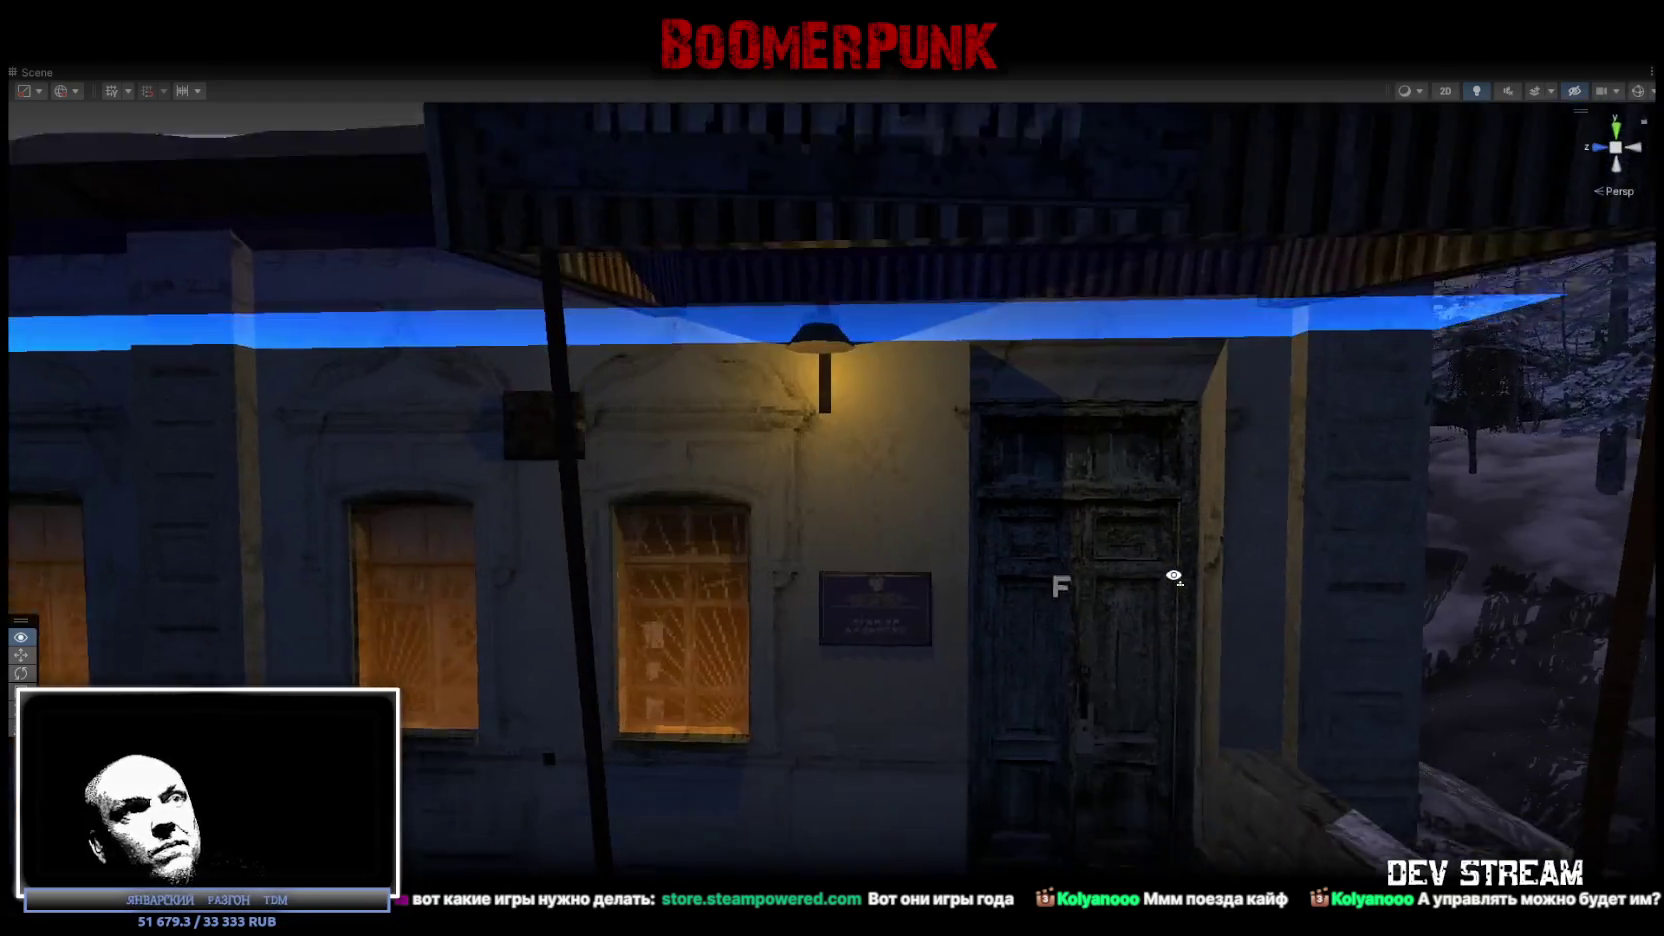
pyautogui.moveTo(1173, 576); pyautogui.dragTo(757, 601)
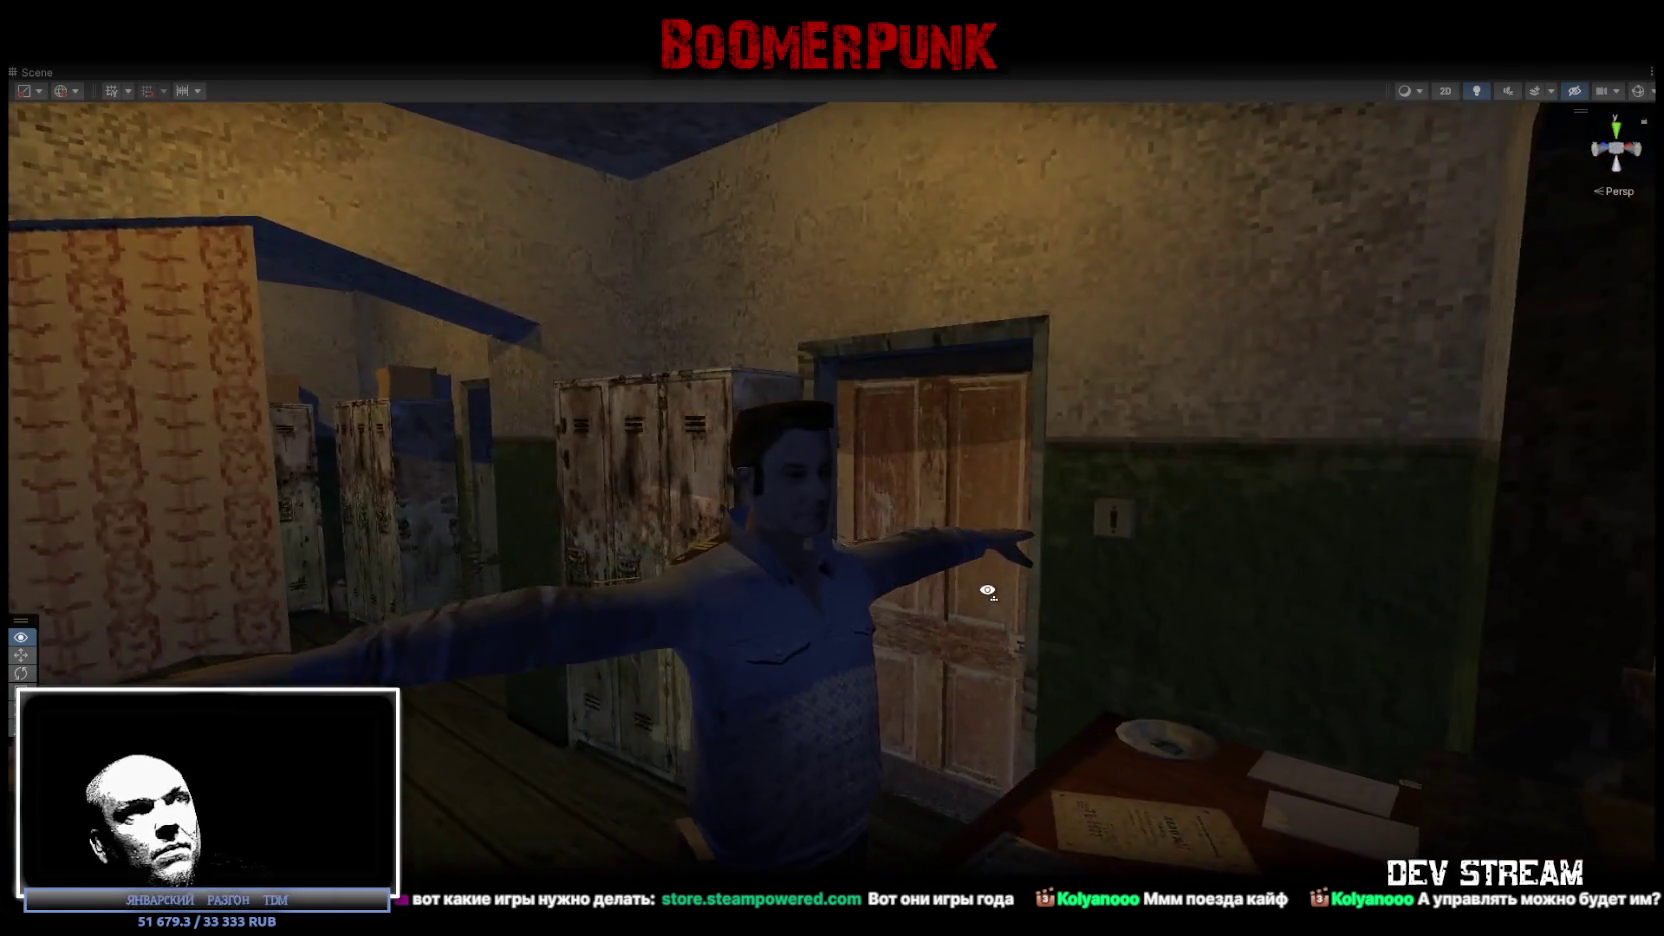
# Approach the T-posed figure, face the barred cell, then swing out over the forest.
pyautogui.moveTo(987, 590); pyautogui.dragTo(999, 587)
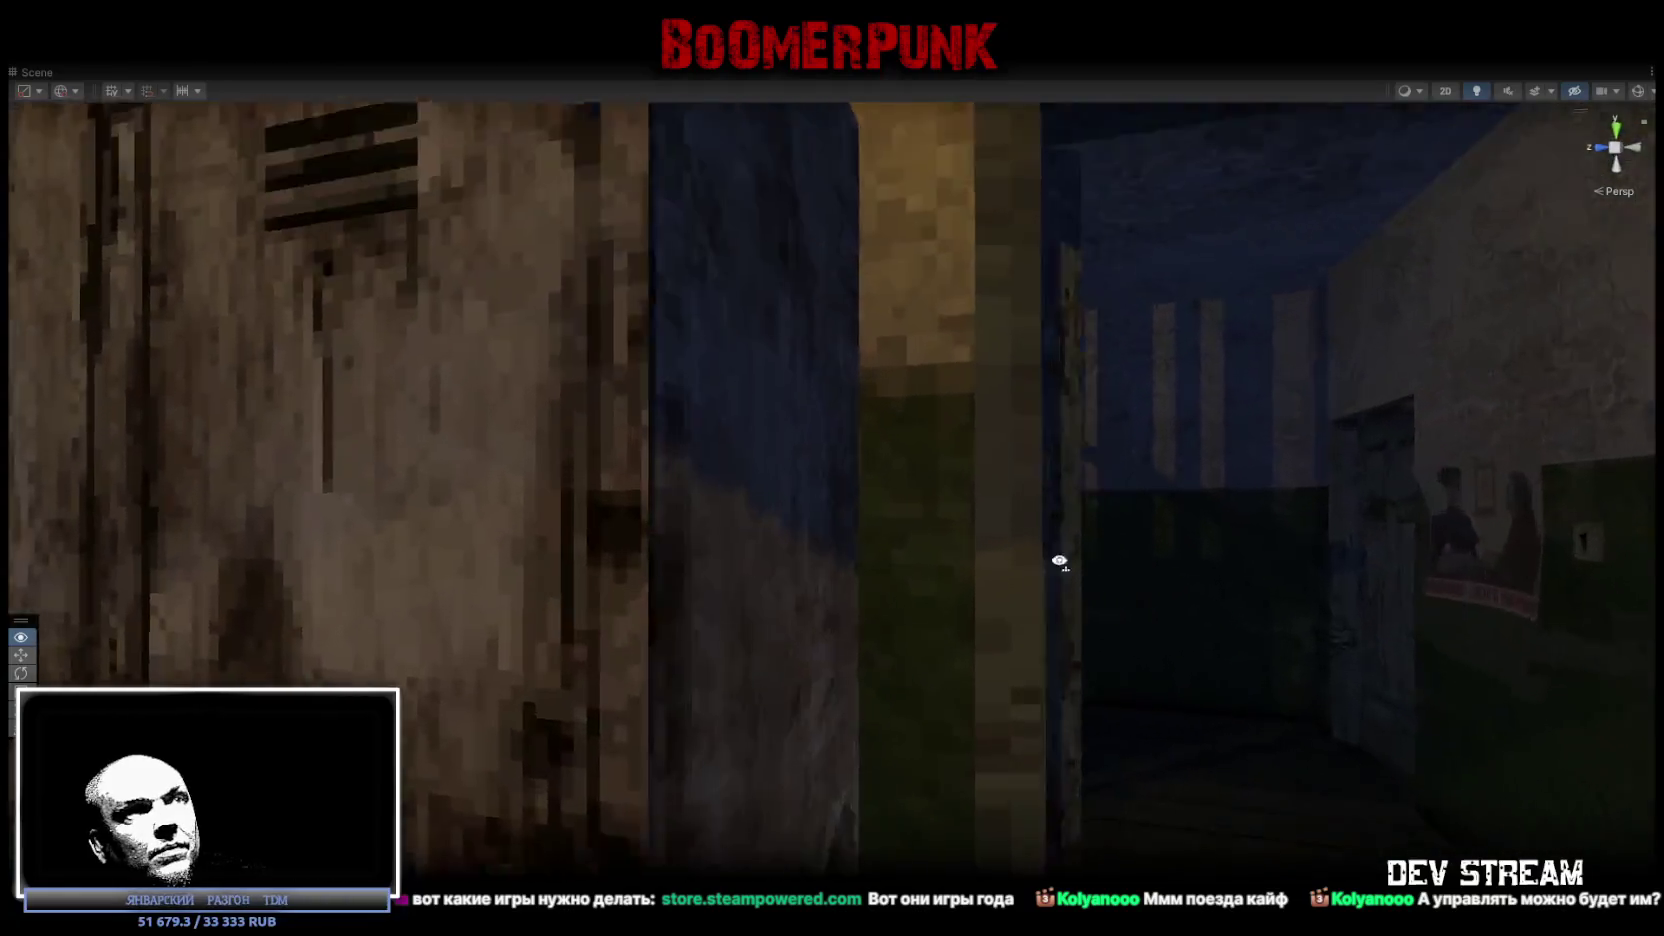
pyautogui.moveTo(1059, 561); pyautogui.dragTo(920, 572)
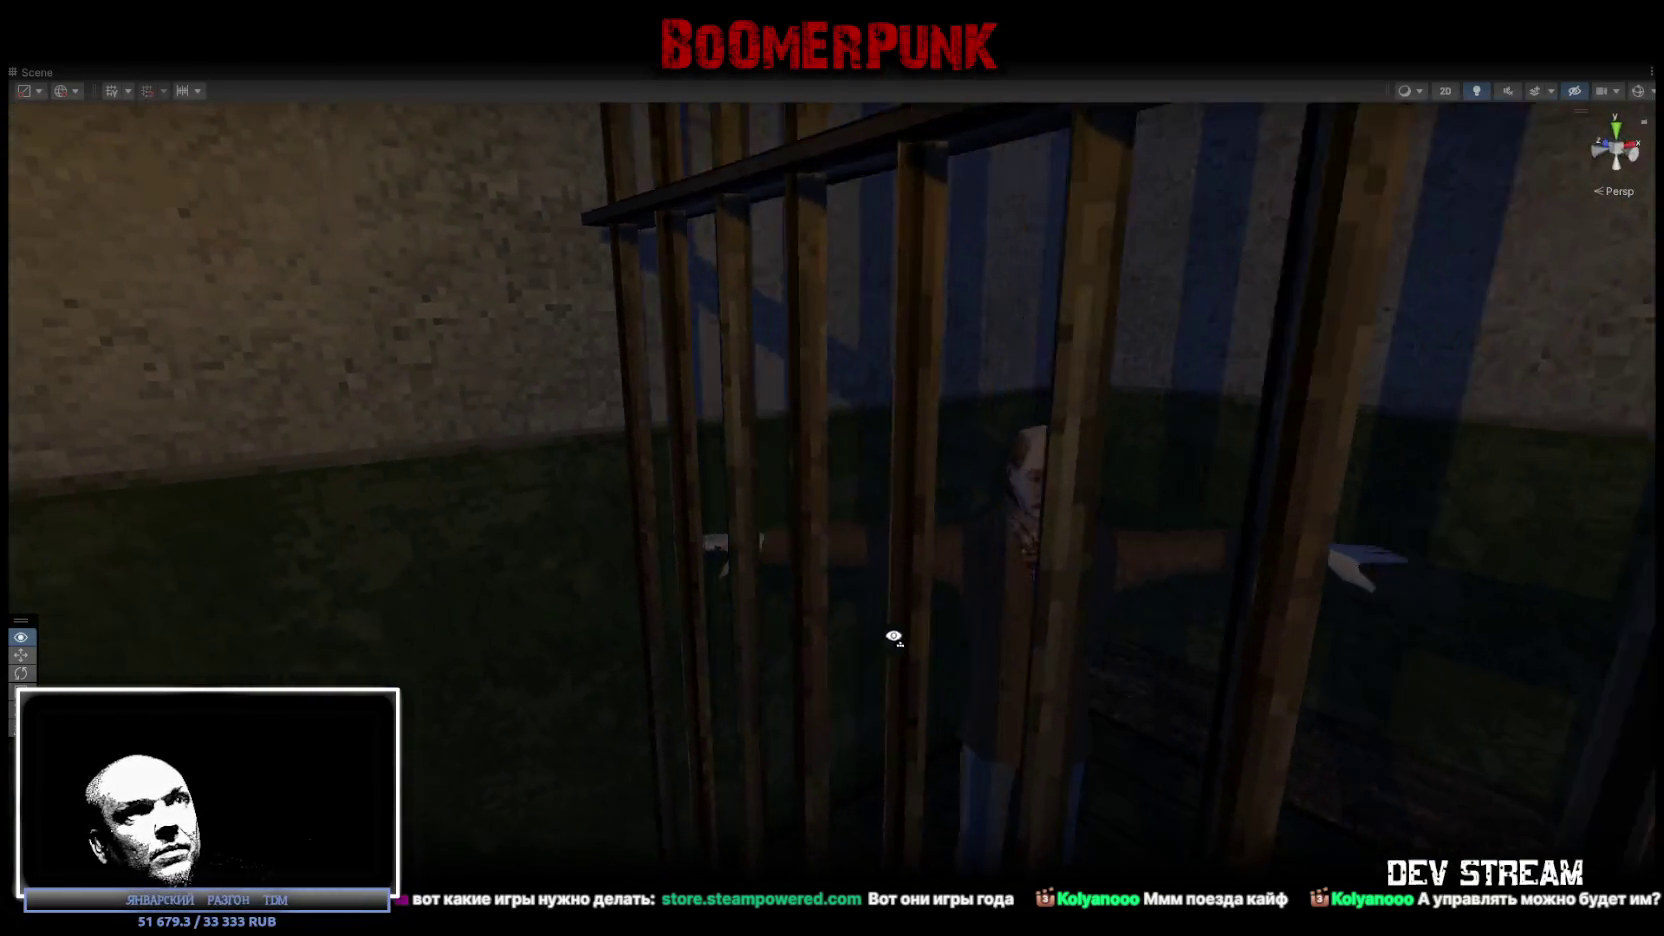
pyautogui.moveTo(893, 637)
pyautogui.mouseDown()
pyautogui.moveTo(639, 635)
pyautogui.moveTo(599, 654)
pyautogui.mouseUp()
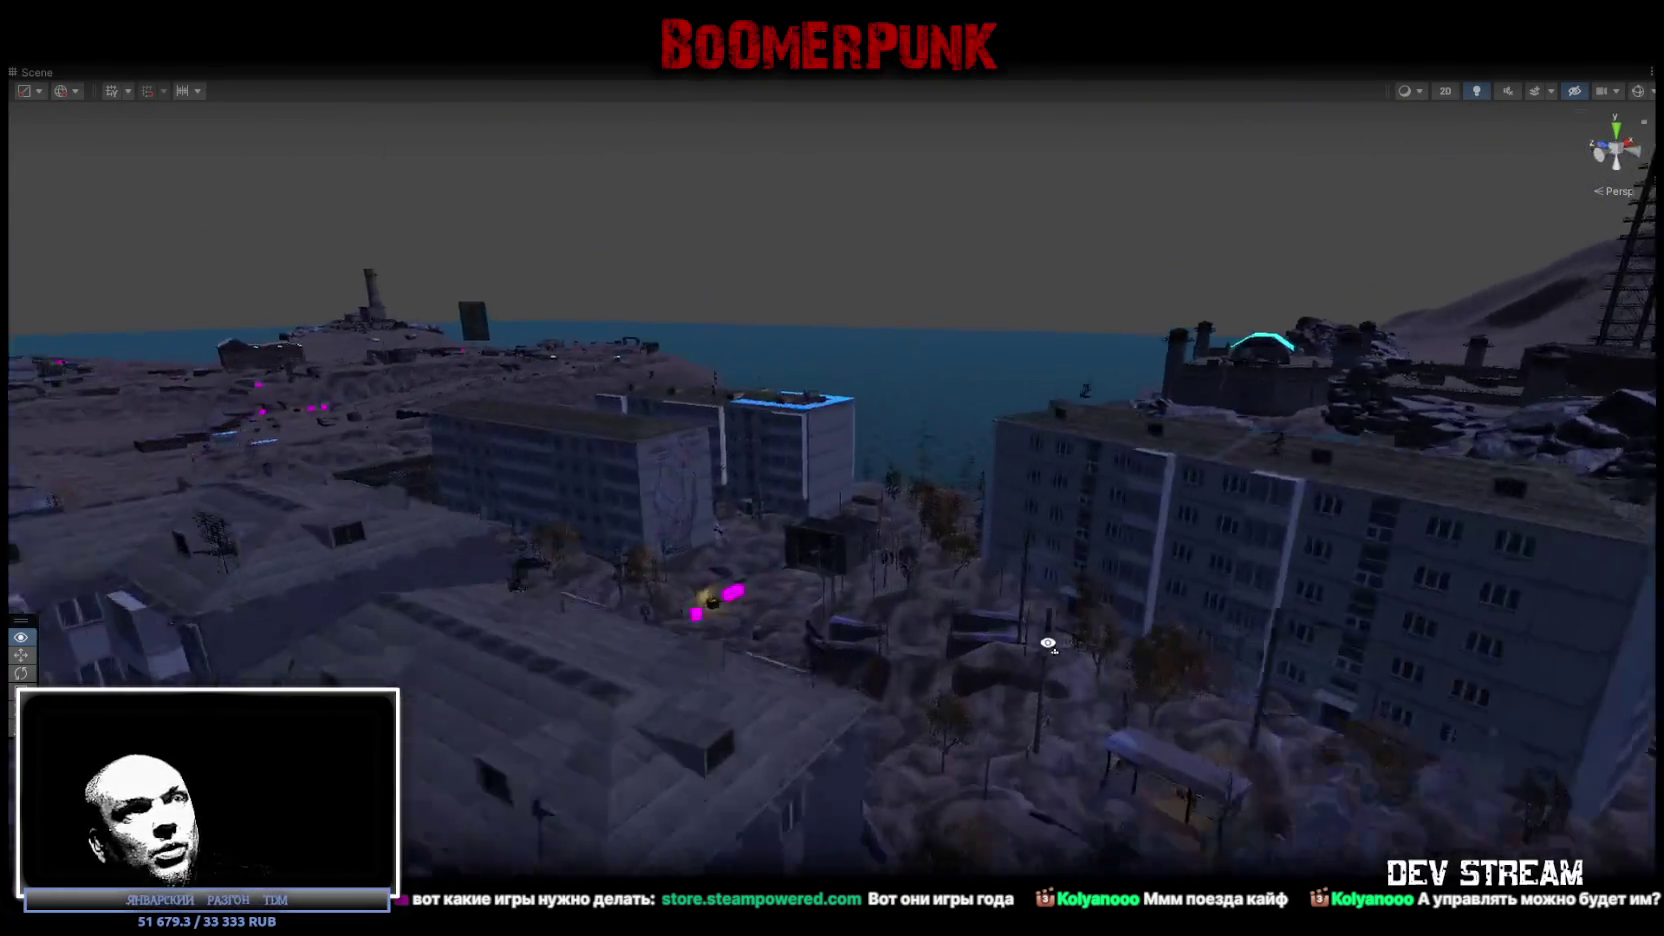
# Look around the apartment: bathroom, window wall and sofa, stove and fridge, plank roof.
pyautogui.moveTo(757, 581)
pyautogui.mouseDown()
pyautogui.moveTo(735, 691)
pyautogui.moveTo(582, 718)
pyautogui.moveTo(660, 691)
pyautogui.mouseUp()
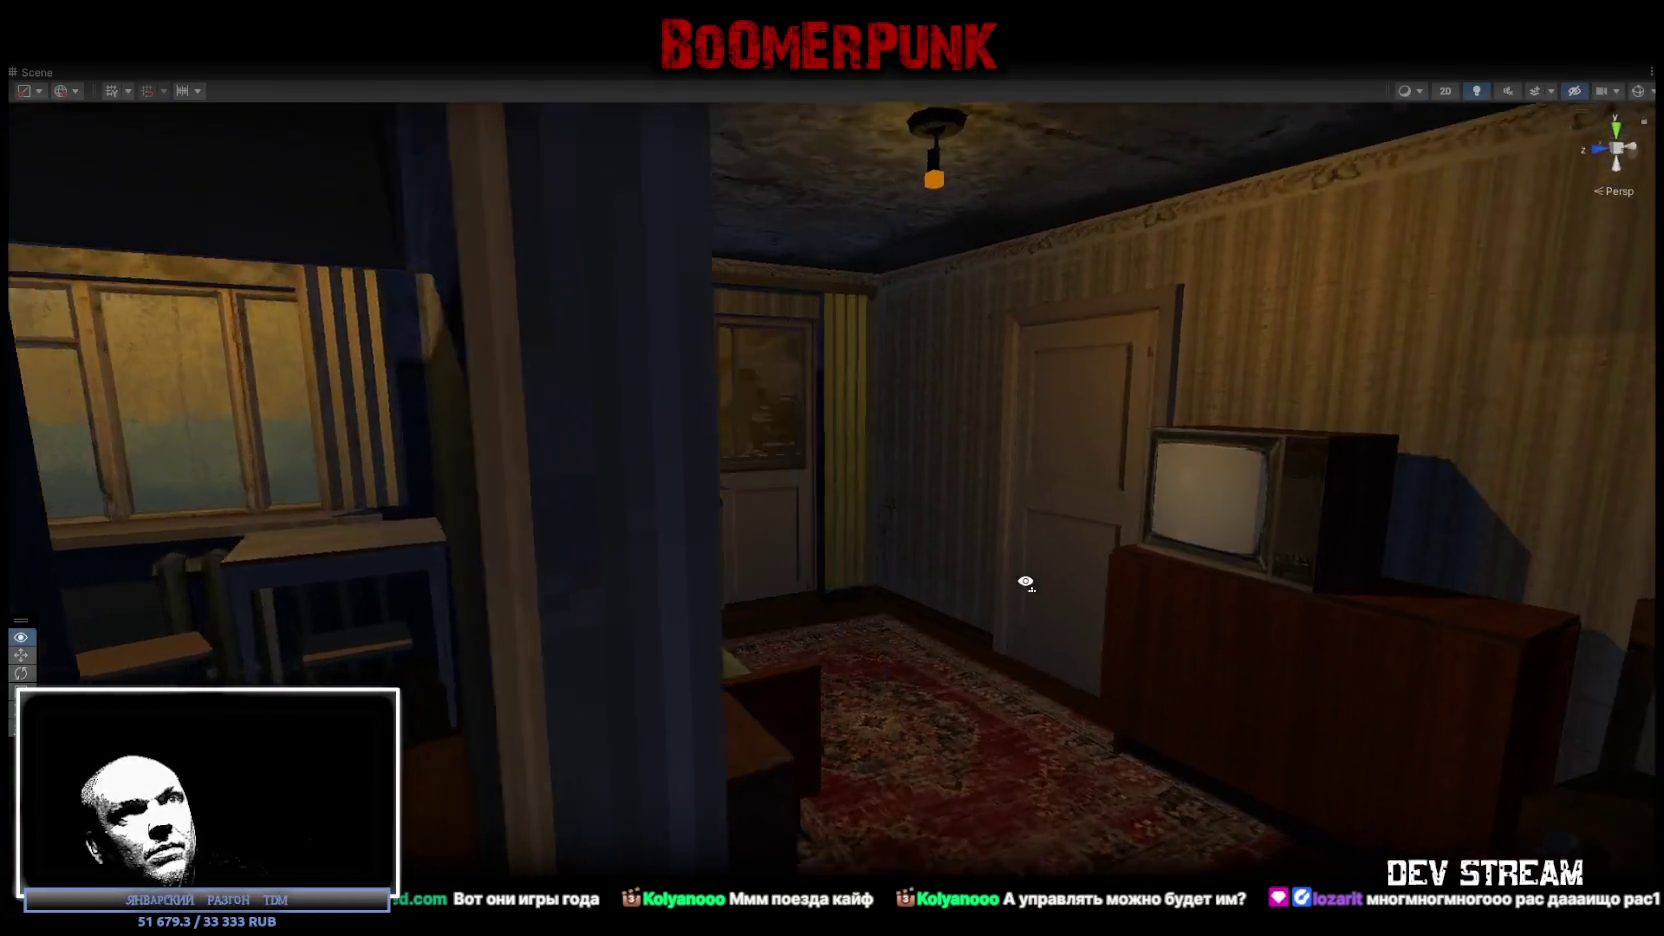
pyautogui.moveTo(1025, 581)
pyautogui.mouseDown()
pyautogui.moveTo(90, 607)
pyautogui.moveTo(148, 574)
pyautogui.mouseUp()
pyautogui.moveTo(39, 543)
pyautogui.mouseDown()
pyautogui.moveTo(74, 594)
pyautogui.moveTo(672, 566)
pyautogui.mouseUp()
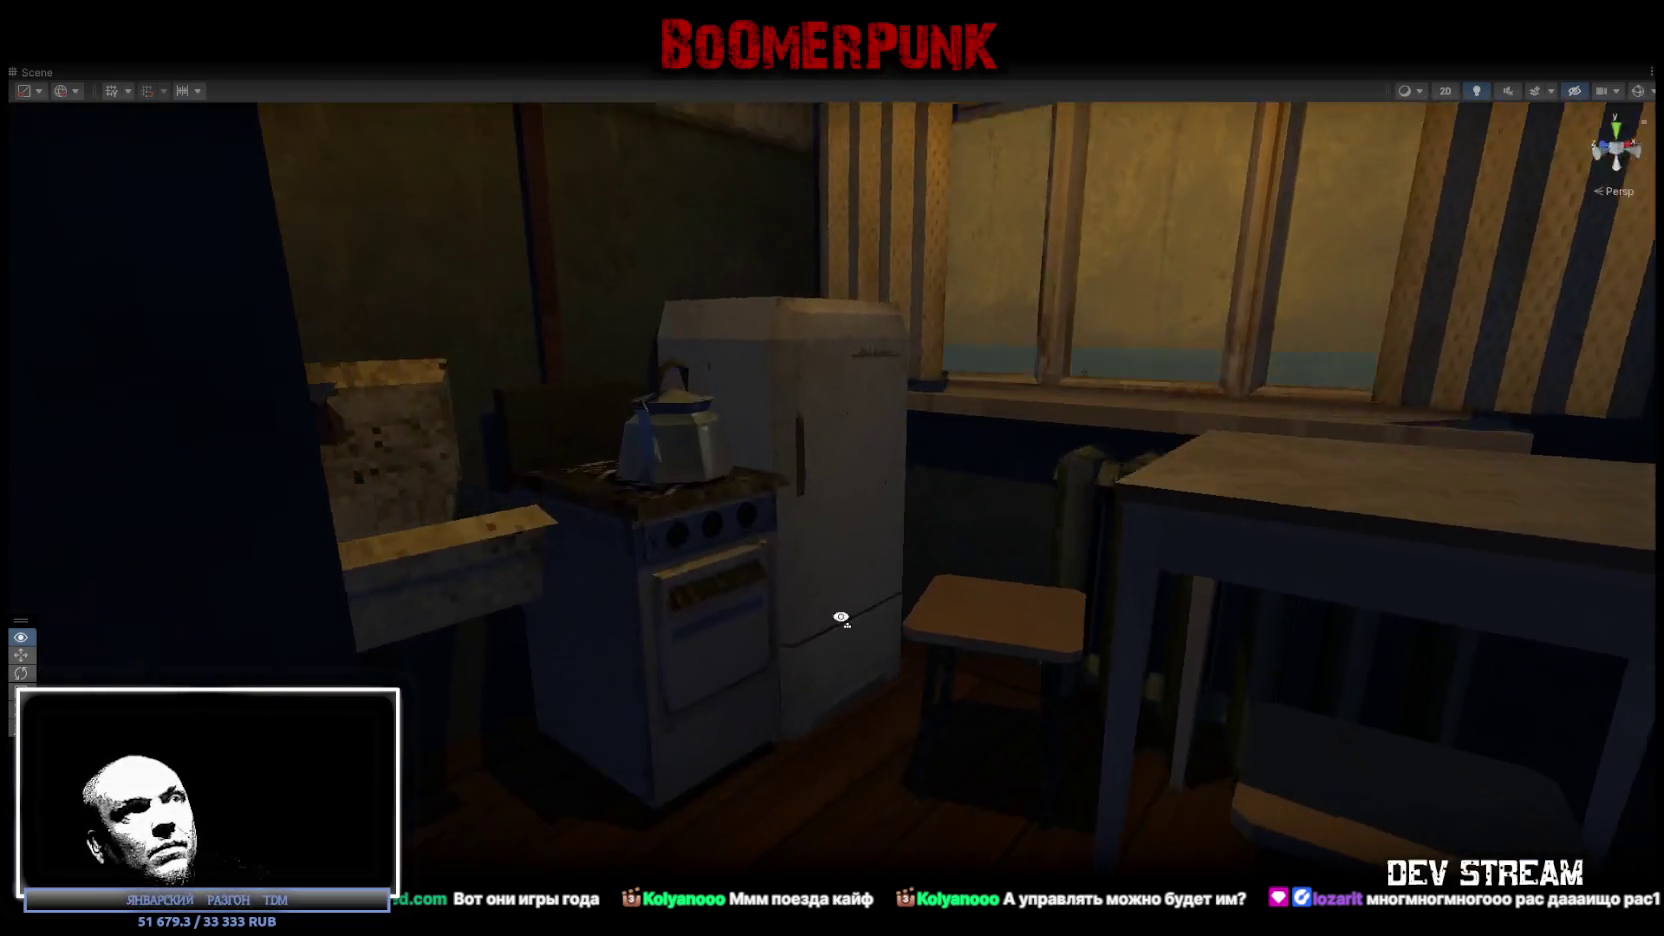
pyautogui.moveTo(841, 617); pyautogui.dragTo(789, 664)
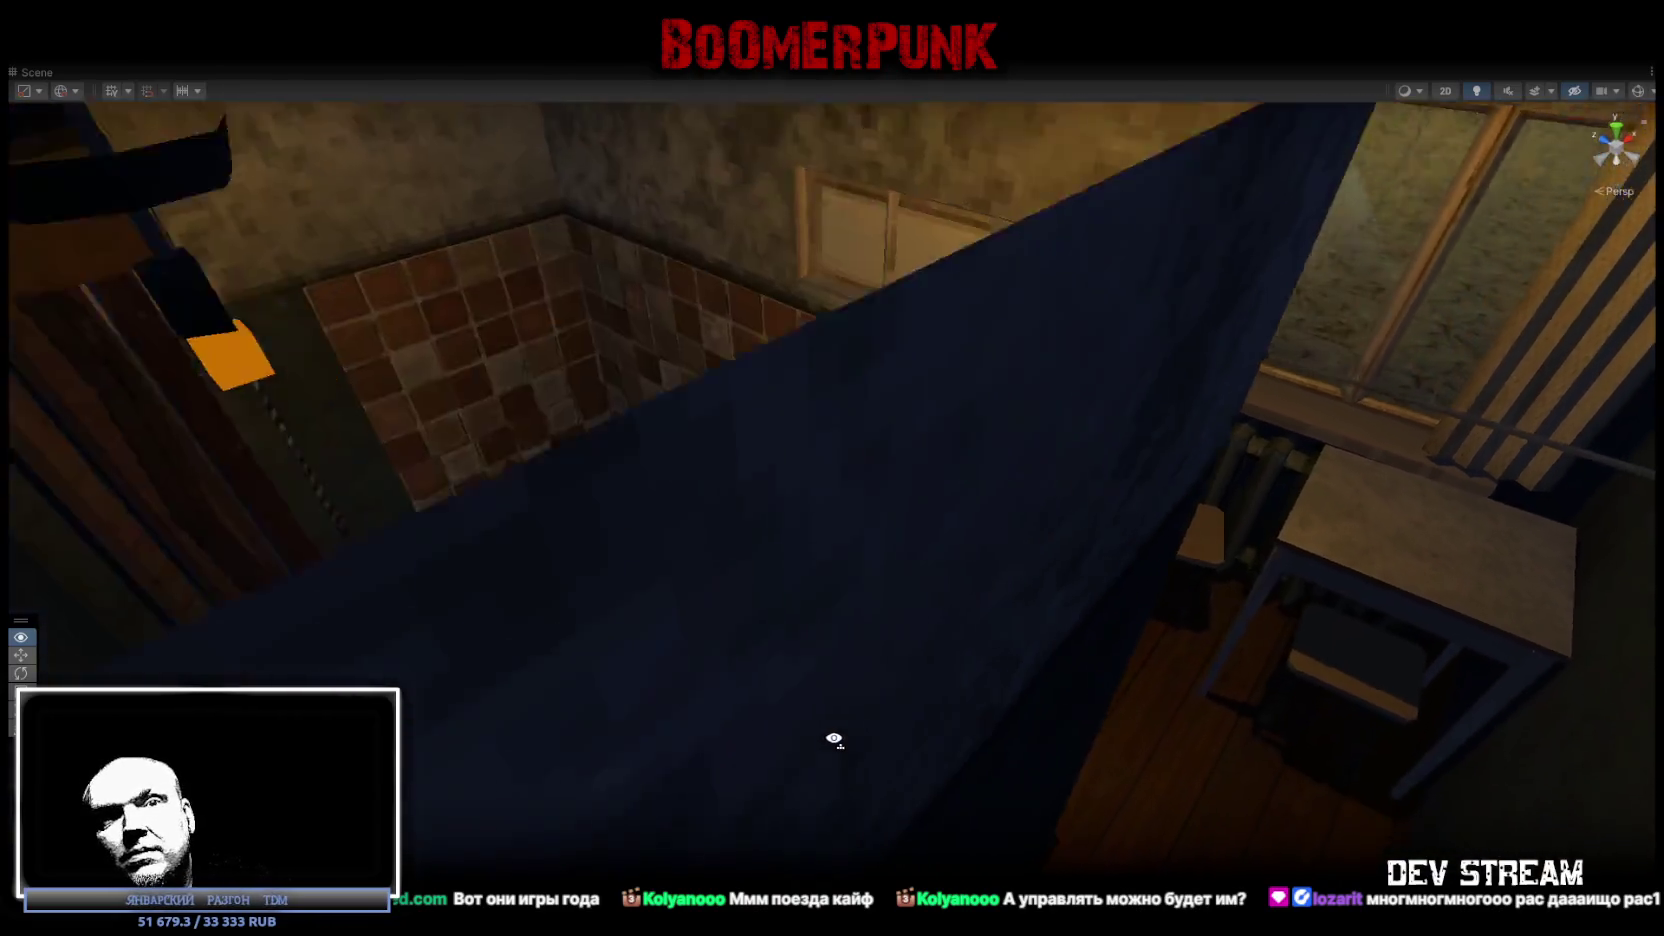
pyautogui.moveTo(834, 739); pyautogui.dragTo(838, 739)
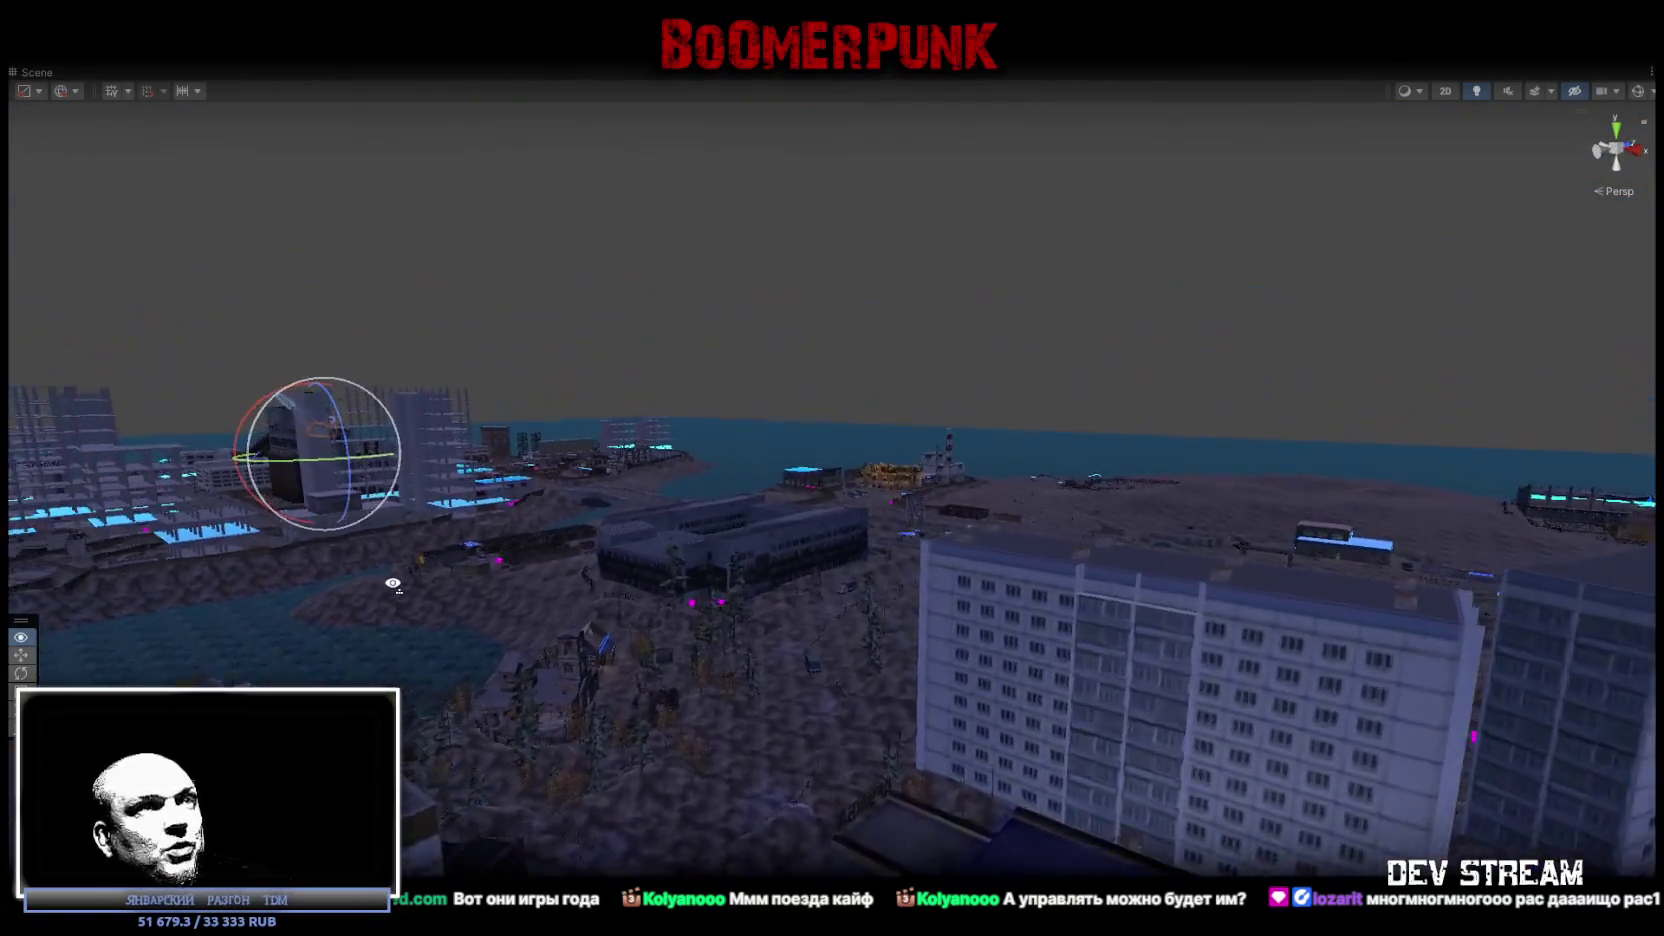
# Fly into the courtyard building, select the bartender, then restore the full editor layout.
pyautogui.moveTo(344, 581)
pyautogui.mouseDown()
pyautogui.moveTo(735, 594)
pyautogui.moveTo(1359, 769)
pyautogui.moveTo(1564, 773)
pyautogui.moveTo(1523, 639)
pyautogui.moveTo(1356, 520)
pyautogui.moveTo(568, 546)
pyautogui.moveTo(629, 557)
pyautogui.moveTo(836, 520)
pyautogui.moveTo(573, 517)
pyautogui.moveTo(249, 550)
pyautogui.moveTo(193, 582)
pyautogui.moveTo(464, 695)
pyautogui.moveTo(631, 691)
pyautogui.moveTo(187, 638)
pyautogui.moveTo(123, 531)
pyautogui.moveTo(470, 594)
pyautogui.moveTo(832, 561)
pyautogui.moveTo(895, 594)
pyautogui.moveTo(696, 640)
pyautogui.moveTo(958, 643)
pyautogui.moveTo(824, 680)
pyautogui.moveTo(234, 535)
pyautogui.moveTo(74, 531)
pyautogui.moveTo(1551, 526)
pyautogui.moveTo(286, 765)
pyautogui.moveTo(342, 661)
pyautogui.moveTo(847, 572)
pyautogui.moveTo(1110, 609)
pyautogui.moveTo(1207, 565)
pyautogui.moveTo(1623, 543)
pyautogui.moveTo(1226, 565)
pyautogui.moveTo(1155, 531)
pyautogui.moveTo(1160, 584)
pyautogui.moveTo(1255, 646)
pyautogui.moveTo(1359, 646)
pyautogui.moveTo(973, 572)
pyautogui.moveTo(1208, 589)
pyautogui.moveTo(1118, 487)
pyautogui.moveTo(1144, 536)
pyautogui.moveTo(999, 522)
pyautogui.mouseUp()
pyautogui.click(760, 649)
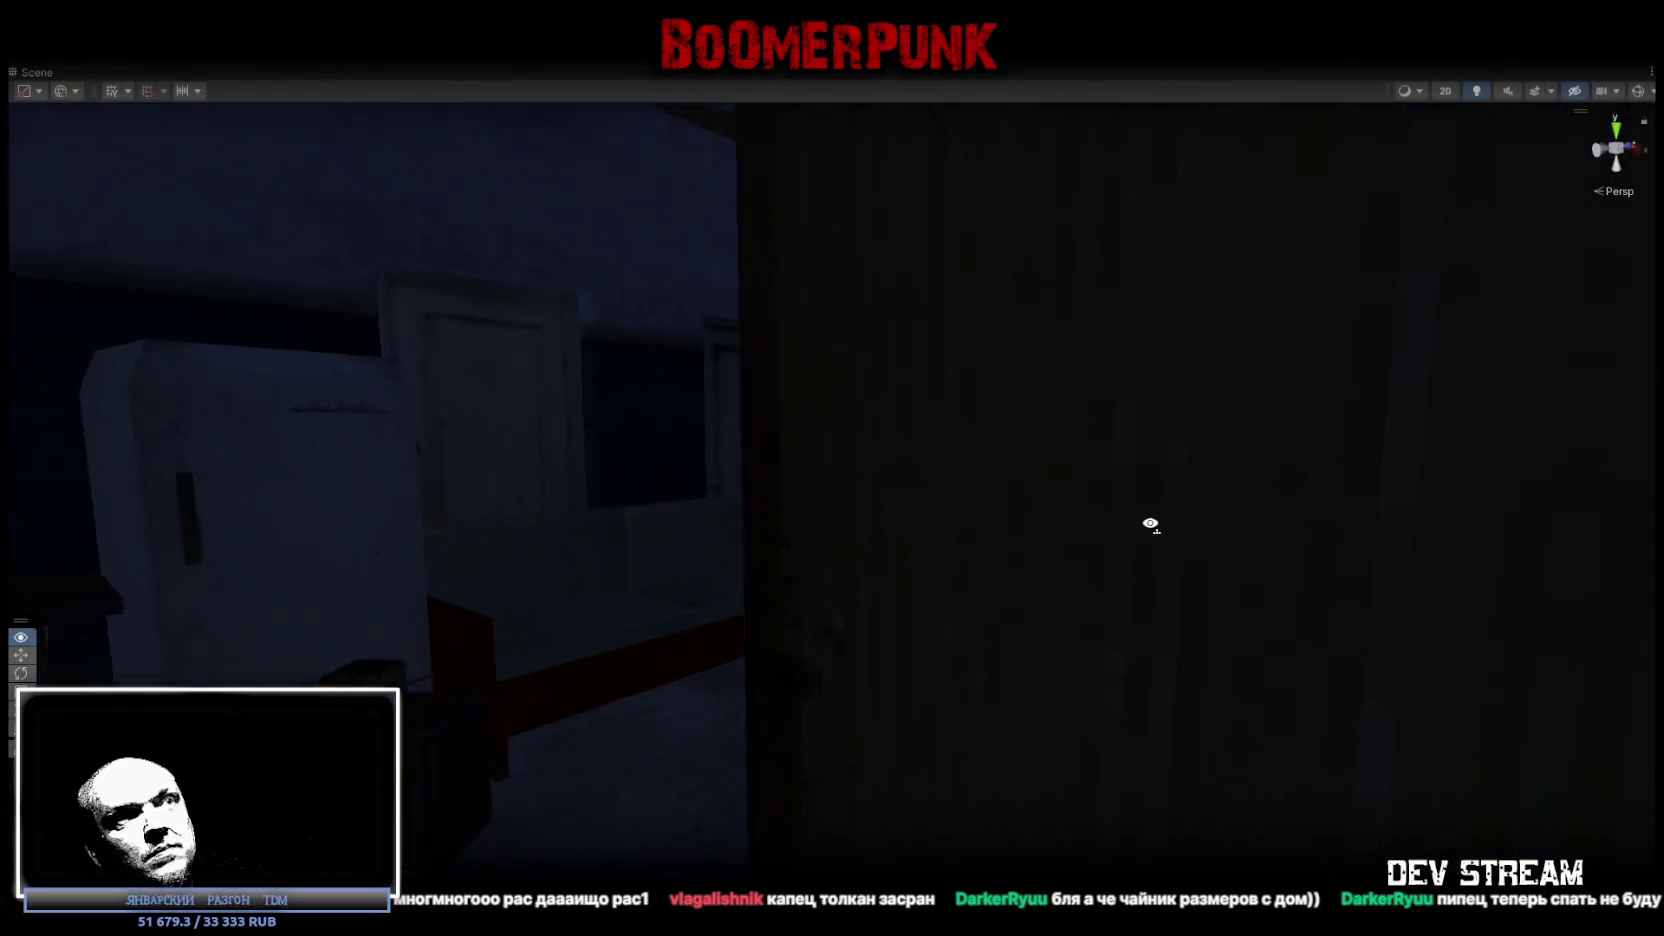
pyautogui.moveTo(1251, 524)
pyautogui.mouseDown()
pyautogui.moveTo(1378, 579)
pyautogui.moveTo(1363, 487)
pyautogui.moveTo(917, 323)
pyautogui.mouseUp()
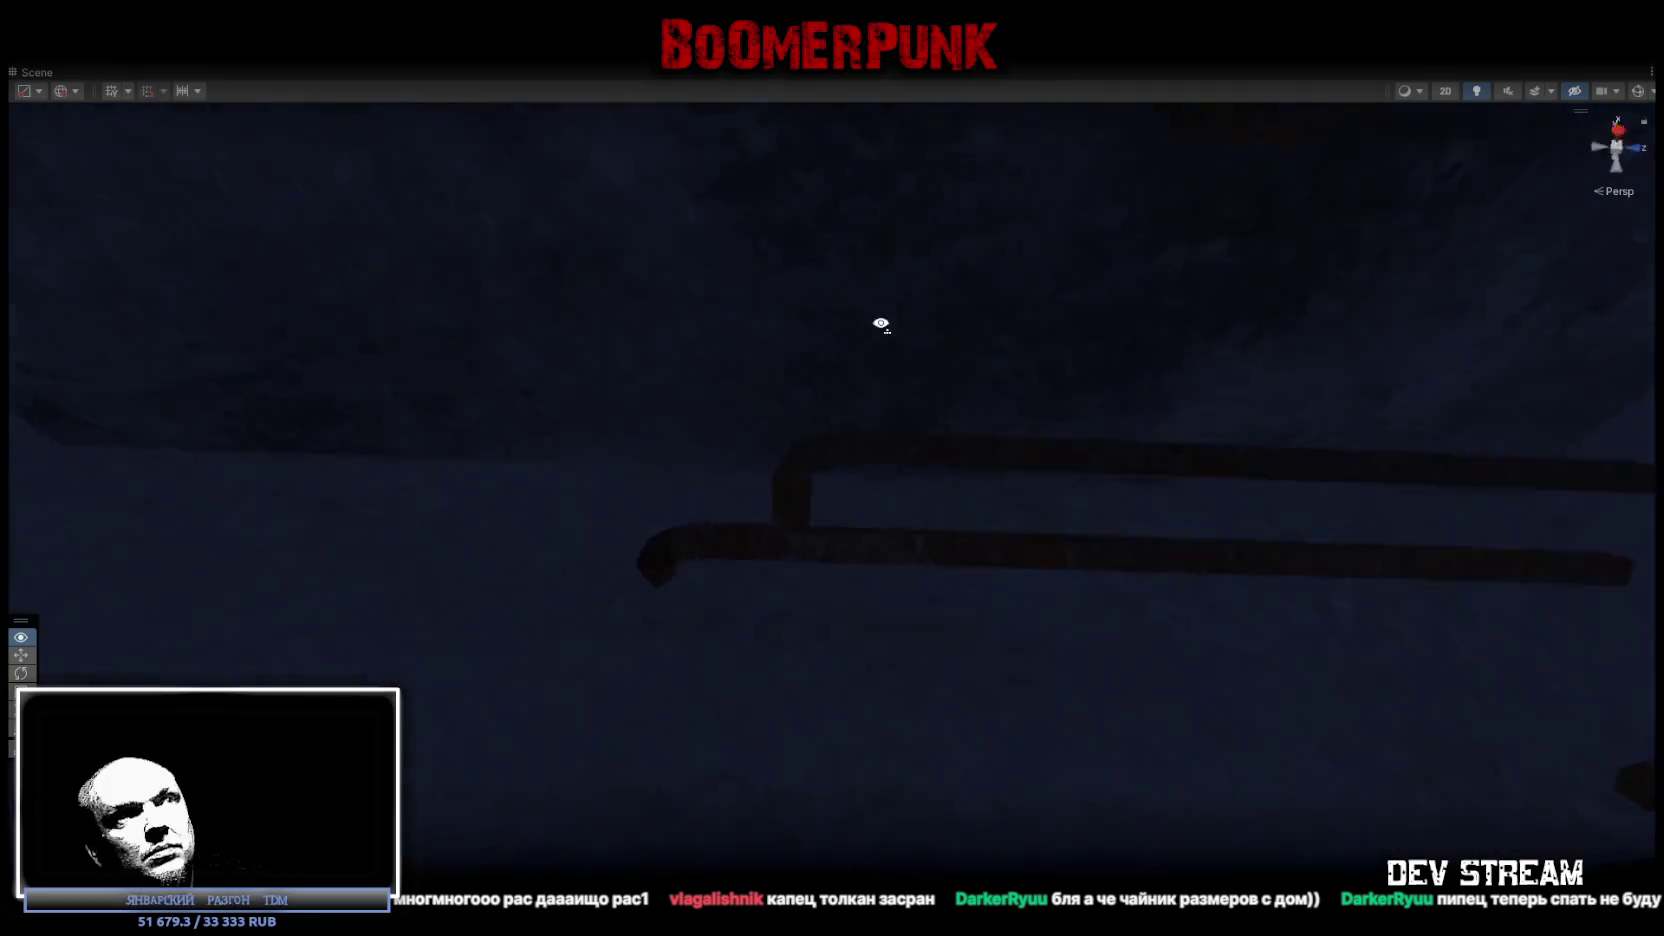
pyautogui.moveTo(543, 548)
pyautogui.mouseDown()
pyautogui.moveTo(457, 635)
pyautogui.moveTo(405, 557)
pyautogui.moveTo(921, 553)
pyautogui.moveTo(865, 505)
pyautogui.moveTo(770, 600)
pyautogui.mouseUp()
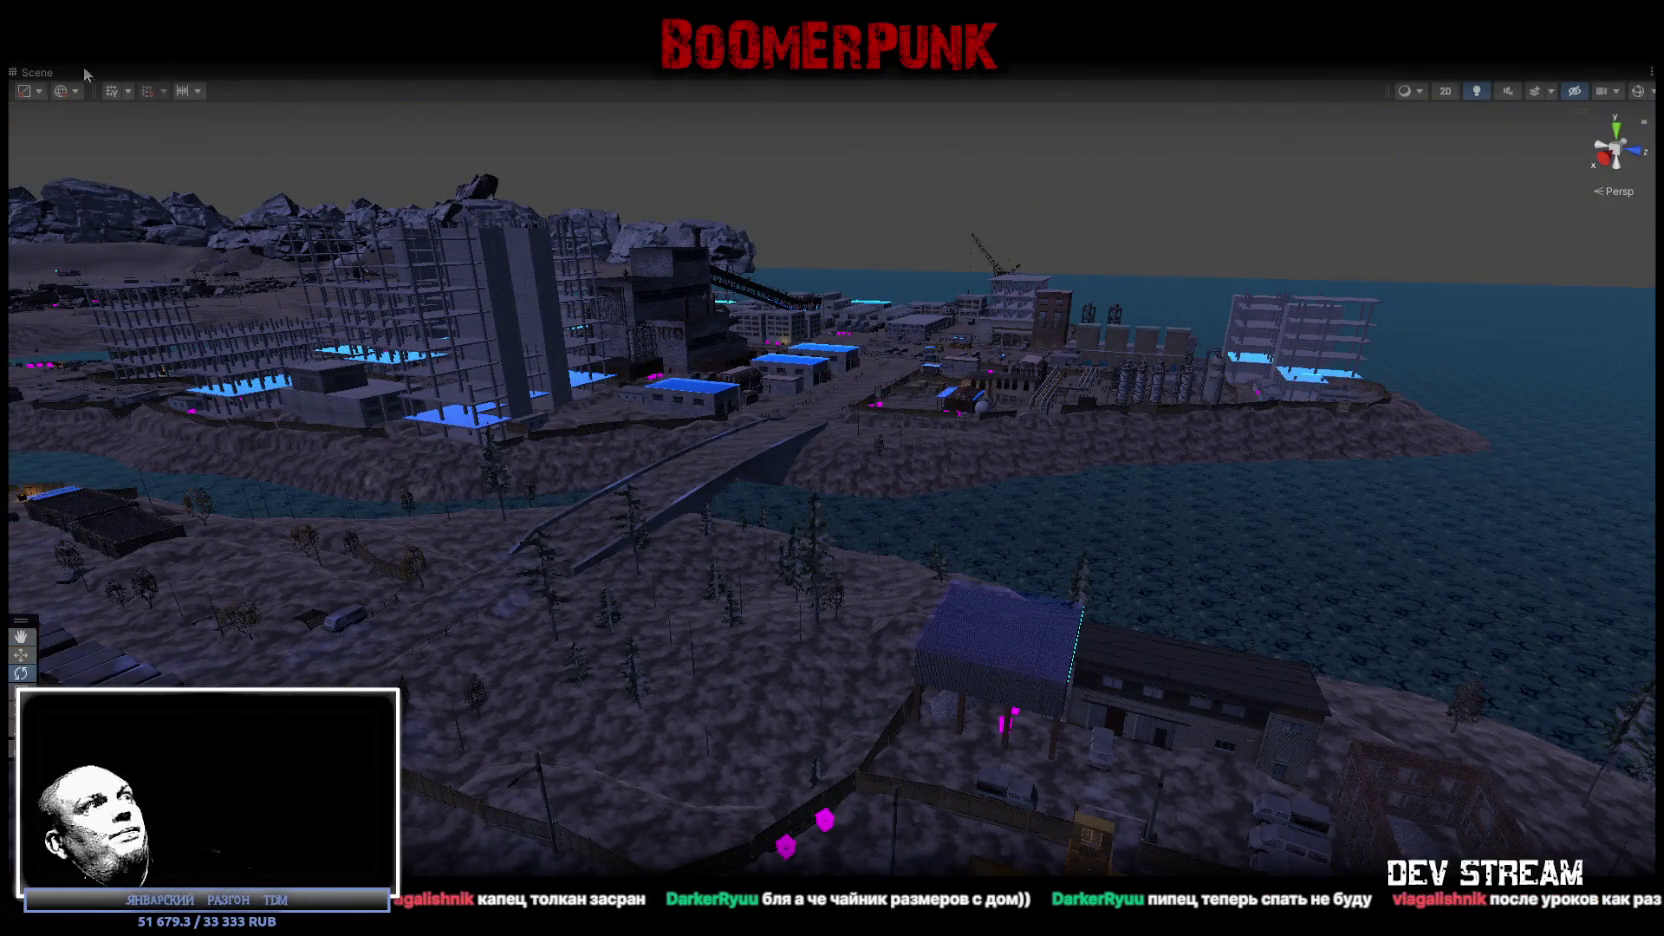
pyautogui.doubleClick(42, 74)
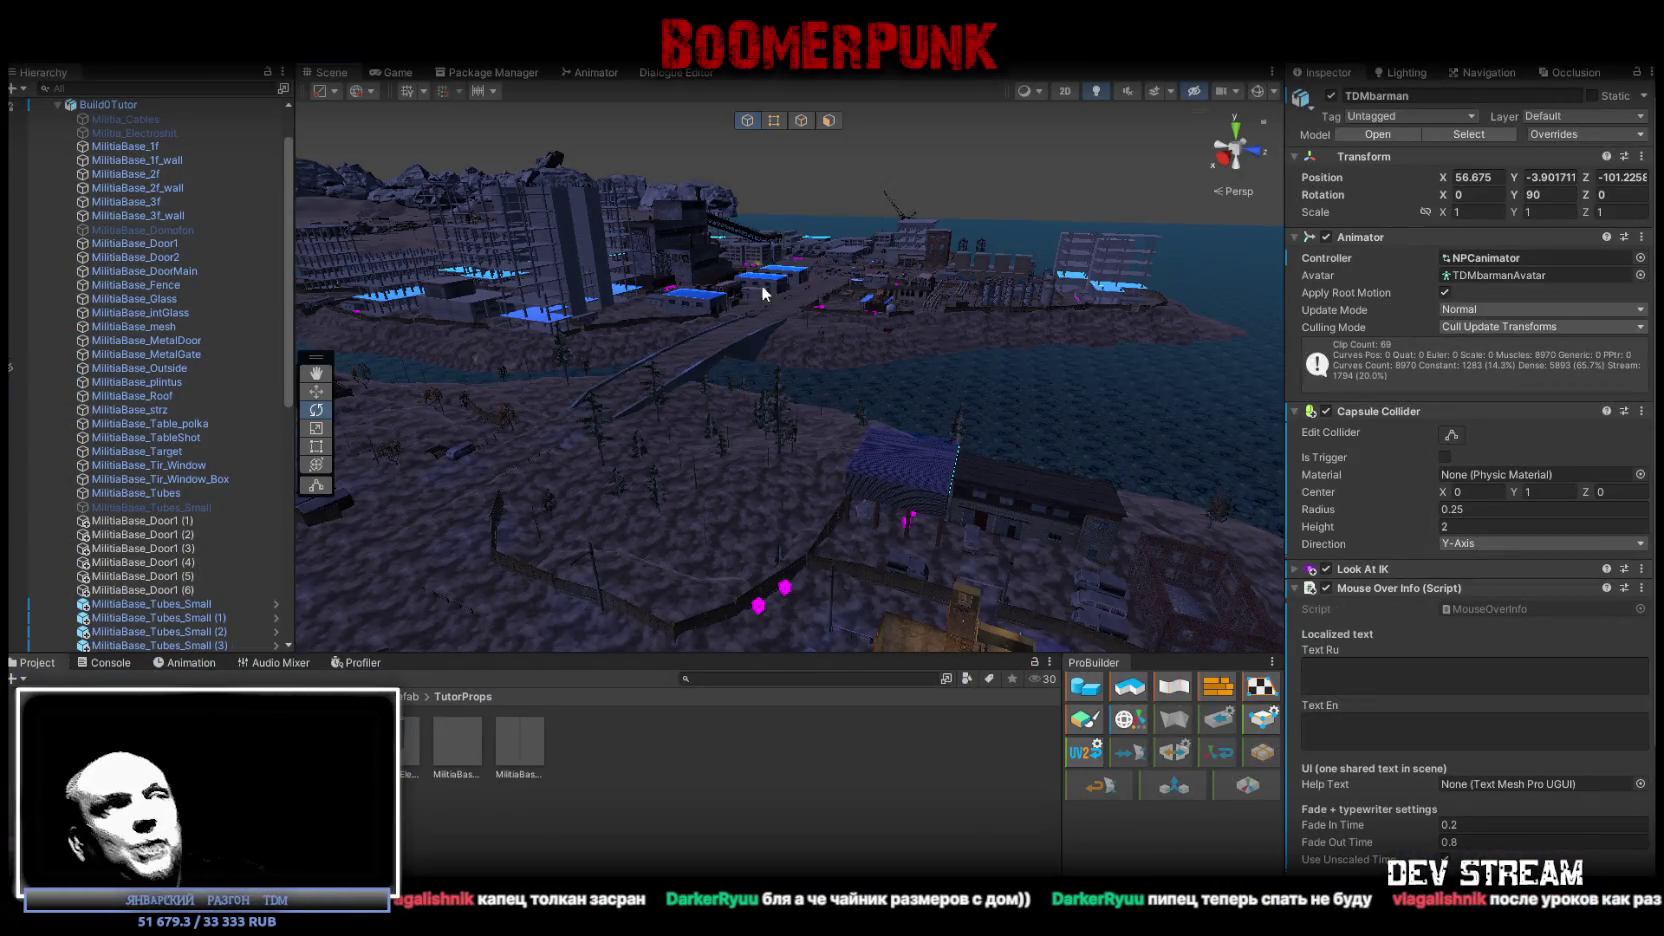
# Show the Console, select MilitiaBase_Domofon and move it along X to -1.127.
pyautogui.click(104, 662)
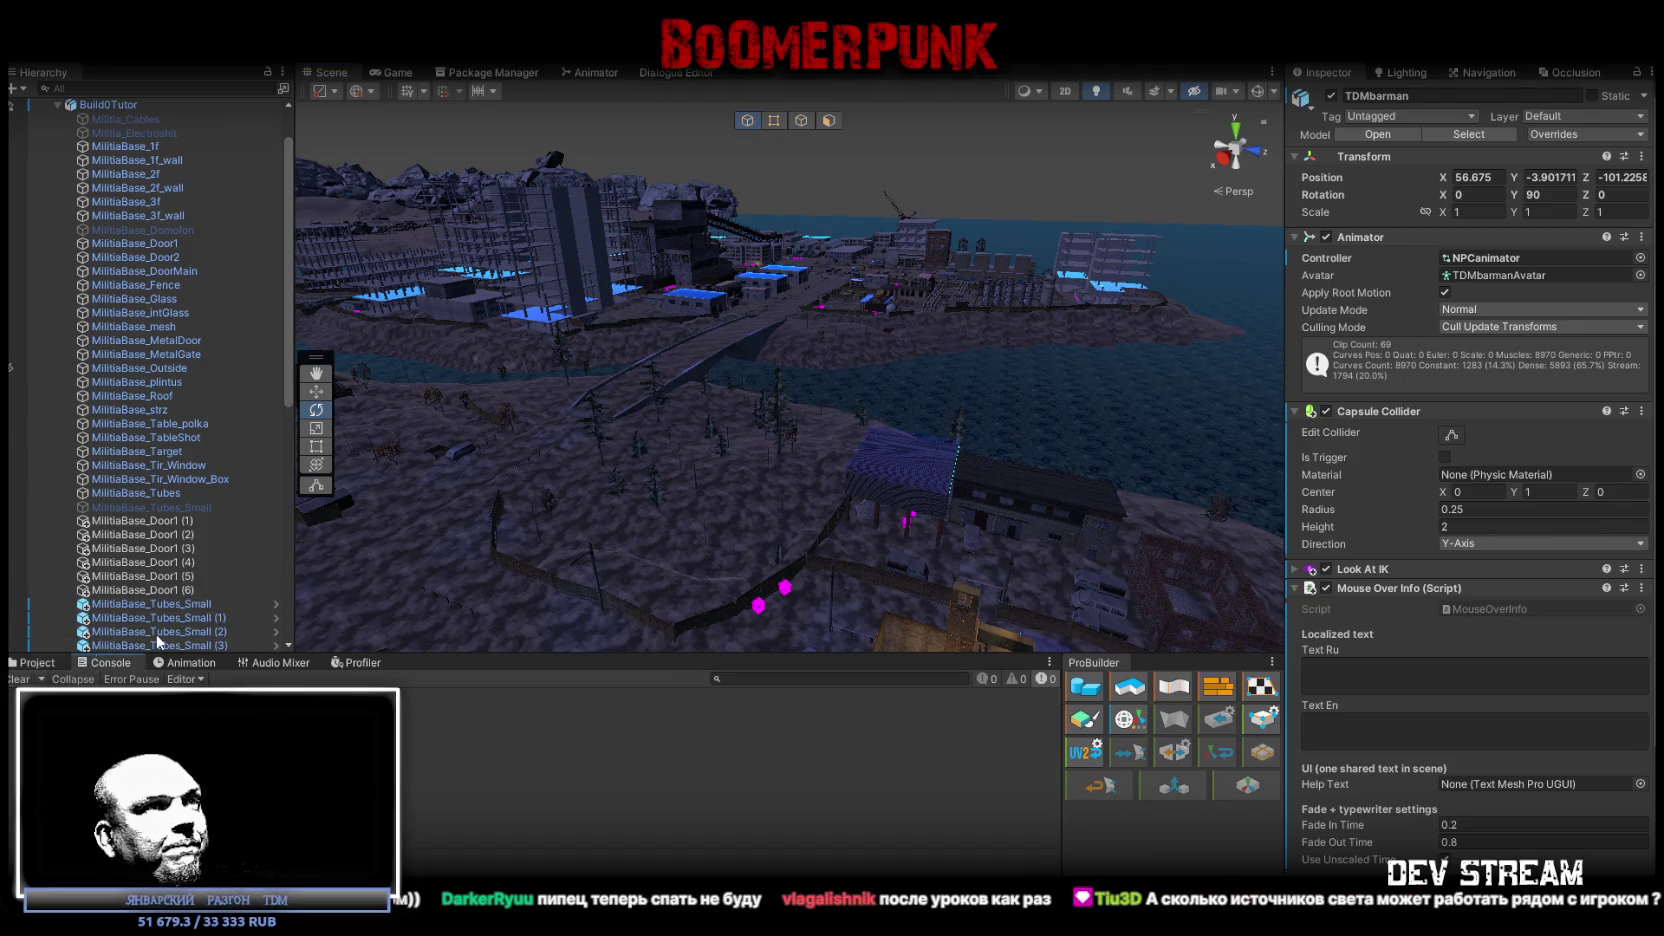
pyautogui.moveTo(790, 440)
pyautogui.mouseDown()
pyautogui.moveTo(810, 464)
pyautogui.moveTo(550, 420)
pyautogui.moveTo(891, 457)
pyautogui.moveTo(668, 436)
pyautogui.moveTo(735, 457)
pyautogui.moveTo(969, 387)
pyautogui.moveTo(784, 415)
pyautogui.moveTo(797, 394)
pyautogui.moveTo(779, 372)
pyautogui.moveTo(928, 441)
pyautogui.moveTo(744, 315)
pyautogui.mouseUp()
pyautogui.click(784, 415)
pyautogui.click(779, 372)
pyautogui.press('w')
pyautogui.moveTo(613, 296)
pyautogui.mouseDown()
pyautogui.moveTo(803, 347)
pyautogui.moveTo(1021, 460)
pyautogui.moveTo(944, 469)
pyautogui.mouseUp()
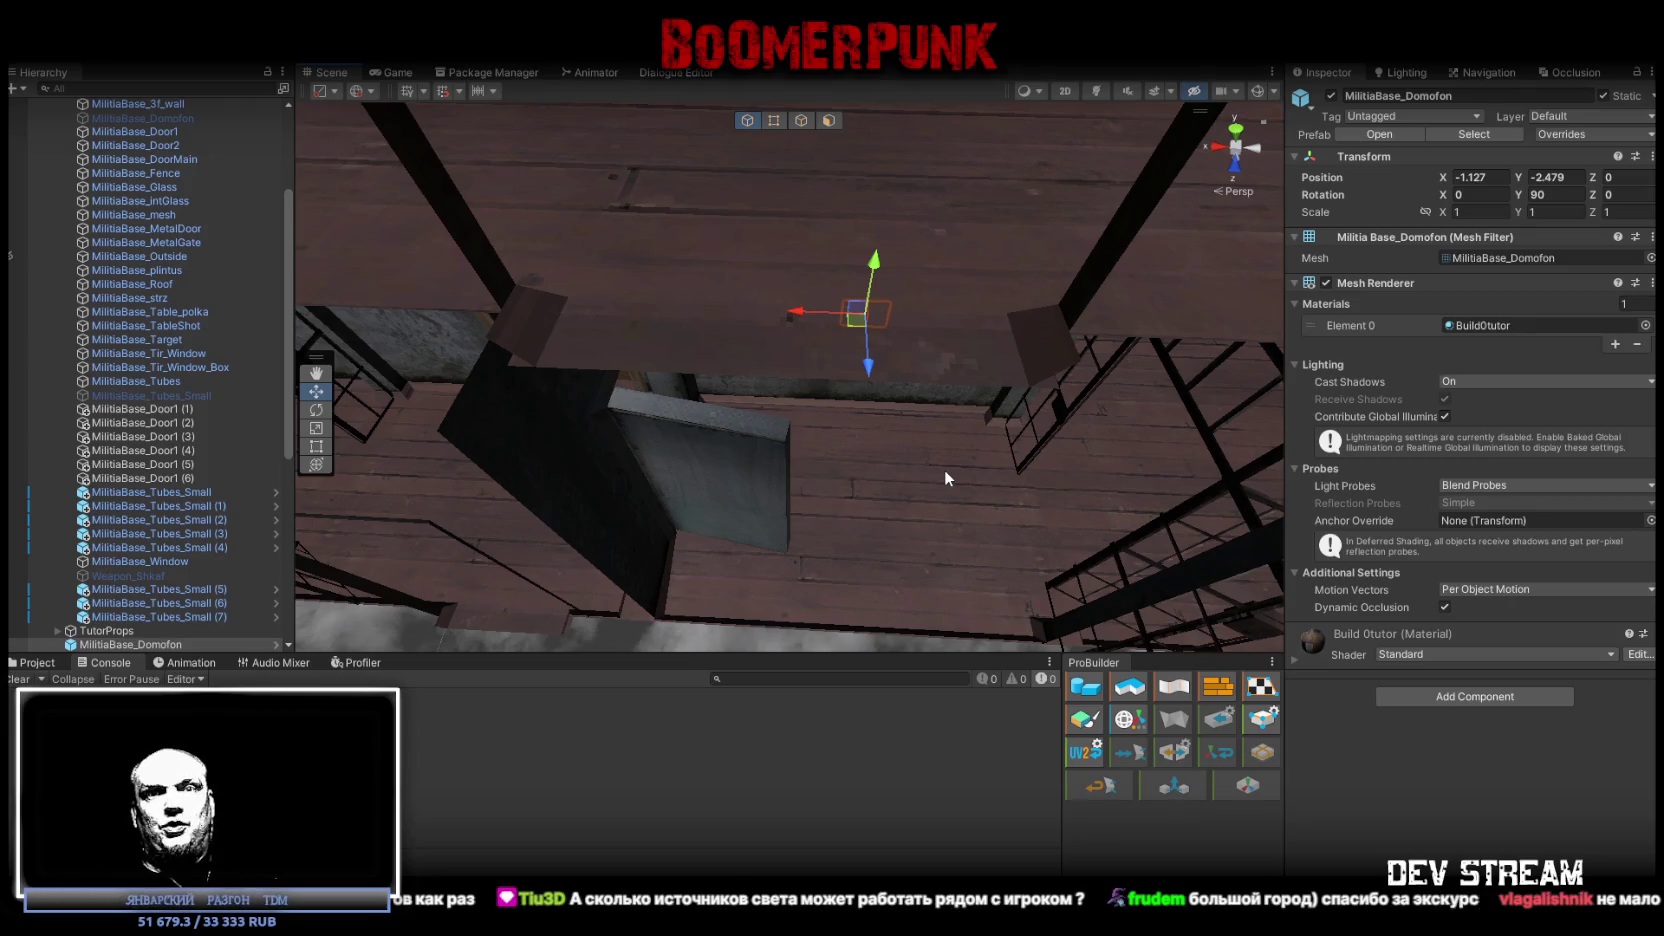
pyautogui.moveTo(945, 469)
pyautogui.mouseDown()
pyautogui.moveTo(124, 198)
pyautogui.moveTo(77, 214)
pyautogui.moveTo(136, 260)
pyautogui.moveTo(65, 286)
pyautogui.moveTo(133, 237)
pyautogui.moveTo(386, 238)
pyautogui.moveTo(804, 172)
pyautogui.moveTo(565, 189)
pyautogui.moveTo(747, 253)
pyautogui.moveTo(1019, 296)
pyautogui.moveTo(622, 322)
pyautogui.moveTo(1082, 320)
pyautogui.moveTo(850, 303)
pyautogui.moveTo(1384, 368)
pyautogui.mouseUp()
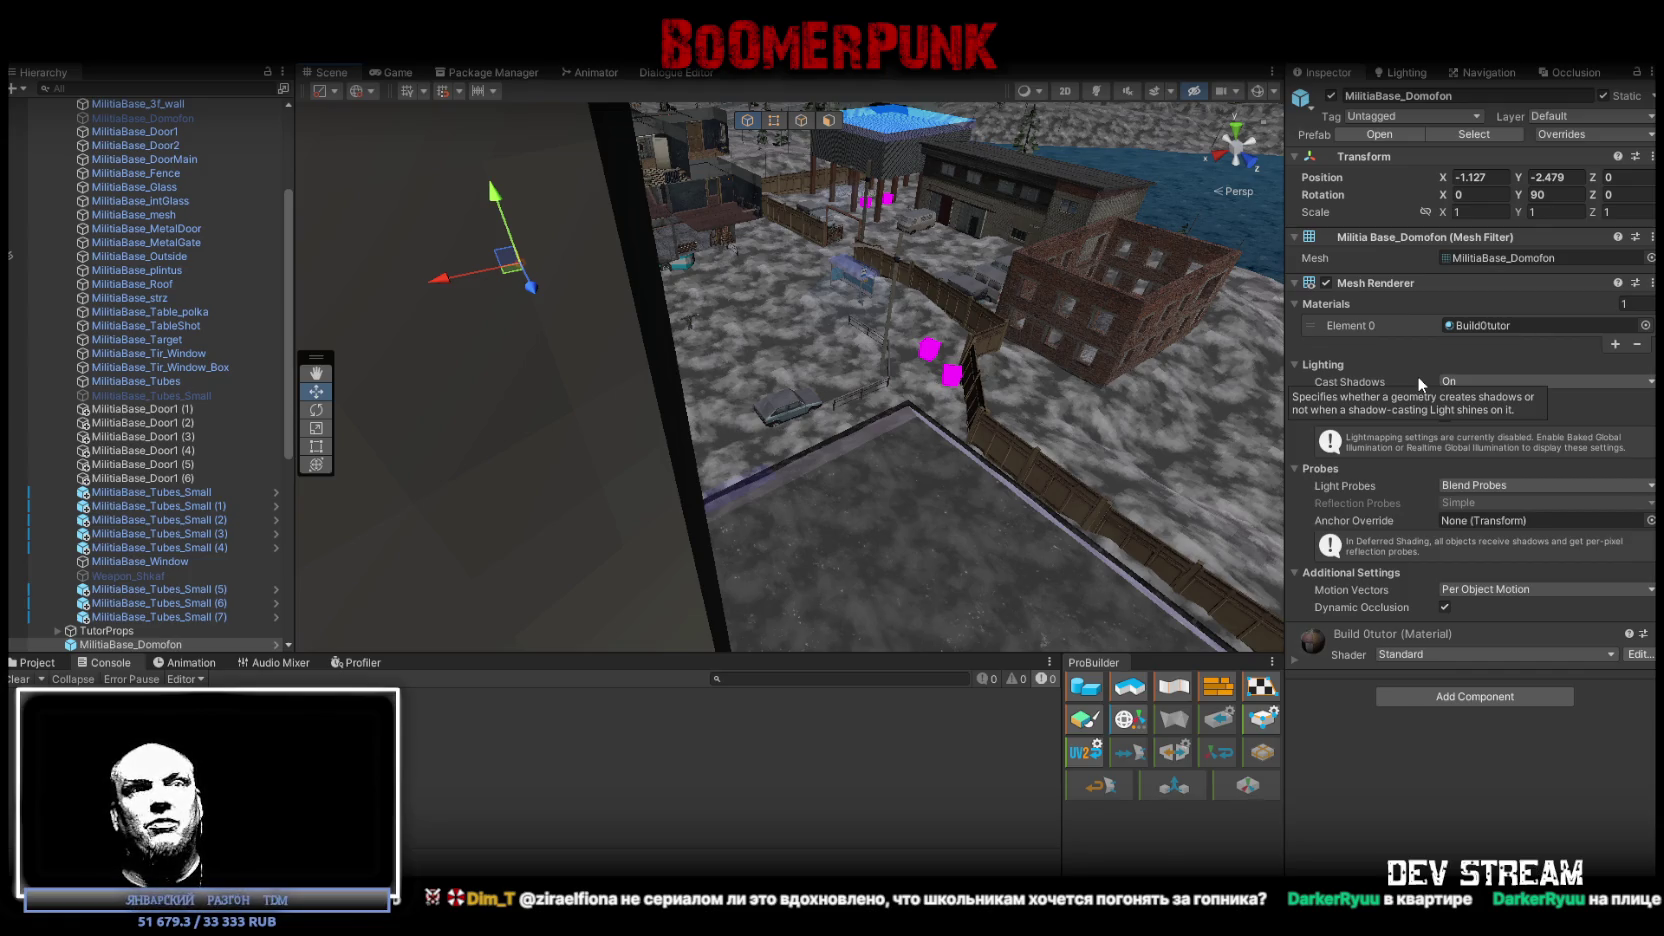
pyautogui.moveTo(640, 200)
pyautogui.mouseDown()
pyautogui.moveTo(585, 150)
pyautogui.moveTo(483, 156)
pyautogui.moveTo(580, 176)
pyautogui.moveTo(595, 147)
pyautogui.moveTo(530, 105)
pyautogui.moveTo(1597, 193)
pyautogui.moveTo(1521, 280)
pyautogui.moveTo(120, 306)
pyautogui.moveTo(159, 200)
pyautogui.moveTo(25, 276)
pyautogui.moveTo(948, 321)
pyautogui.moveTo(925, 236)
pyautogui.mouseUp()
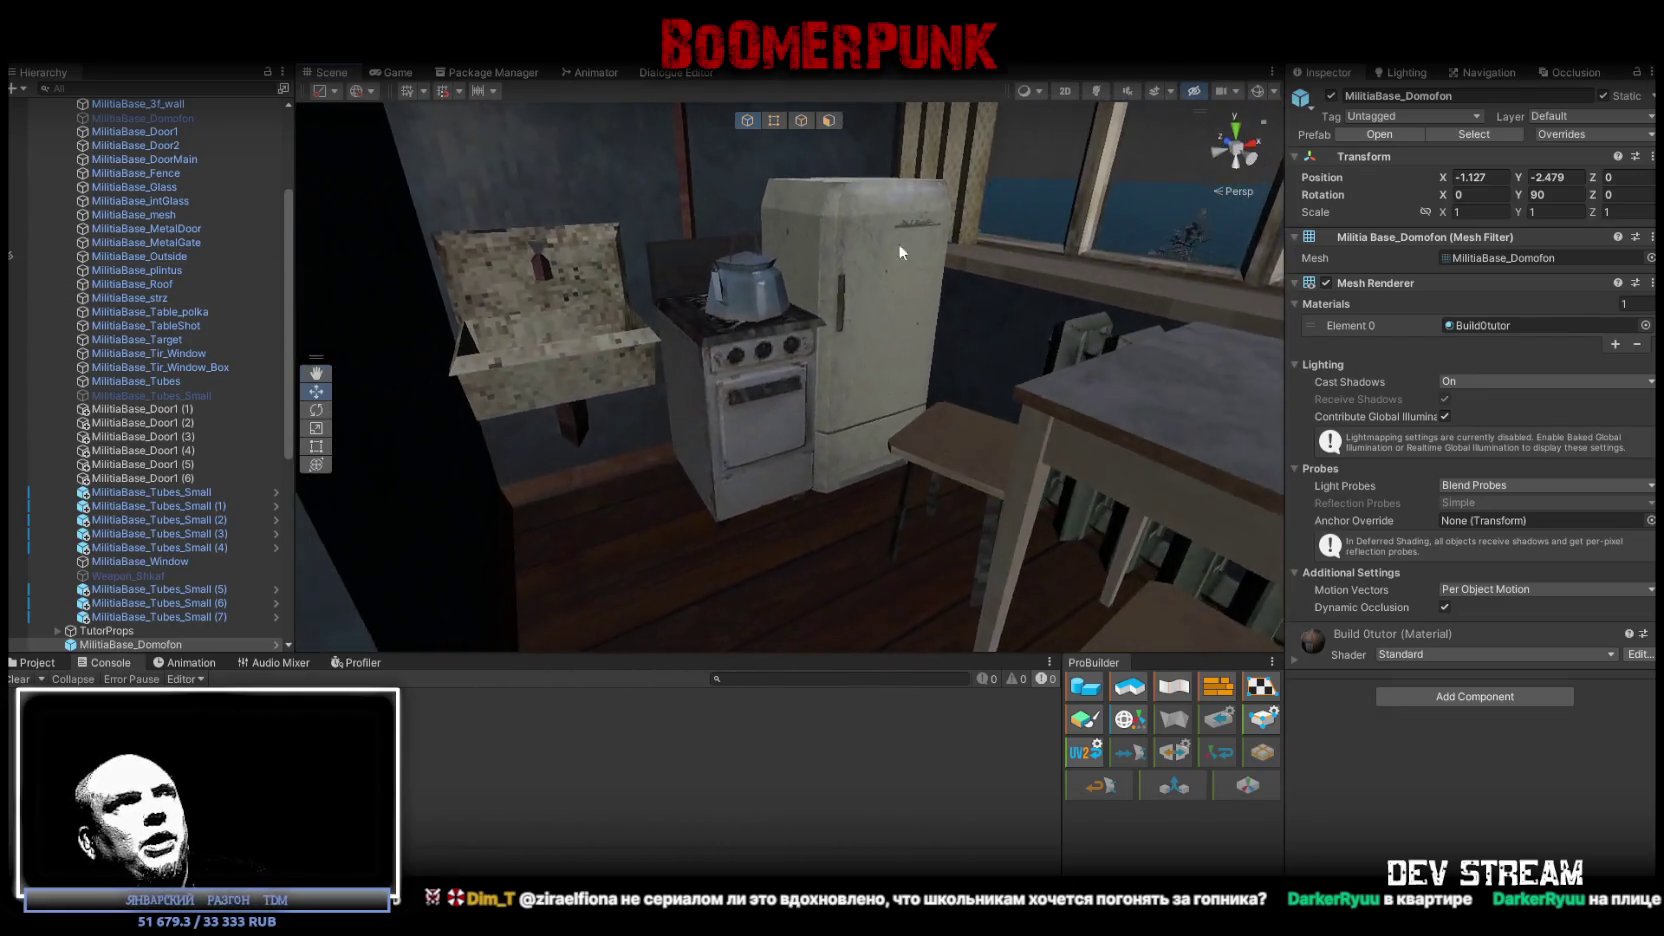
pyautogui.scroll(5, 925, 236)
pyautogui.moveTo(744, 473)
pyautogui.mouseDown()
pyautogui.moveTo(779, 293)
pyautogui.moveTo(738, 301)
pyautogui.moveTo(988, 297)
pyautogui.moveTo(780, 286)
pyautogui.moveTo(771, 312)
pyautogui.mouseUp()
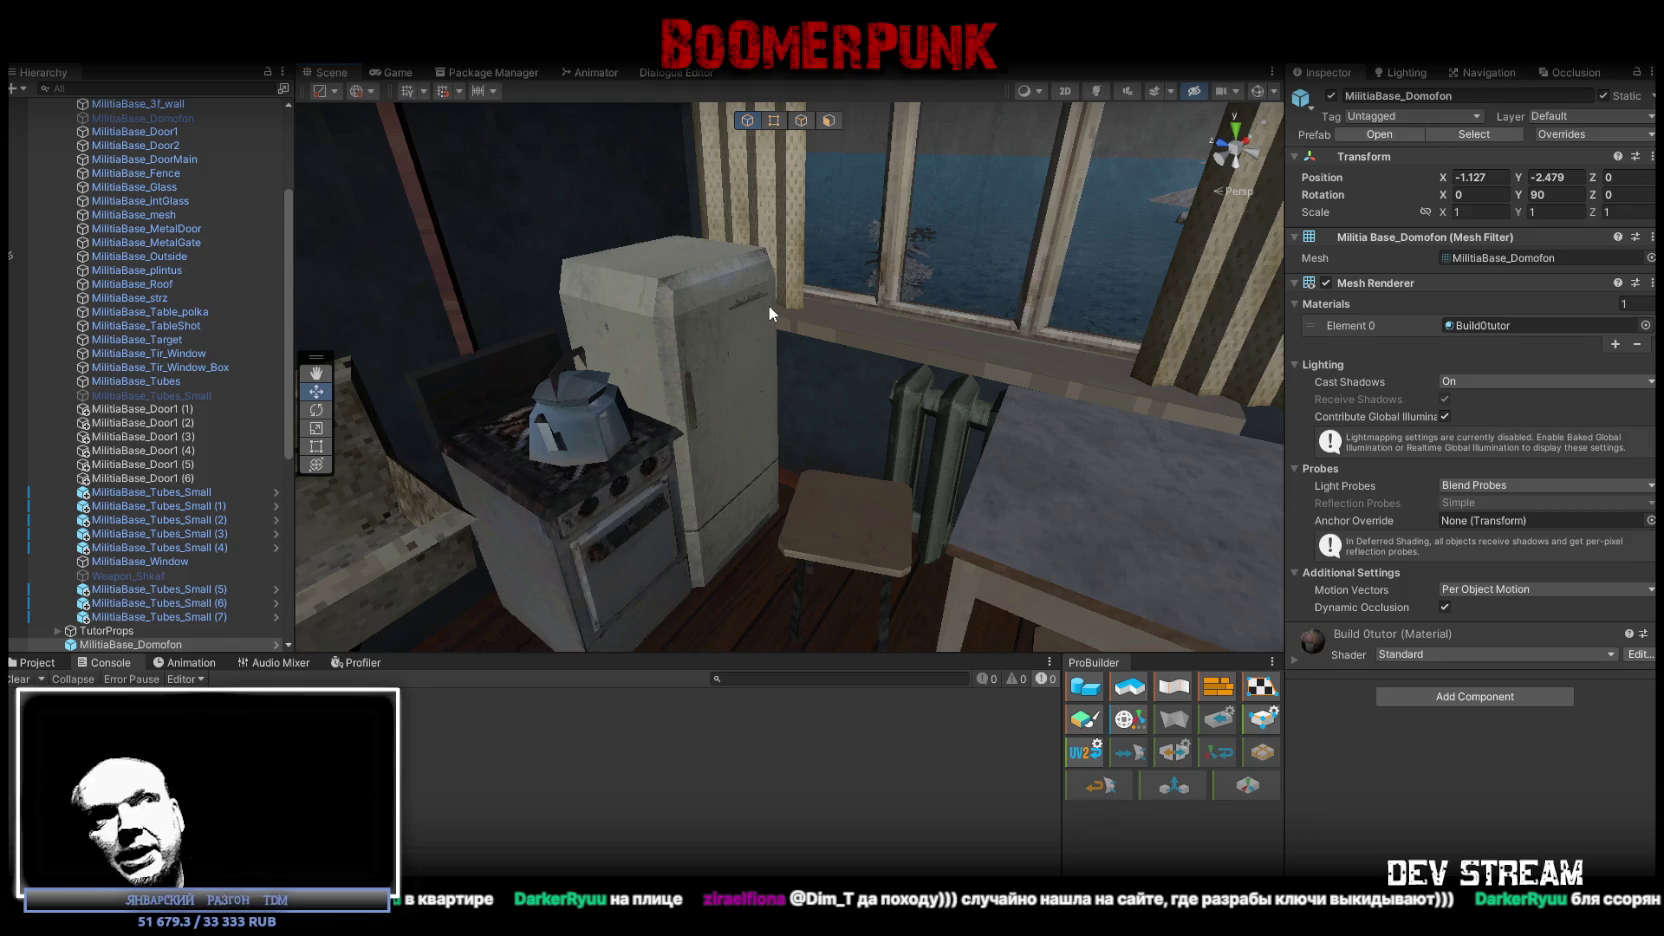
pyautogui.moveTo(916, 325); pyautogui.dragTo(848, 371)
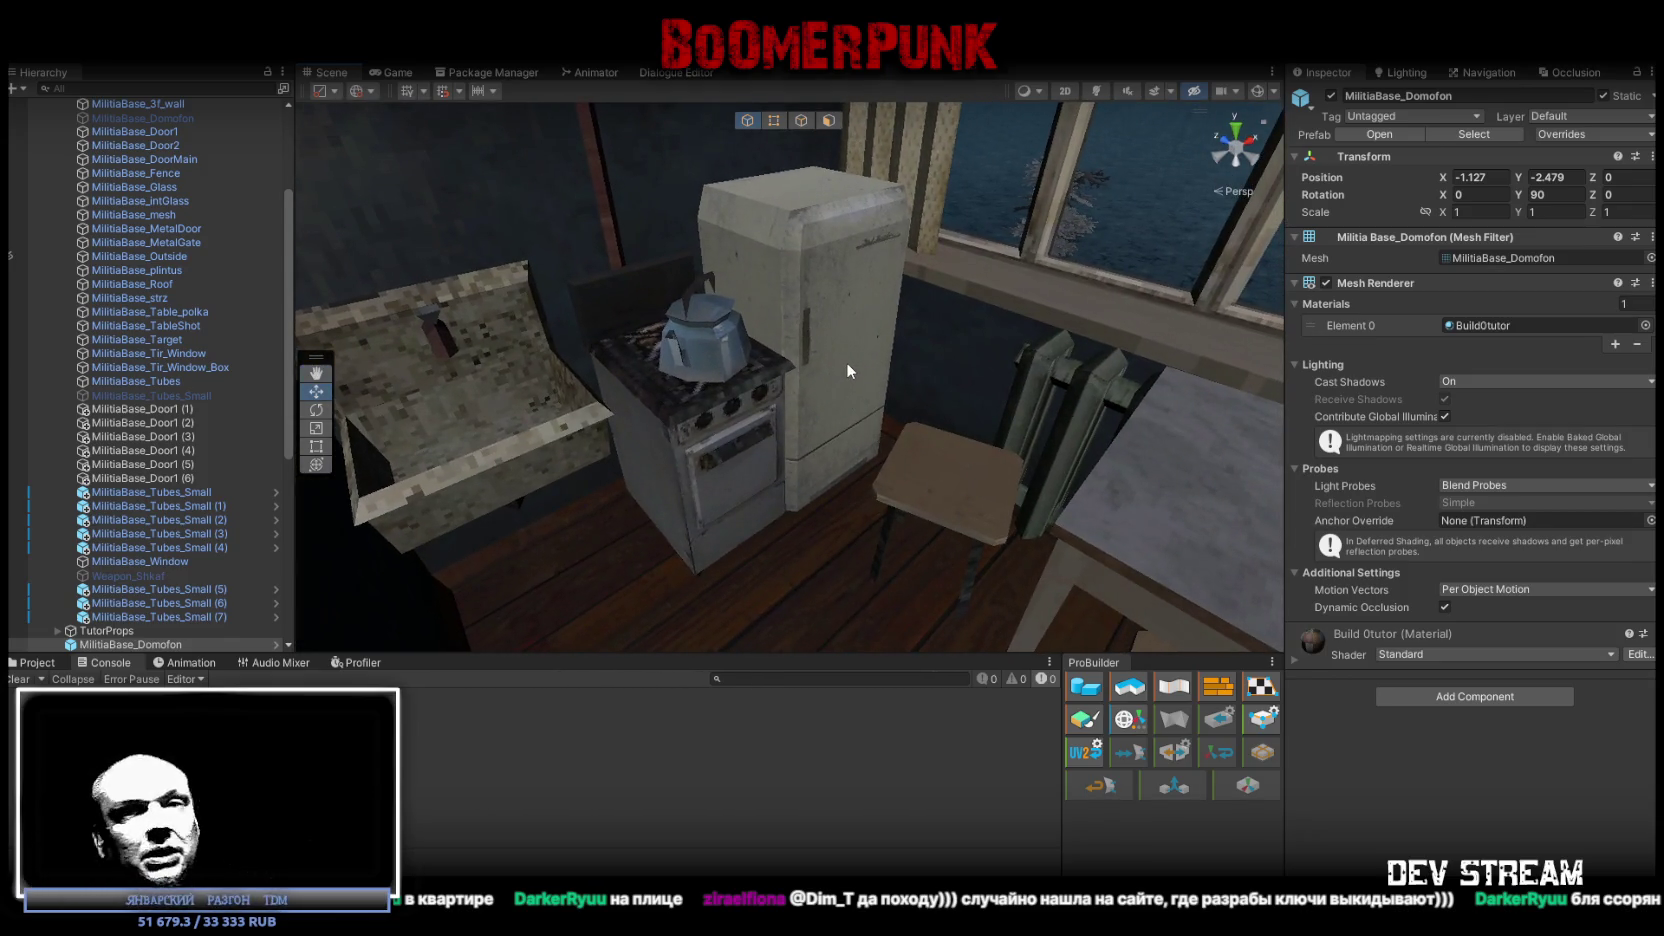
pyautogui.click(727, 354)
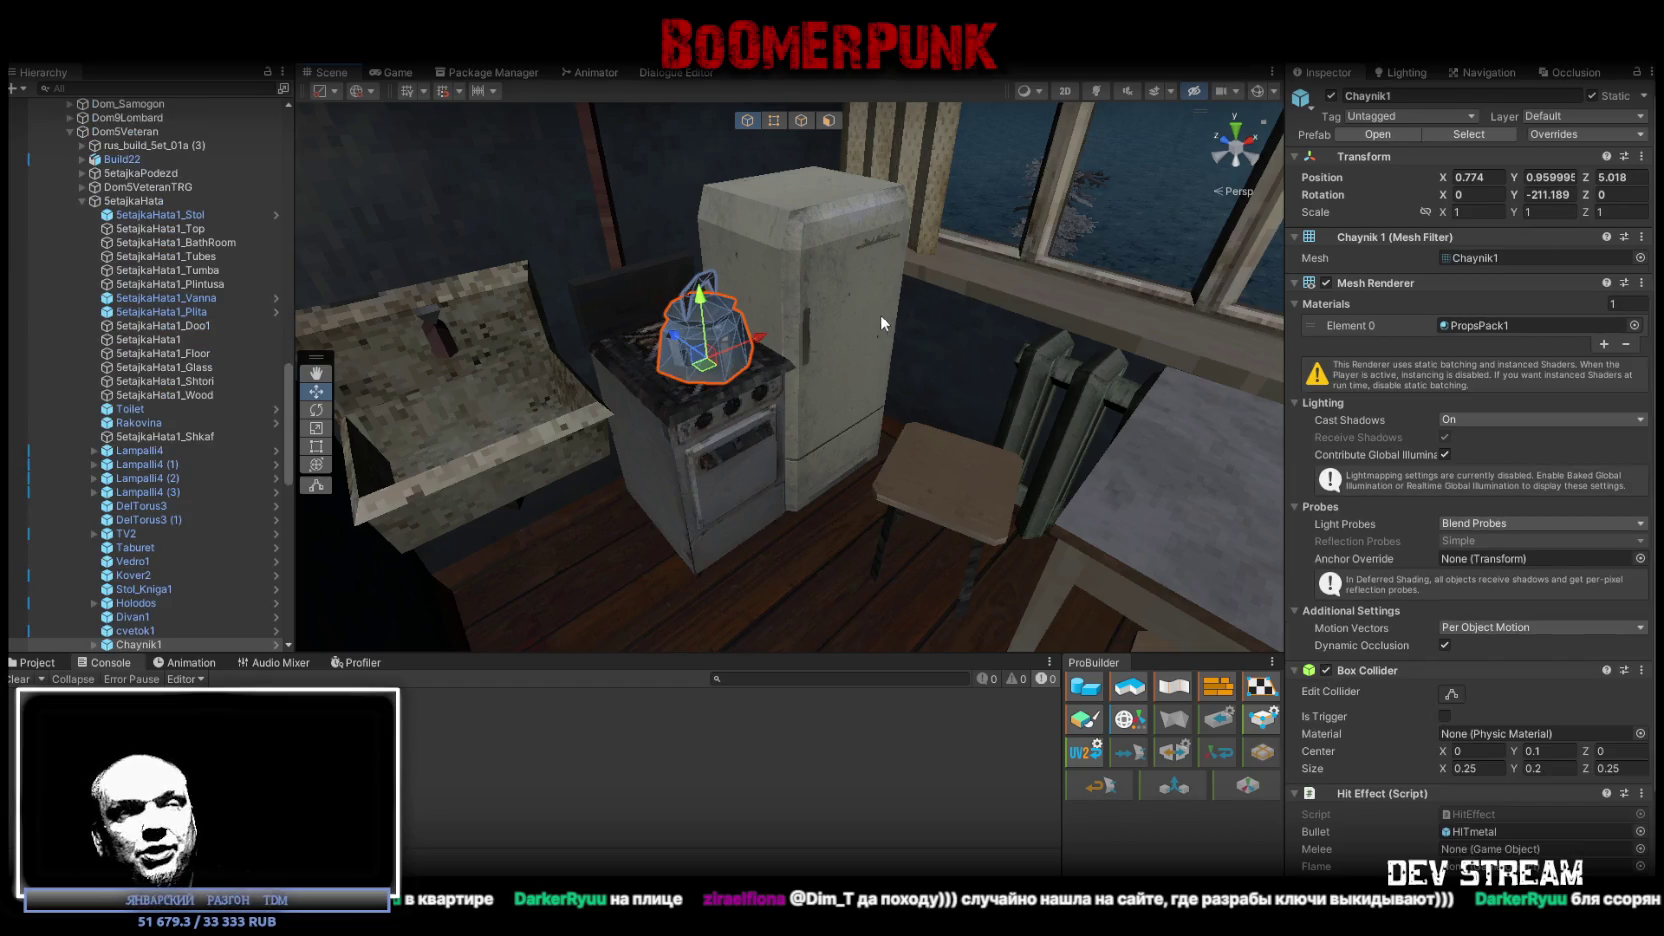
# Move in close to the kettle, then switch to the Steam store page in the browser.
pyautogui.moveTo(959, 315)
pyautogui.mouseDown()
pyautogui.moveTo(1011, 338)
pyautogui.moveTo(620, 300)
pyautogui.moveTo(650, 328)
pyautogui.mouseUp()
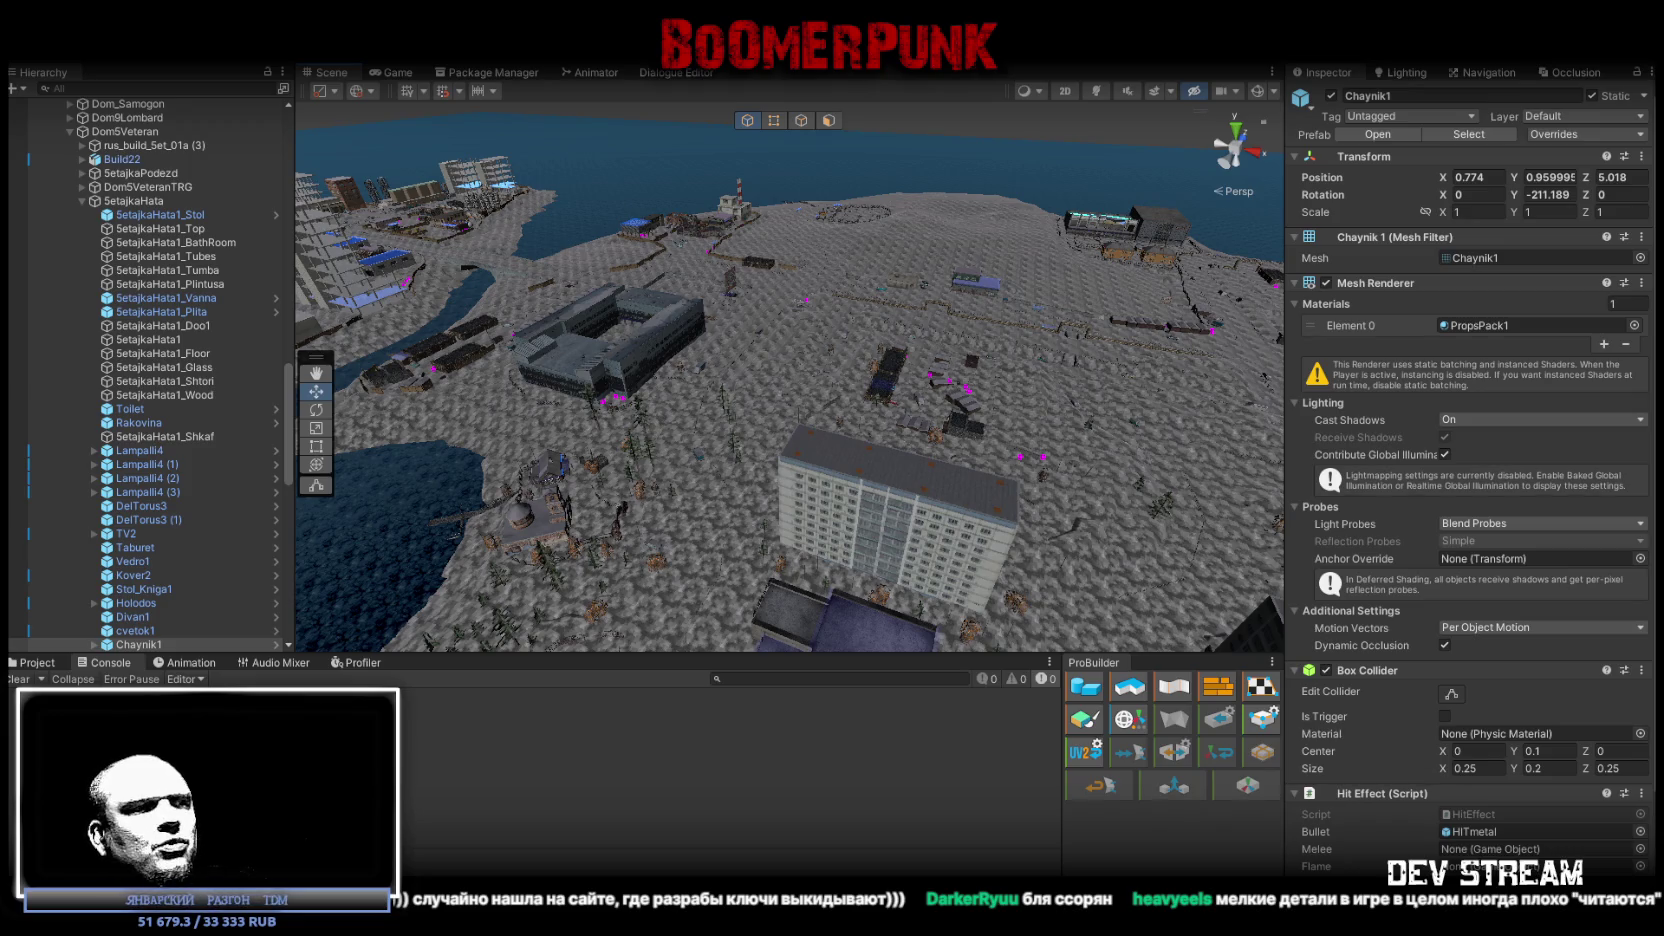
pyautogui.hotkey('alt', 'Tab')
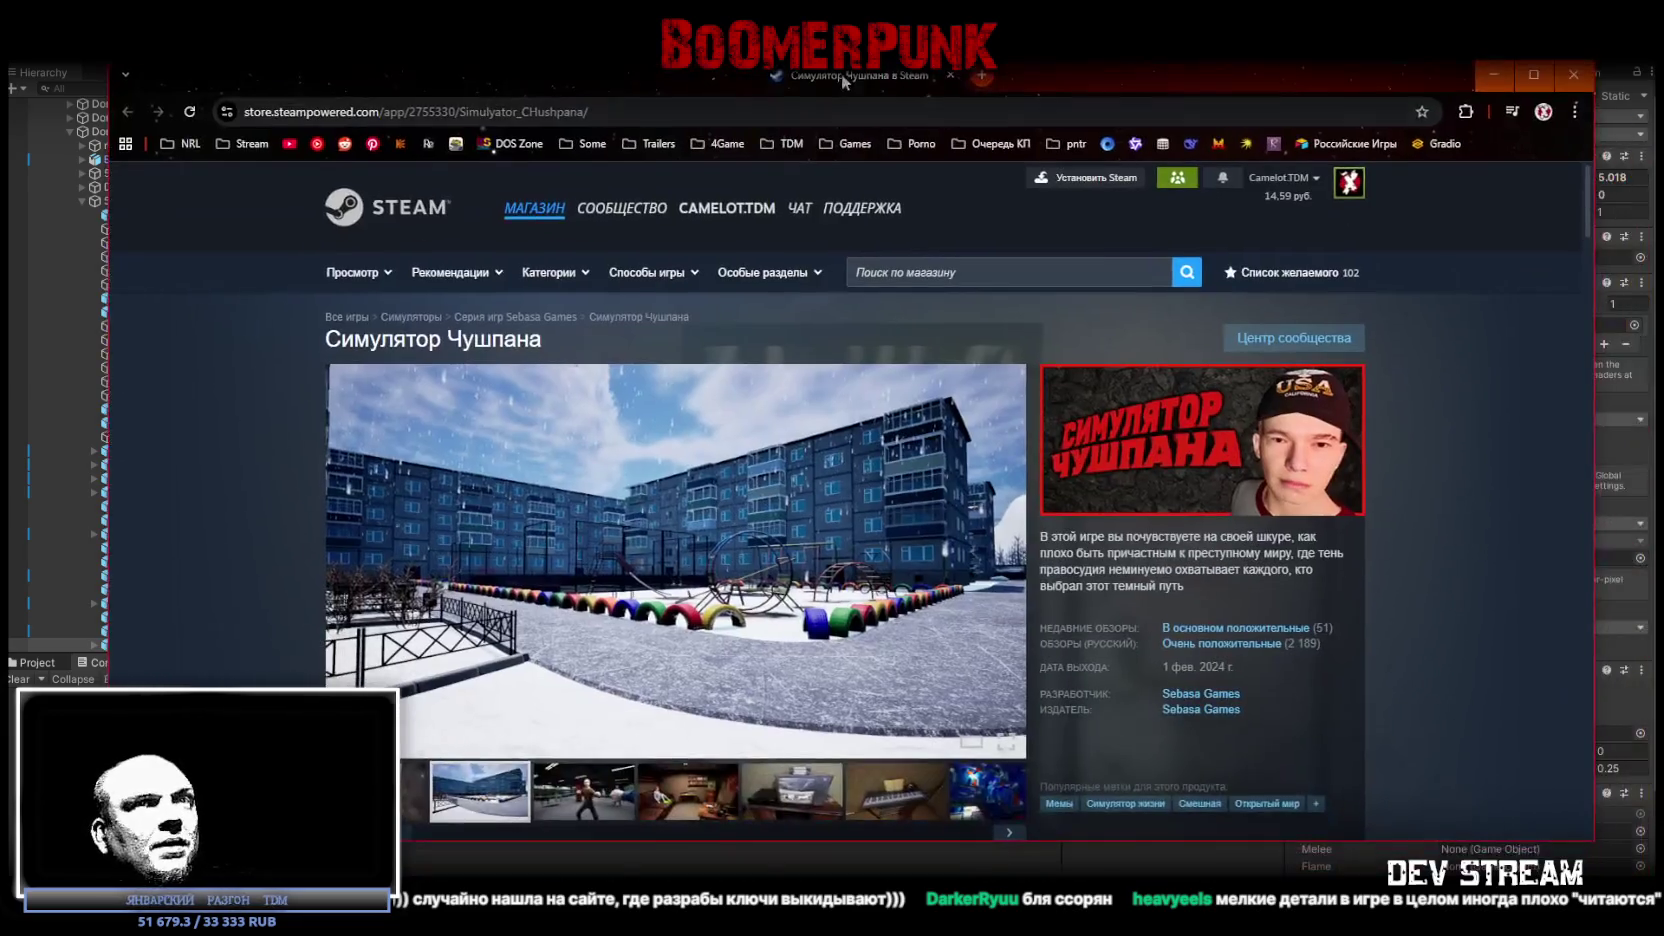
# Maximize Chrome and view the boxing gym, old TV, piano and blue stairwell screenshots.
pyautogui.doubleClick(927, 78)
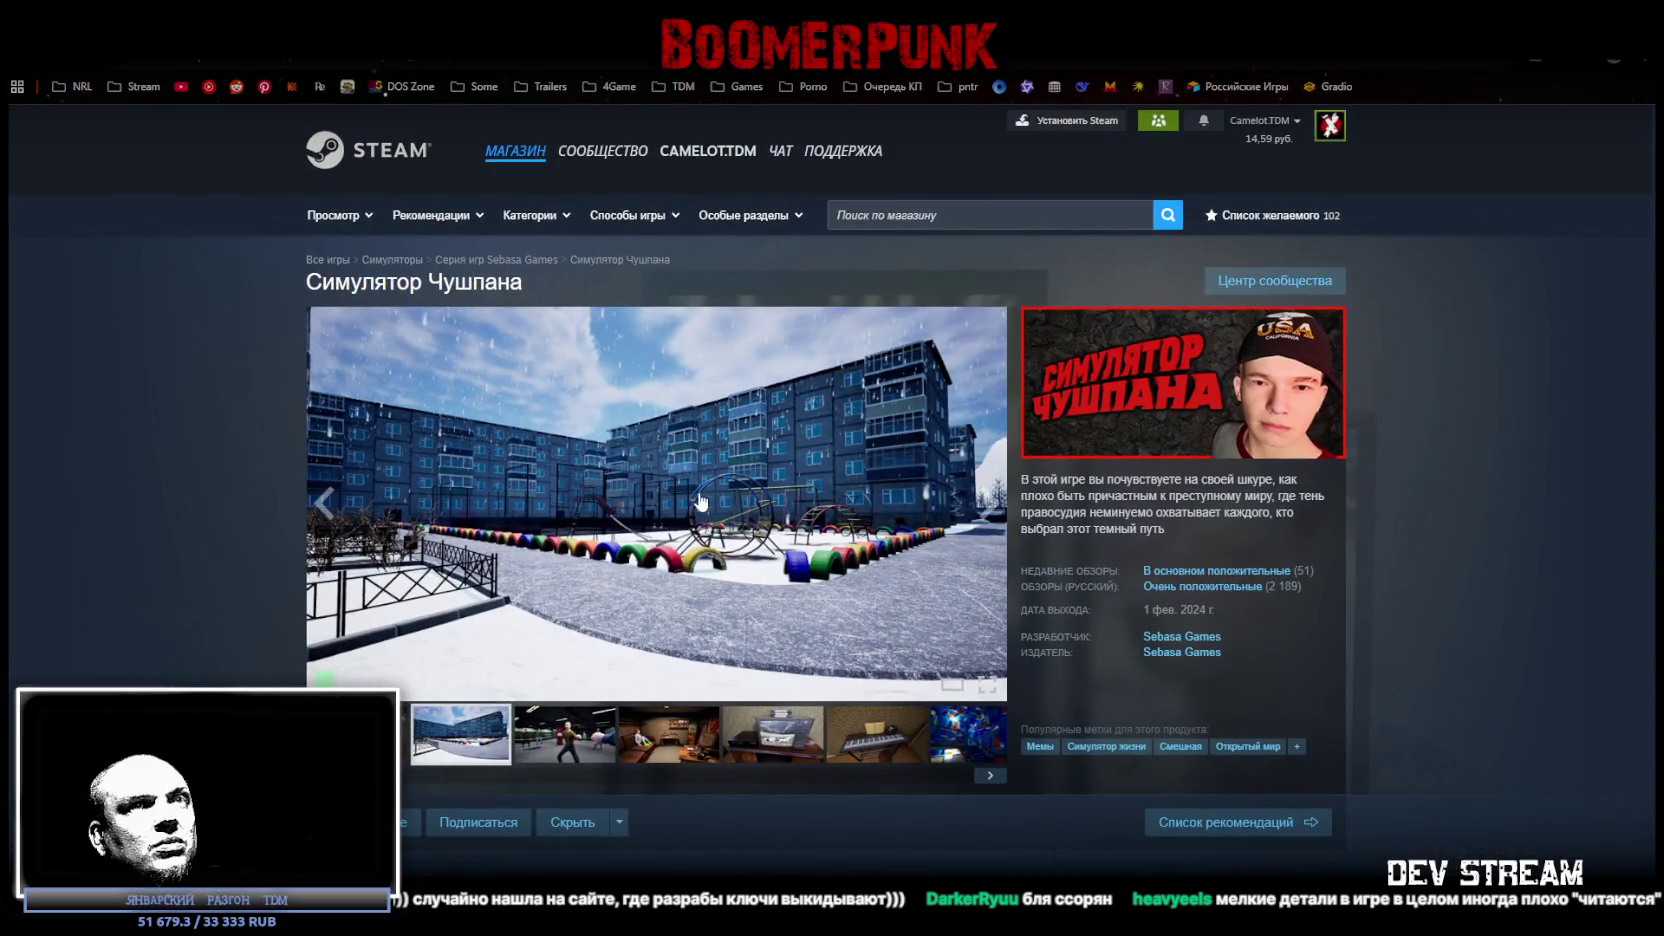
pyautogui.click(598, 742)
pyautogui.click(662, 752)
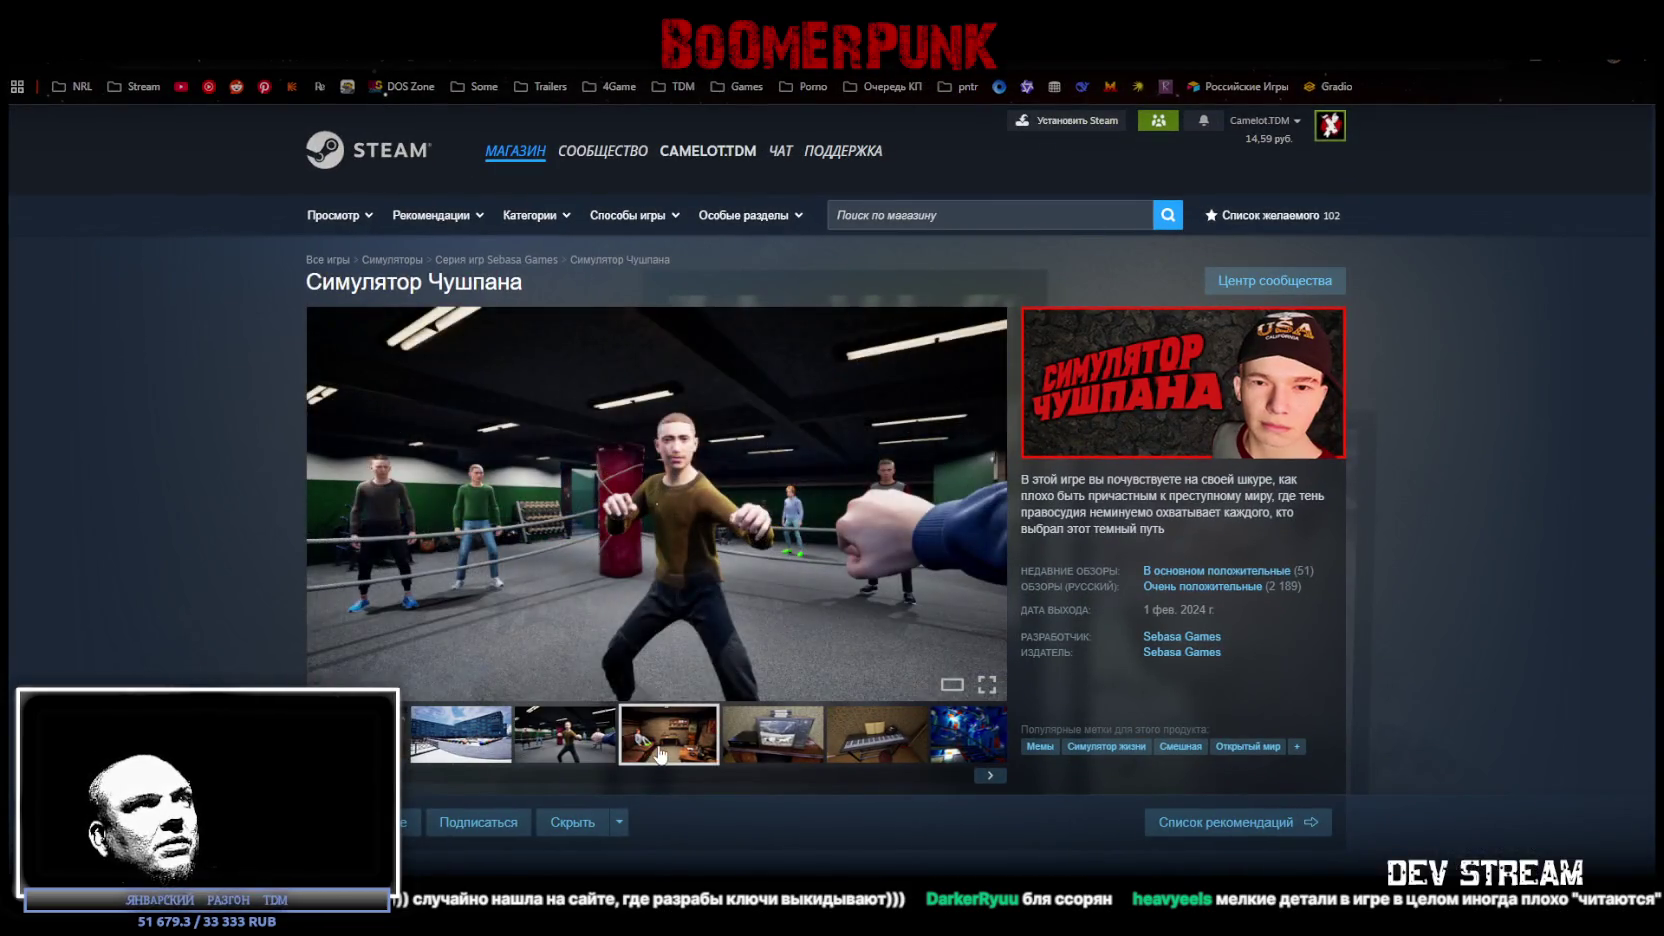
pyautogui.click(779, 752)
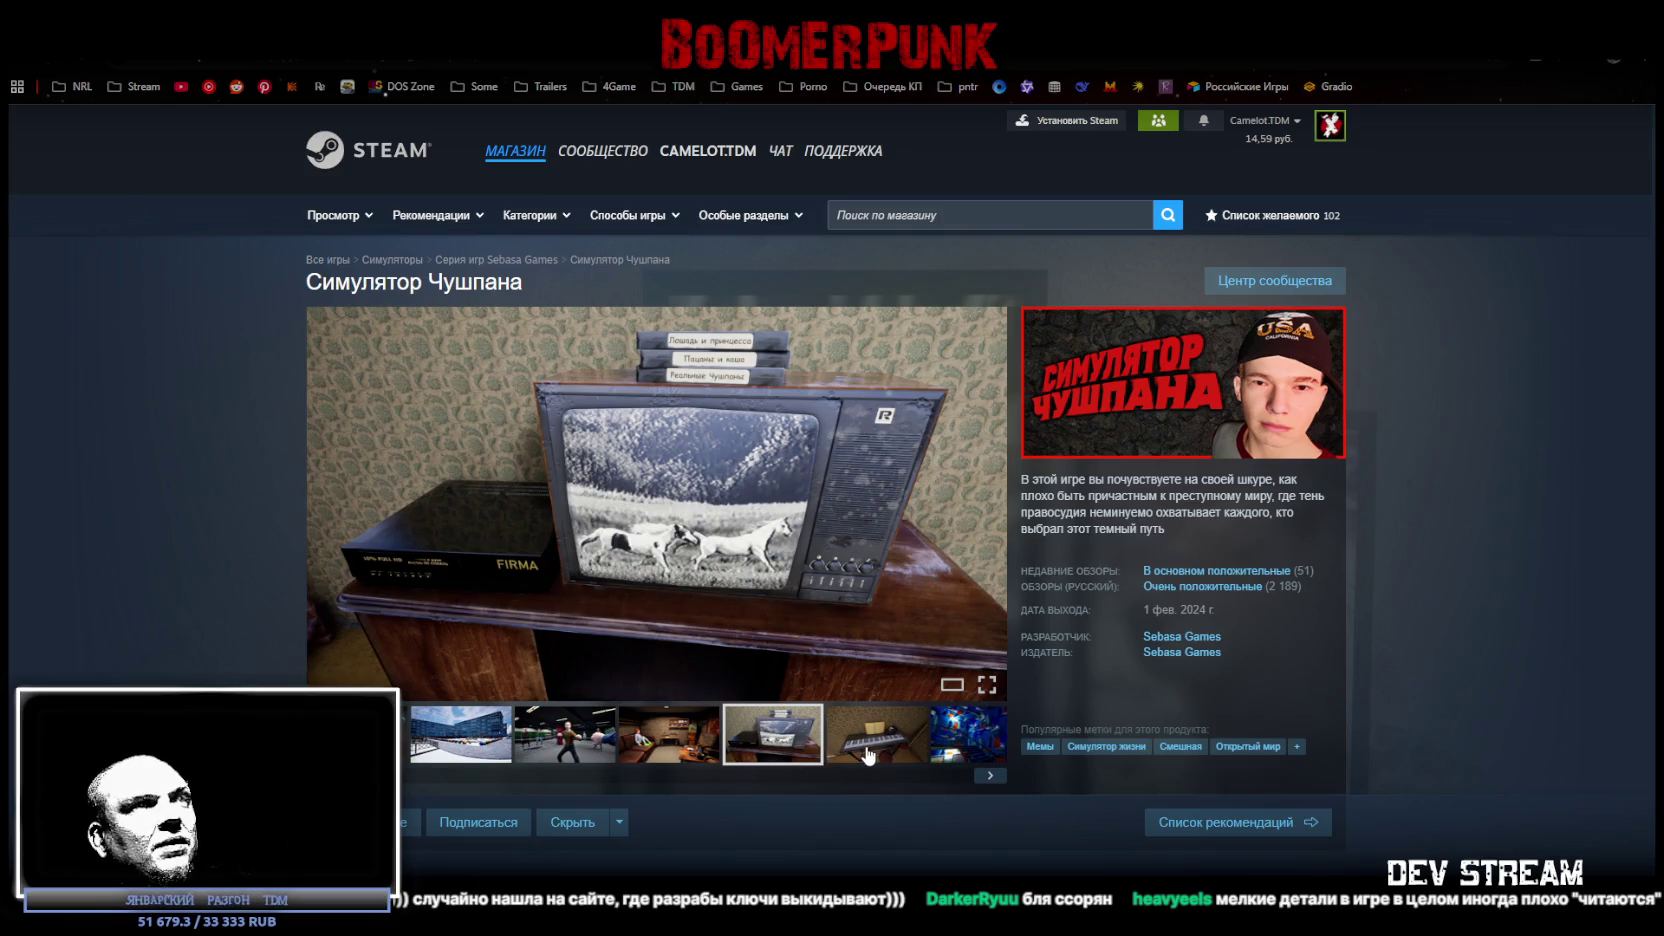
pyautogui.click(868, 755)
pyautogui.click(945, 755)
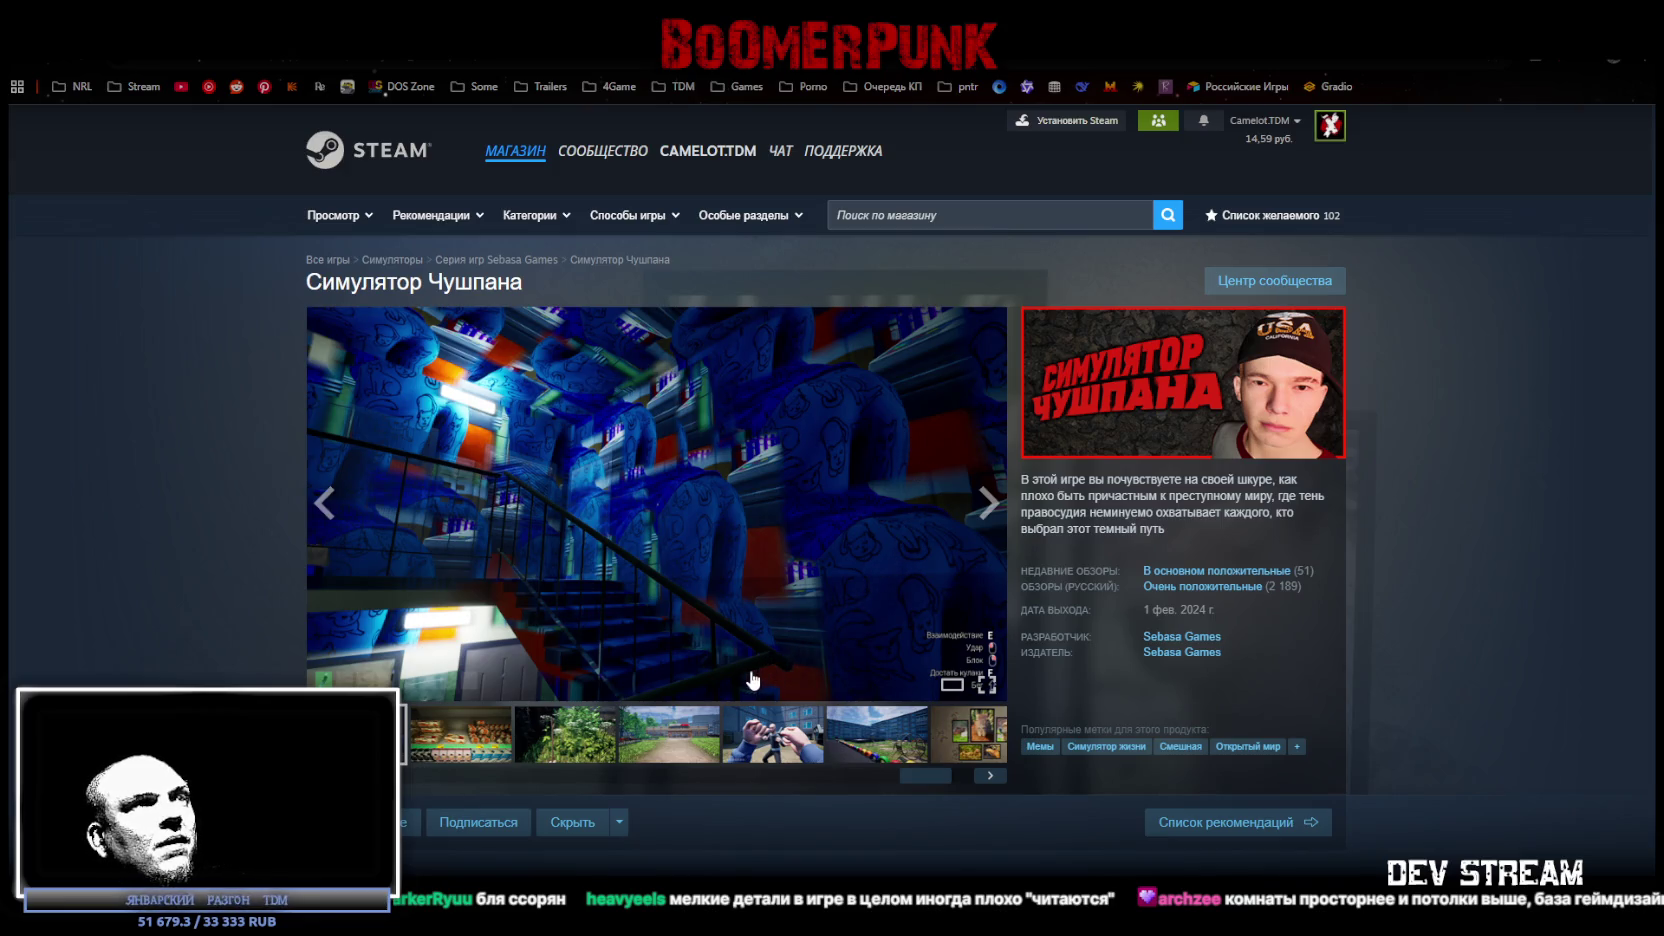
# View the food-shelves, greenery, fists, playground and capybara screenshots, then return to Unity.
pyautogui.click(460, 738)
pyautogui.click(565, 738)
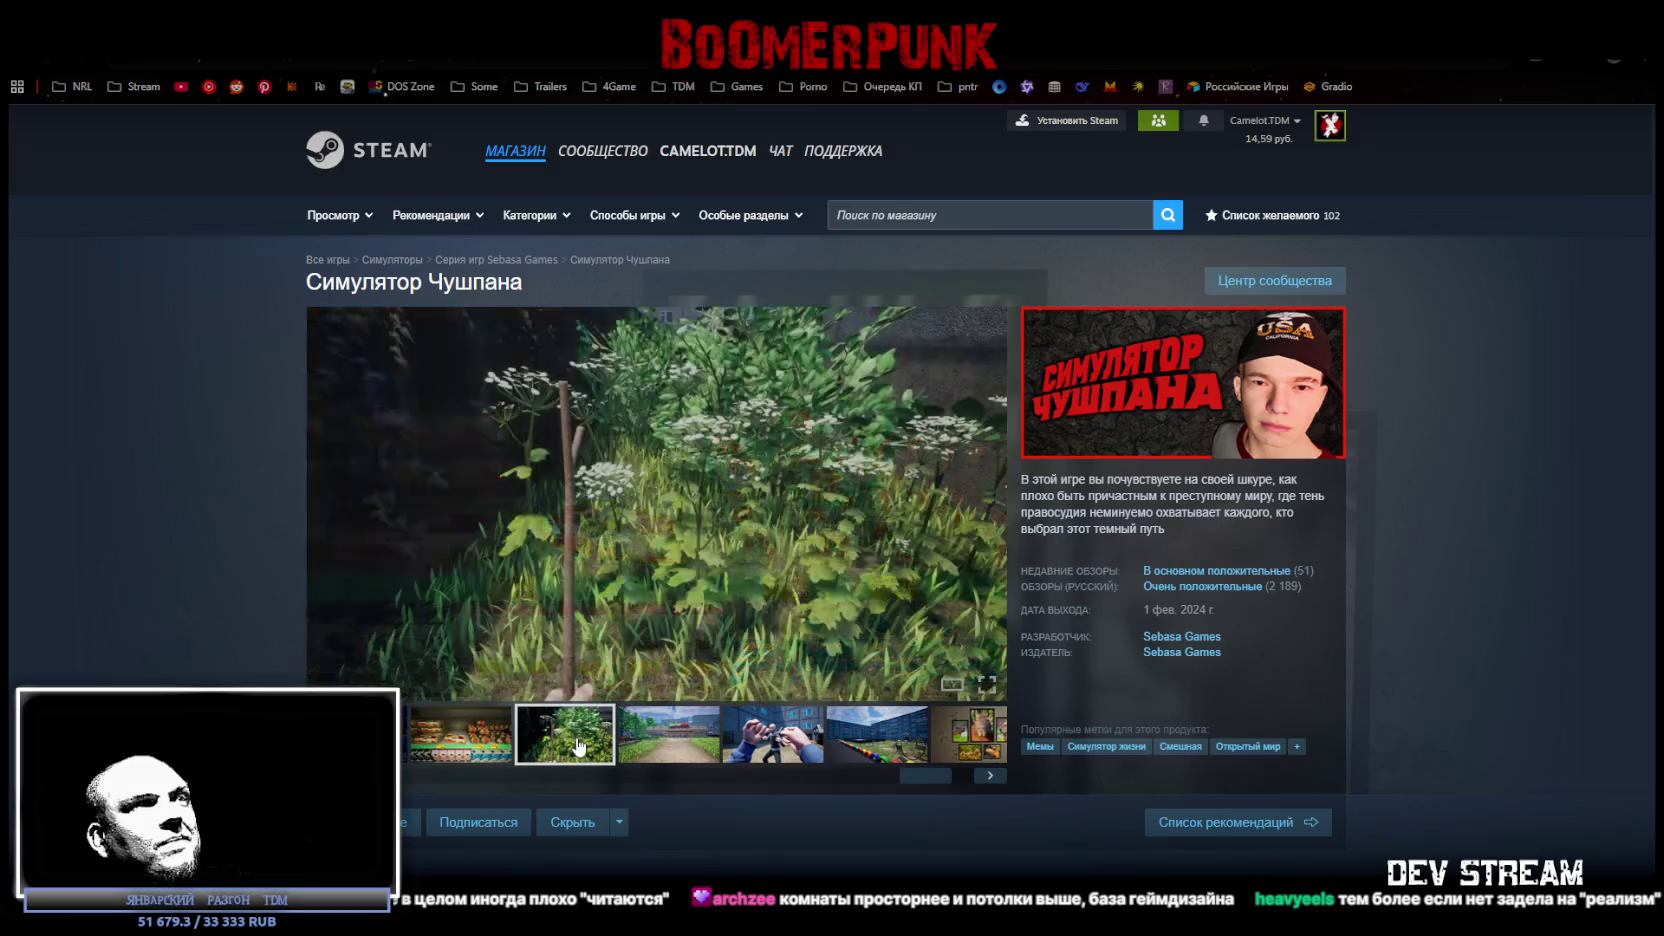
pyautogui.click(497, 748)
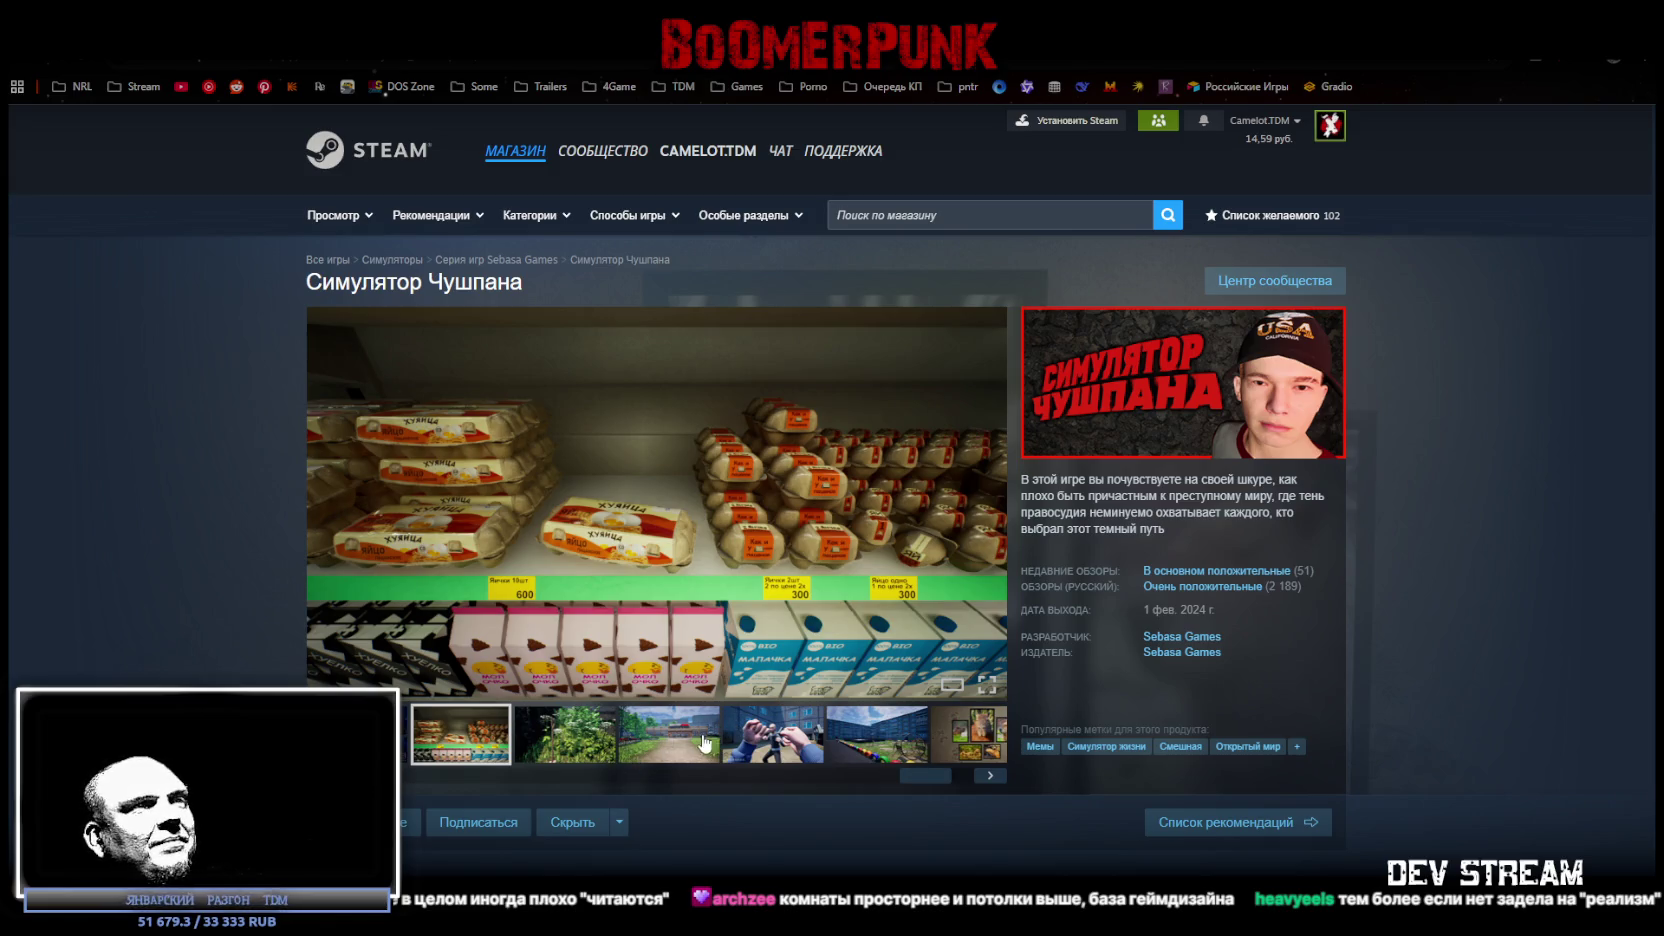
pyautogui.click(769, 746)
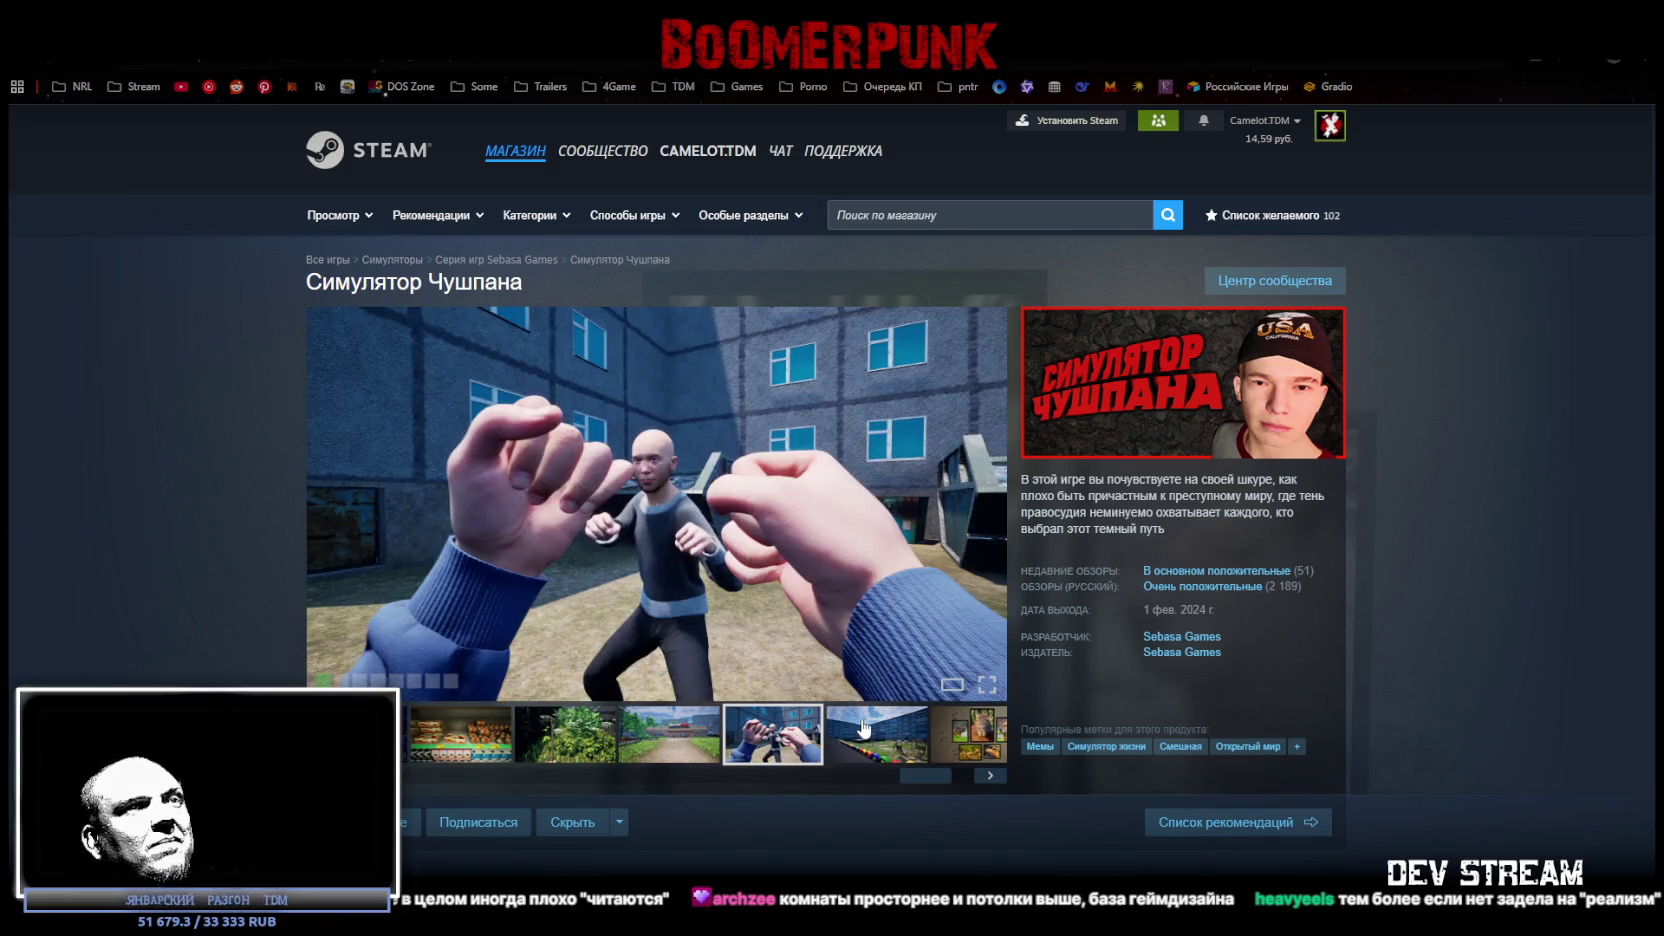
pyautogui.click(860, 726)
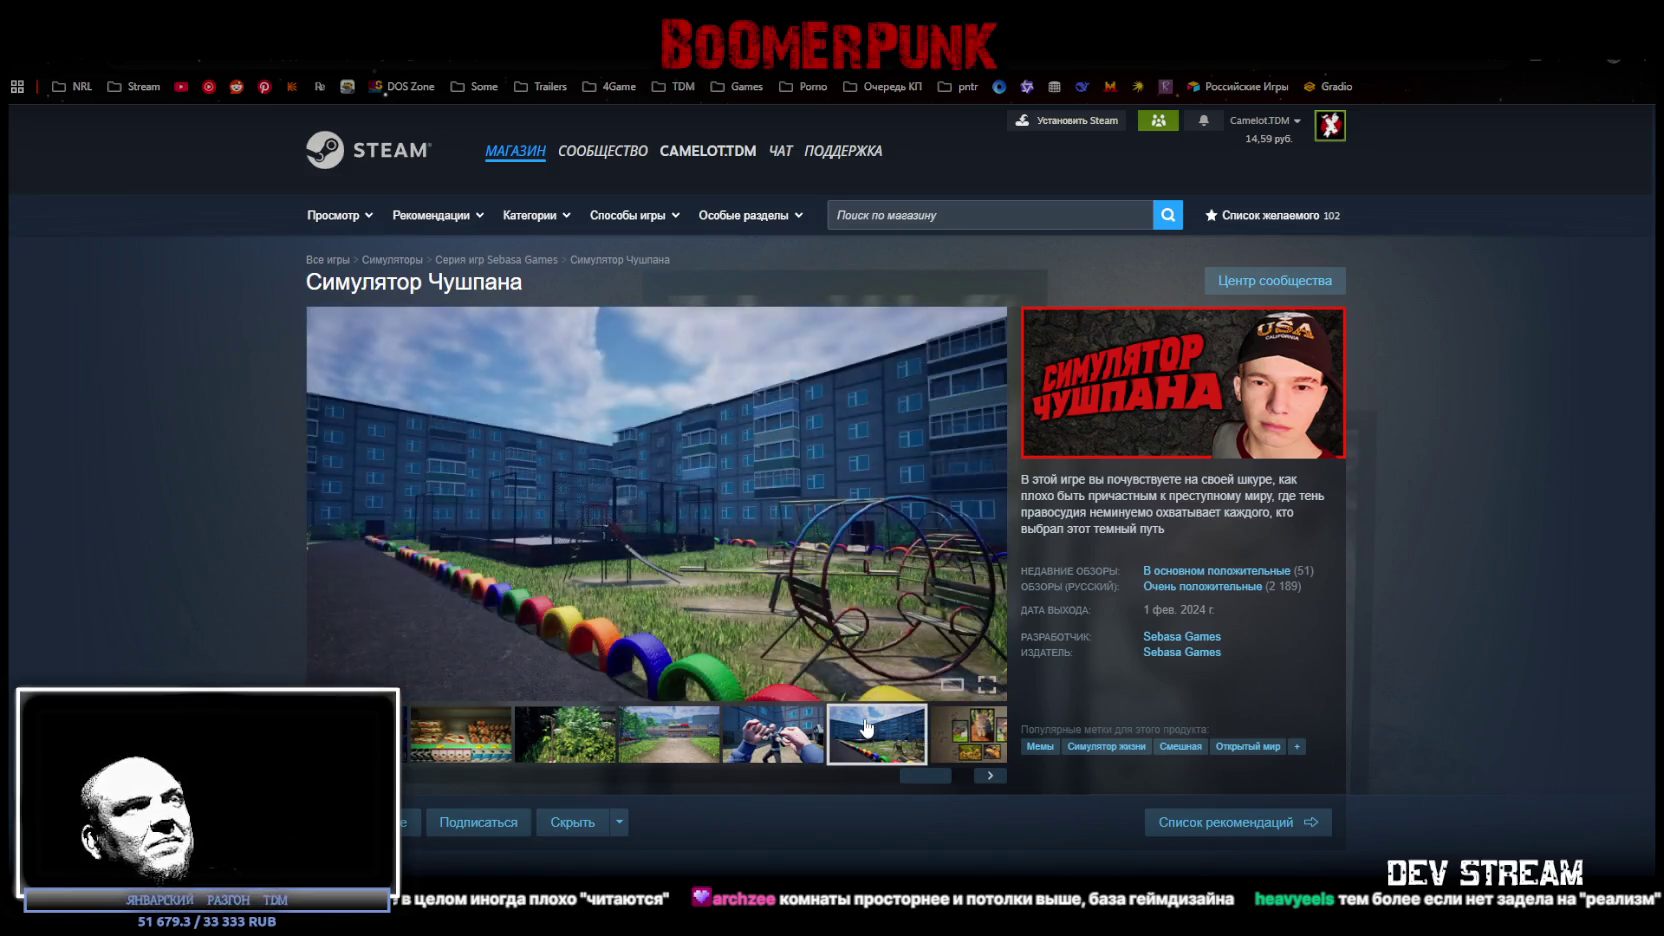
pyautogui.moveTo(925, 776); pyautogui.dragTo(947, 776)
pyautogui.click(930, 748)
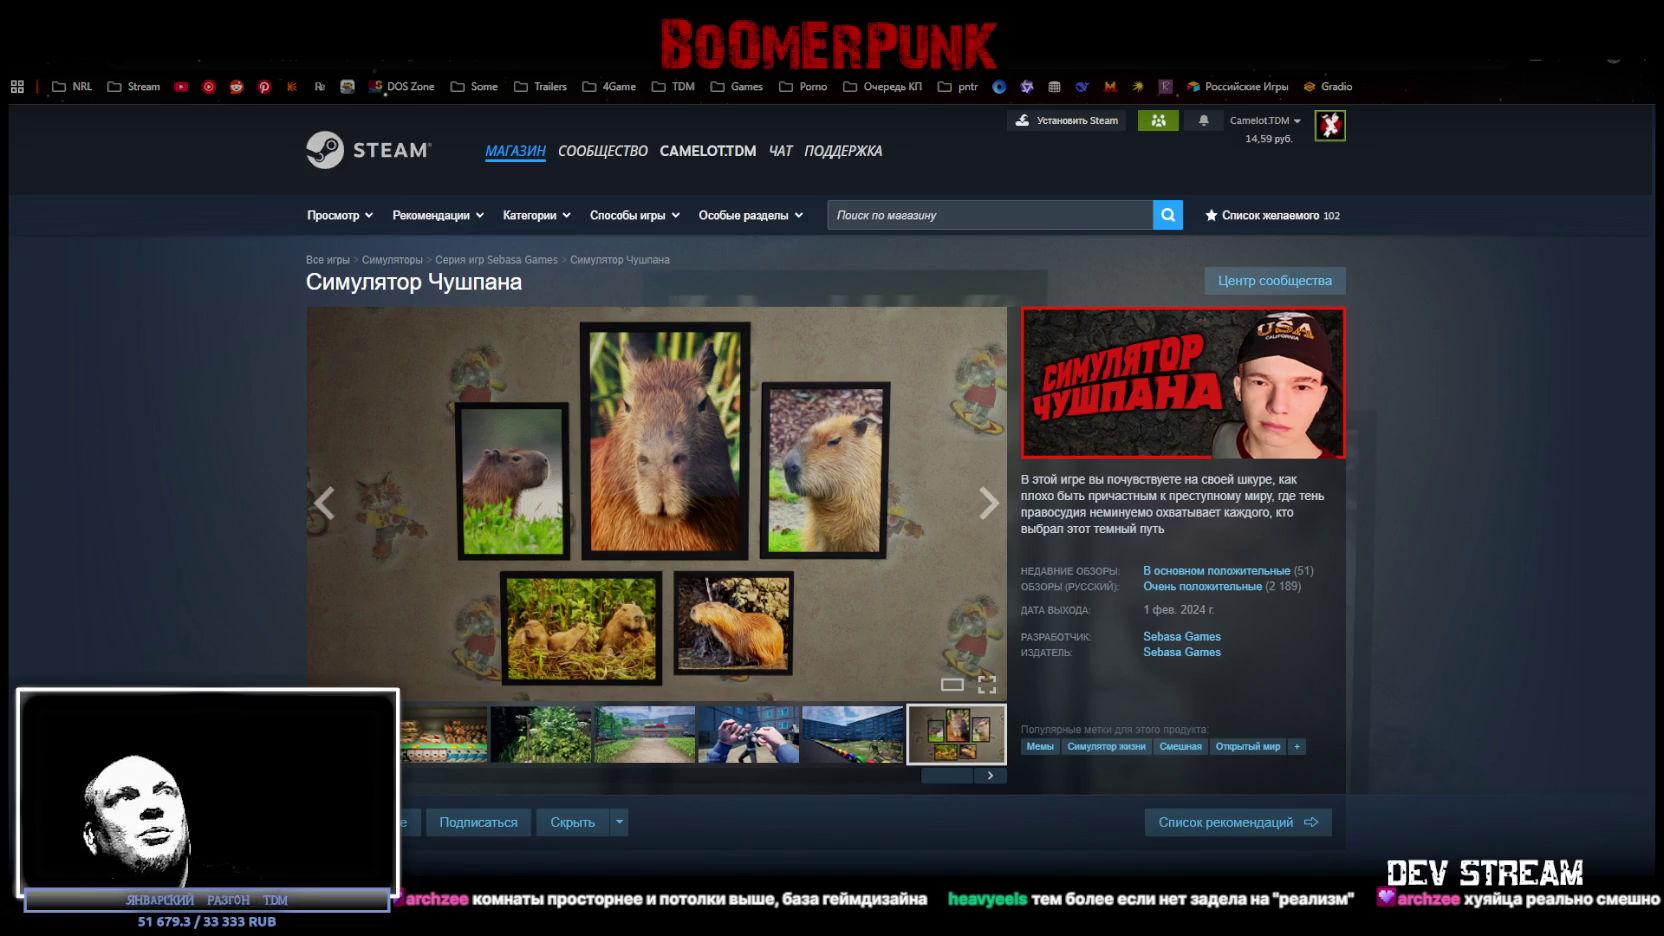
pyautogui.hotkey('alt', 'Tab')
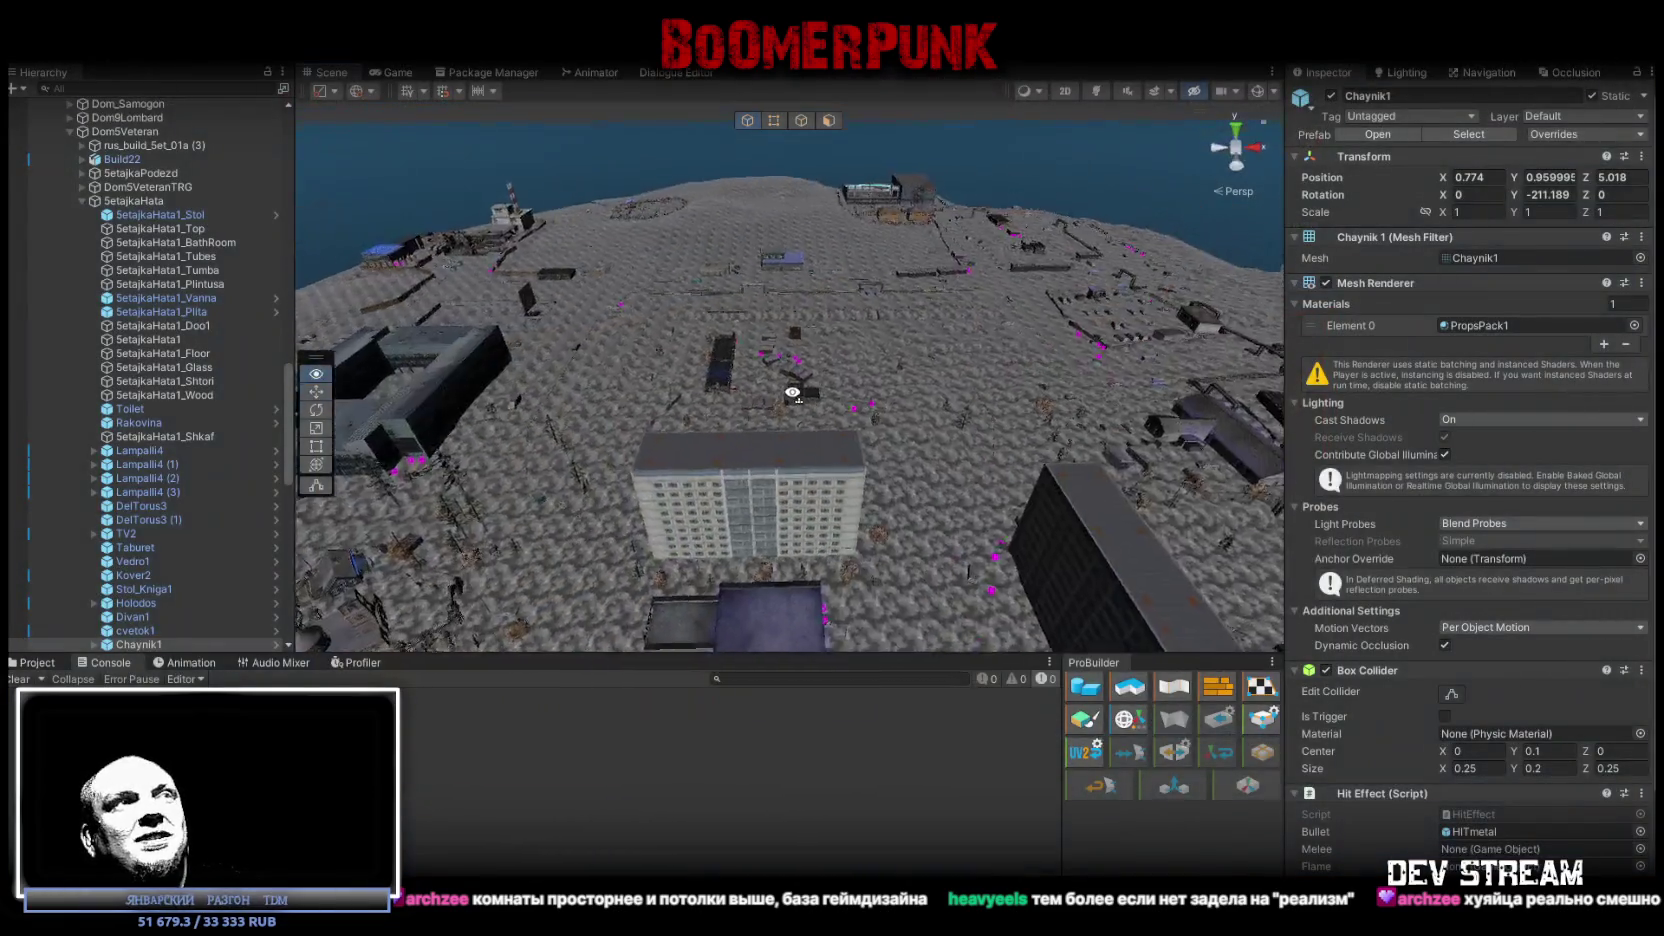
# Fly forward and lower over the snowy city toward the harbour factory with the striped chimney.
pyautogui.press('w')
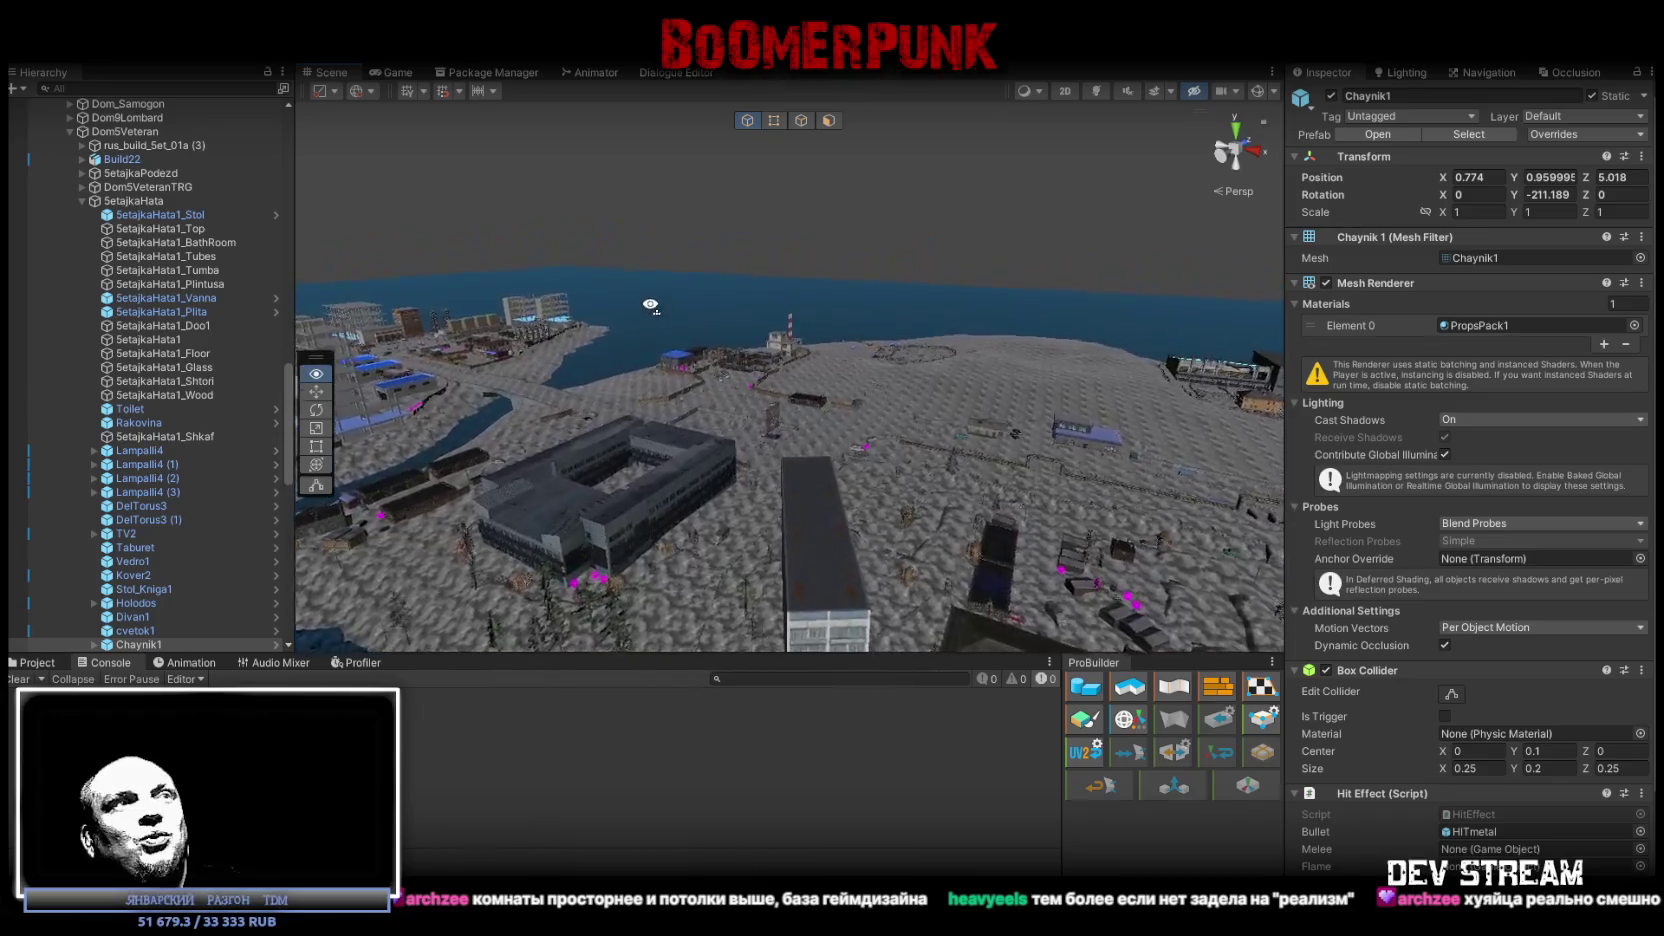
pyautogui.press('w')
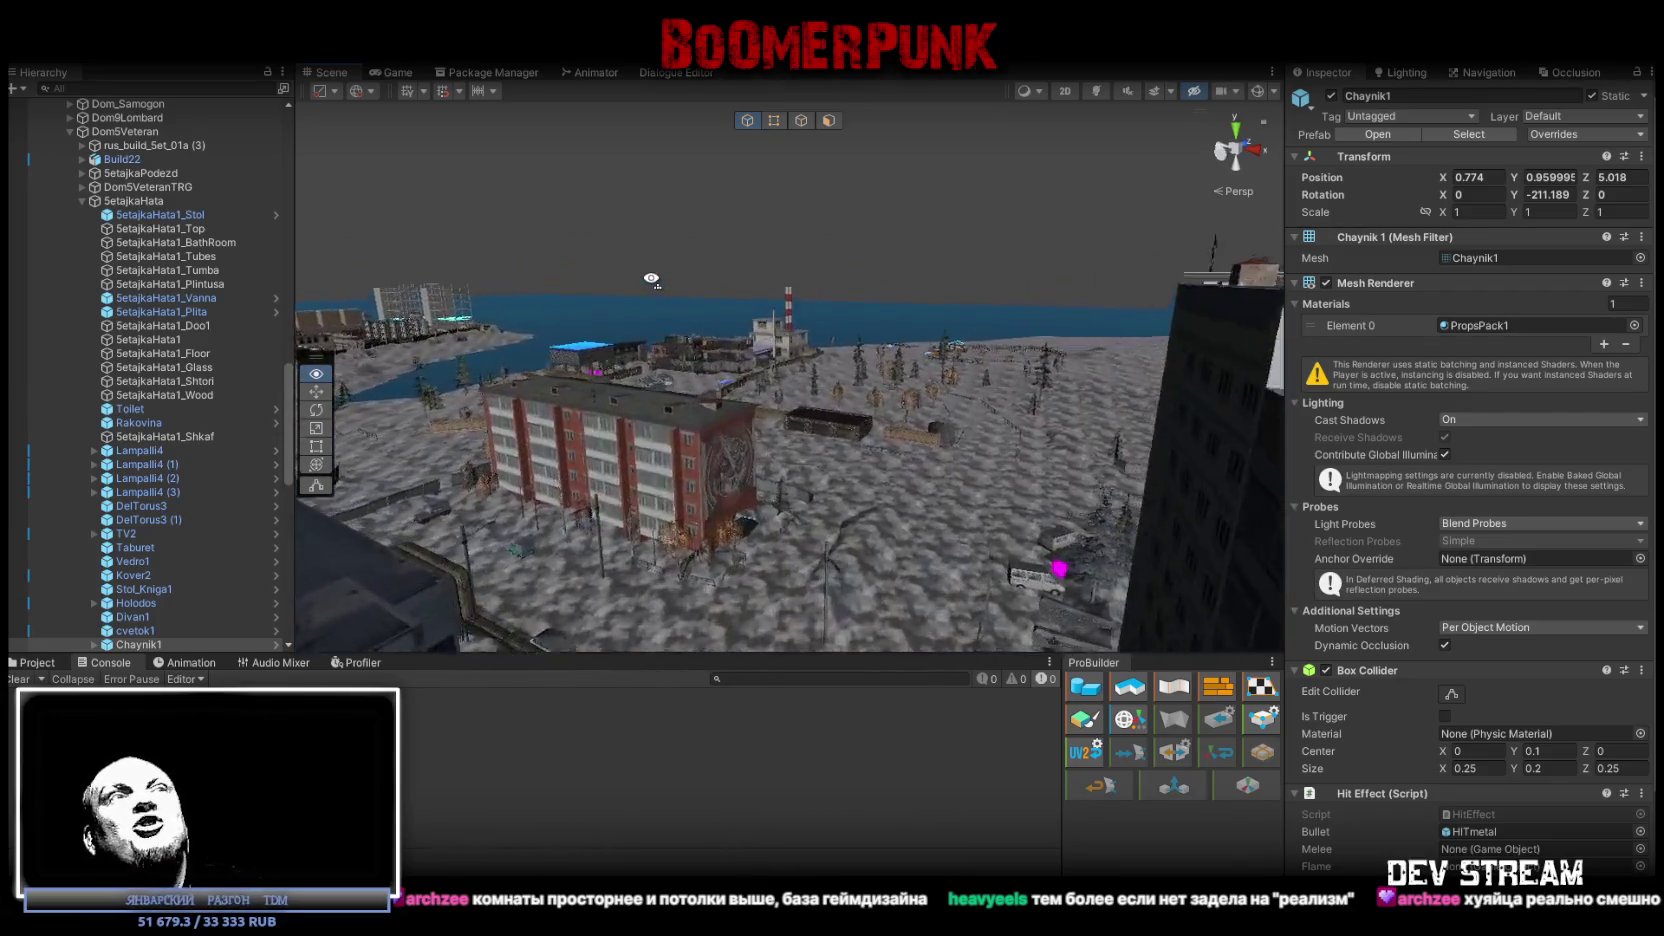
pyautogui.press('w')
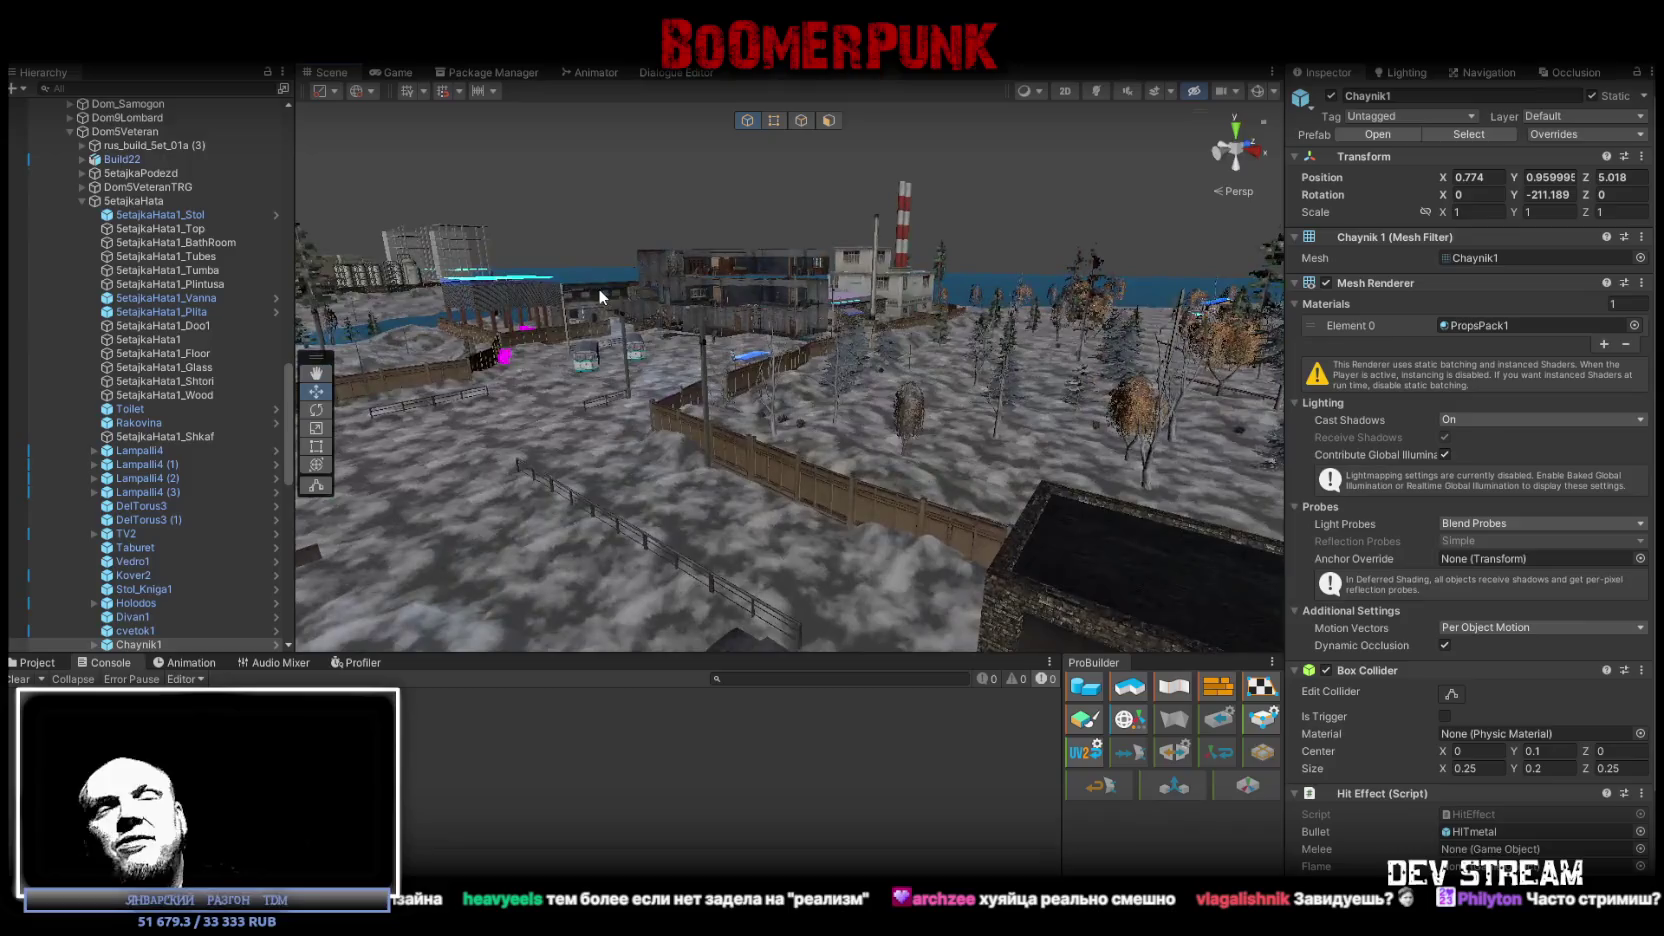
pyautogui.press('s')
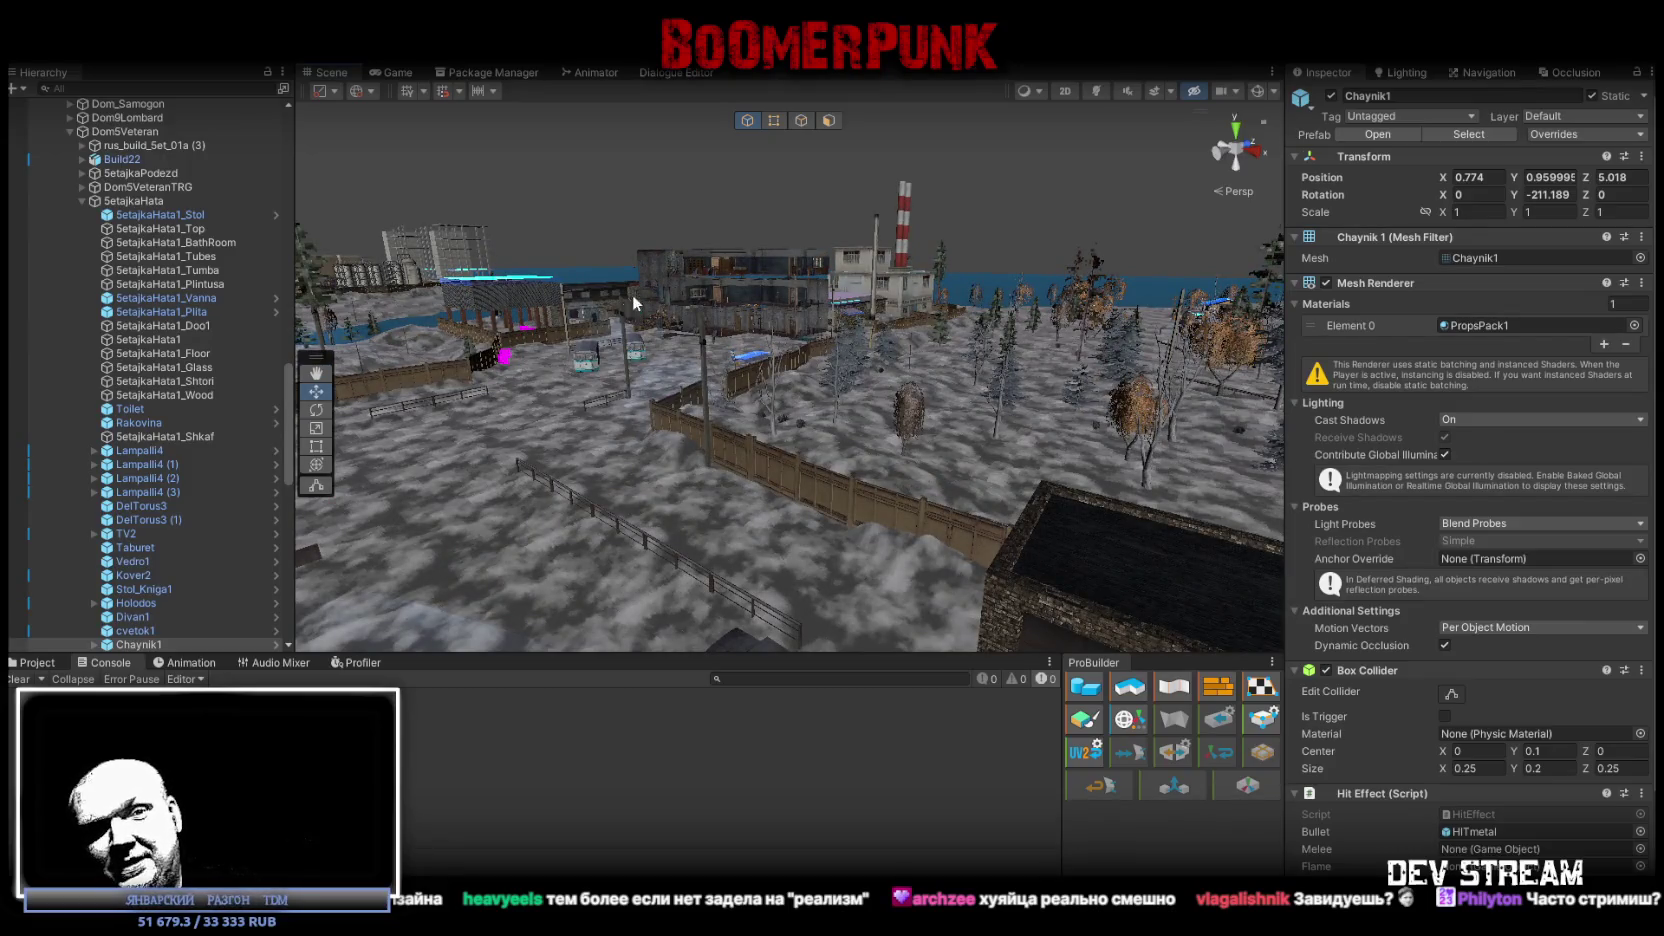
pyautogui.moveTo(922, 403); pyautogui.dragTo(922, 424)
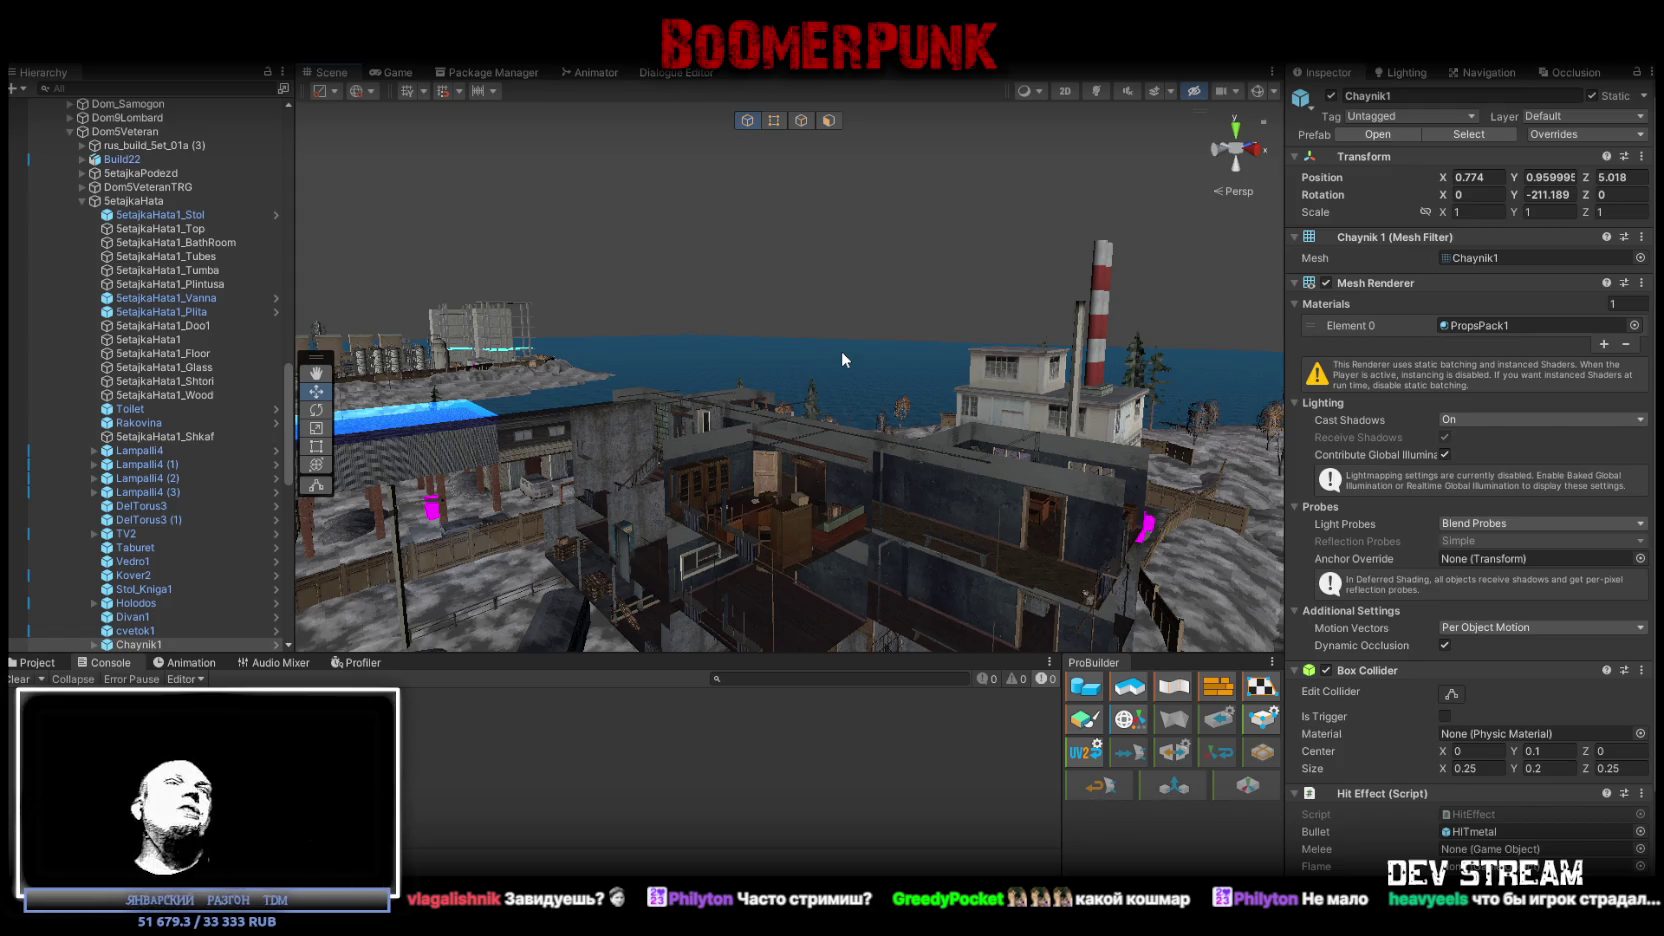
# Turn on scene lighting, fly down the red-lit tunnel to the barred gate, then back out.
pyautogui.moveTo(922, 356)
pyautogui.mouseDown()
pyautogui.moveTo(758, 296)
pyautogui.moveTo(1065, 275)
pyautogui.moveTo(927, 344)
pyautogui.moveTo(784, 338)
pyautogui.moveTo(1215, 345)
pyautogui.moveTo(1174, 327)
pyautogui.moveTo(1104, 128)
pyautogui.mouseUp()
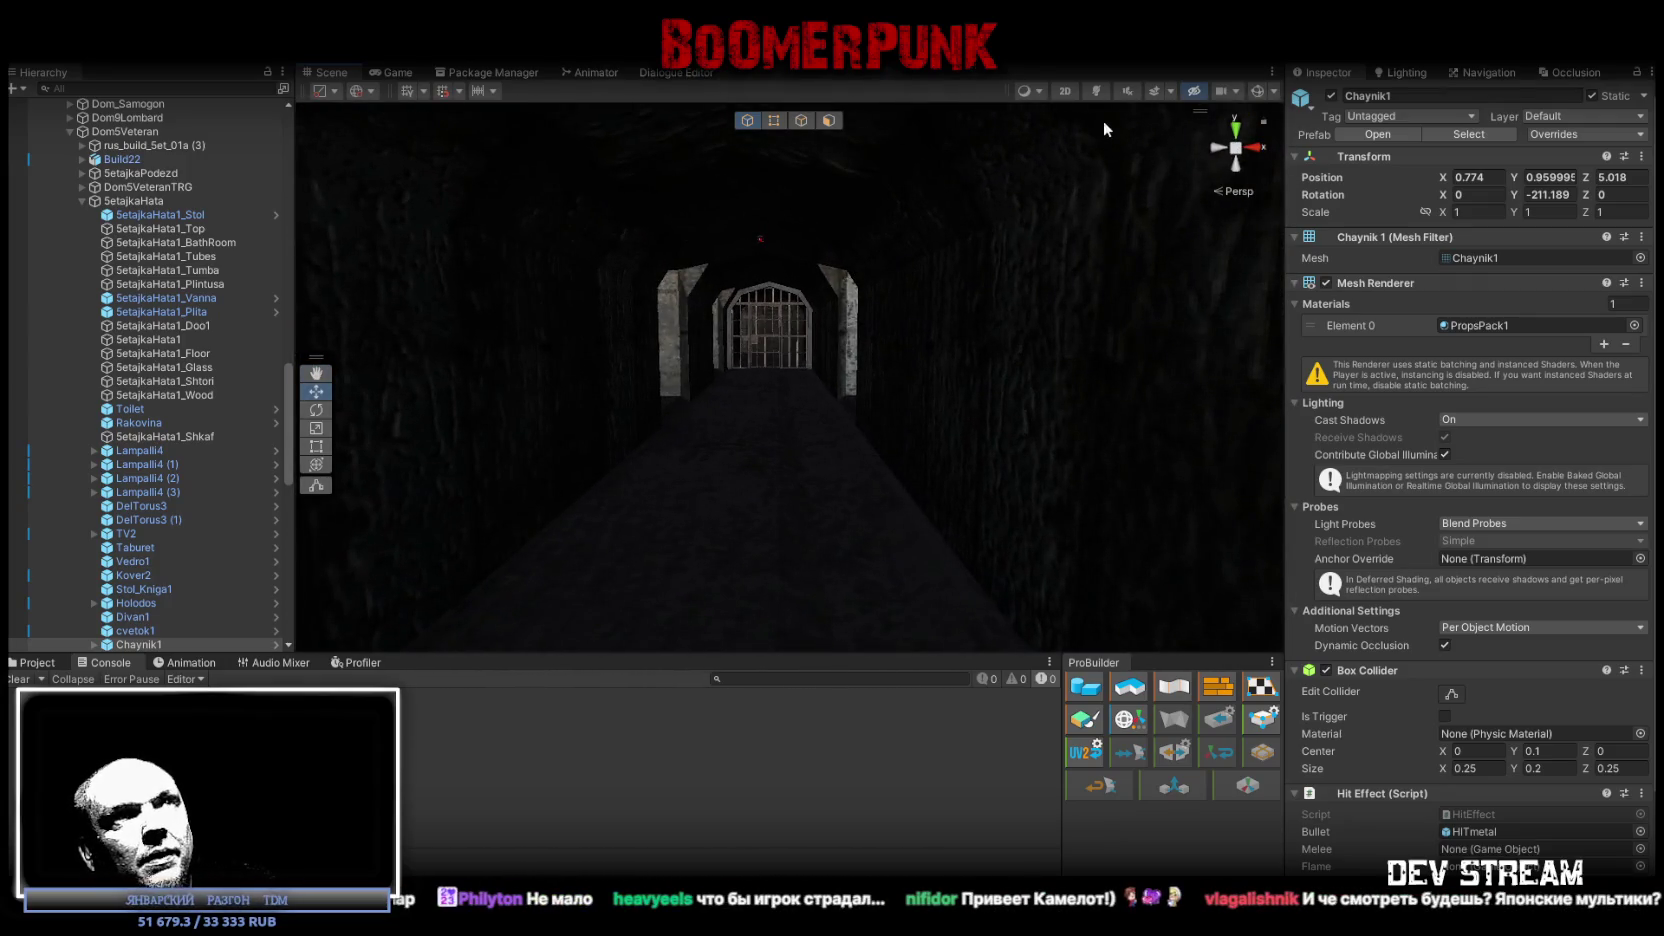
pyautogui.click(1096, 90)
pyautogui.moveTo(1000, 300)
pyautogui.mouseDown()
pyautogui.moveTo(899, 327)
pyautogui.moveTo(605, 334)
pyautogui.moveTo(1320, 306)
pyautogui.moveTo(654, 353)
pyautogui.moveTo(817, 286)
pyautogui.moveTo(973, 290)
pyautogui.moveTo(770, 294)
pyautogui.moveTo(1099, 290)
pyautogui.moveTo(984, 293)
pyautogui.moveTo(930, 210)
pyautogui.mouseUp()
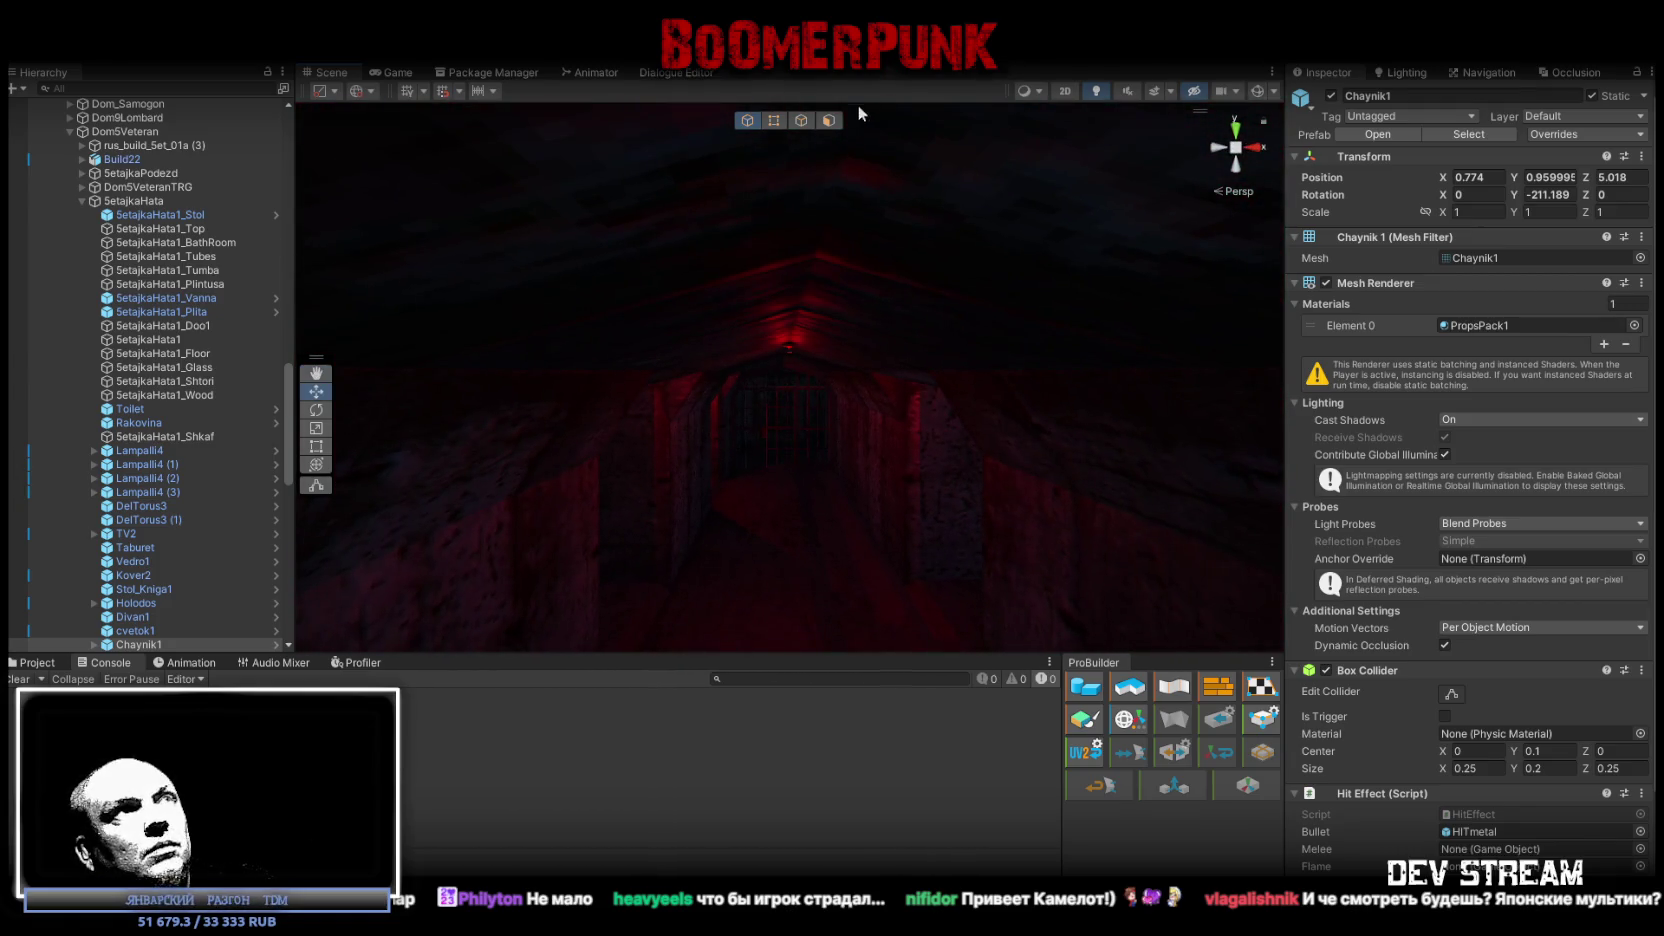
pyautogui.moveTo(755, 151)
pyautogui.mouseDown()
pyautogui.moveTo(887, 355)
pyautogui.moveTo(884, 423)
pyautogui.moveTo(863, 410)
pyautogui.mouseUp()
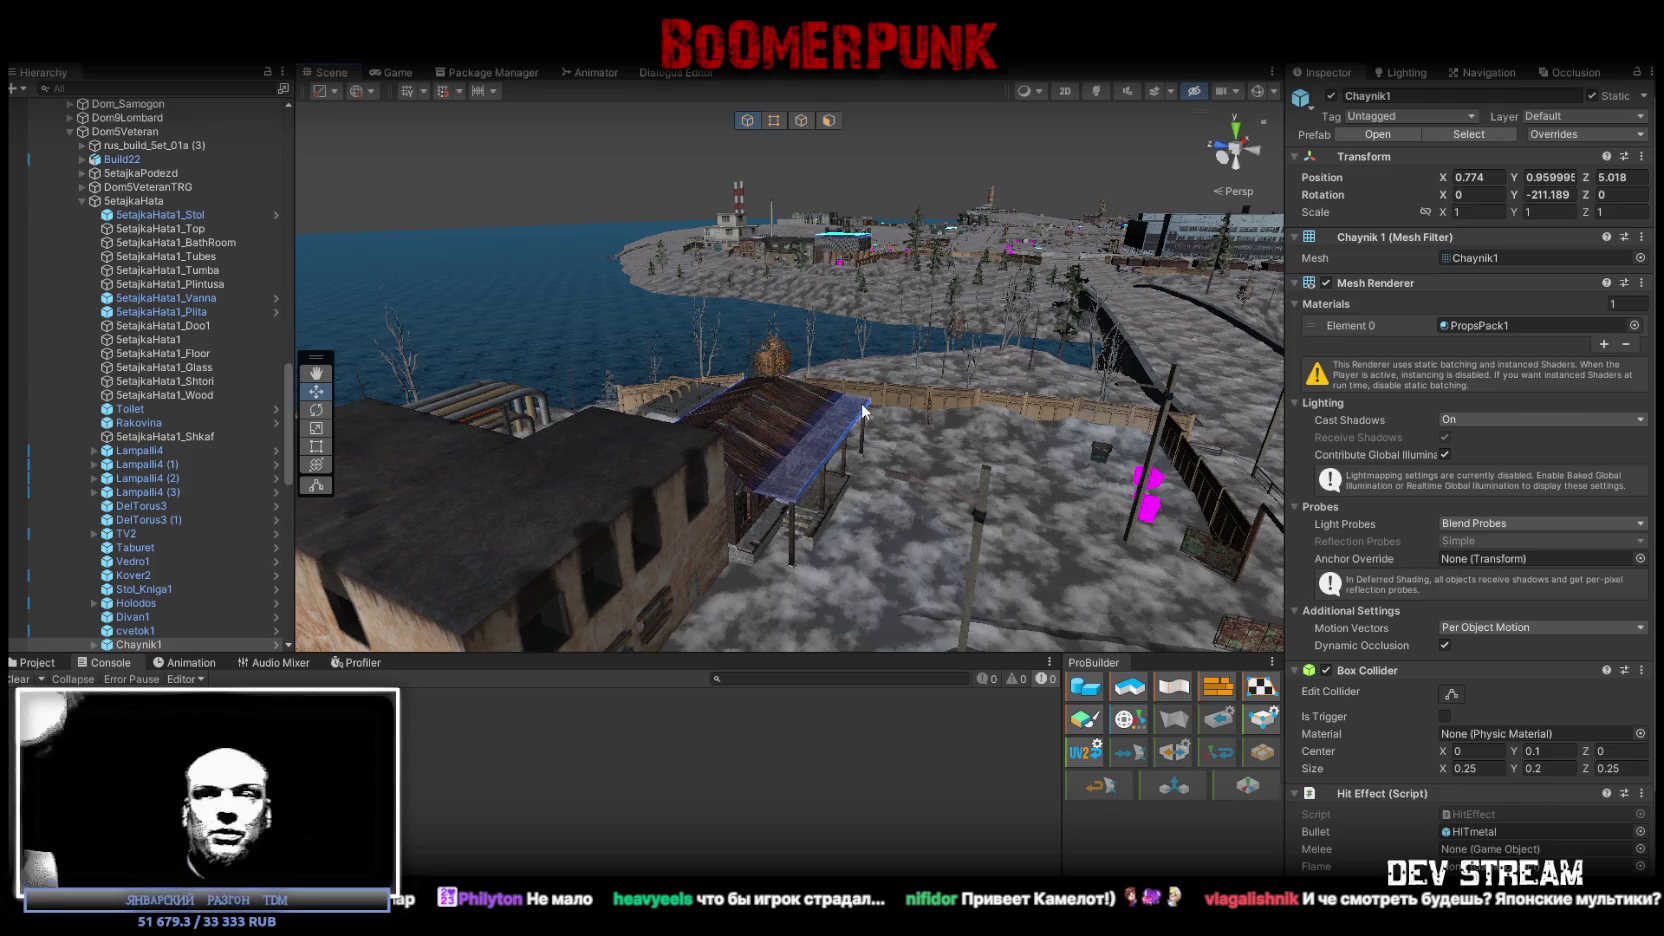
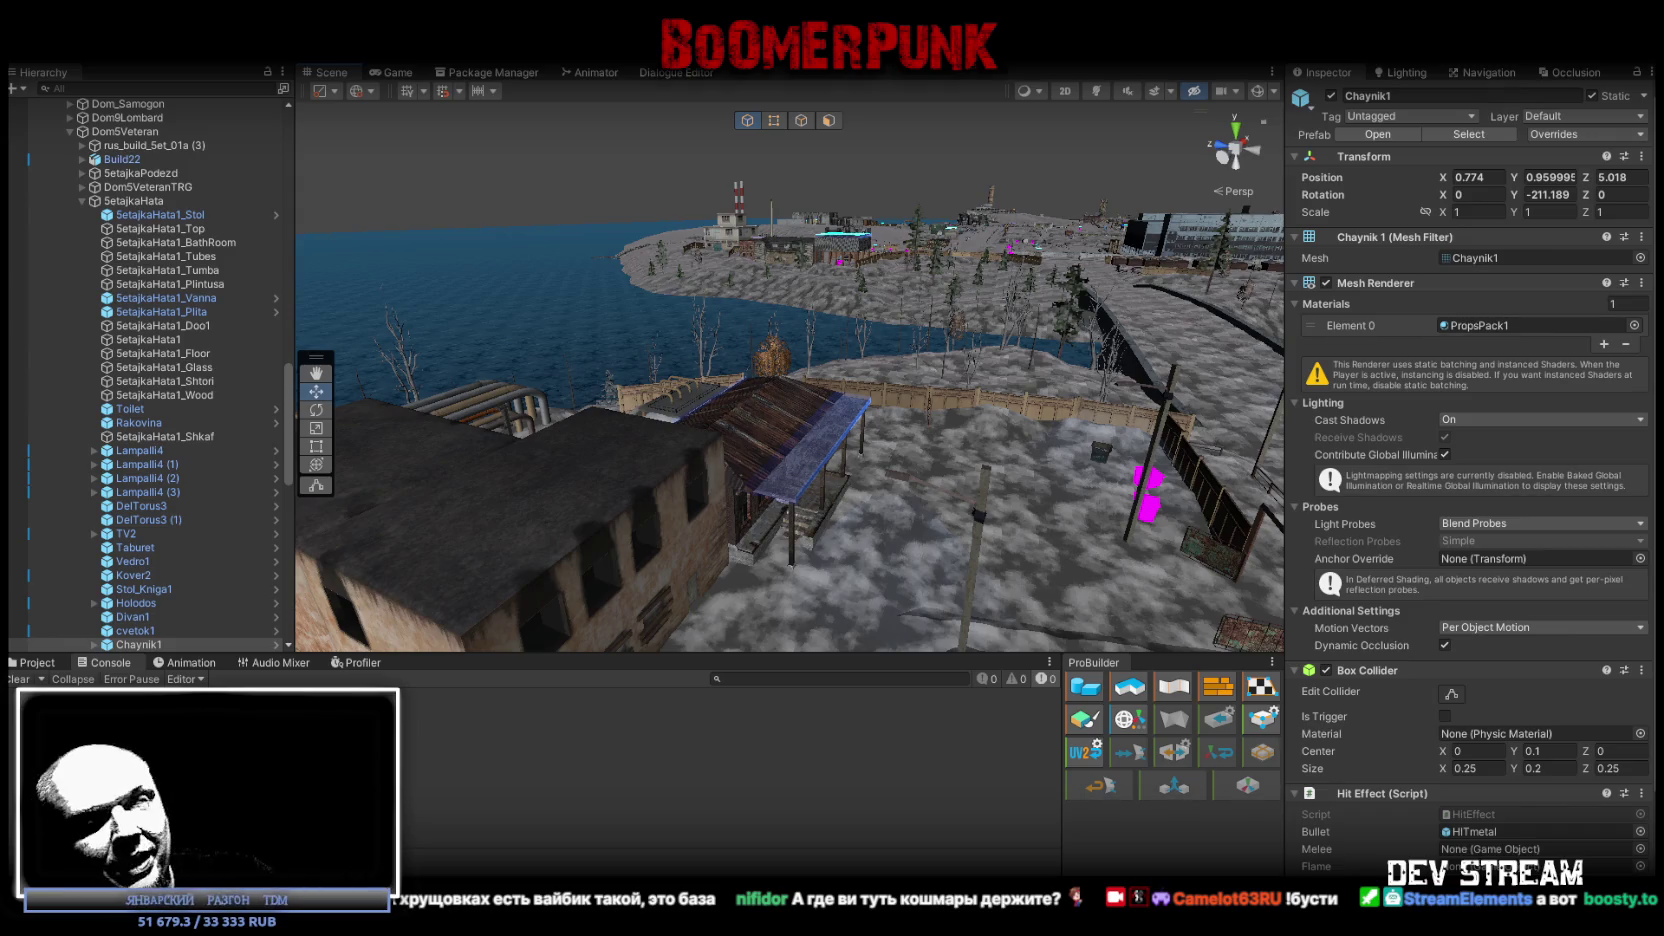
# Fly the Scene view camera inside the militia base house, then back out over the snowy landscape.
pyautogui.moveTo(850, 480)
pyautogui.mouseDown()
pyautogui.moveTo(857, 450)
pyautogui.moveTo(665, 472)
pyautogui.moveTo(728, 501)
pyautogui.moveTo(947, 364)
pyautogui.moveTo(679, 270)
pyautogui.moveTo(690, 285)
pyautogui.moveTo(487, 390)
pyautogui.moveTo(1135, 351)
pyautogui.moveTo(758, 388)
pyautogui.moveTo(1022, 402)
pyautogui.mouseUp()
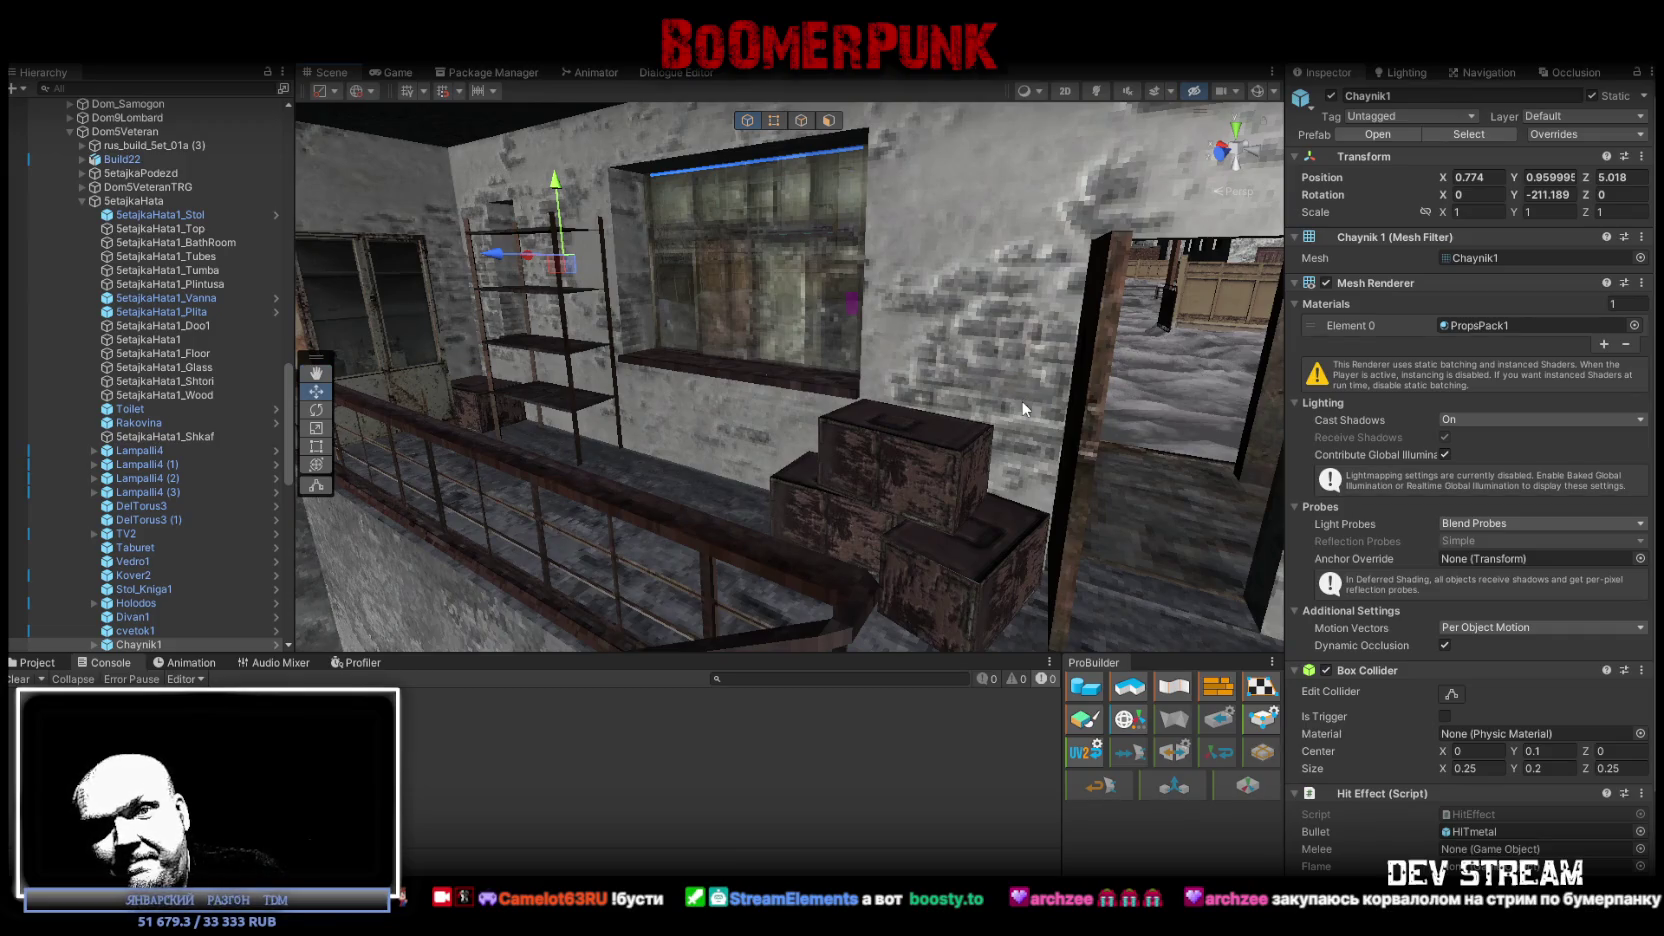
pyautogui.moveTo(1024, 408)
pyautogui.mouseDown()
pyautogui.moveTo(504, 398)
pyautogui.moveTo(761, 375)
pyautogui.moveTo(899, 271)
pyautogui.moveTo(1016, 374)
pyautogui.moveTo(1107, 376)
pyautogui.moveTo(949, 357)
pyautogui.moveTo(802, 380)
pyautogui.moveTo(697, 355)
pyautogui.moveTo(836, 360)
pyautogui.moveTo(850, 430)
pyautogui.mouseUp()
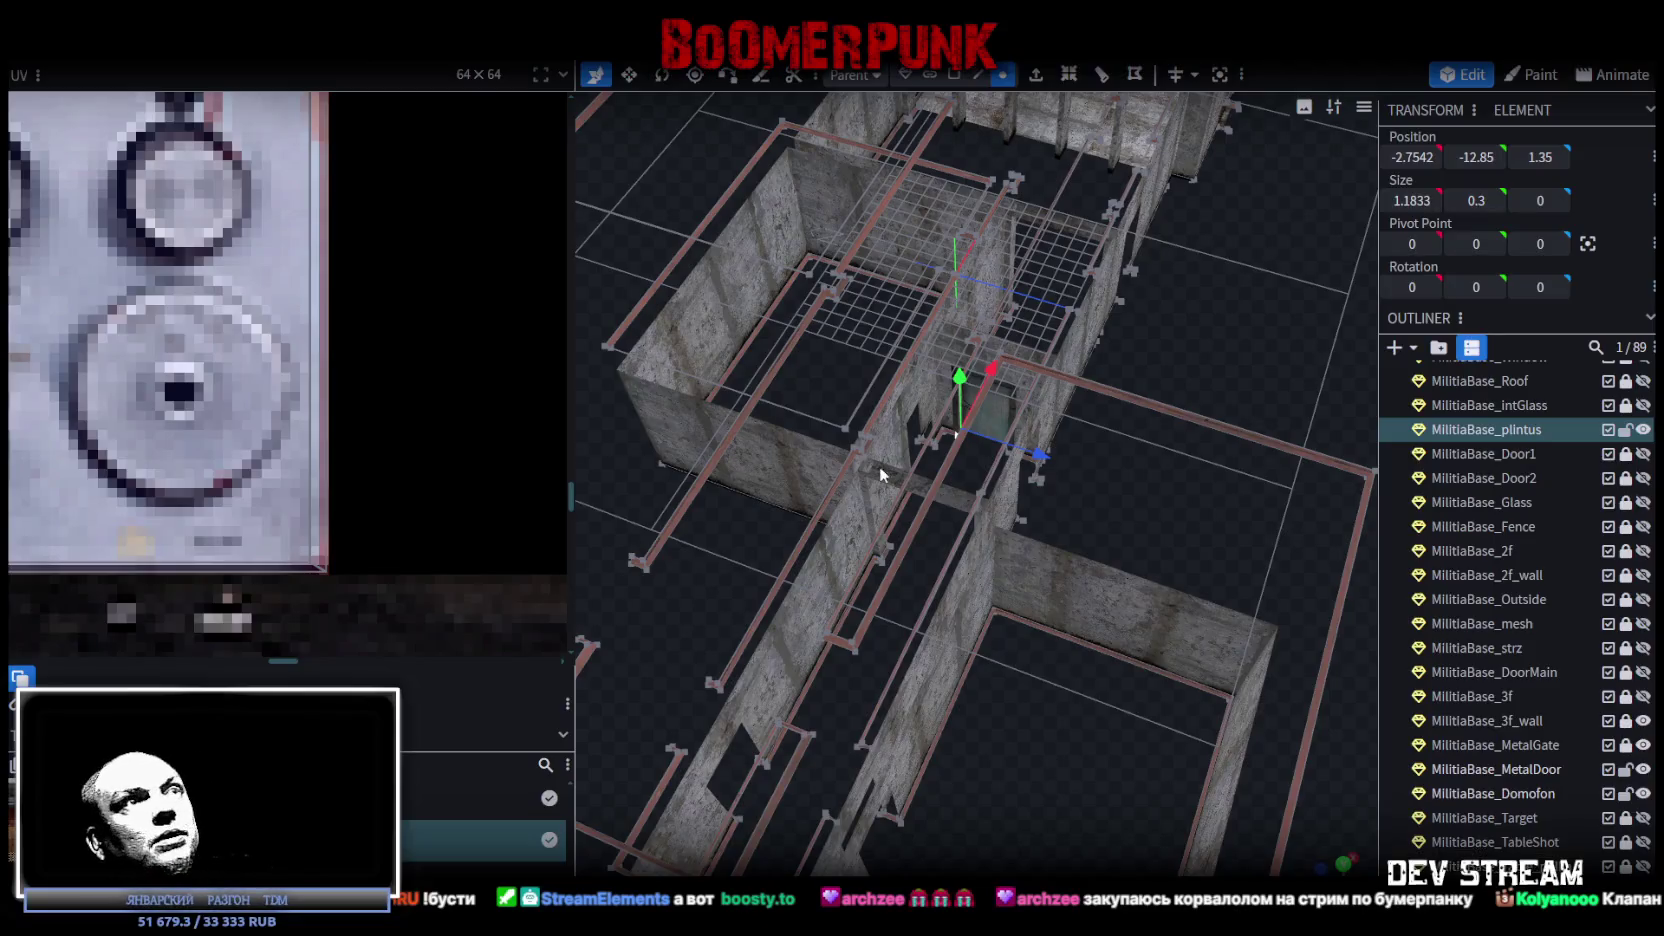
pyautogui.scroll(-5, 978, 582)
# Orbit the view above the building and save the Blockbench model as Build0Tutor.bbmodel.
pyautogui.scroll(3, 1066, 481)
pyautogui.moveTo(1066, 481)
pyautogui.mouseDown()
pyautogui.moveTo(1035, 615)
pyautogui.moveTo(650, 557)
pyautogui.moveTo(1033, 668)
pyautogui.moveTo(955, 565)
pyautogui.mouseUp()
pyautogui.hotkey('ctrl', 's')
# Back in Unity, open the TestScene4 folder in the Project window.
pyautogui.scroll(4, 988, 566)
pyautogui.scroll(4, 1151, 608)
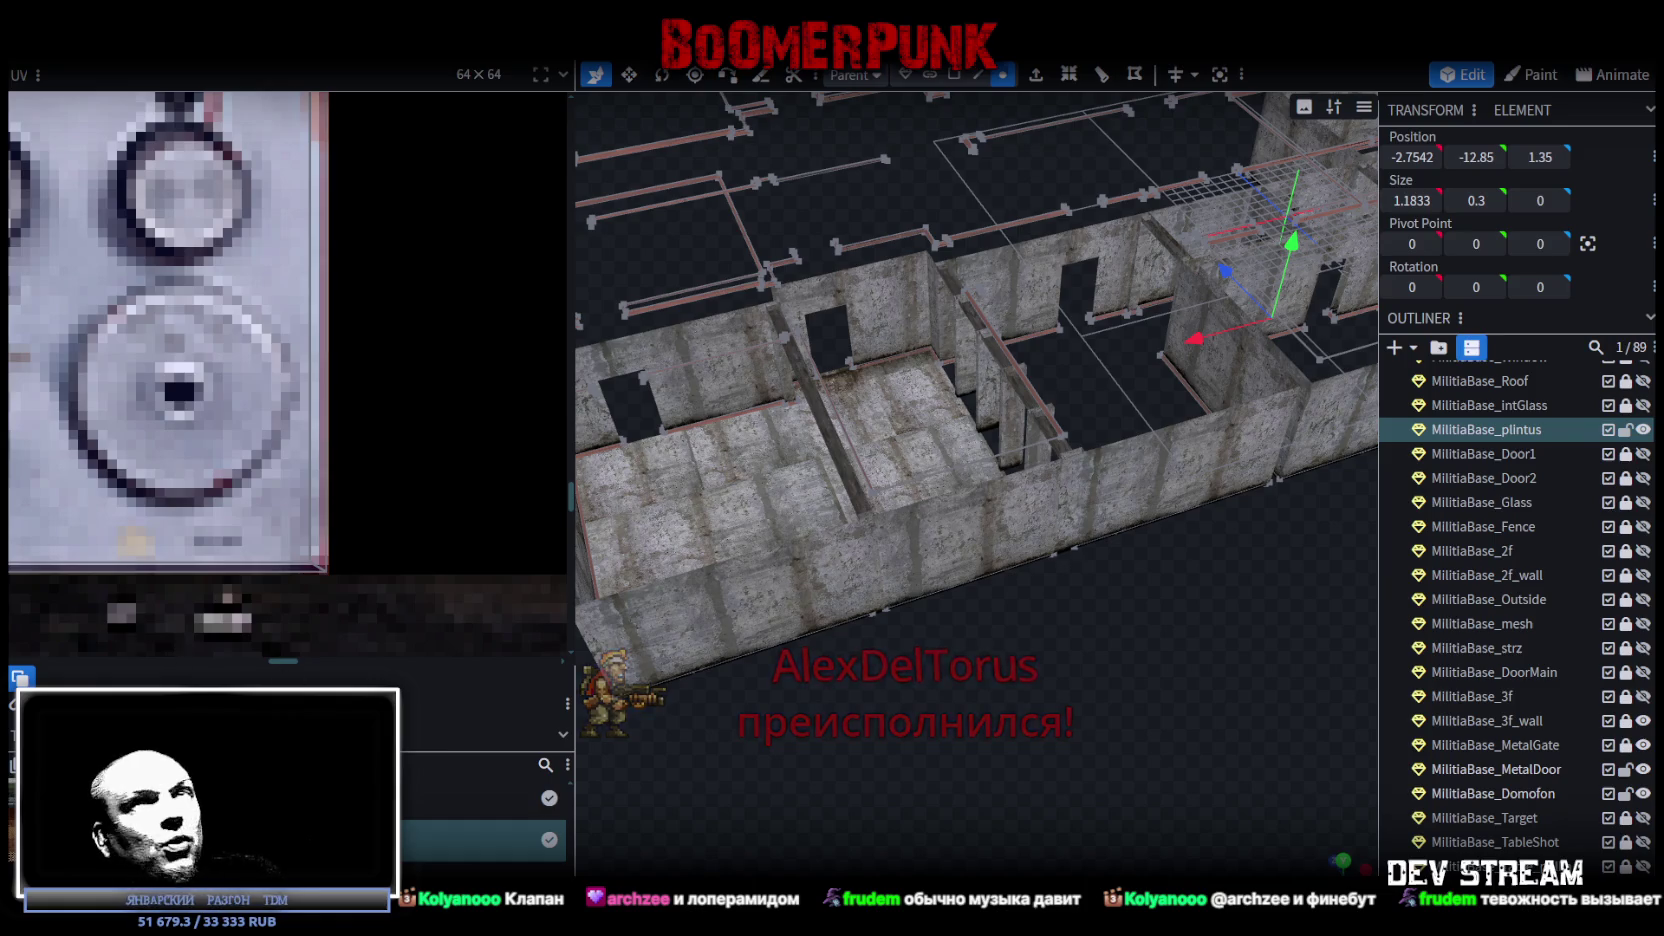
pyautogui.hotkey('alt', 'Tab')
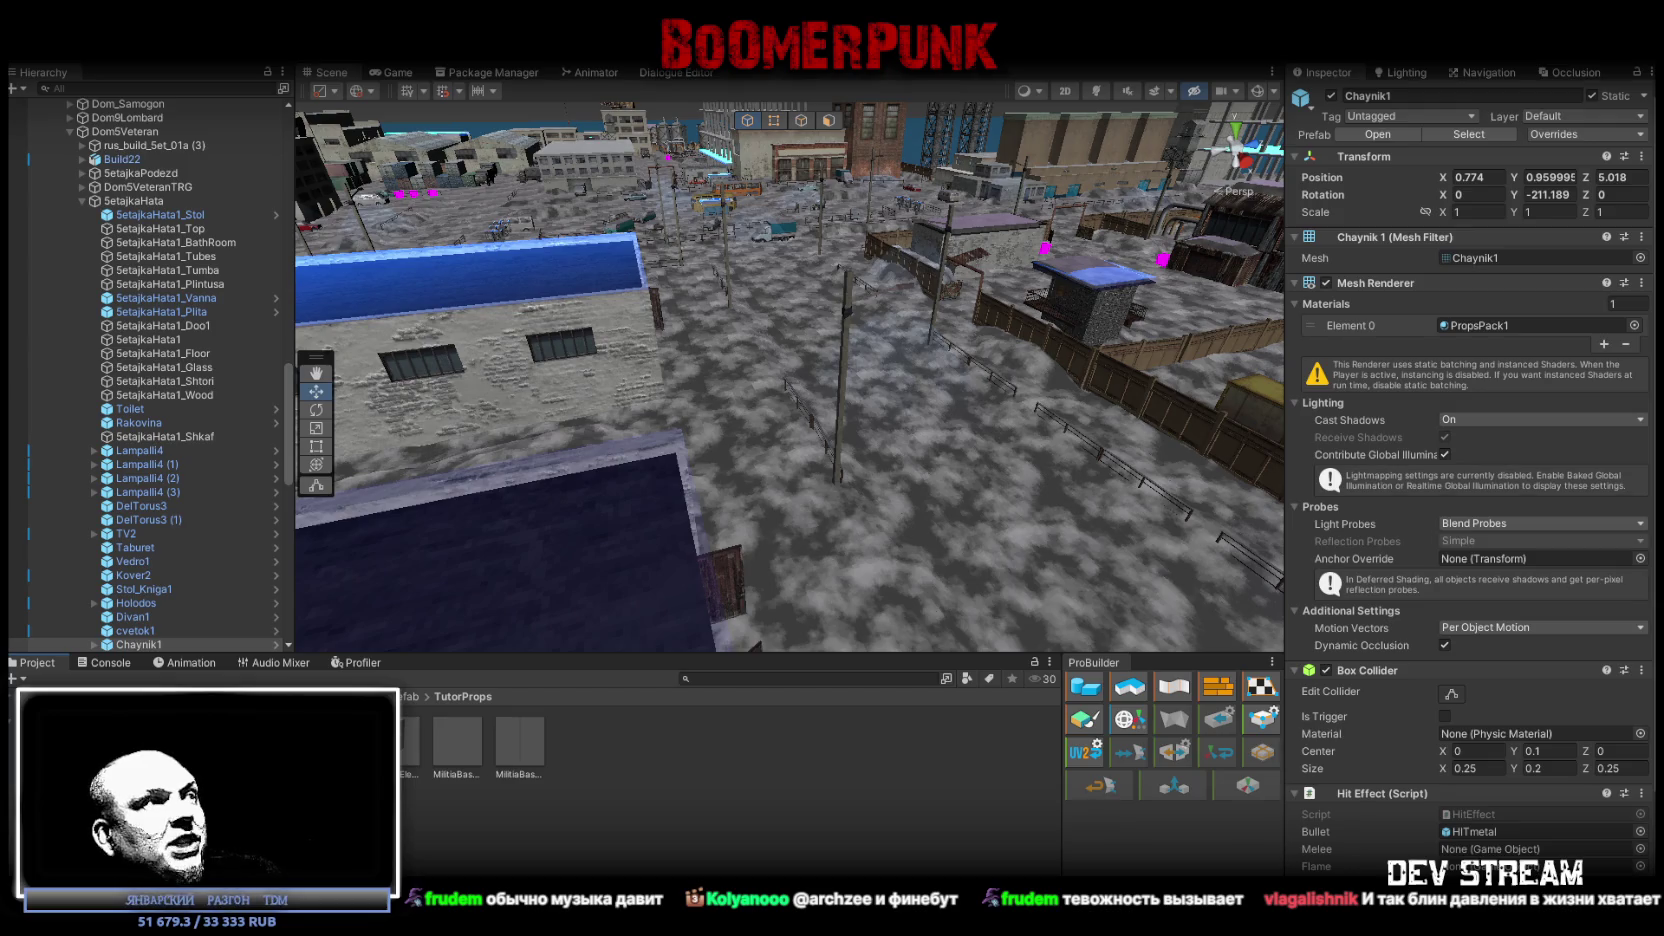
pyautogui.click(100, 805)
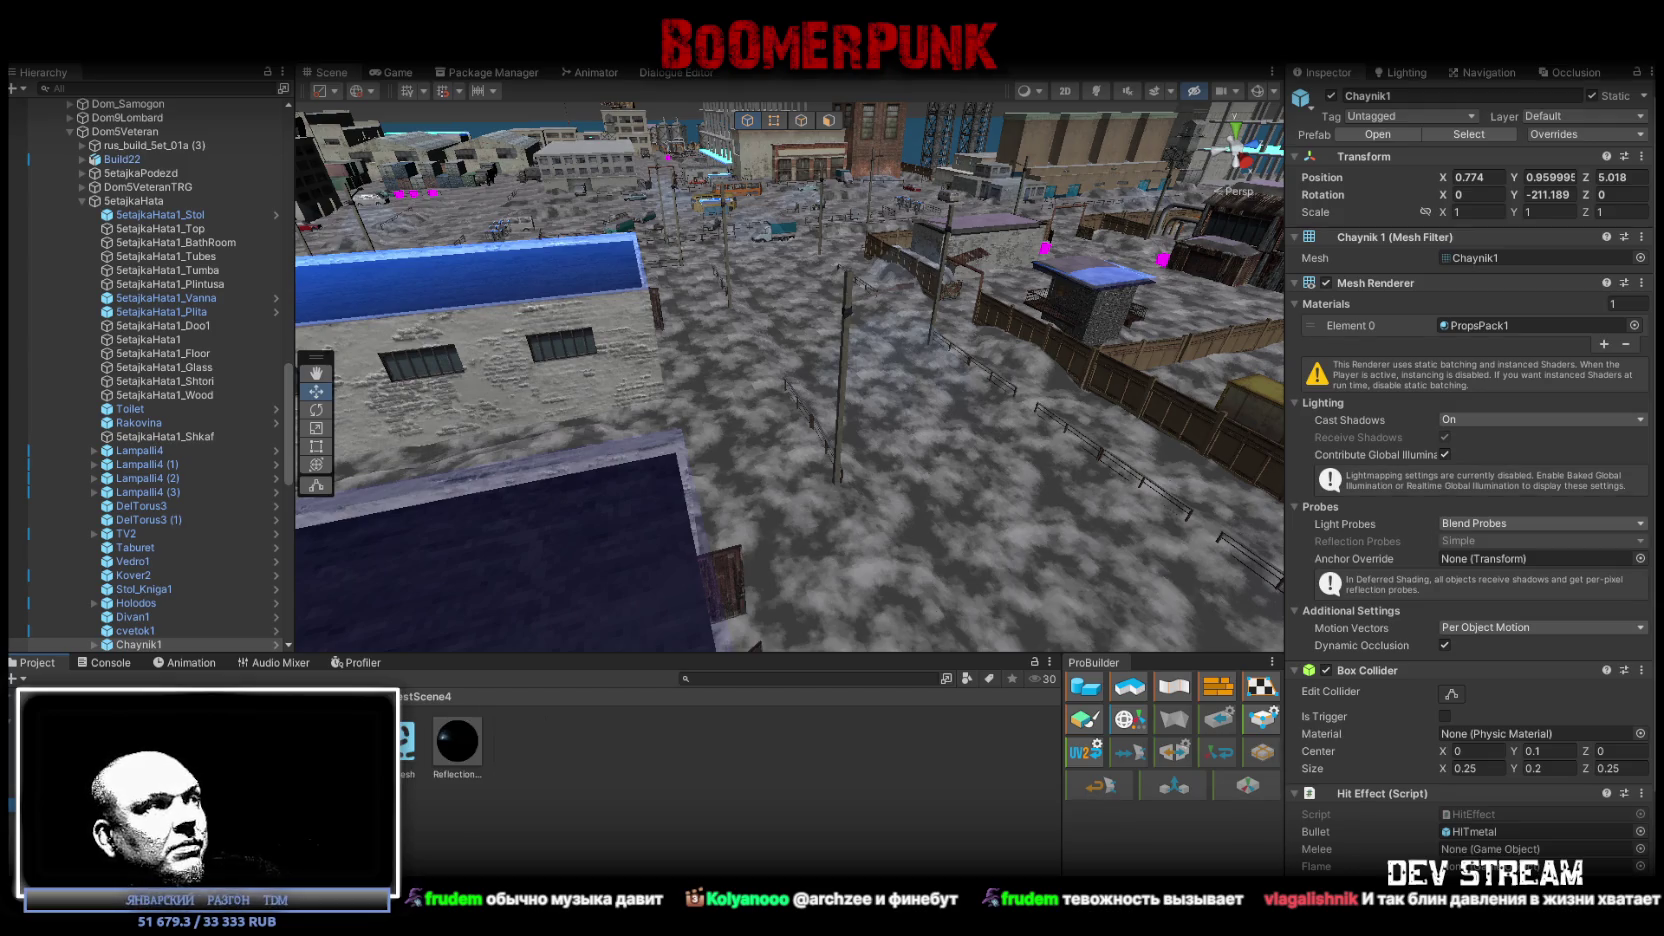
# Open the Audio > Music folder and preview the 01_NSW(rc) clip.
pyautogui.click(60, 700)
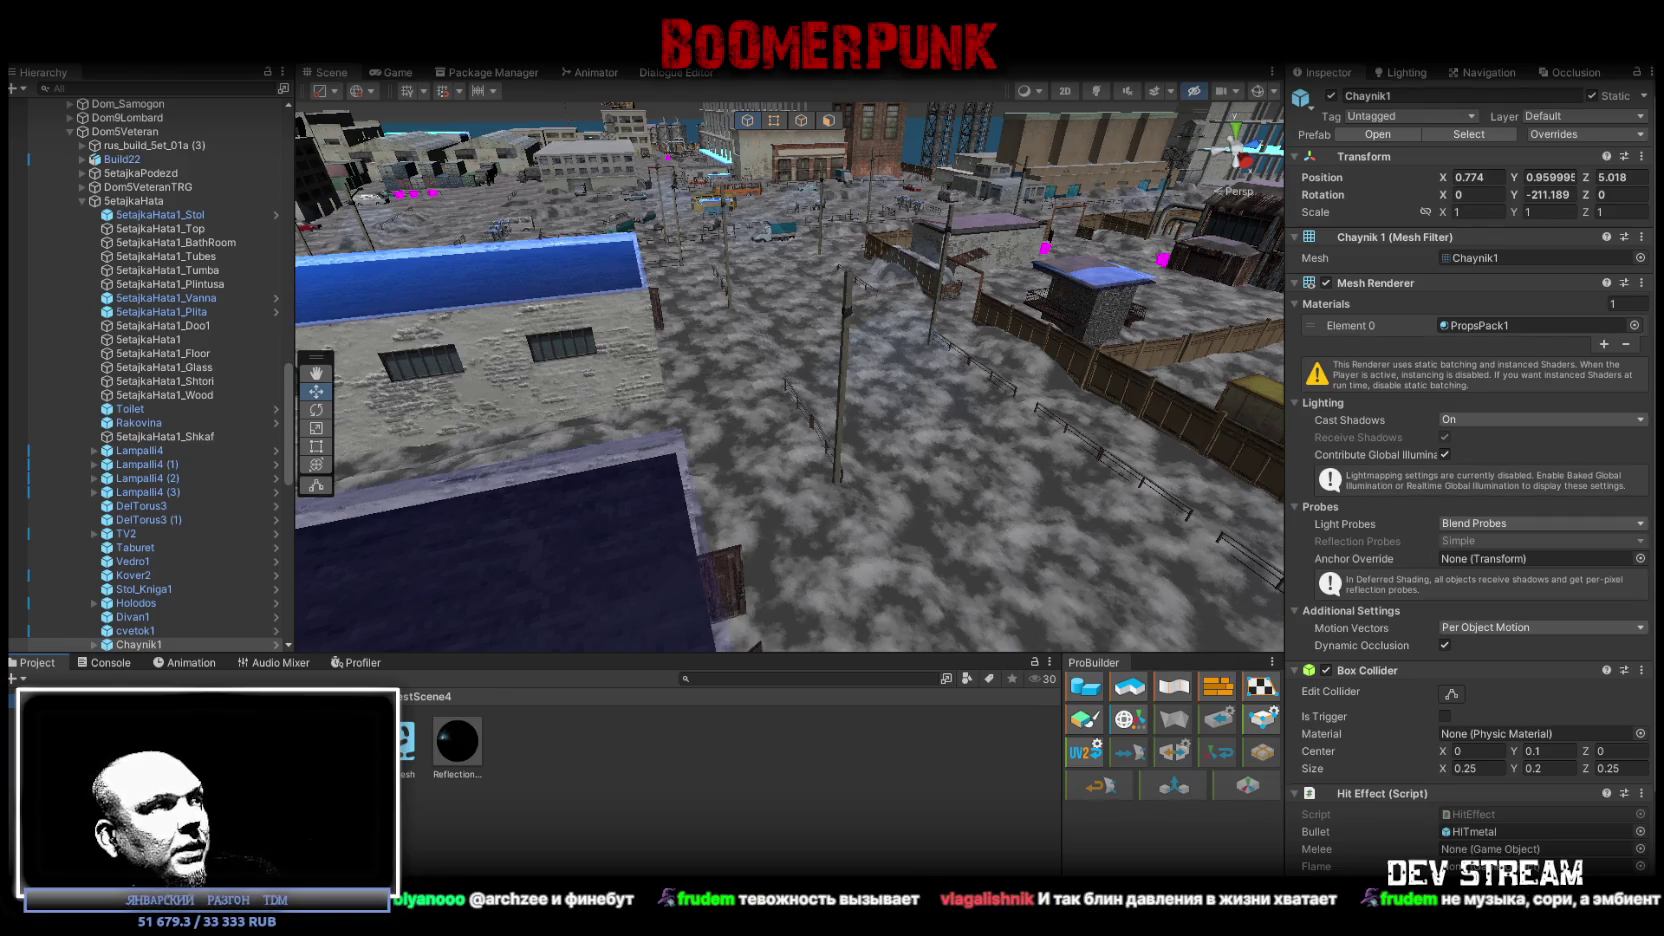
pyautogui.click(60, 785)
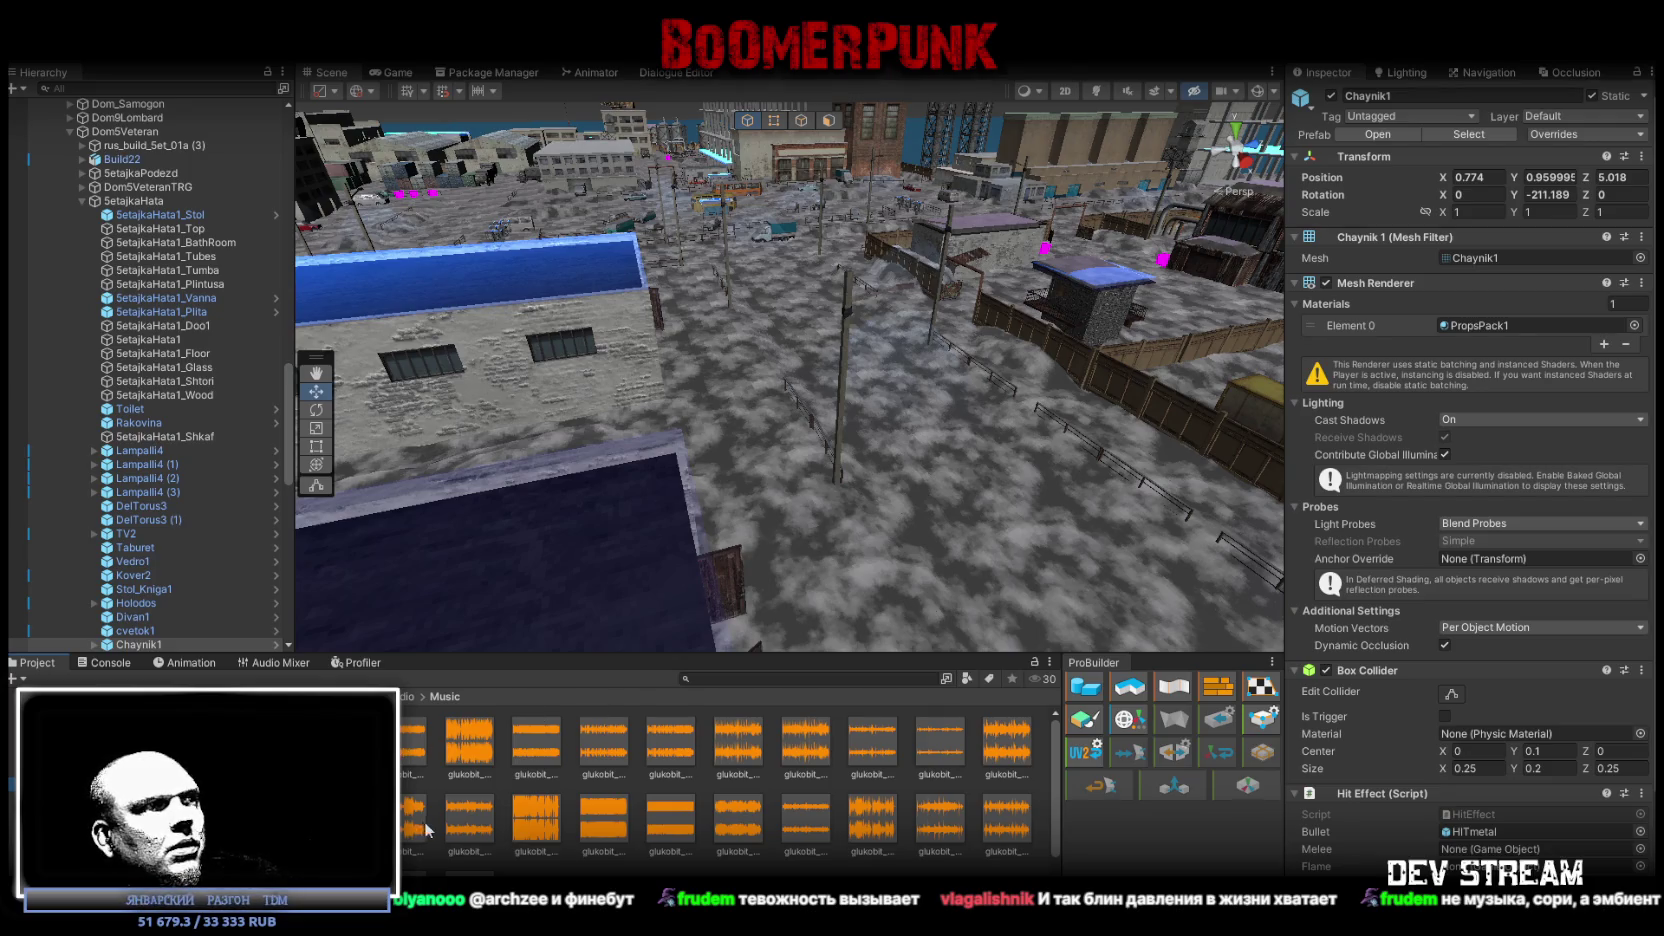
pyautogui.scroll(-5, 420, 815)
pyautogui.click(434, 740)
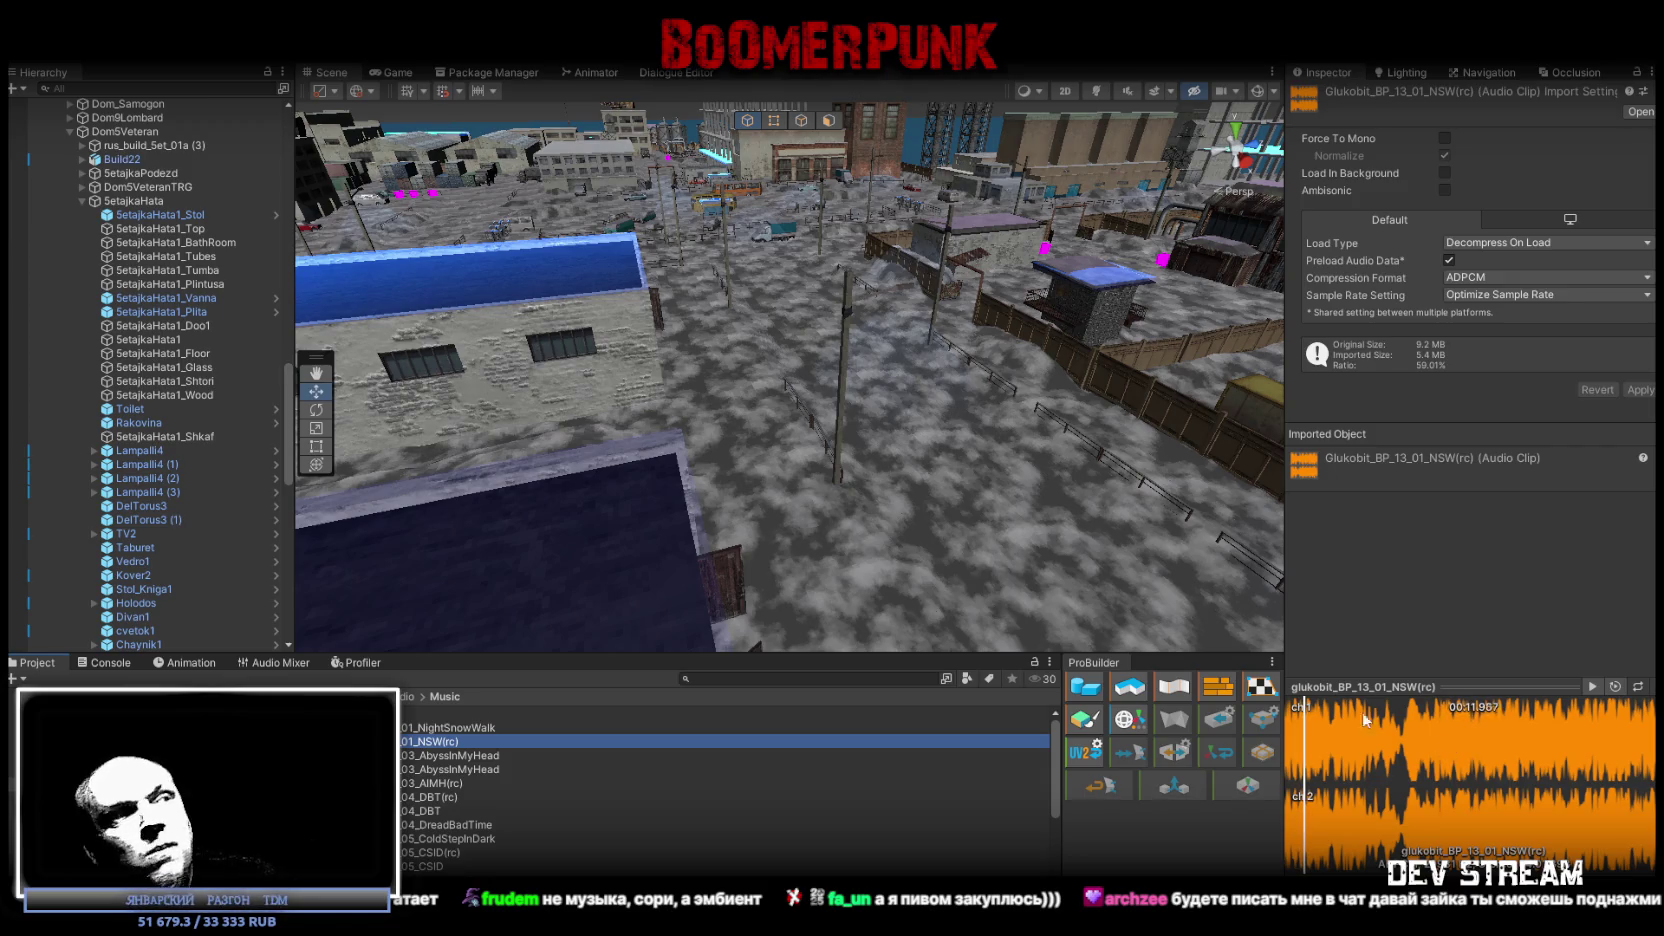
# Preview the 03_AbyssInMyHead and 04_DBT(rc) clips, then move on to Creck Of Steel.
pyautogui.click(432, 767)
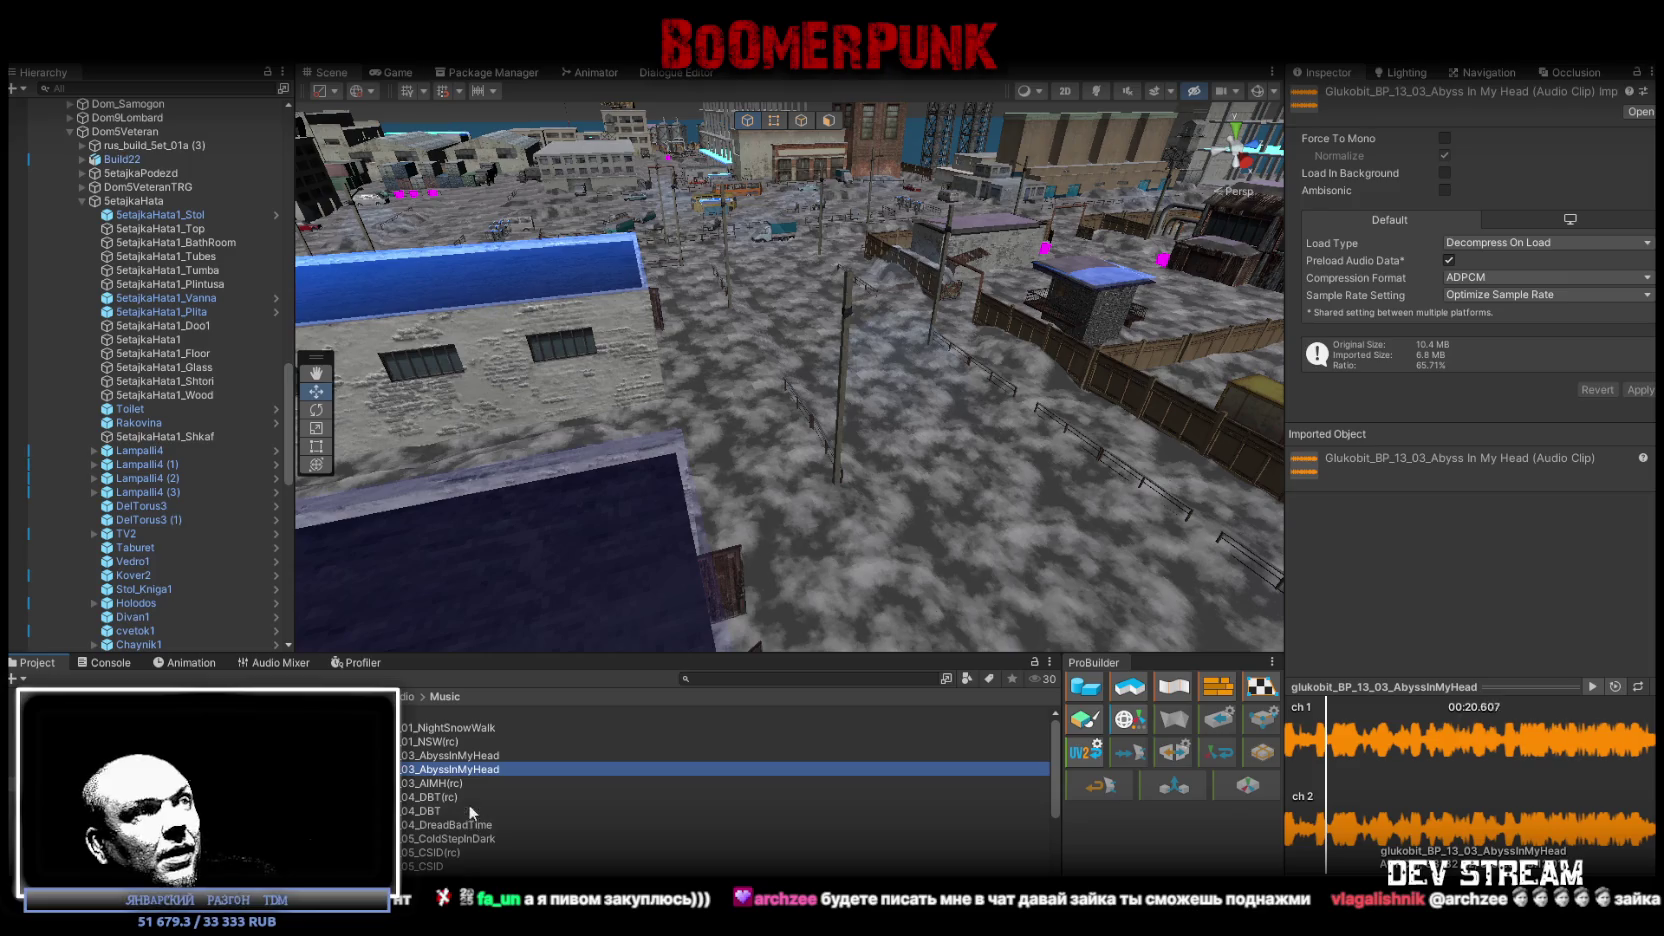
pyautogui.click(436, 797)
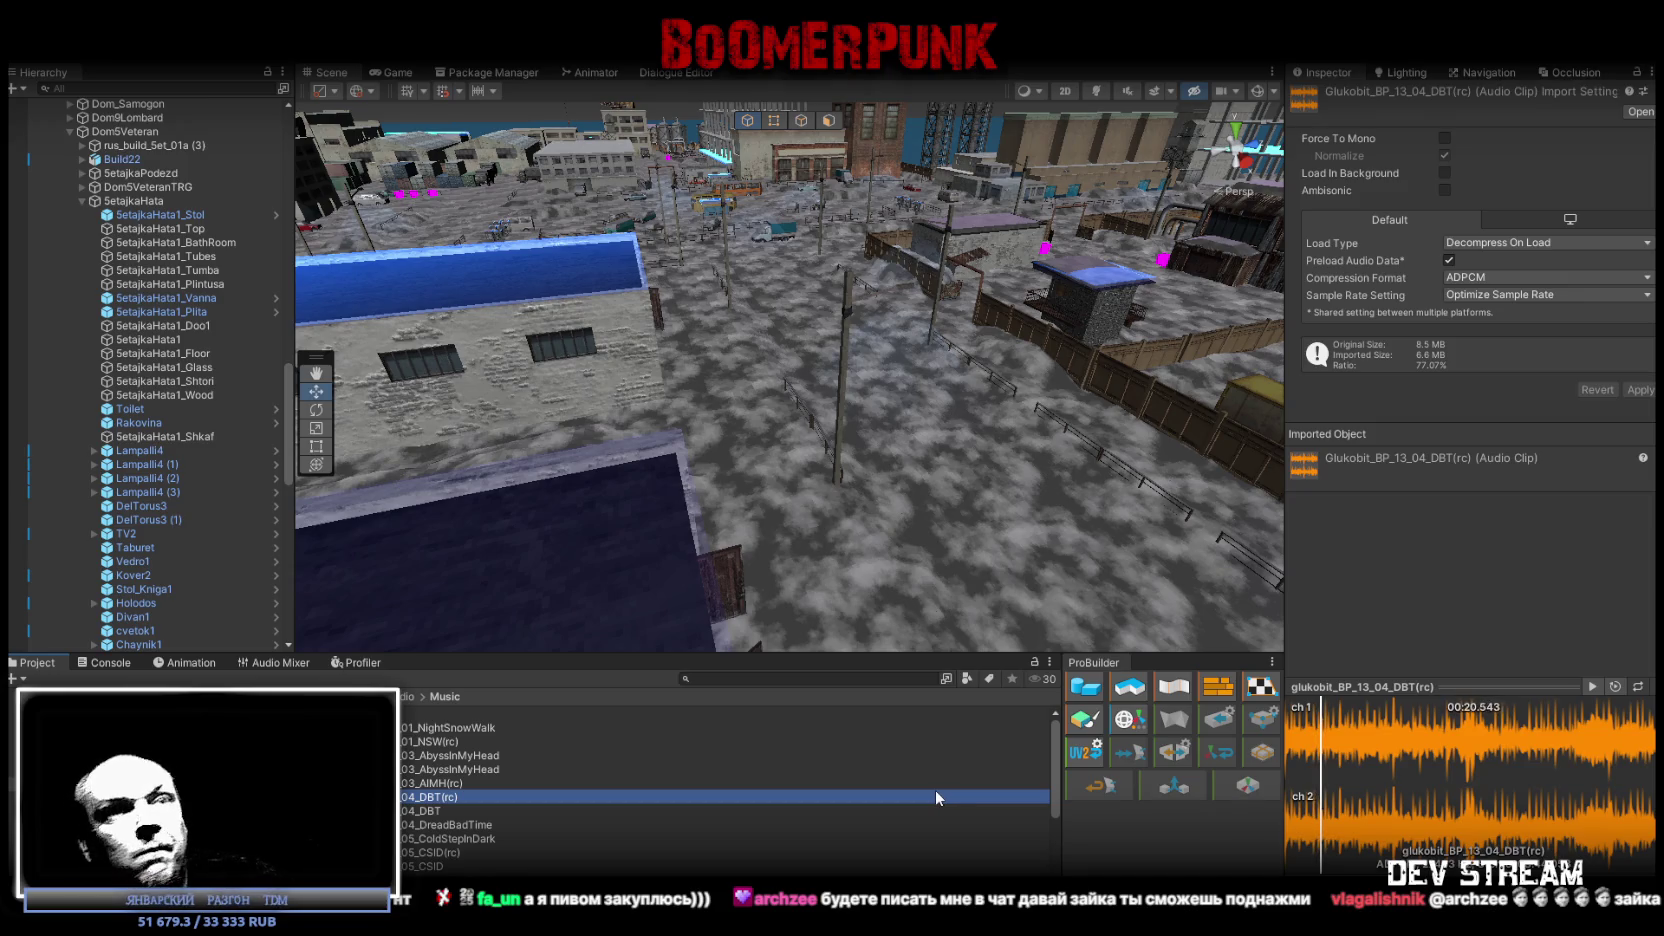
pyautogui.scroll(-5, 703, 786)
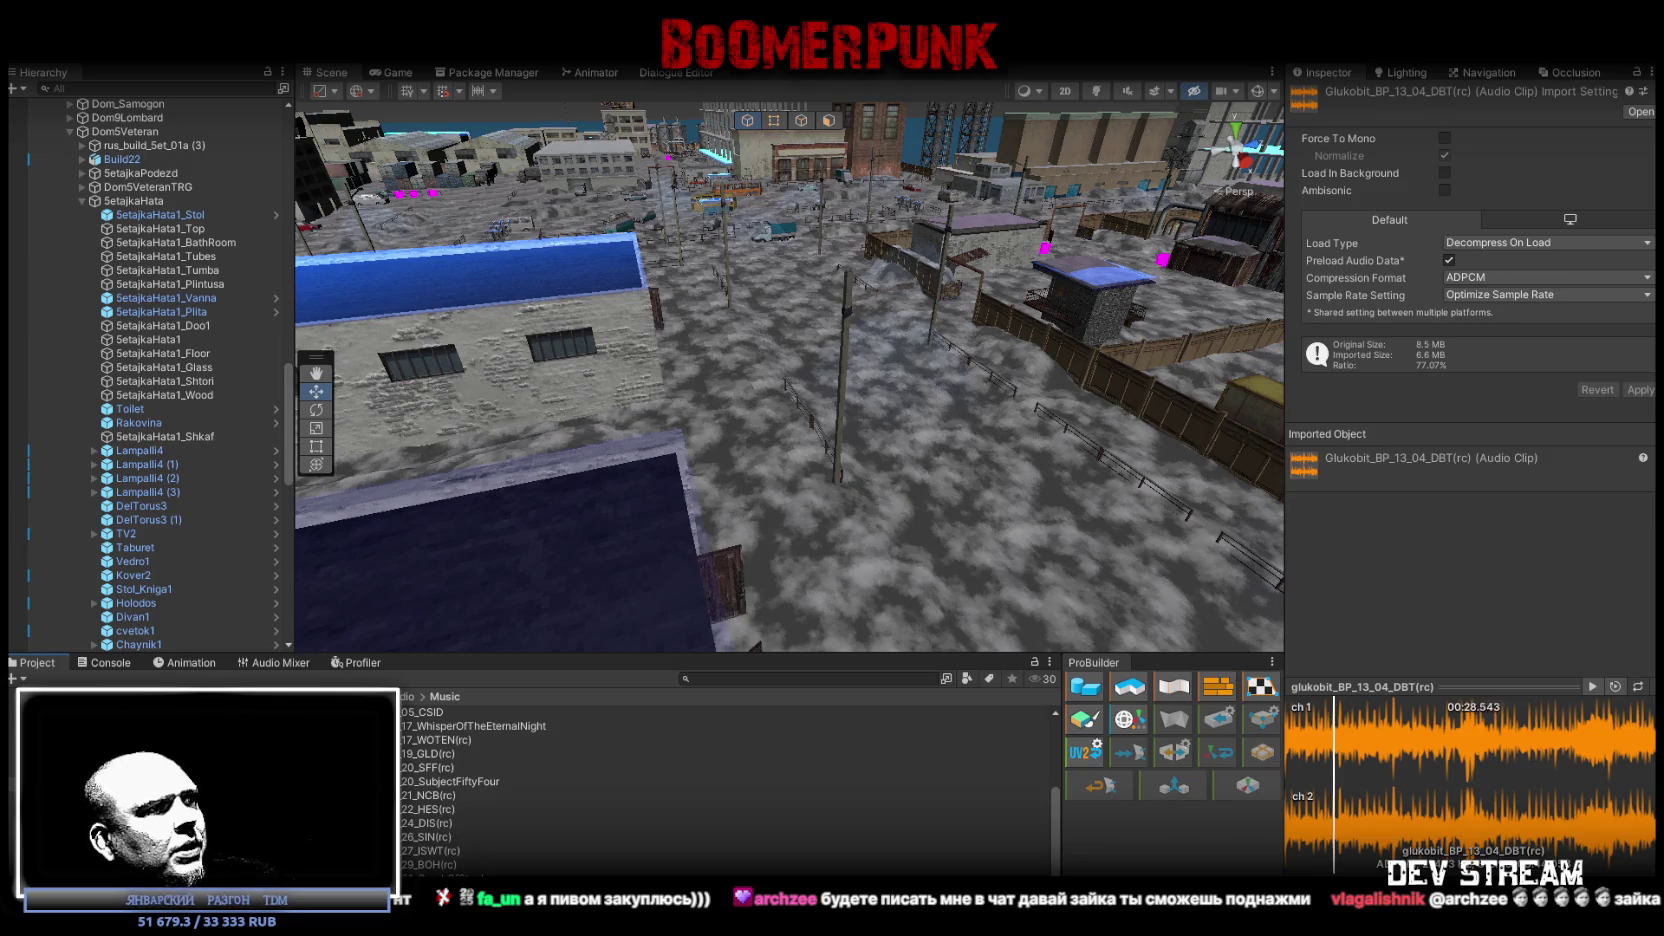
pyautogui.press('Down')
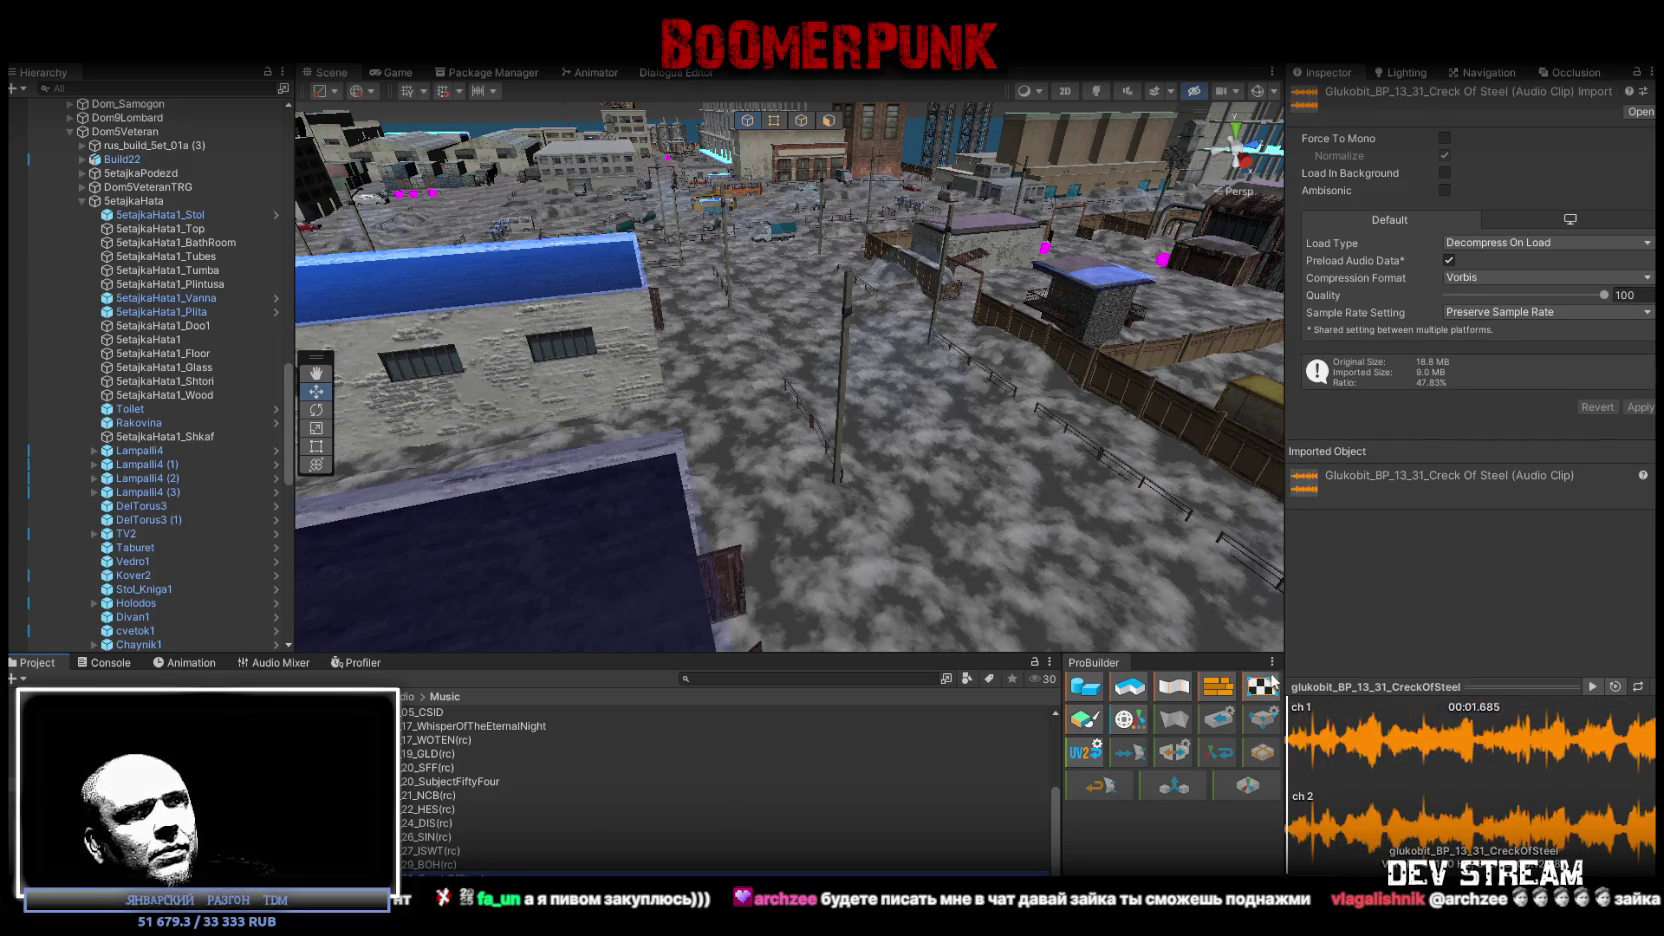
# Seek Creck Of Steel past three minutes to about 4:45, then play 29_BOH(rc) a minute in.
pyautogui.click(1405, 745)
pyautogui.click(1441, 742)
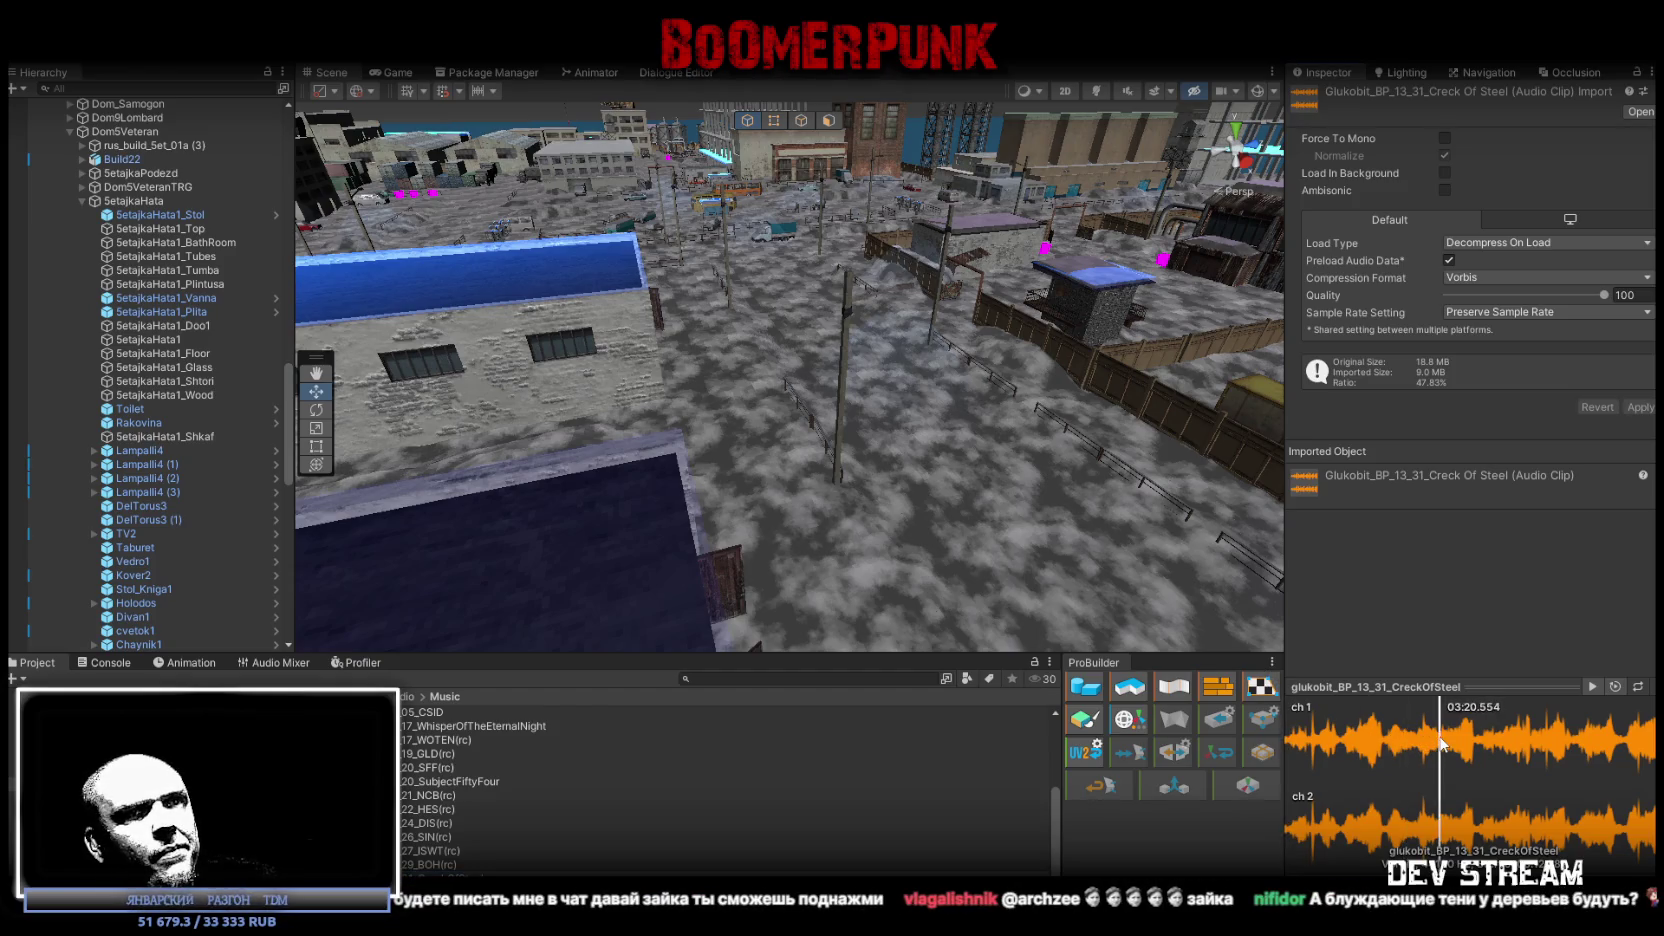
pyautogui.click(1507, 743)
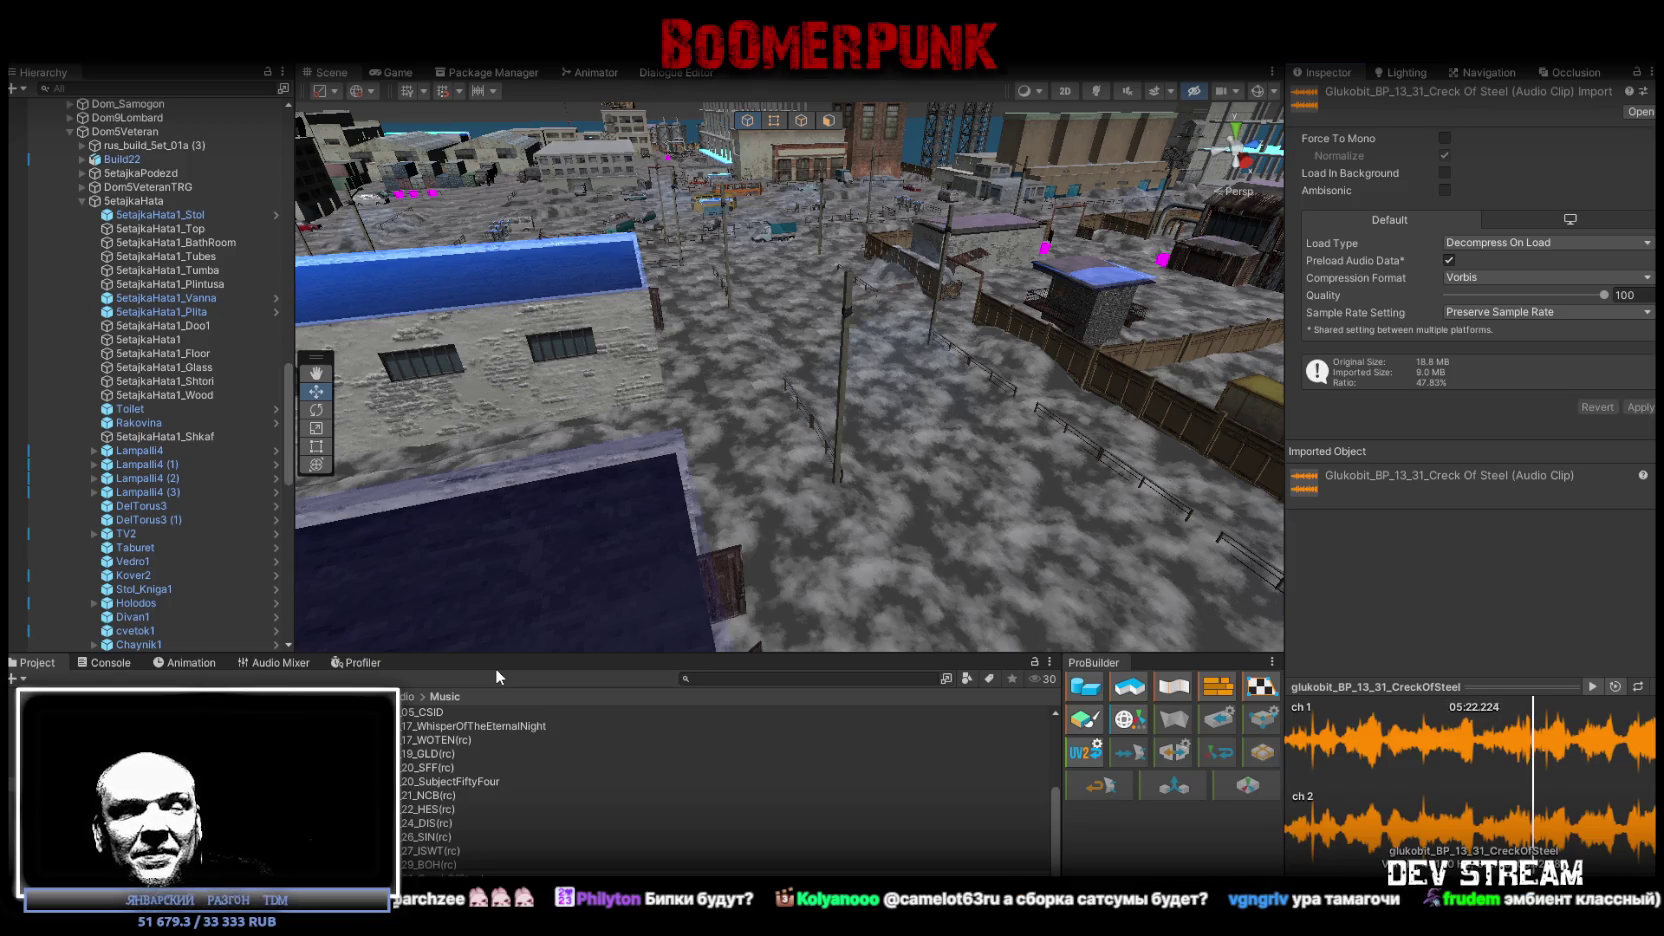
pyautogui.click(1000, 864)
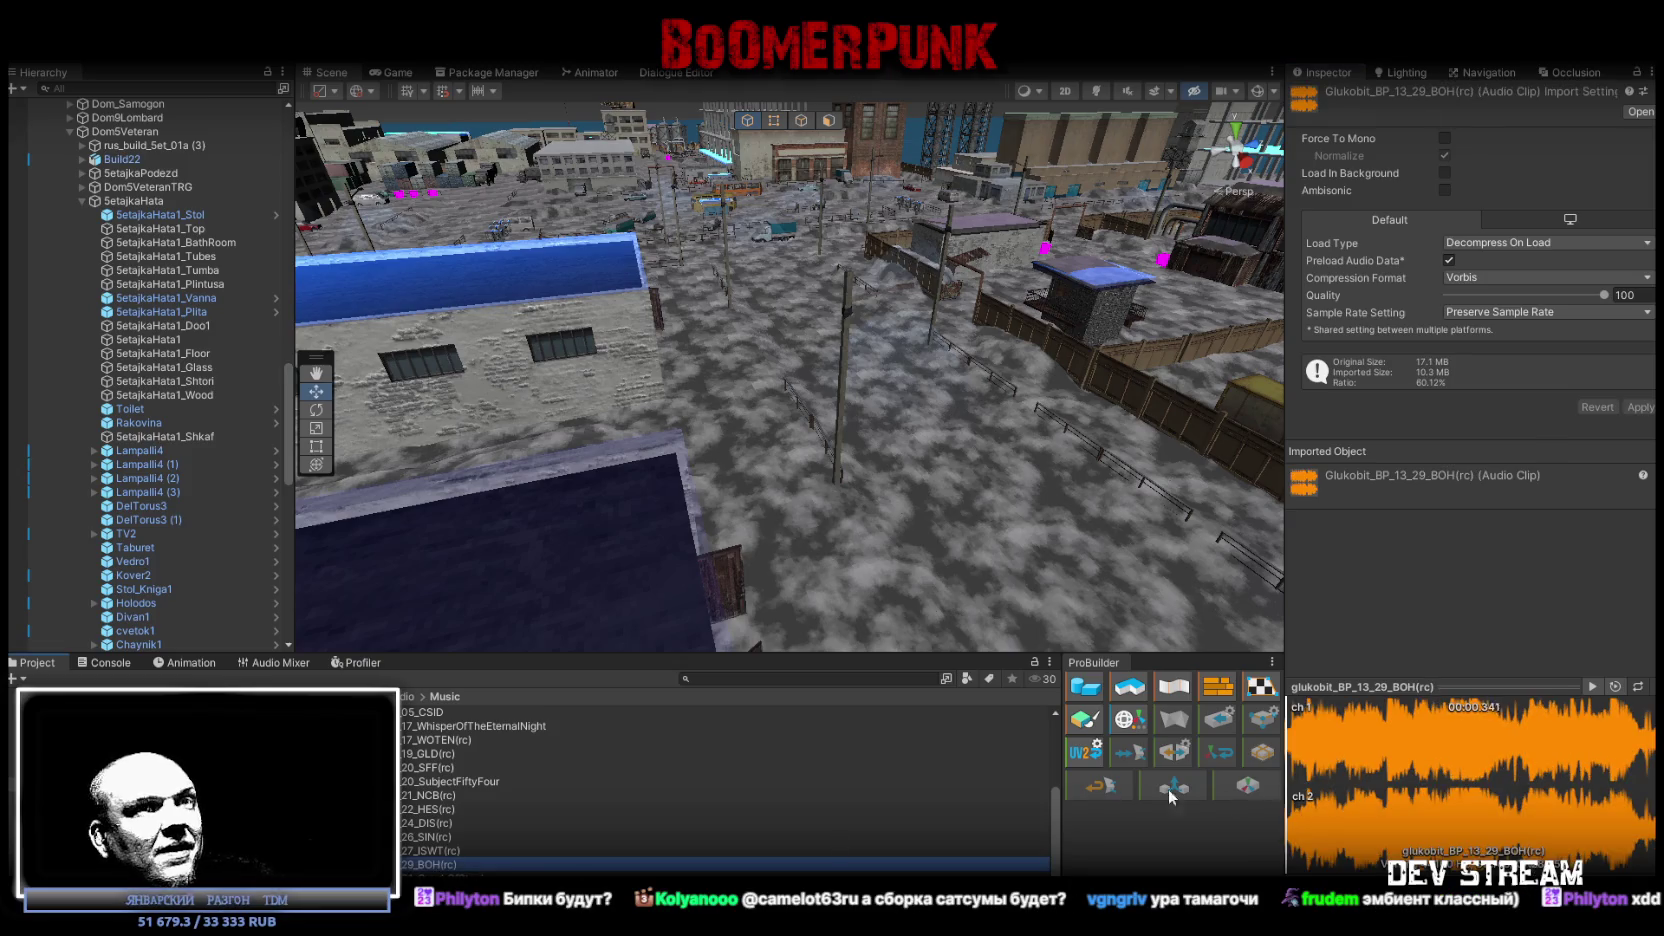
pyautogui.click(1343, 750)
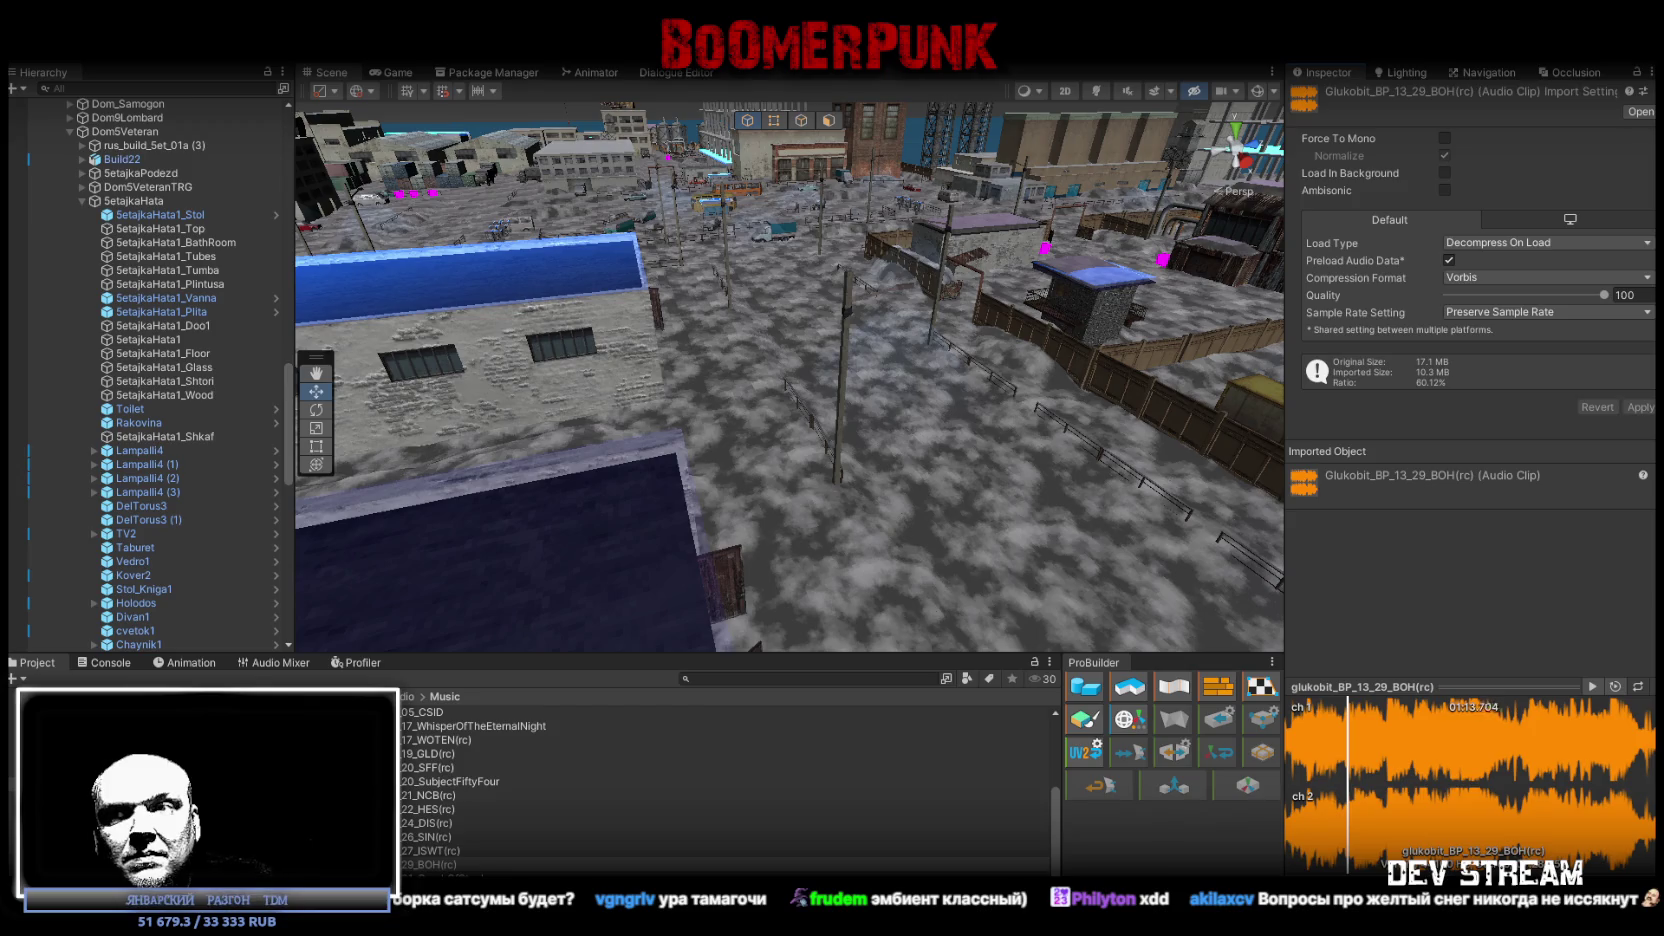
# Switch to the GWOM track, then play 21_NCB(rc) from its middle.
pyautogui.press('Down')
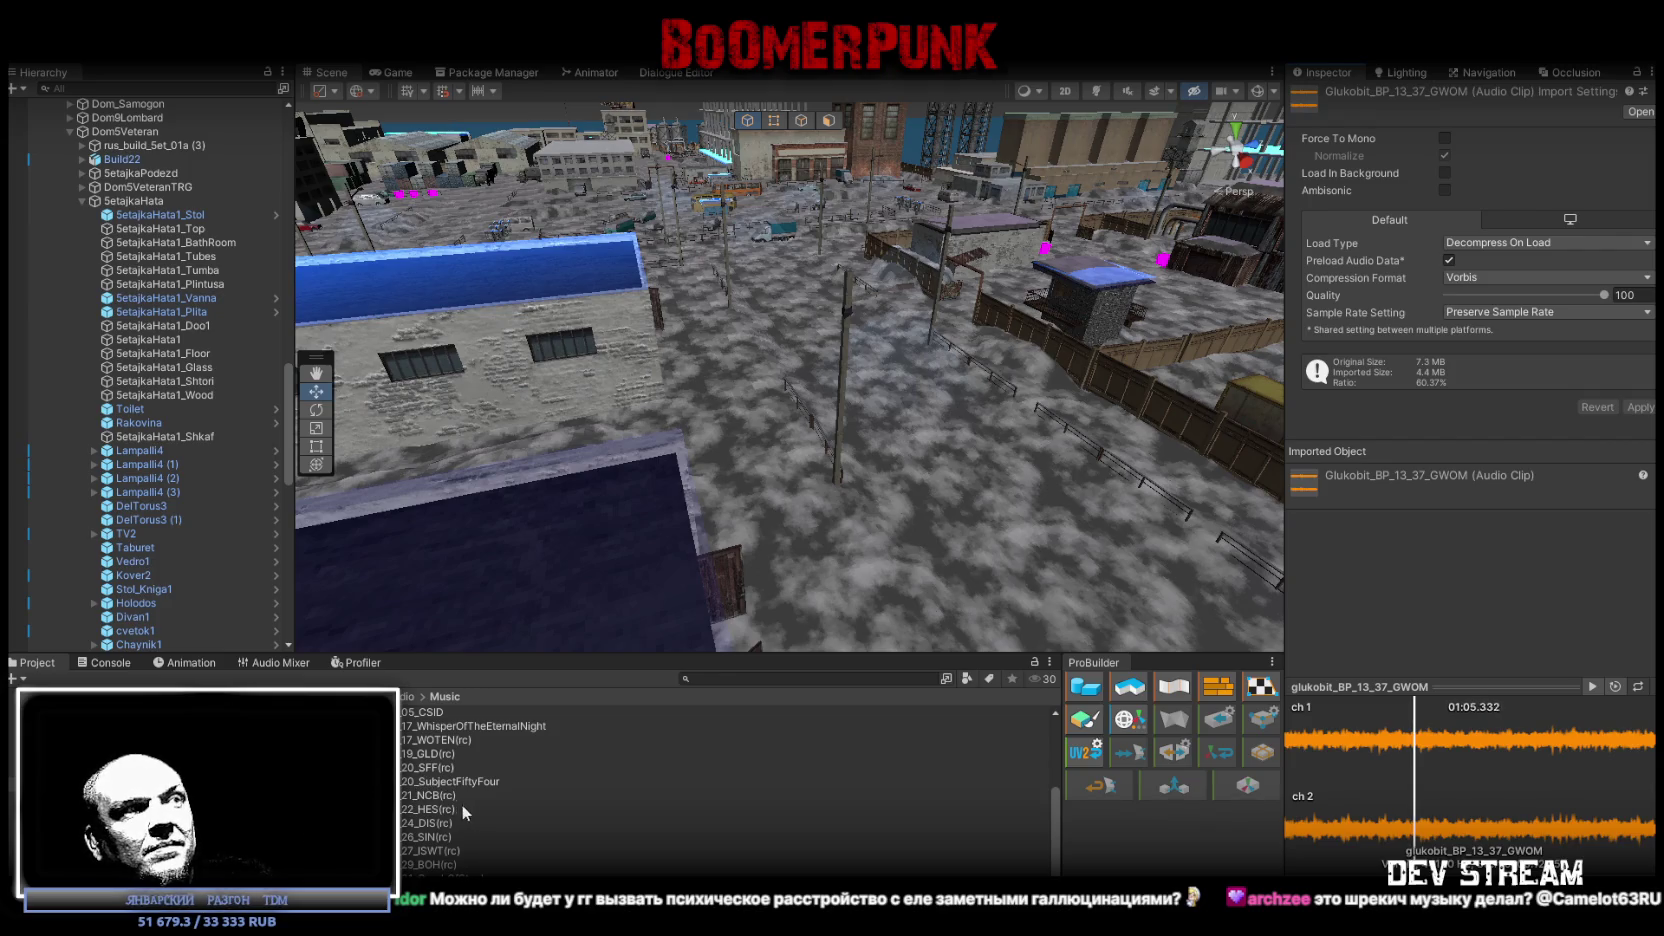
pyautogui.click(421, 794)
pyautogui.click(1332, 748)
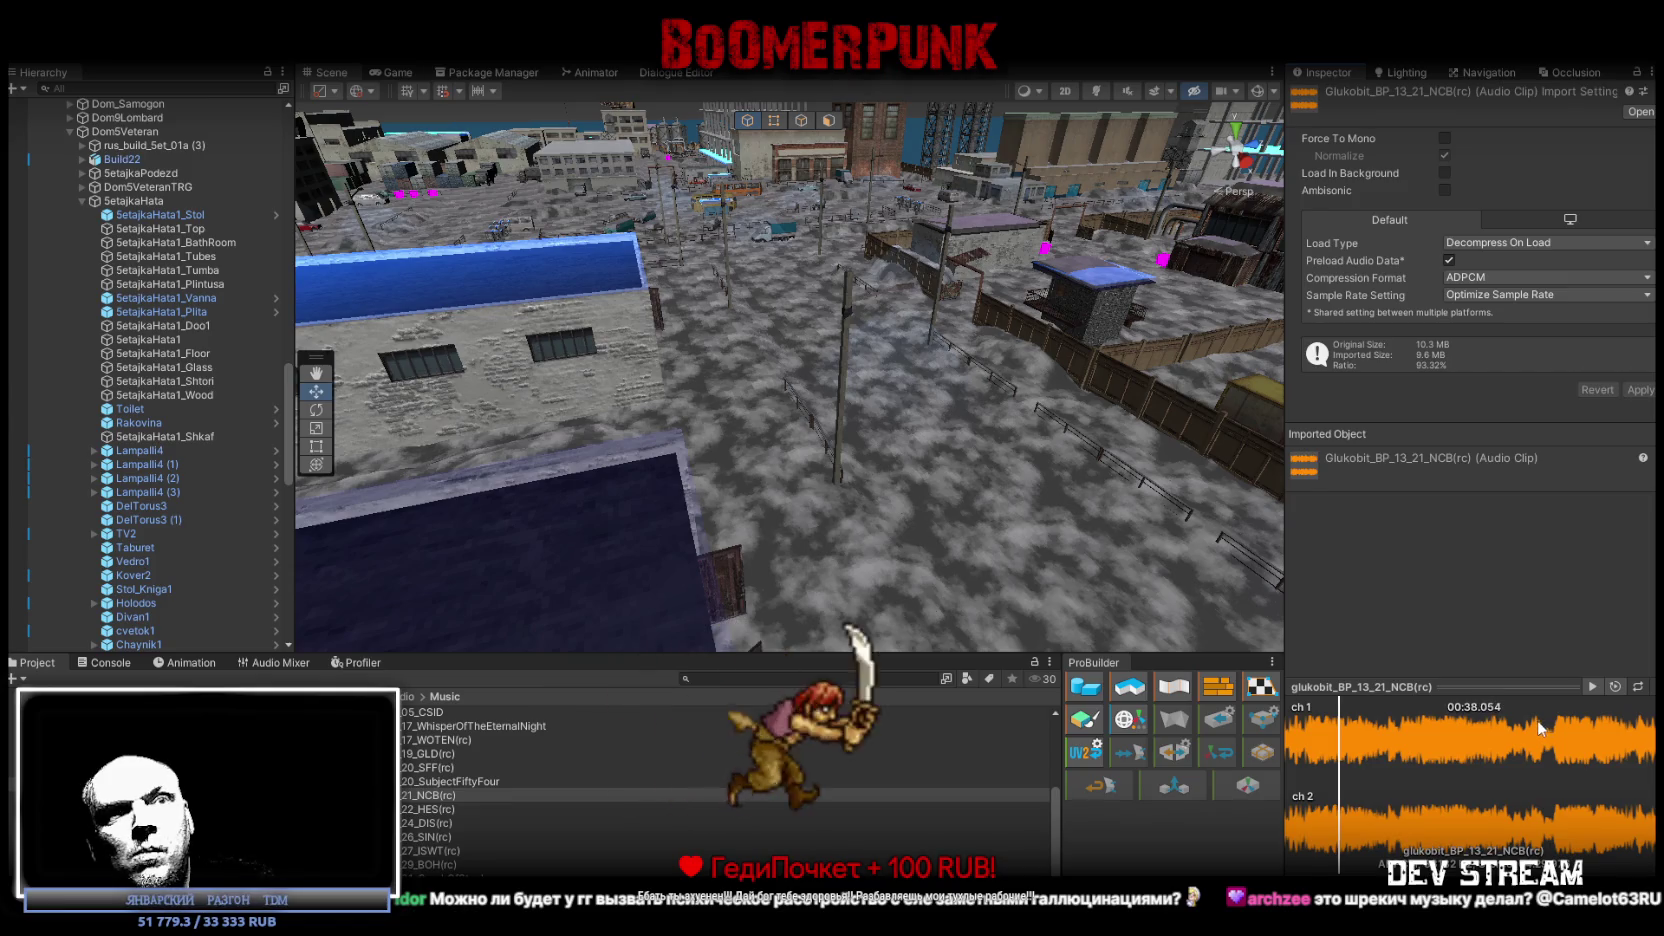
pyautogui.scroll(4, 53, 350)
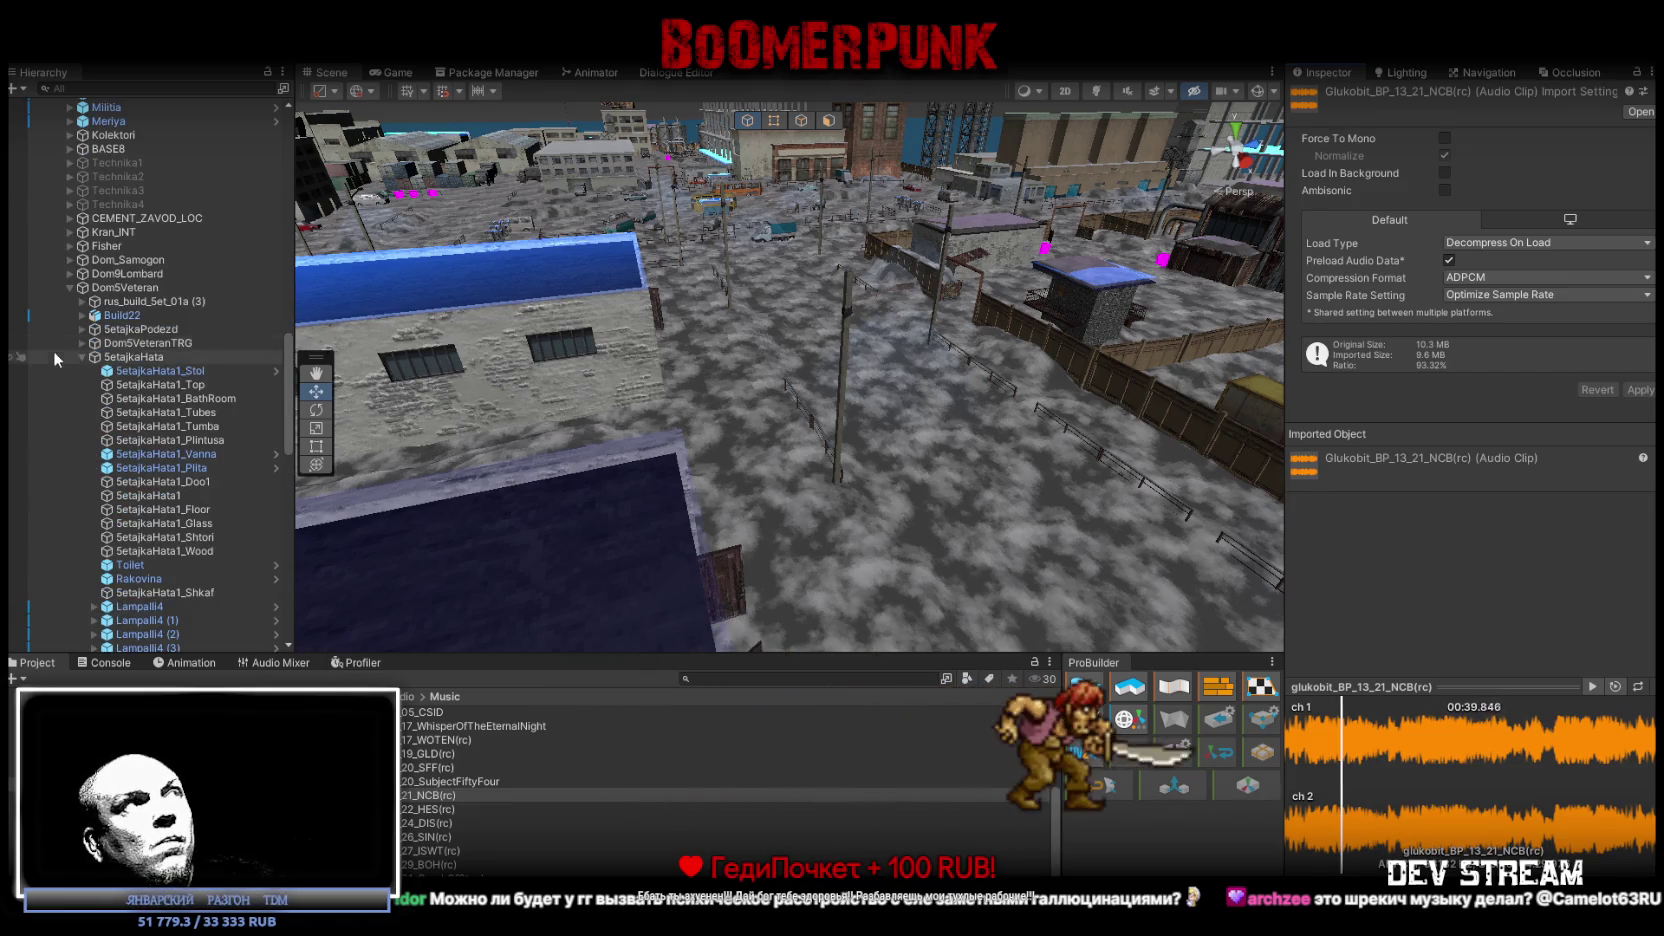
# Collapse the Dom5Veteran group in the Hierarchy and reselect the GWOM clip.
pyautogui.click(76, 289)
pyautogui.click(68, 288)
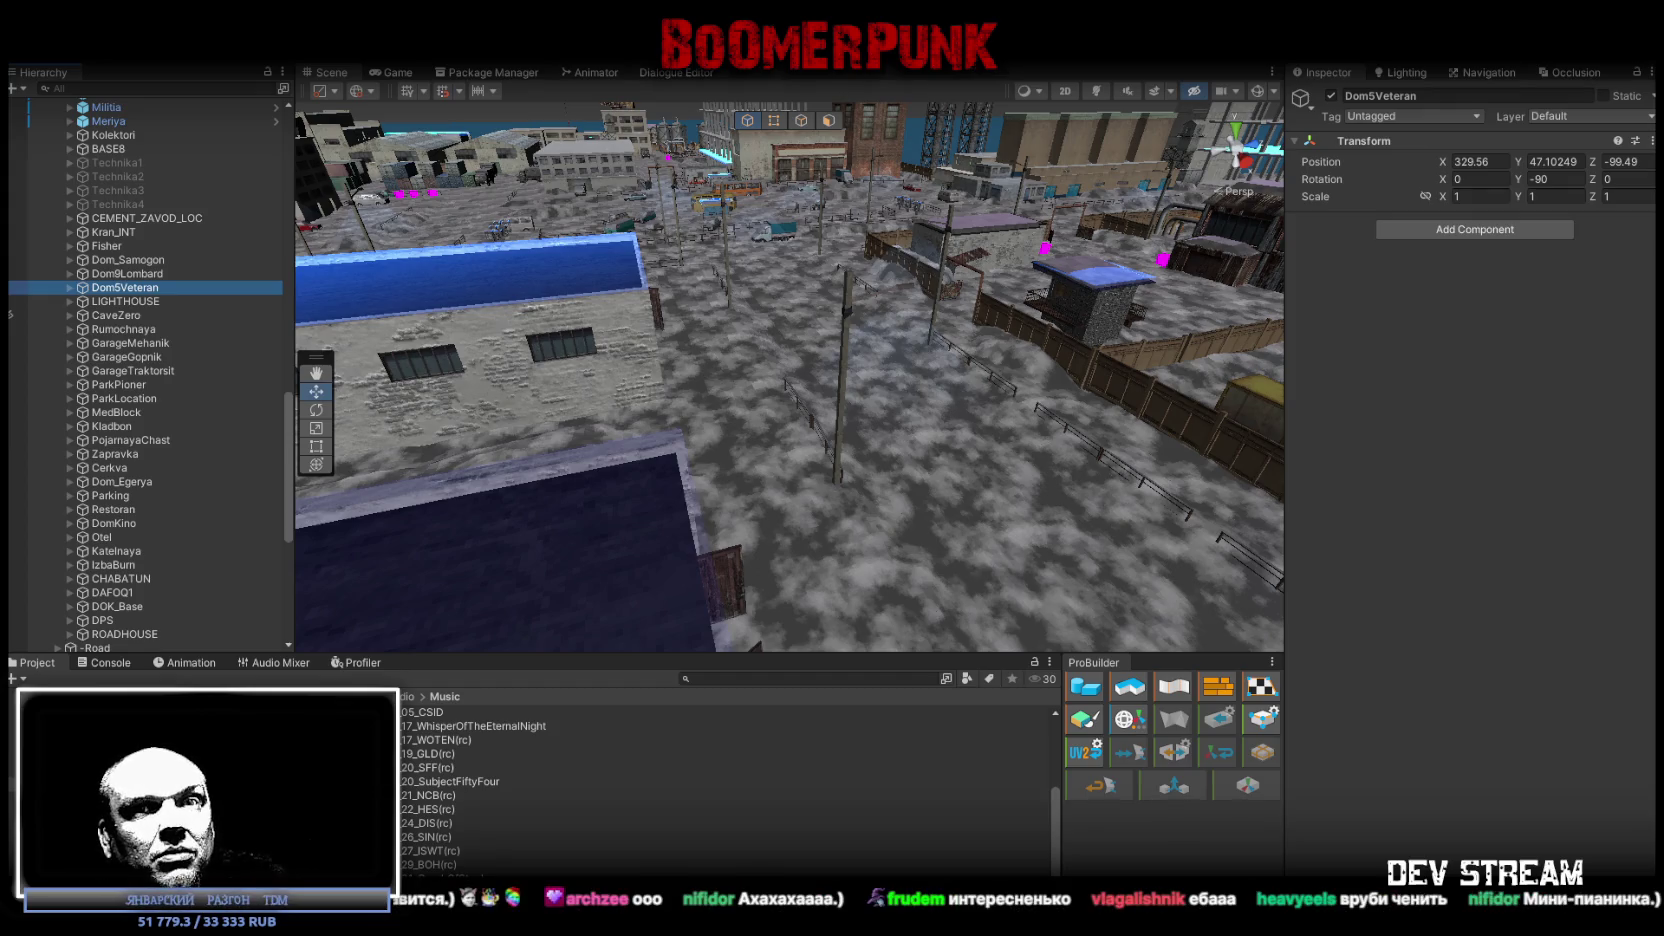
pyautogui.click(470, 790)
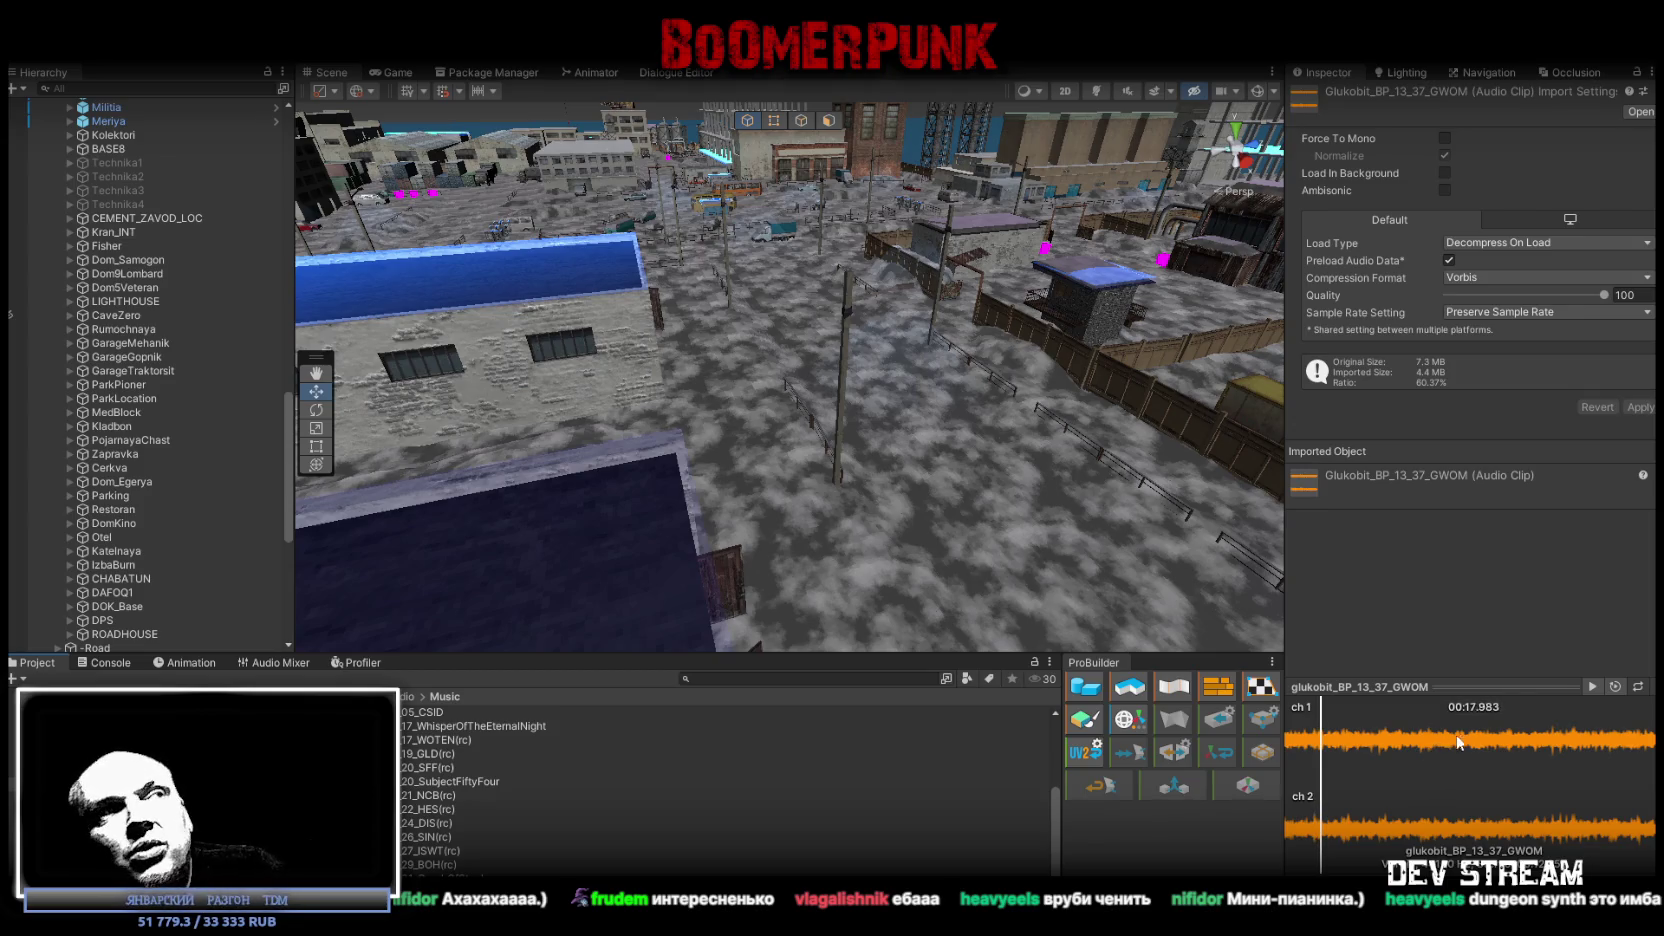
# Seek the GWOM clip between about 1:45 and 1:26, then select CreckOfSteel.
pyautogui.click(1540, 740)
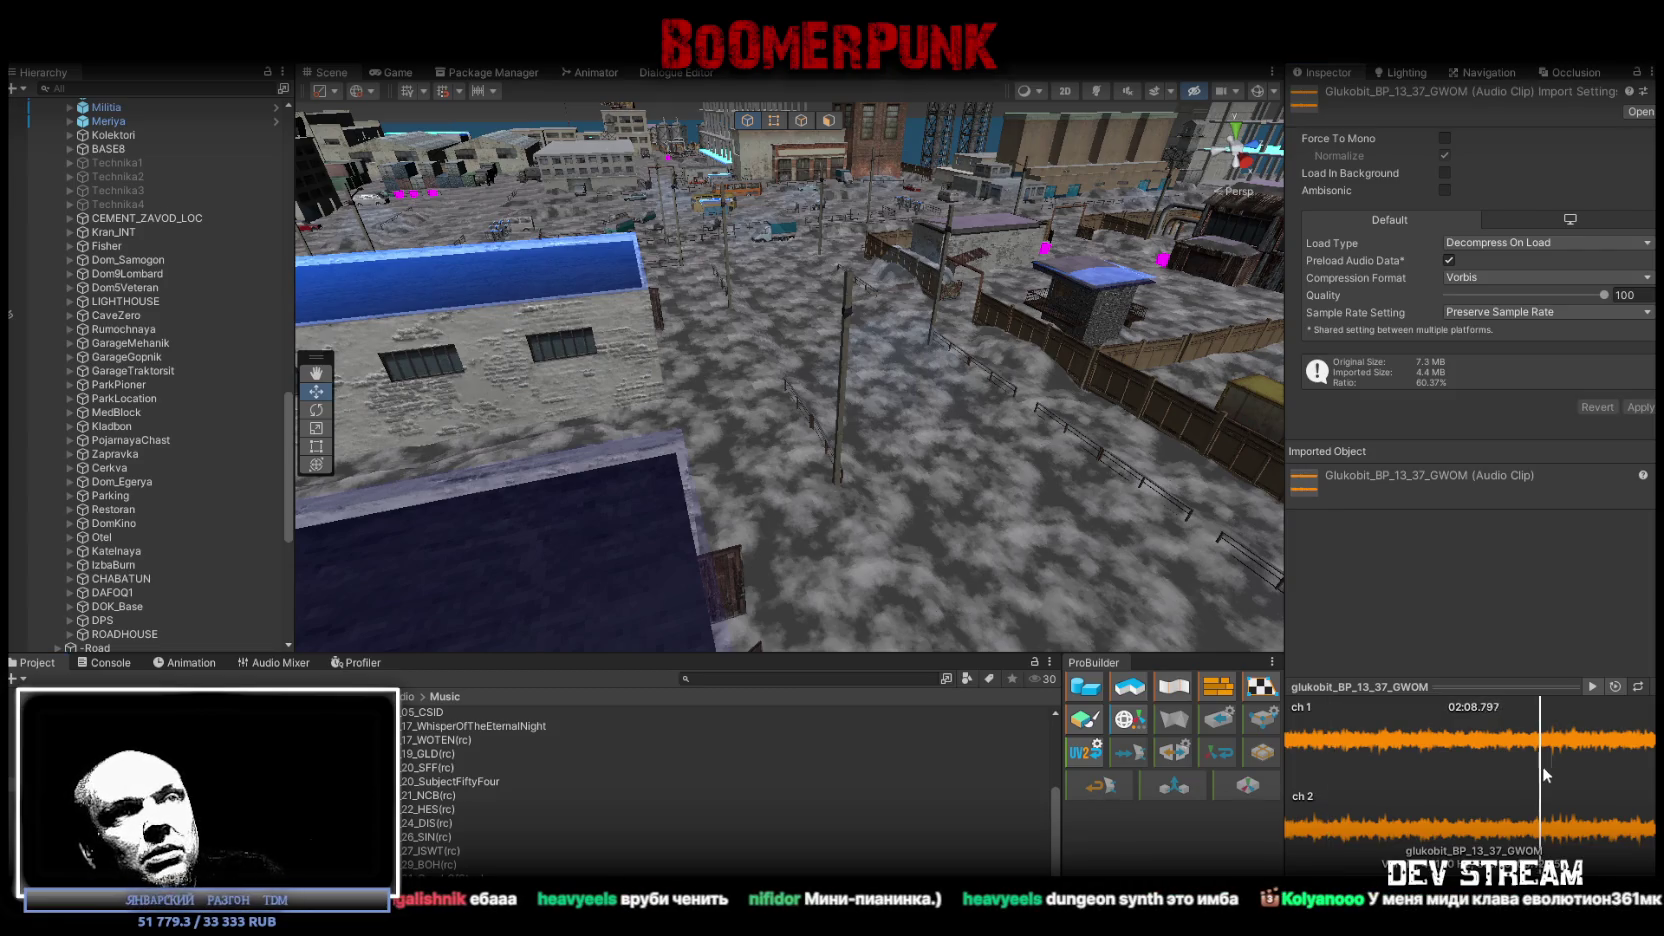
pyautogui.click(1495, 742)
pyautogui.click(1477, 745)
pyautogui.click(1453, 740)
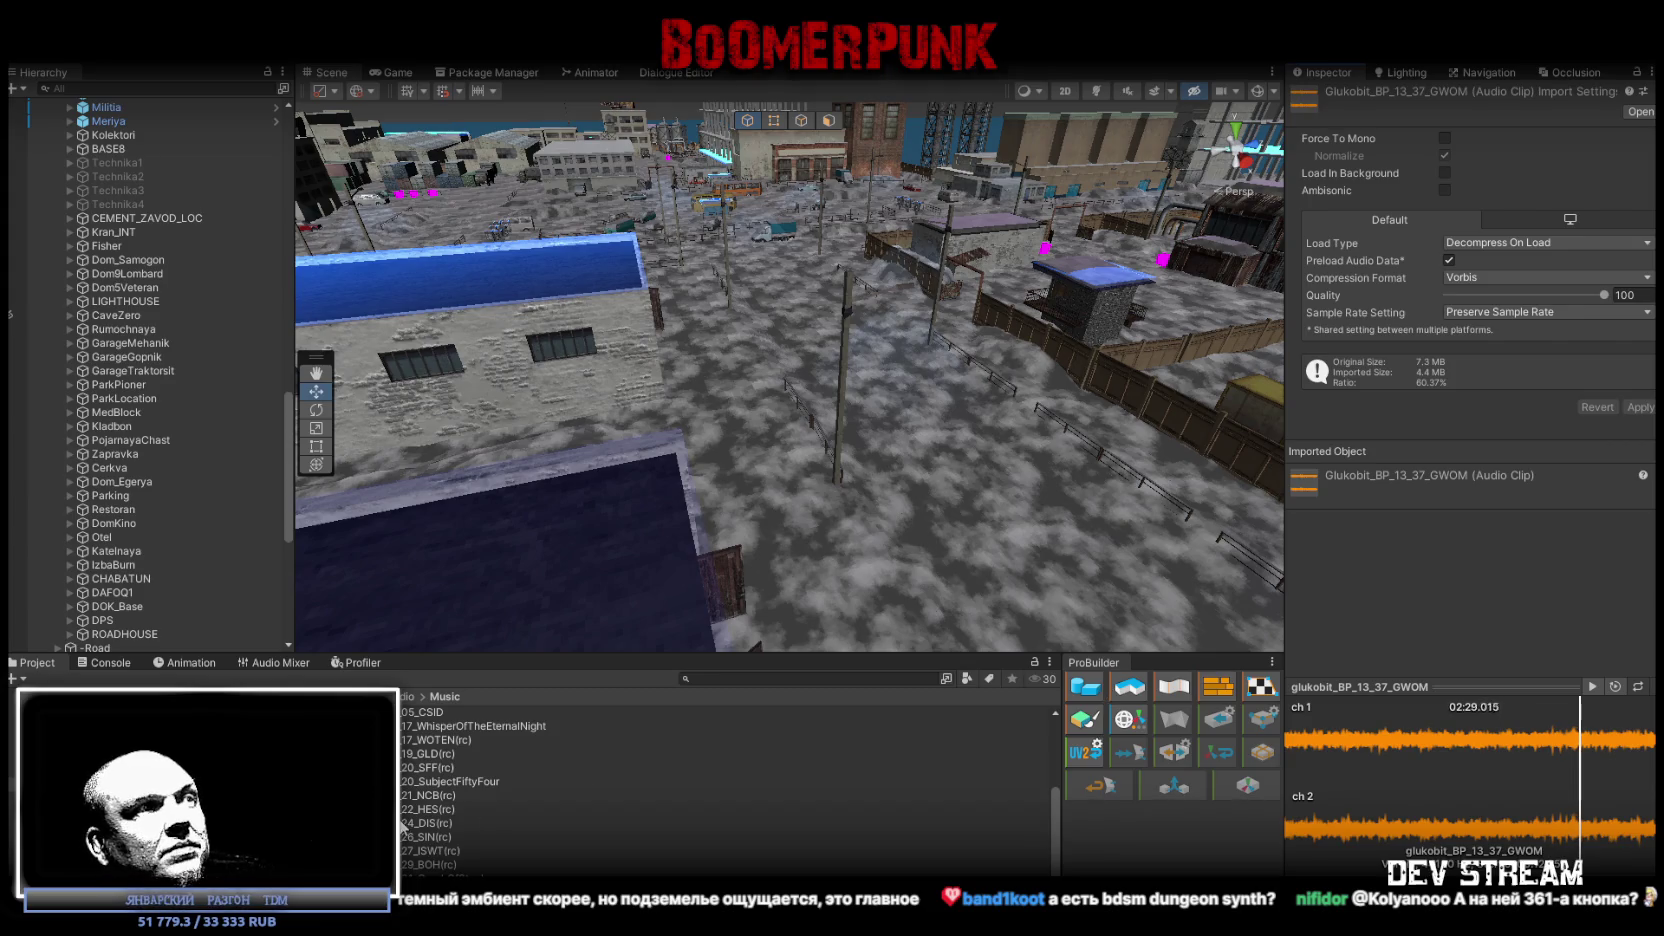
pyautogui.click(430, 872)
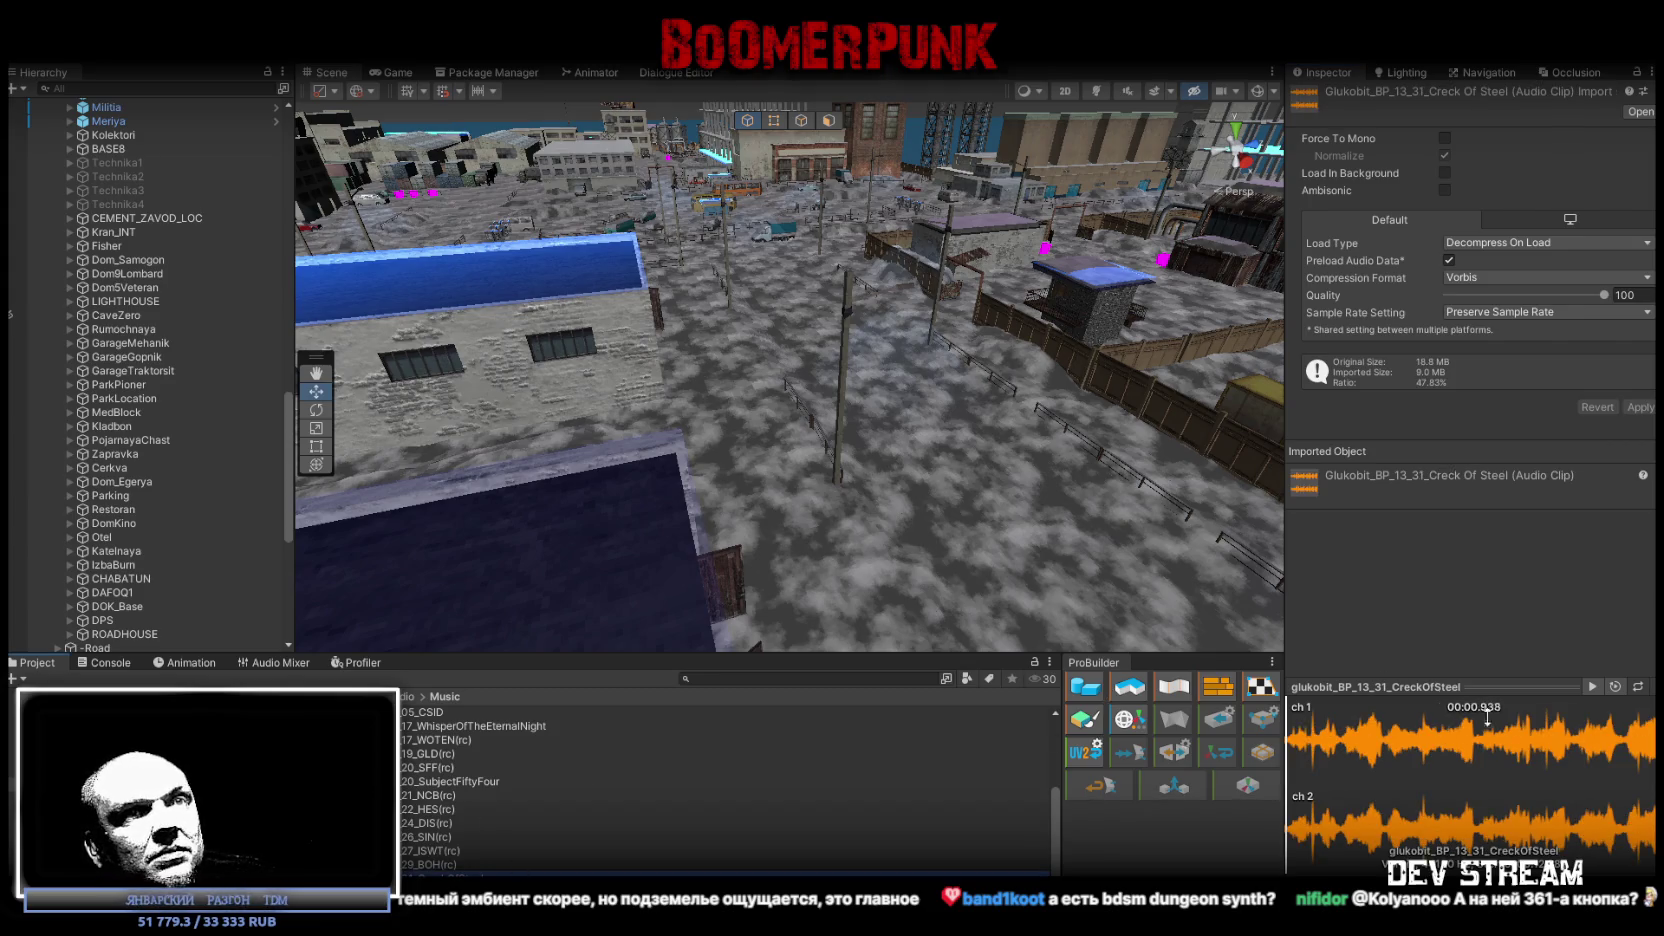
# Move through 29_BOH(rc) to 27_ISWT(rc) and play it from around 02:47.
pyautogui.click(460, 864)
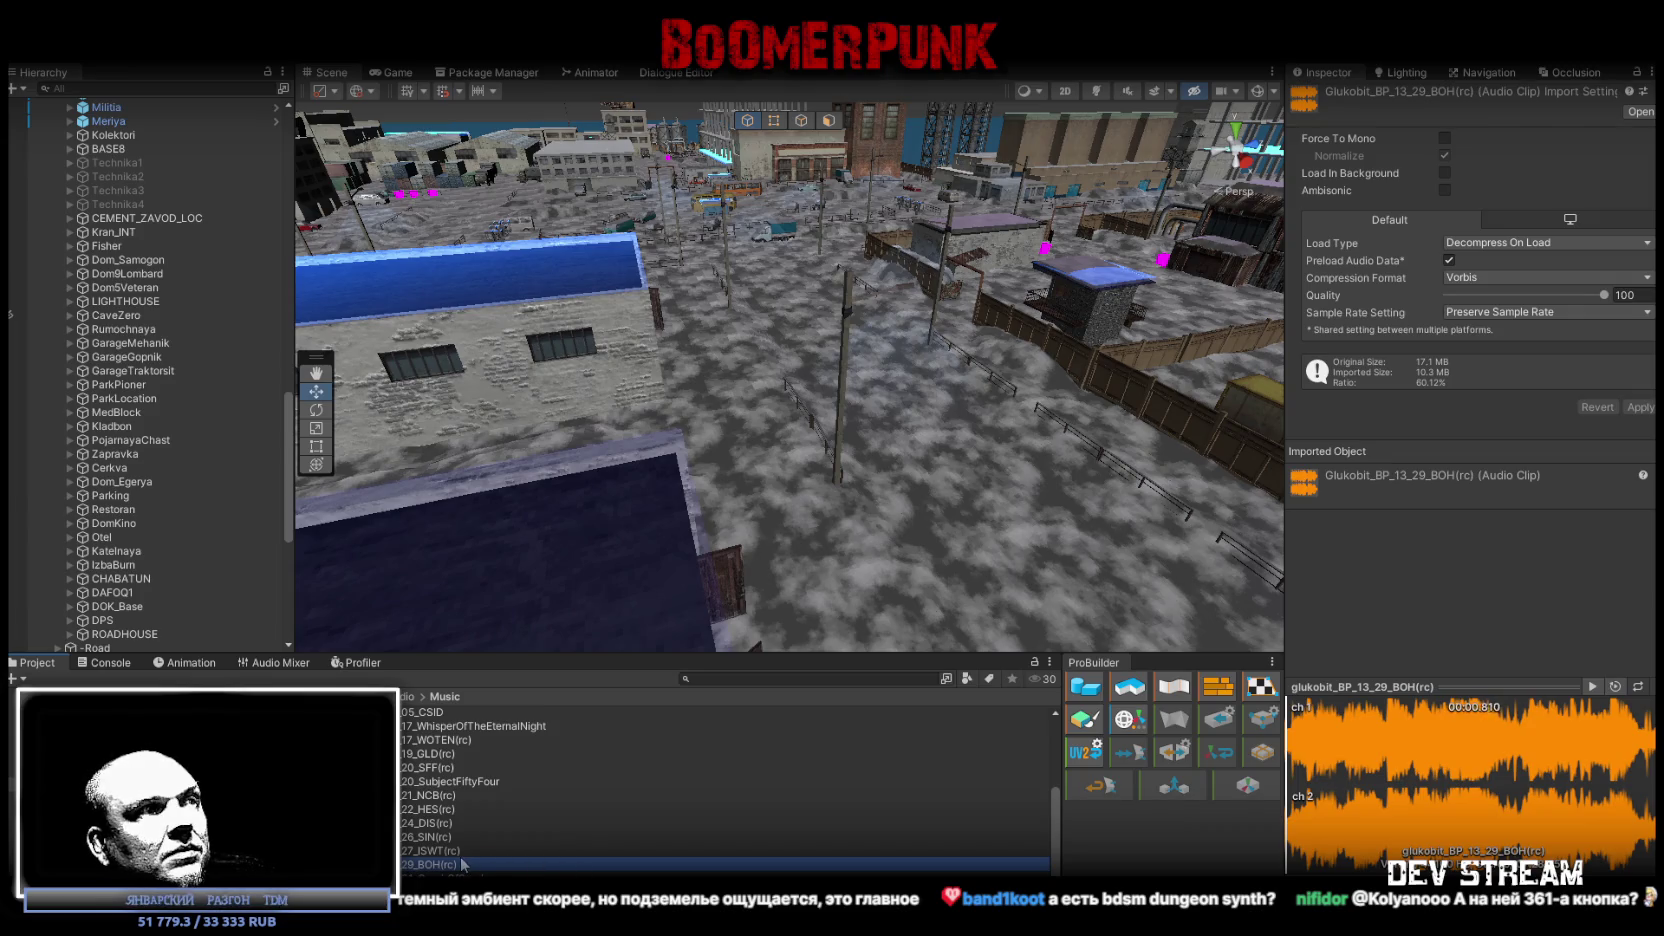
pyautogui.click(530, 850)
pyautogui.click(1405, 740)
pyautogui.click(1461, 733)
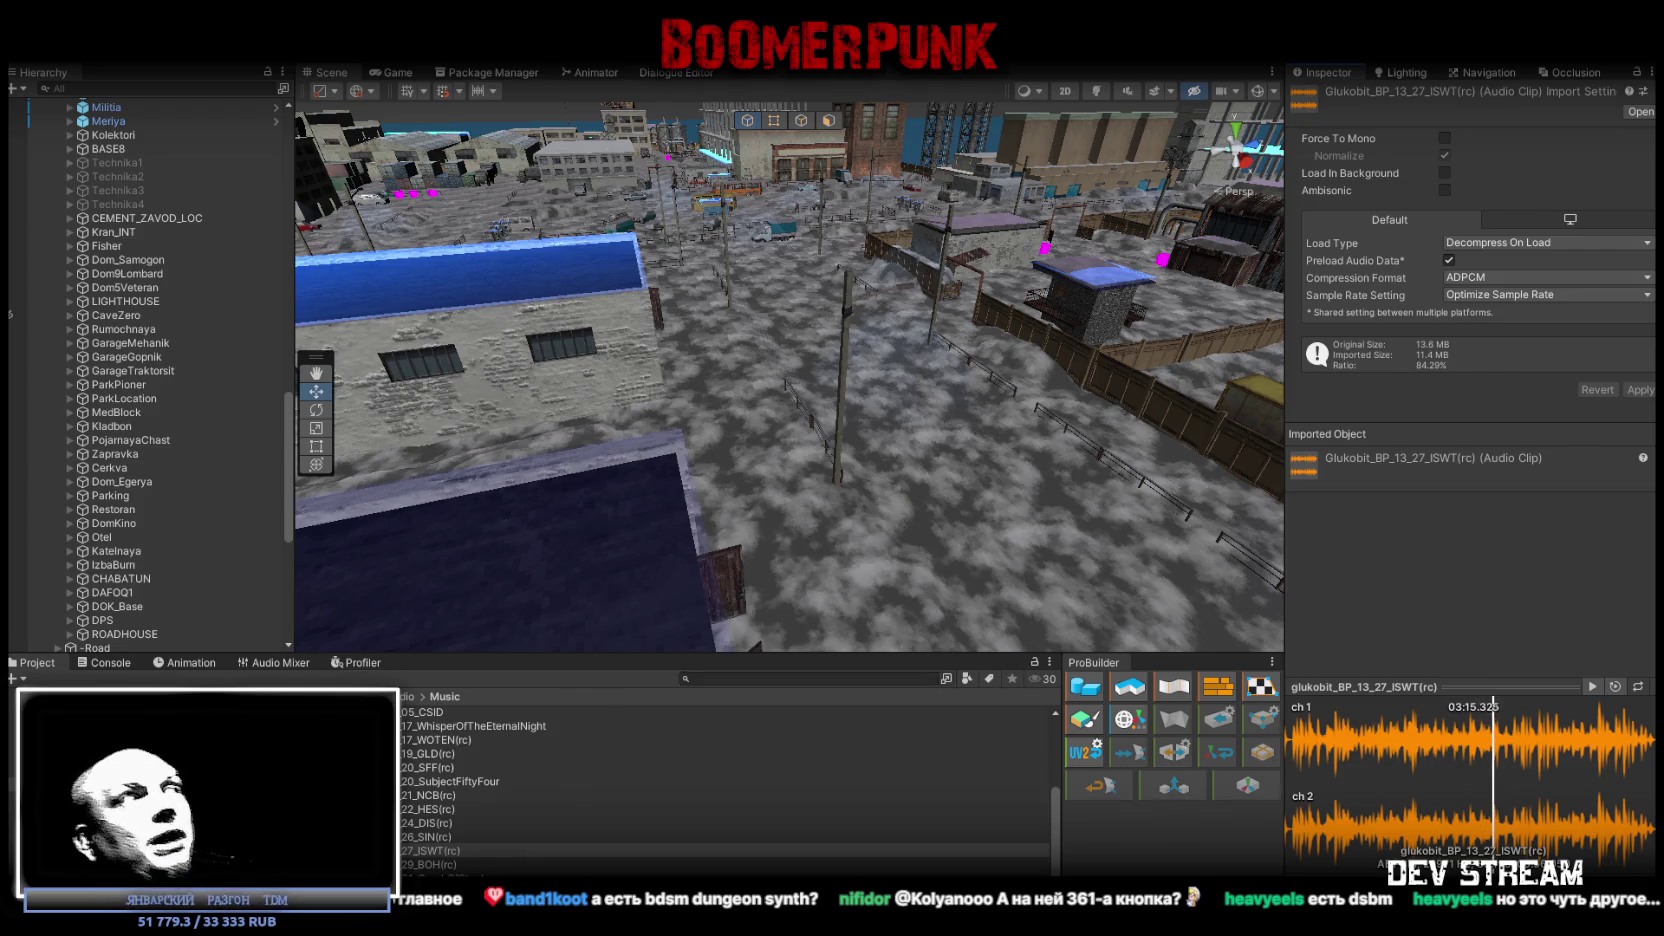
# Collapse Build0Tutor's MilitiaBase children, select it, and switch to the YouTube music window.
pyautogui.scroll(15, 169, 480)
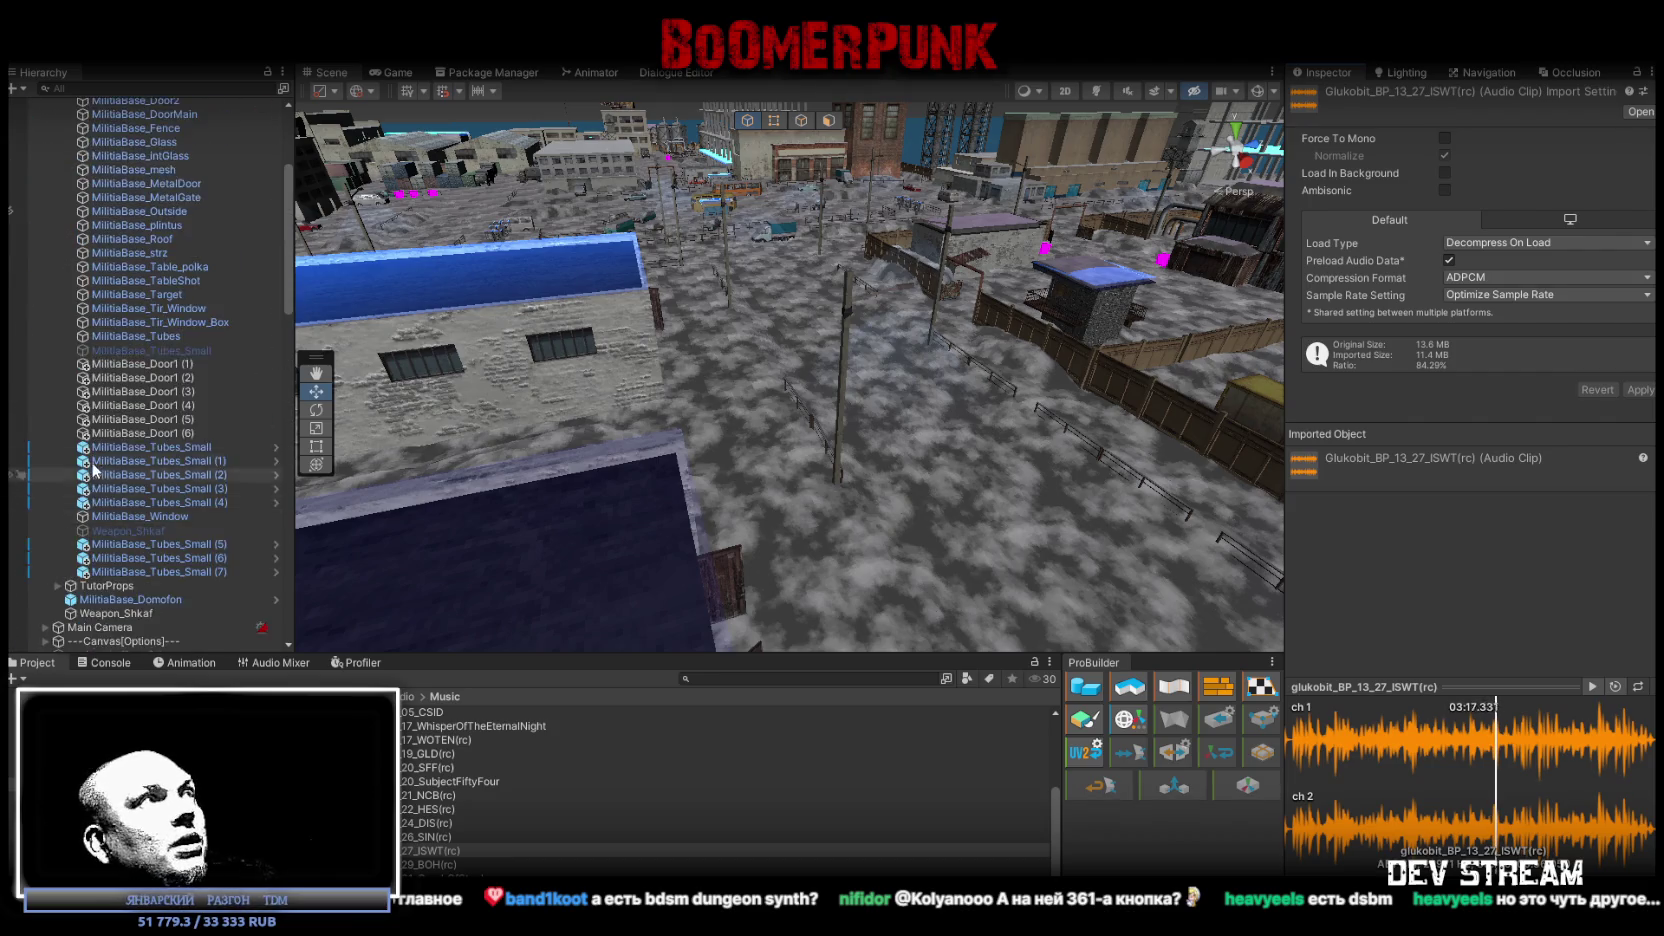
pyautogui.scroll(3, 93, 468)
pyautogui.click(57, 160)
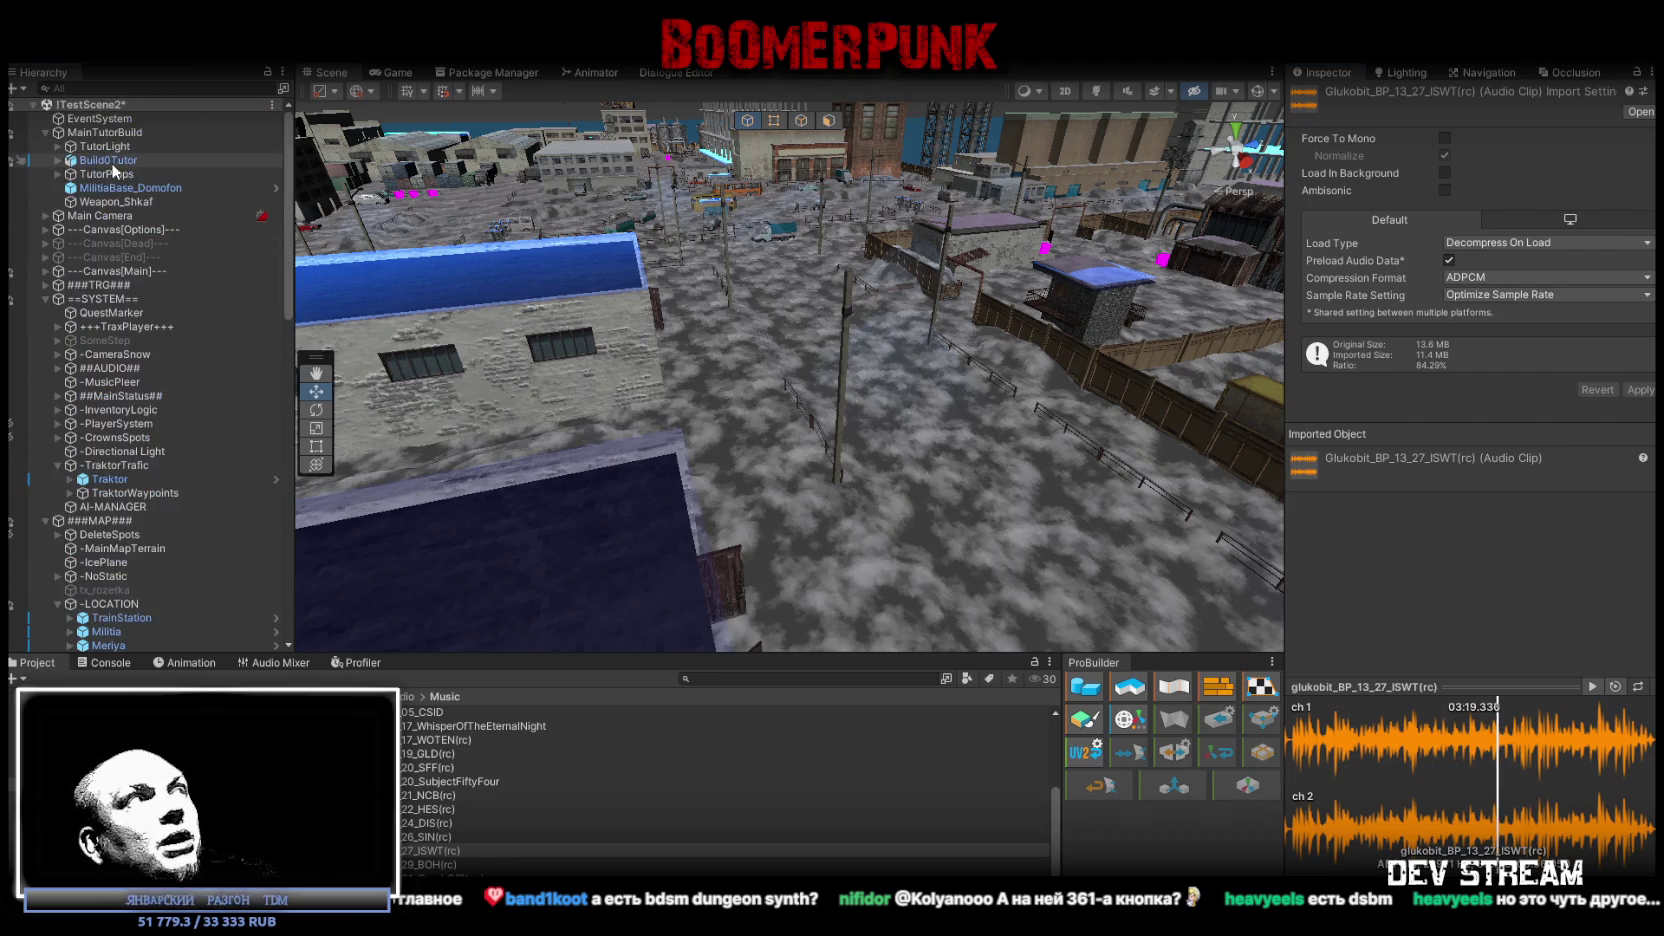
pyautogui.click(108, 161)
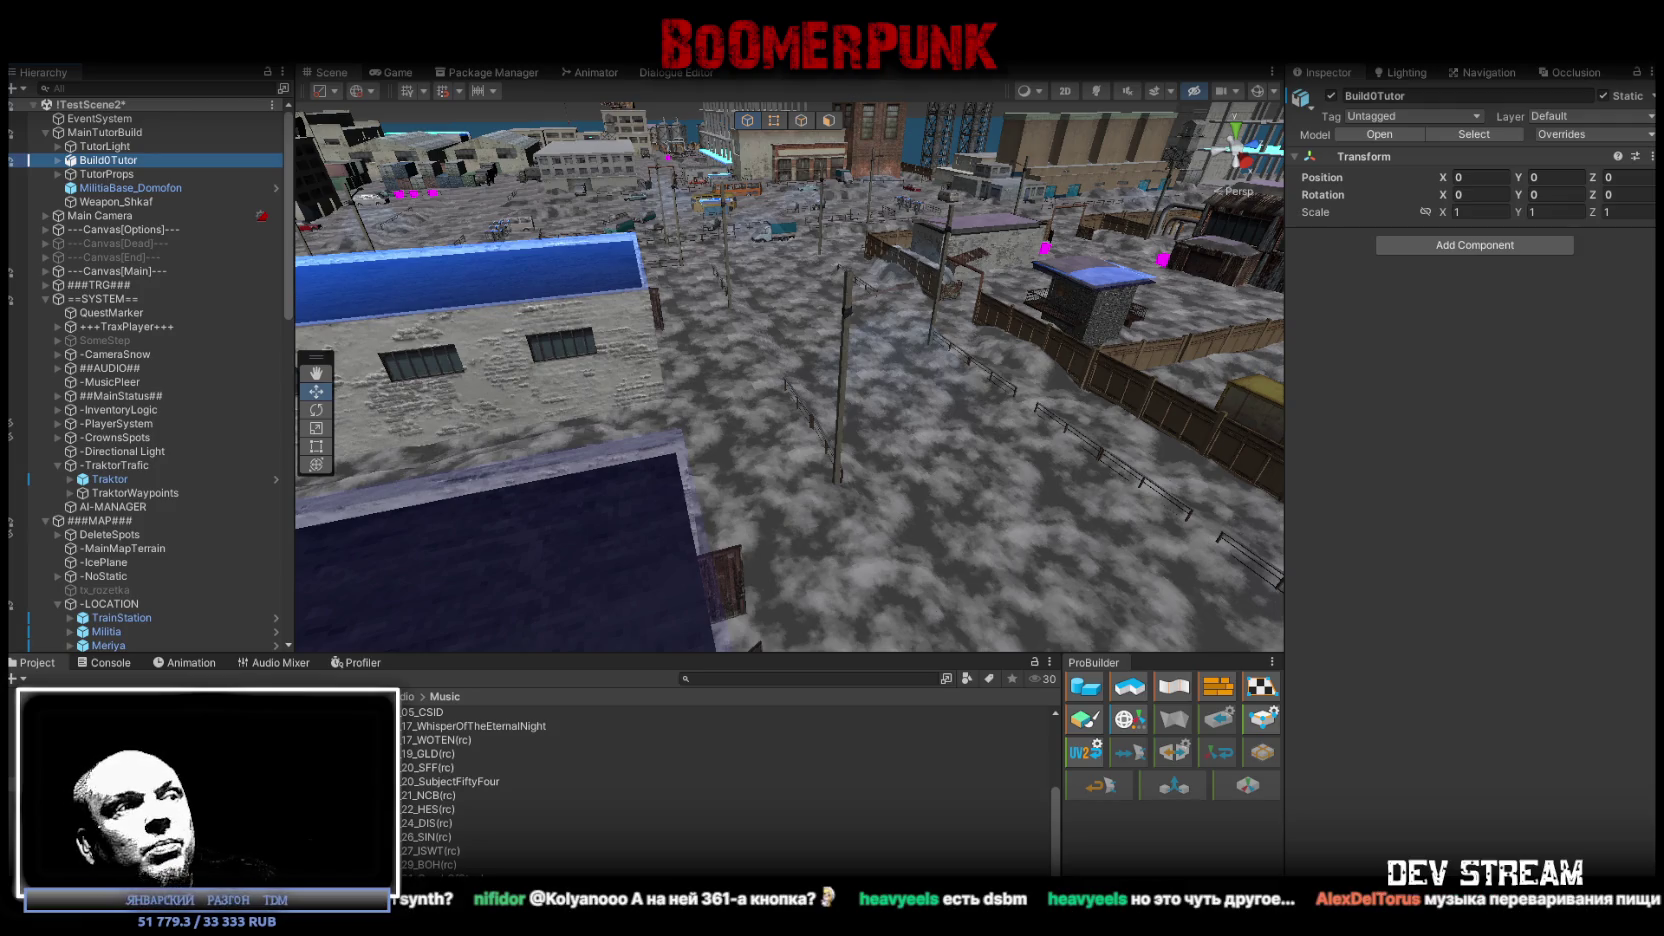
pyautogui.hotkey('alt', 'Tab')
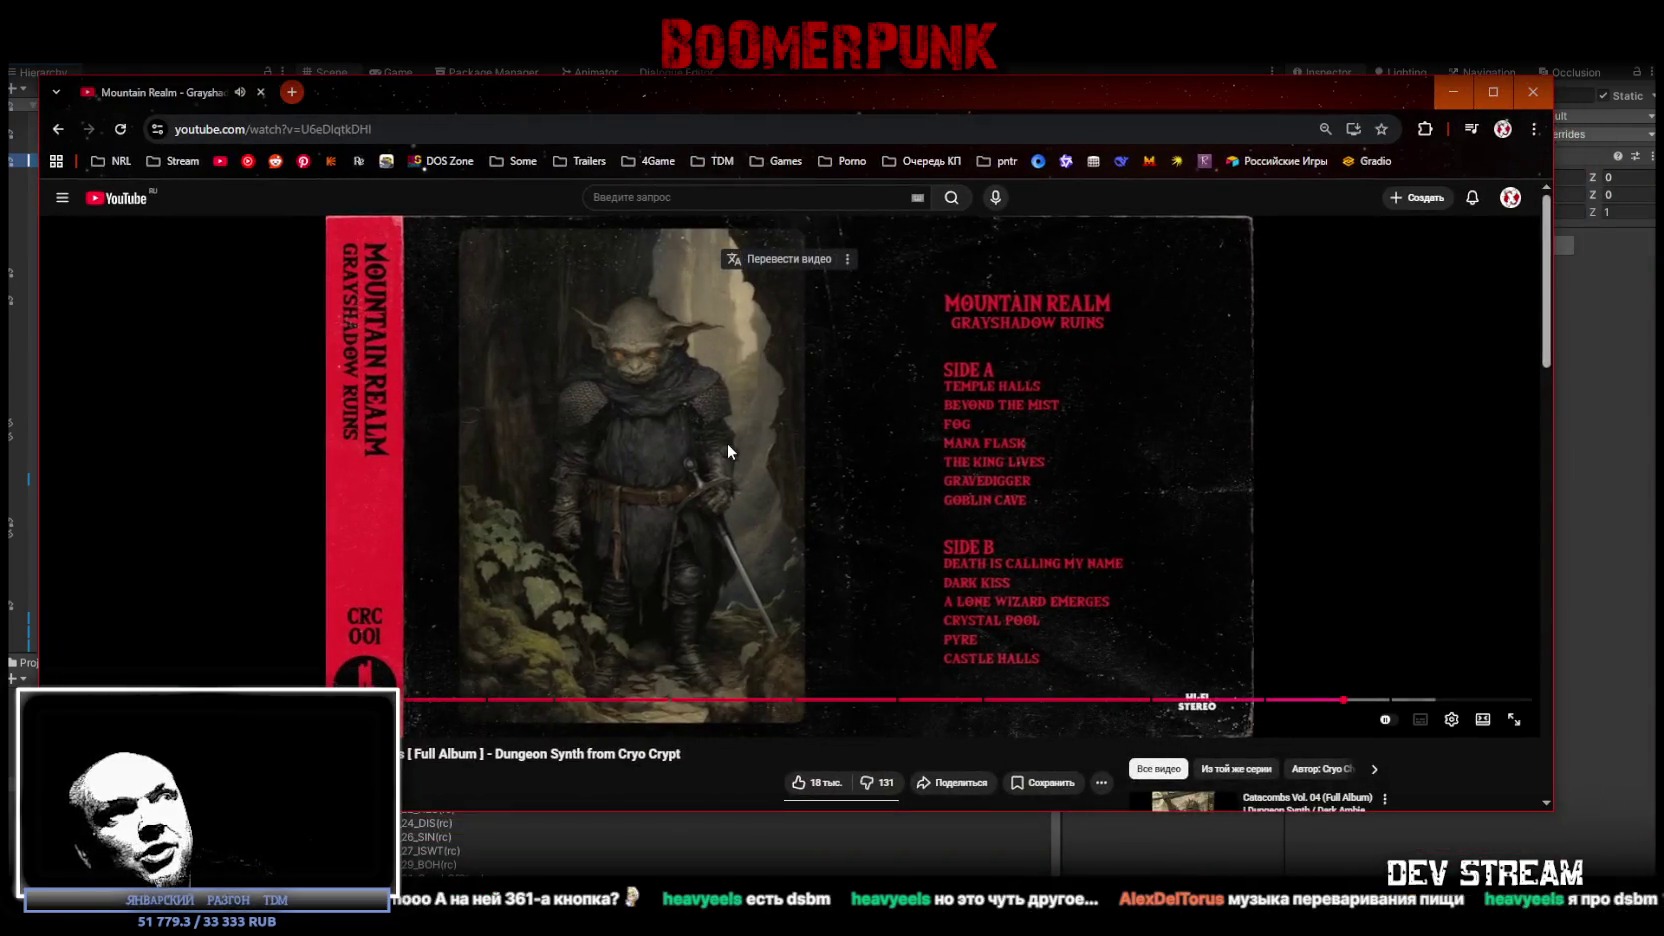
# Scroll through the album video's YouTube comments, then switch back to the Unity editor.
pyautogui.scroll(-1, 959, 495)
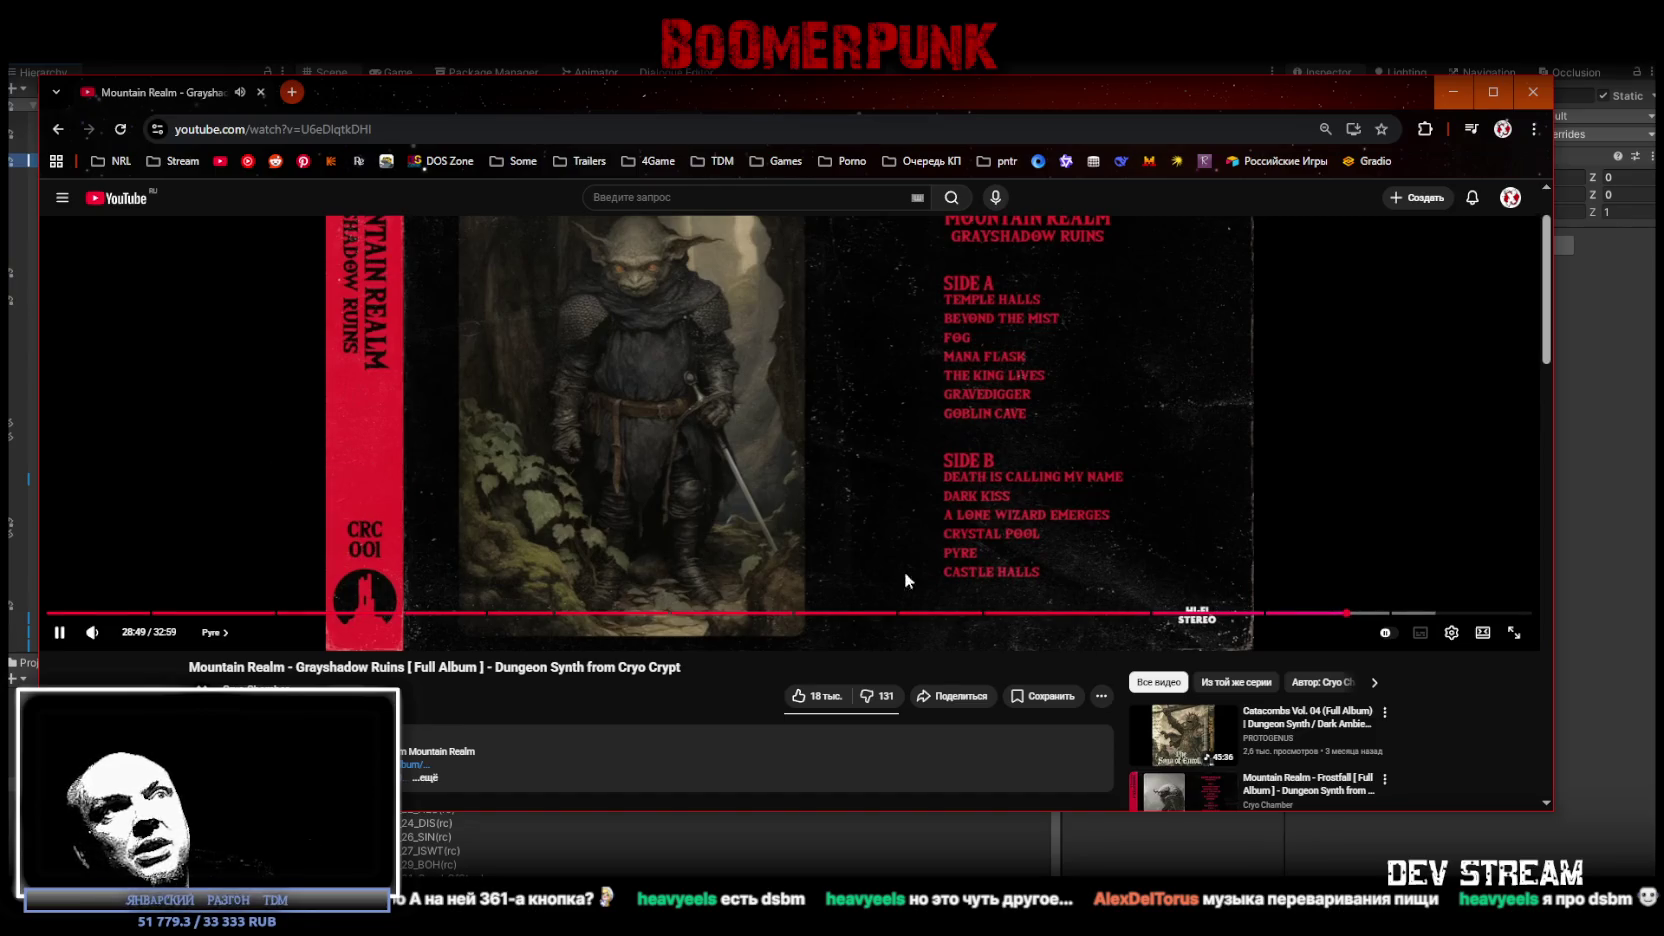
pyautogui.scroll(1, 744, 600)
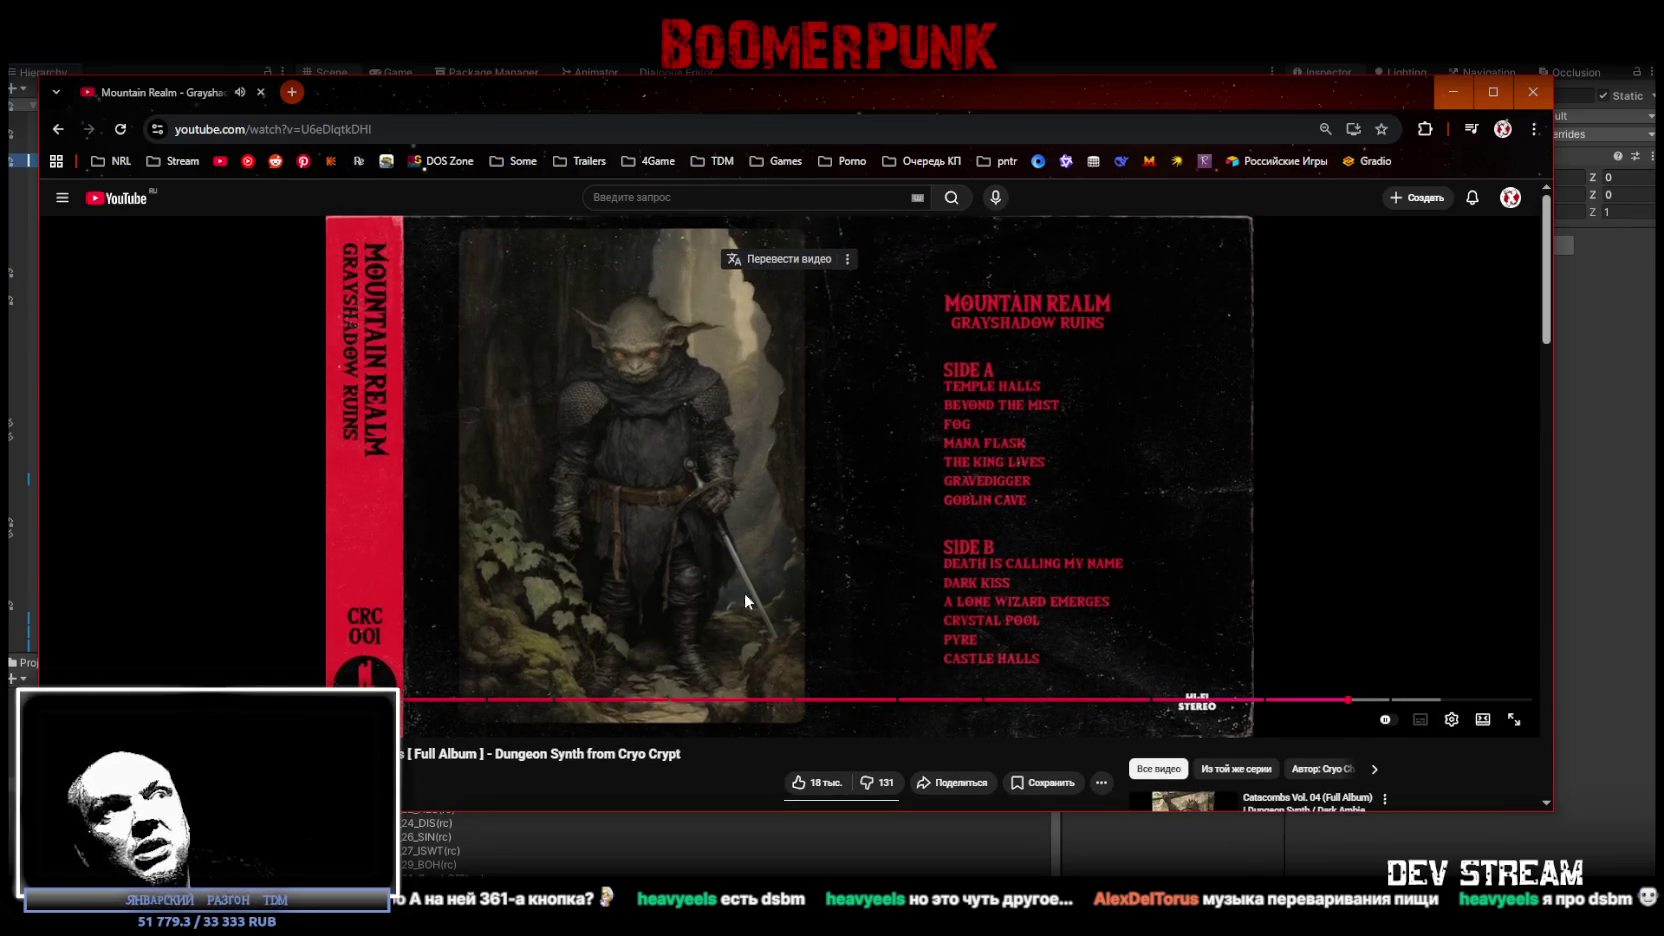
pyautogui.scroll(-5, 988, 540)
pyautogui.scroll(-8, 926, 600)
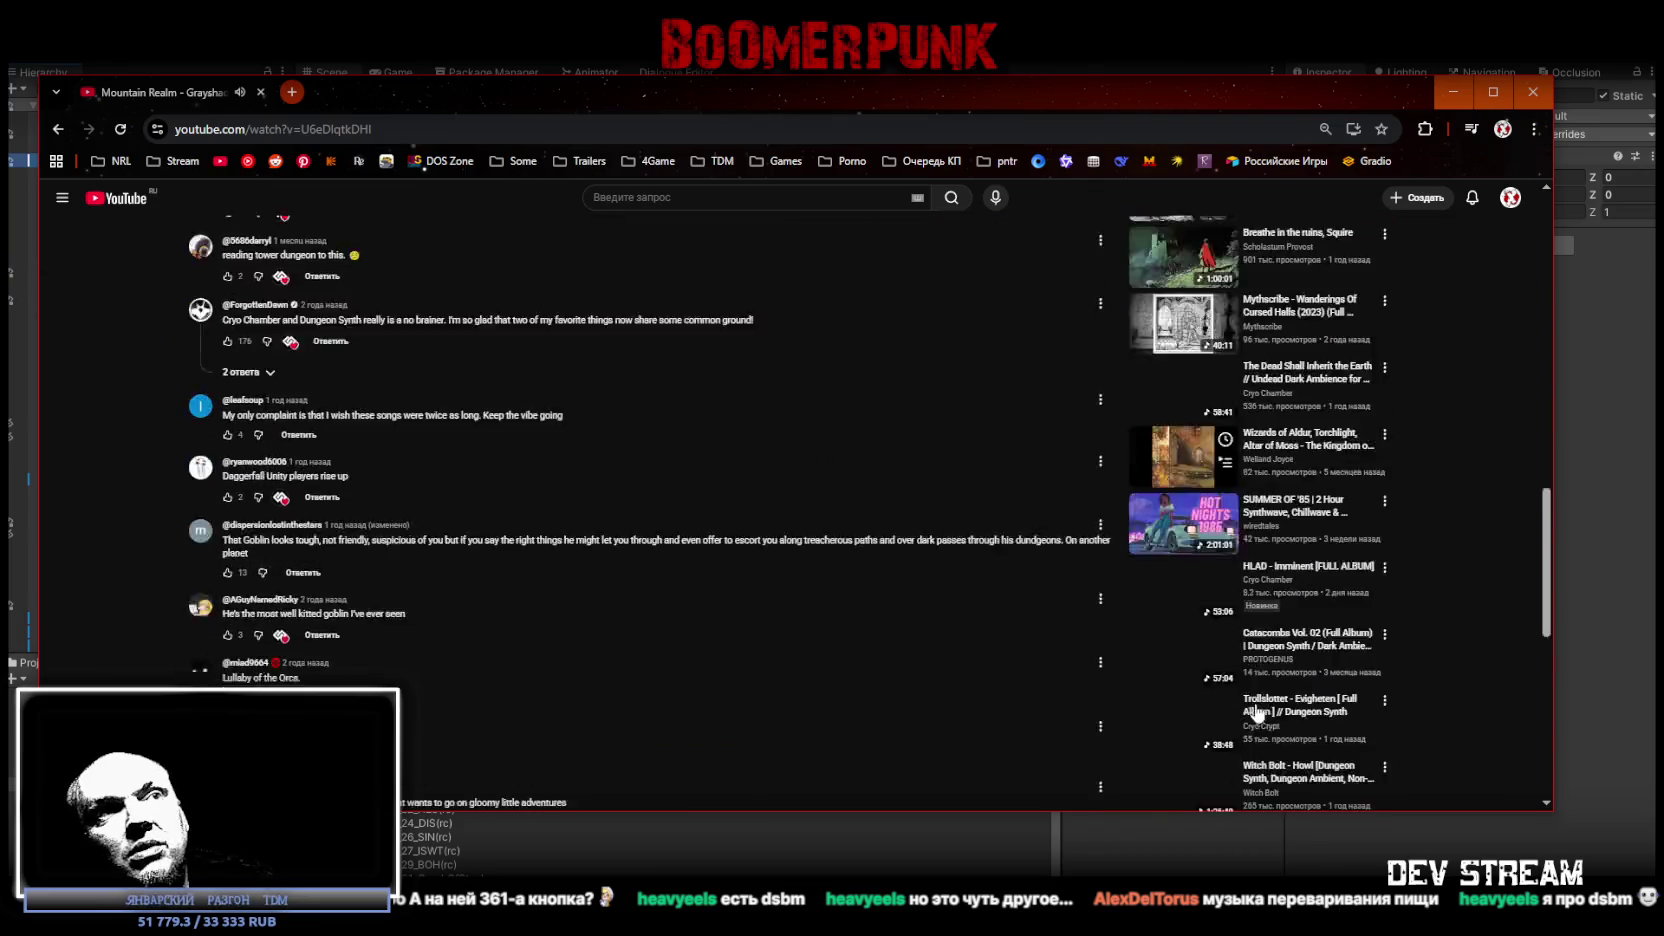
pyautogui.scroll(5, 926, 600)
pyautogui.hotkey('alt', 'Tab')
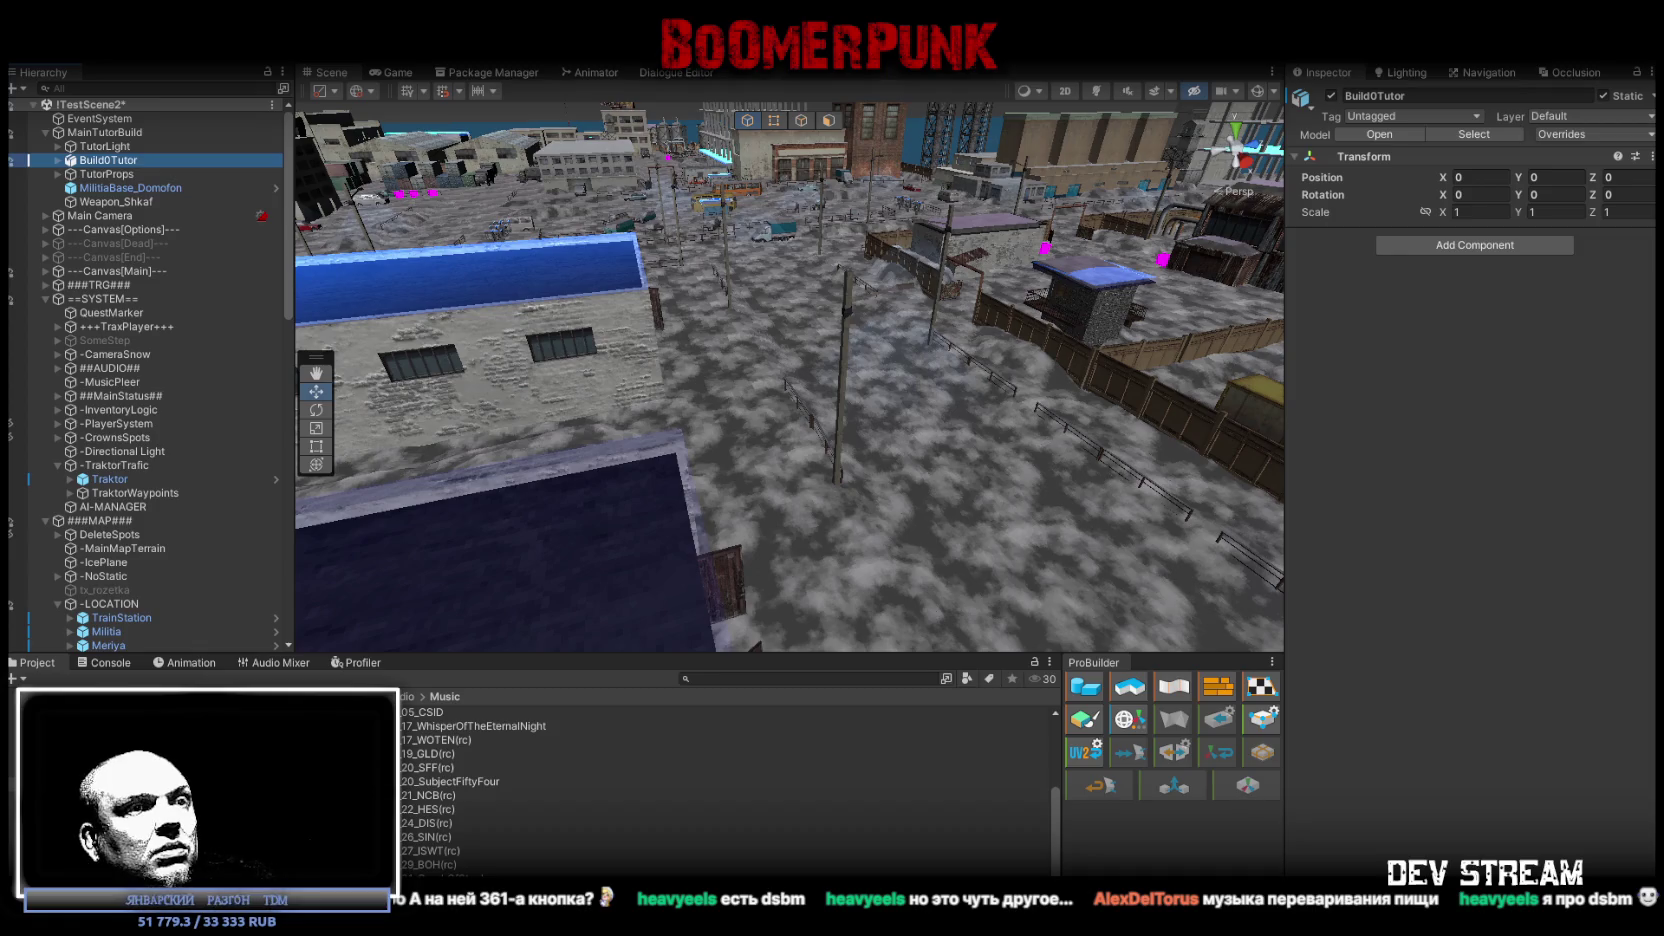
pyautogui.moveTo(814, 590); pyautogui.dragTo(826, 578)
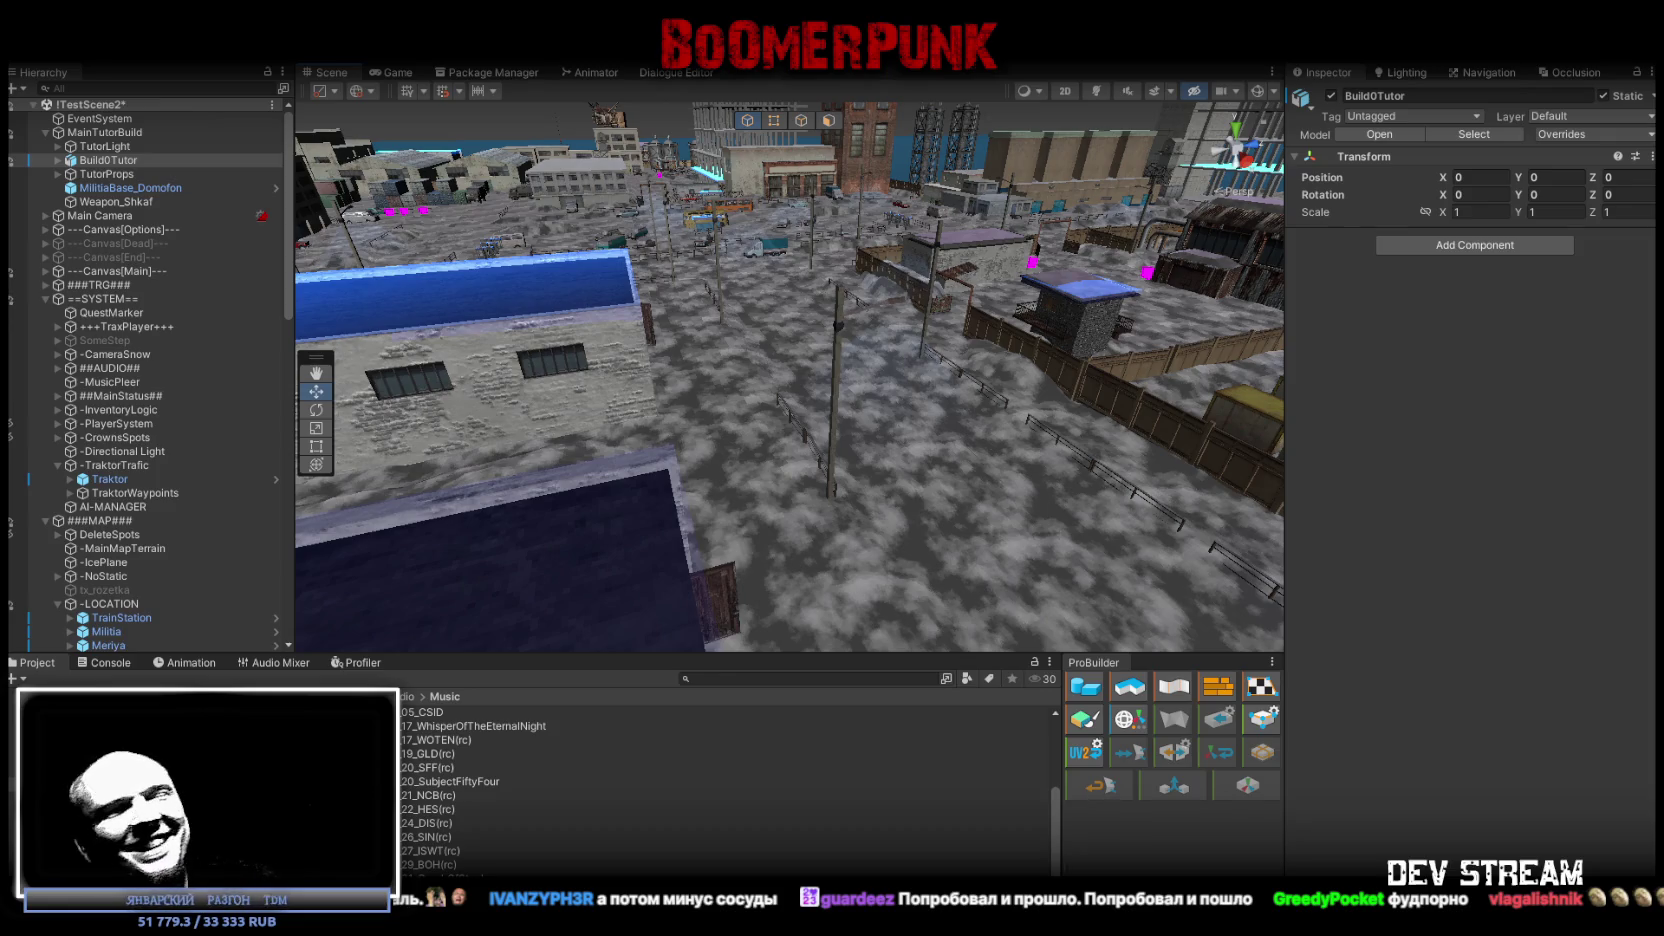
pyautogui.moveTo(785, 432); pyautogui.dragTo(763, 413)
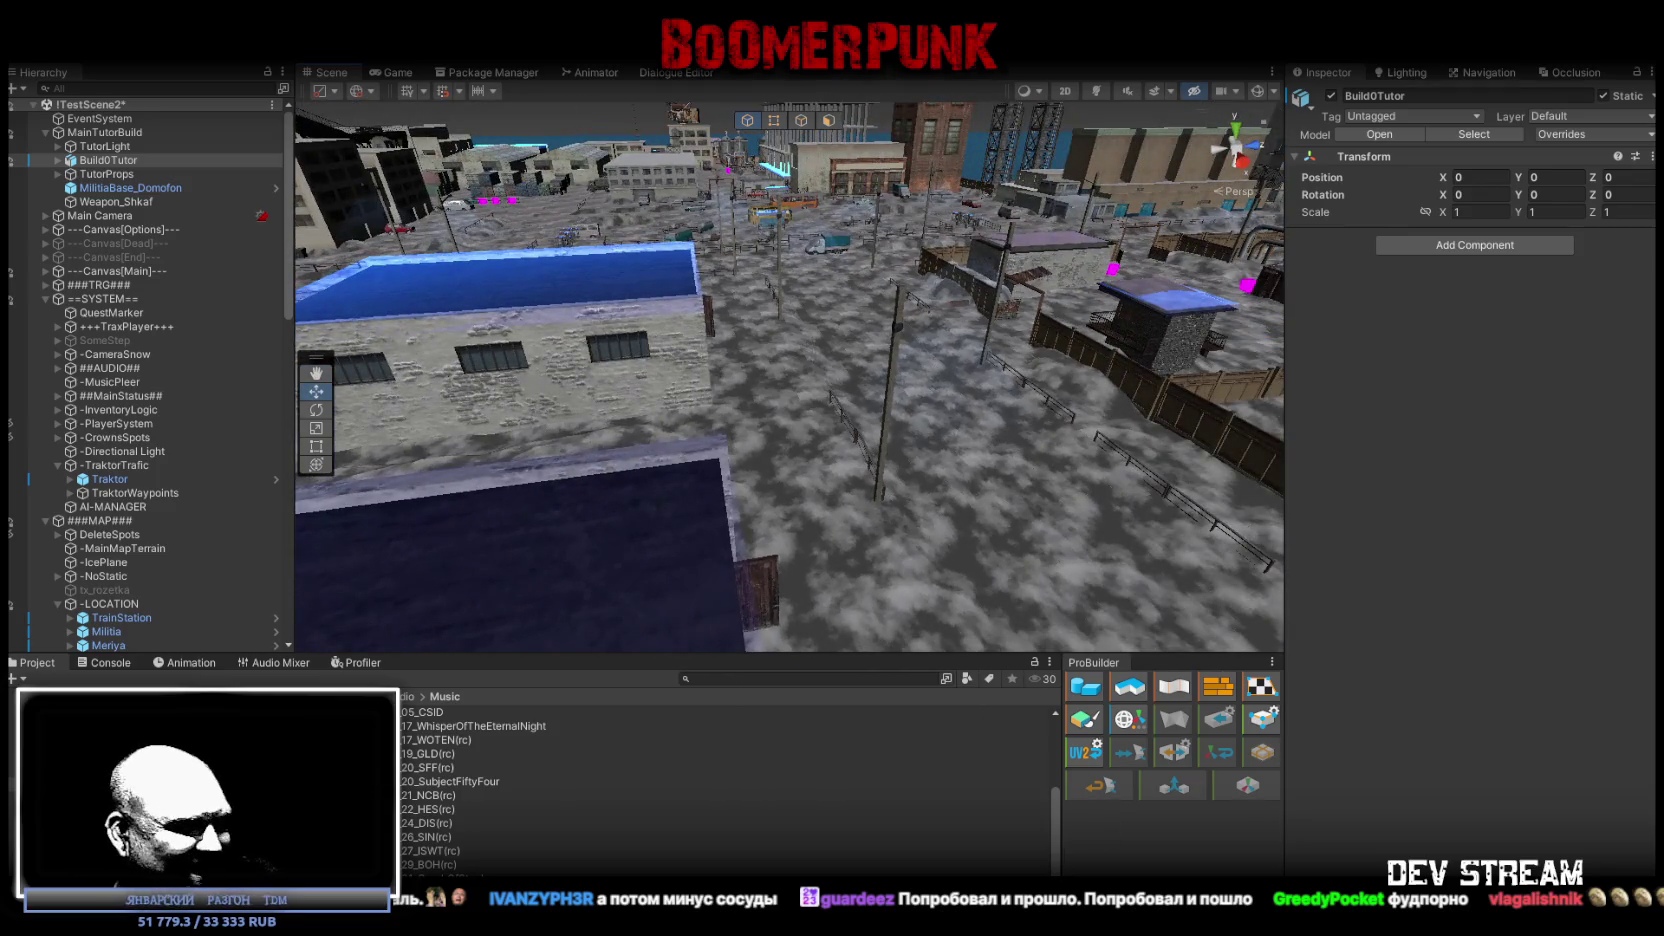
# In Blockbench, hide MilitiaBase_plintus and view the building from above.
pyautogui.hotkey('alt', 'Tab')
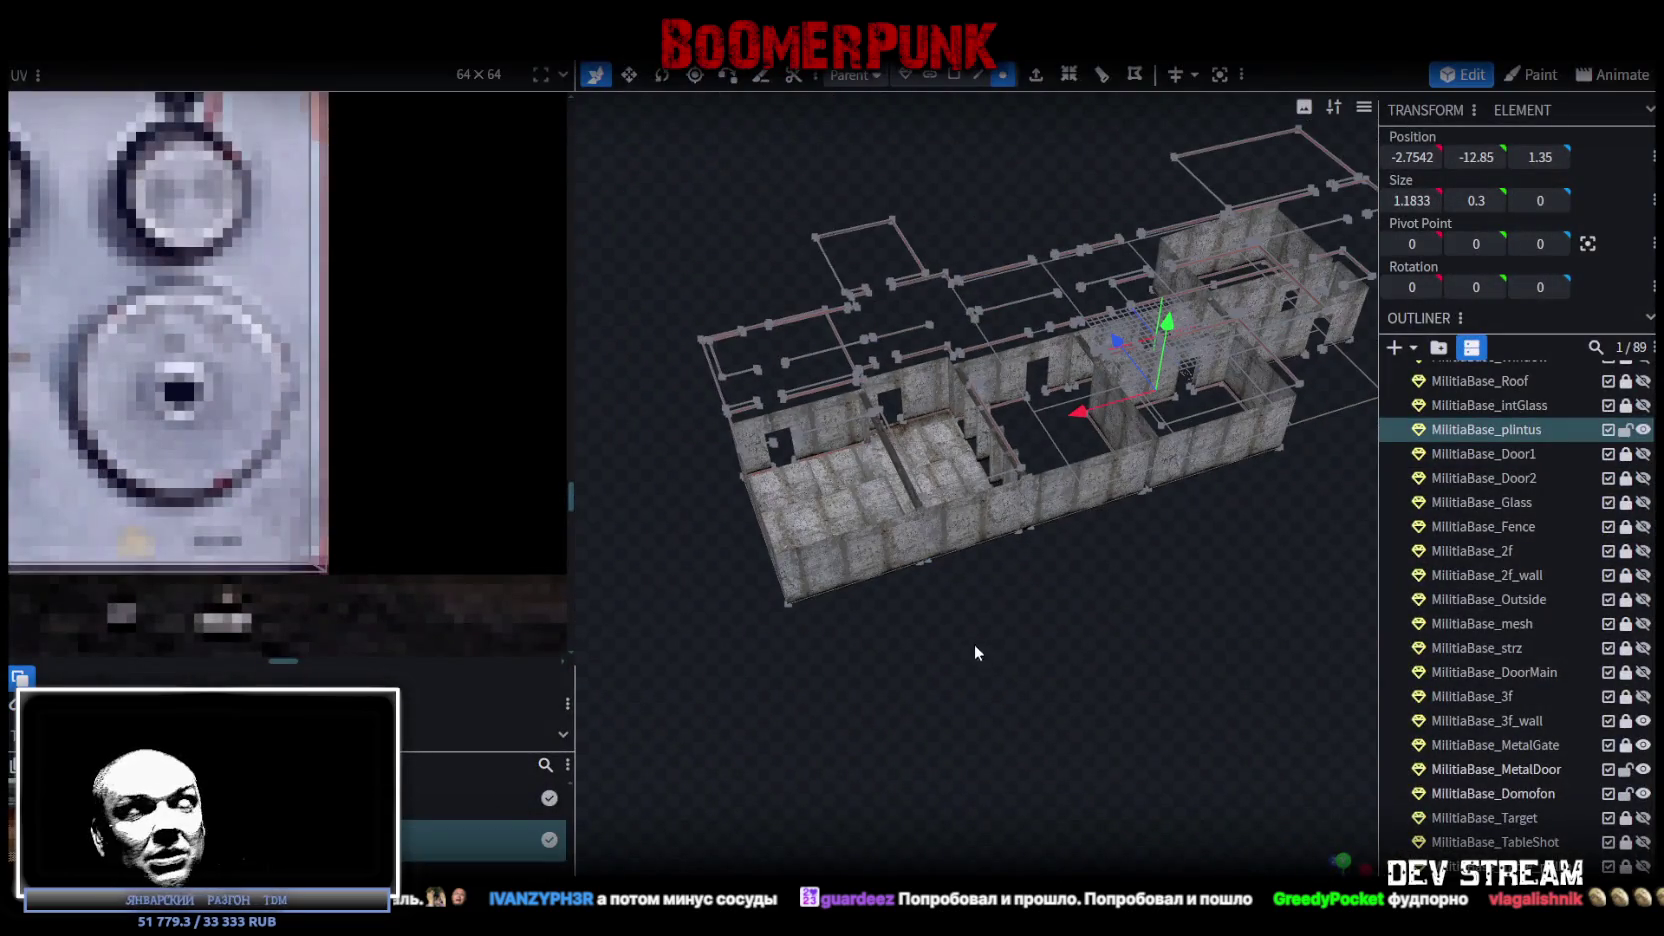
pyautogui.scroll(-5, 995, 790)
pyautogui.moveTo(1077, 773)
pyautogui.mouseDown()
pyautogui.moveTo(940, 676)
pyautogui.moveTo(1035, 645)
pyautogui.mouseUp()
pyautogui.scroll(5, 1165, 675)
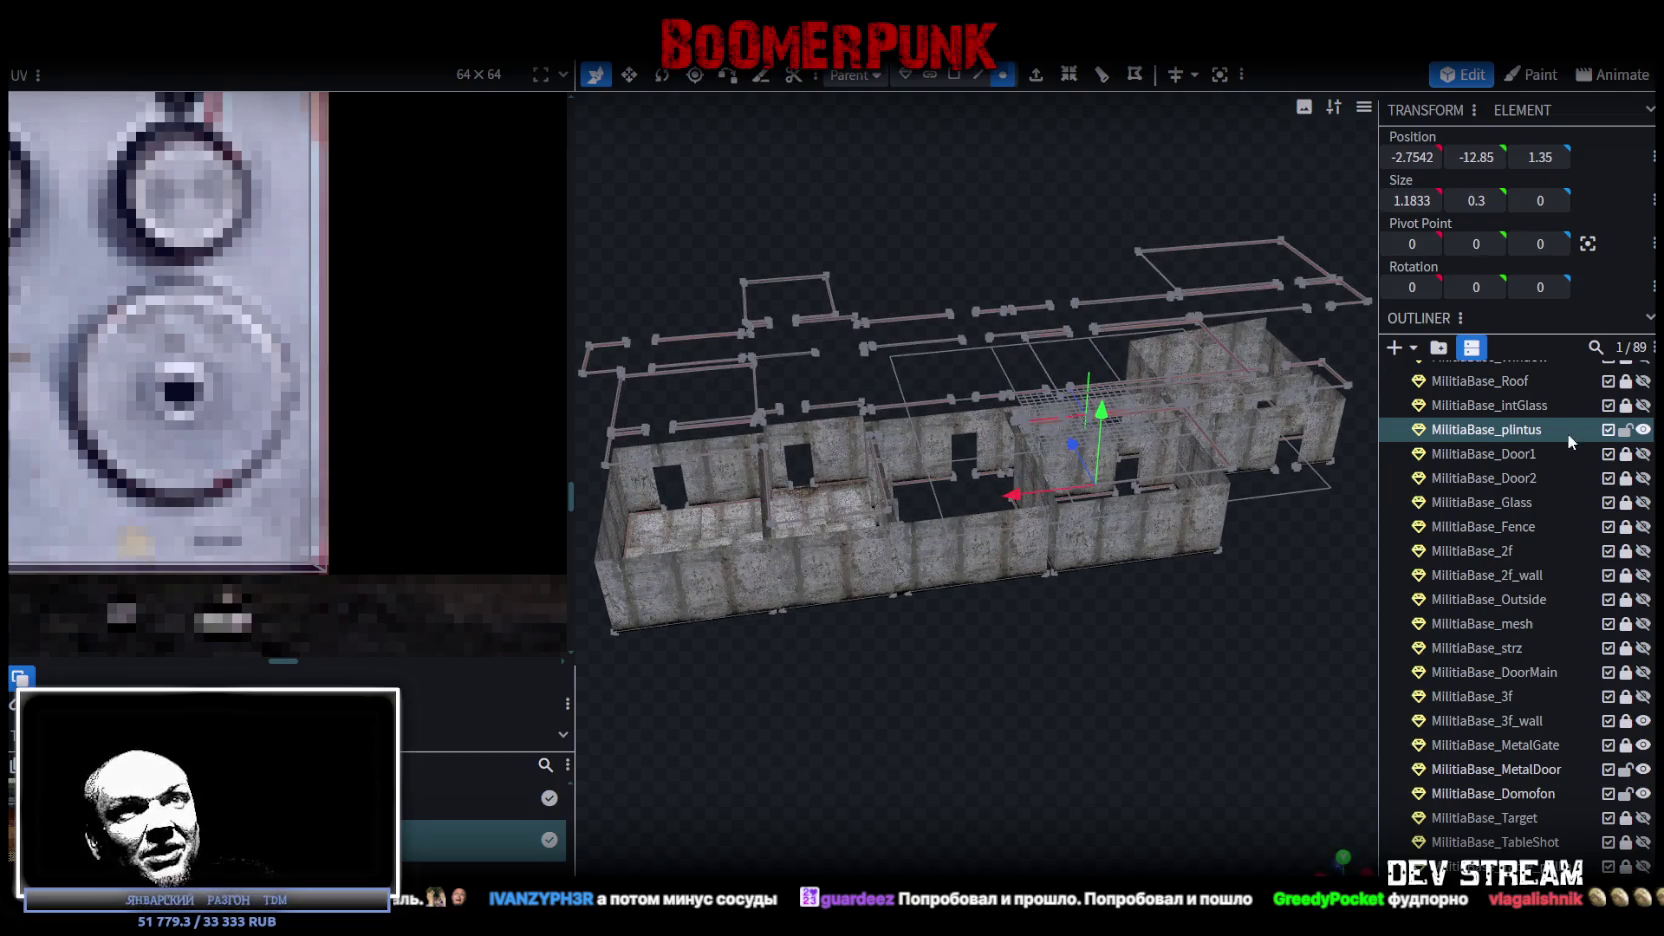
pyautogui.click(1642, 429)
pyautogui.moveTo(1213, 642)
pyautogui.mouseDown()
pyautogui.moveTo(901, 623)
pyautogui.moveTo(987, 562)
pyautogui.mouseUp()
pyautogui.scroll(3, 987, 562)
pyautogui.scroll(-3, 1066, 654)
pyautogui.moveTo(1066, 654); pyautogui.dragTo(891, 698)
pyautogui.scroll(5, 906, 672)
pyautogui.scroll(-1, 1080, 600)
pyautogui.moveTo(1080, 600)
pyautogui.mouseDown()
pyautogui.moveTo(846, 584)
pyautogui.moveTo(975, 603)
pyautogui.moveTo(1231, 580)
pyautogui.moveTo(1236, 511)
pyautogui.moveTo(1173, 474)
pyautogui.moveTo(1219, 456)
pyautogui.moveTo(1147, 490)
pyautogui.moveTo(1331, 495)
pyautogui.moveTo(1160, 858)
pyautogui.moveTo(995, 669)
pyautogui.moveTo(1118, 654)
pyautogui.moveTo(1200, 722)
pyautogui.moveTo(1114, 579)
pyautogui.moveTo(1014, 576)
pyautogui.moveTo(1003, 646)
pyautogui.mouseUp()
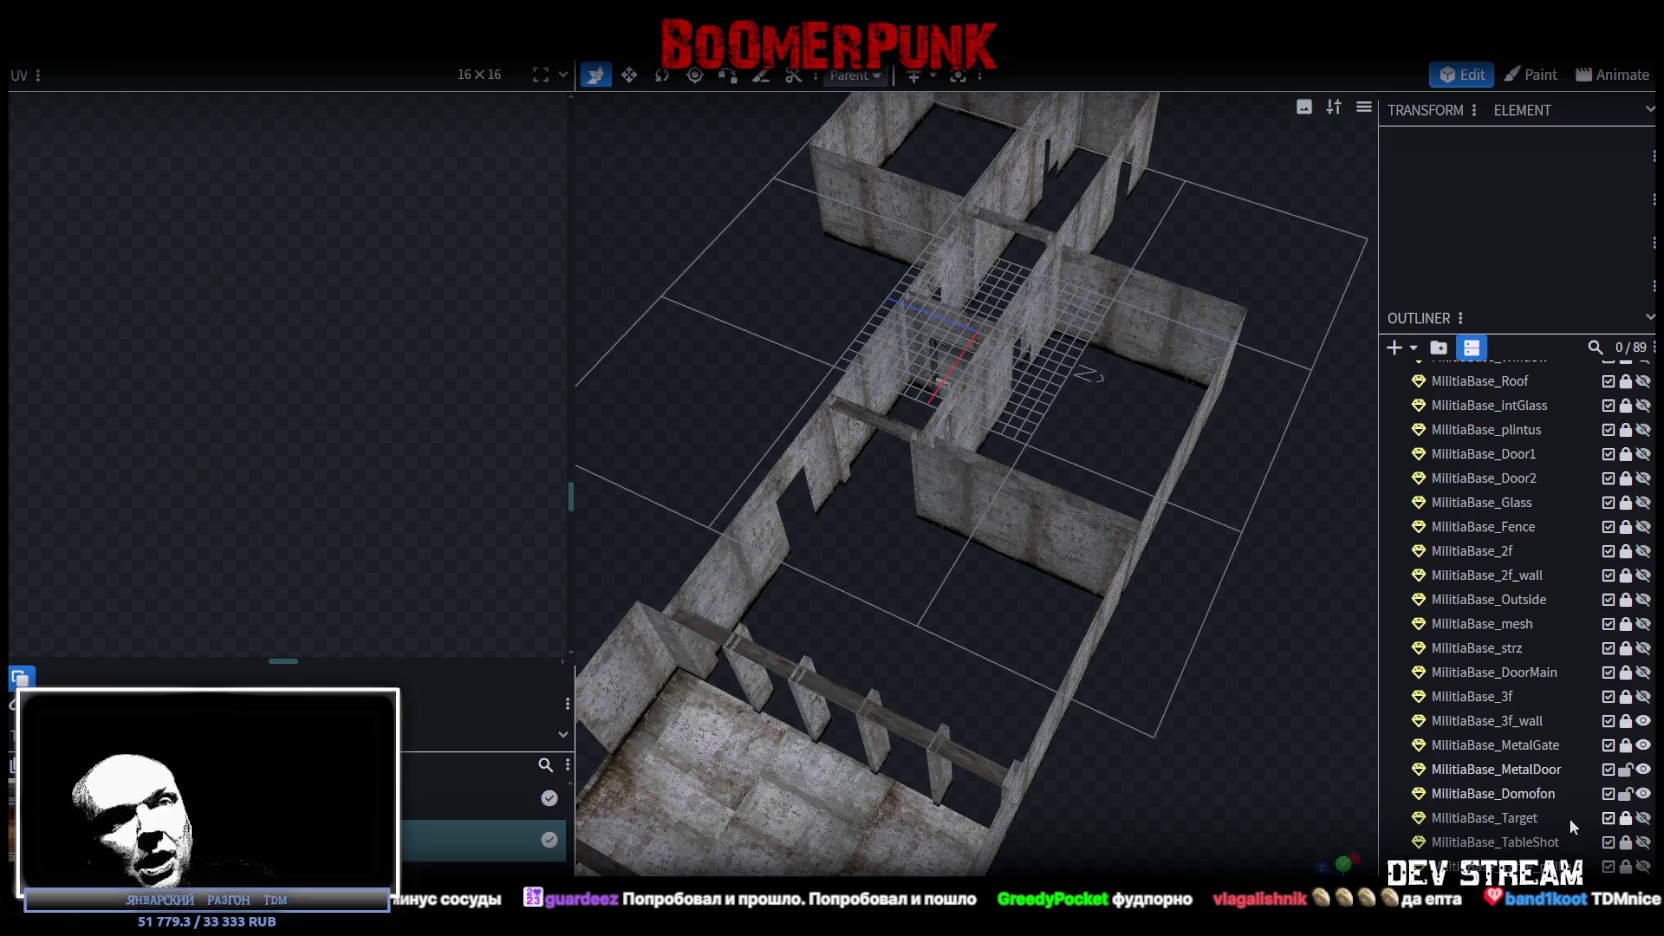
# Make the Tir_Window frame and Tir_Window_Box visible in the Outliner.
pyautogui.scroll(-2, 1575, 820)
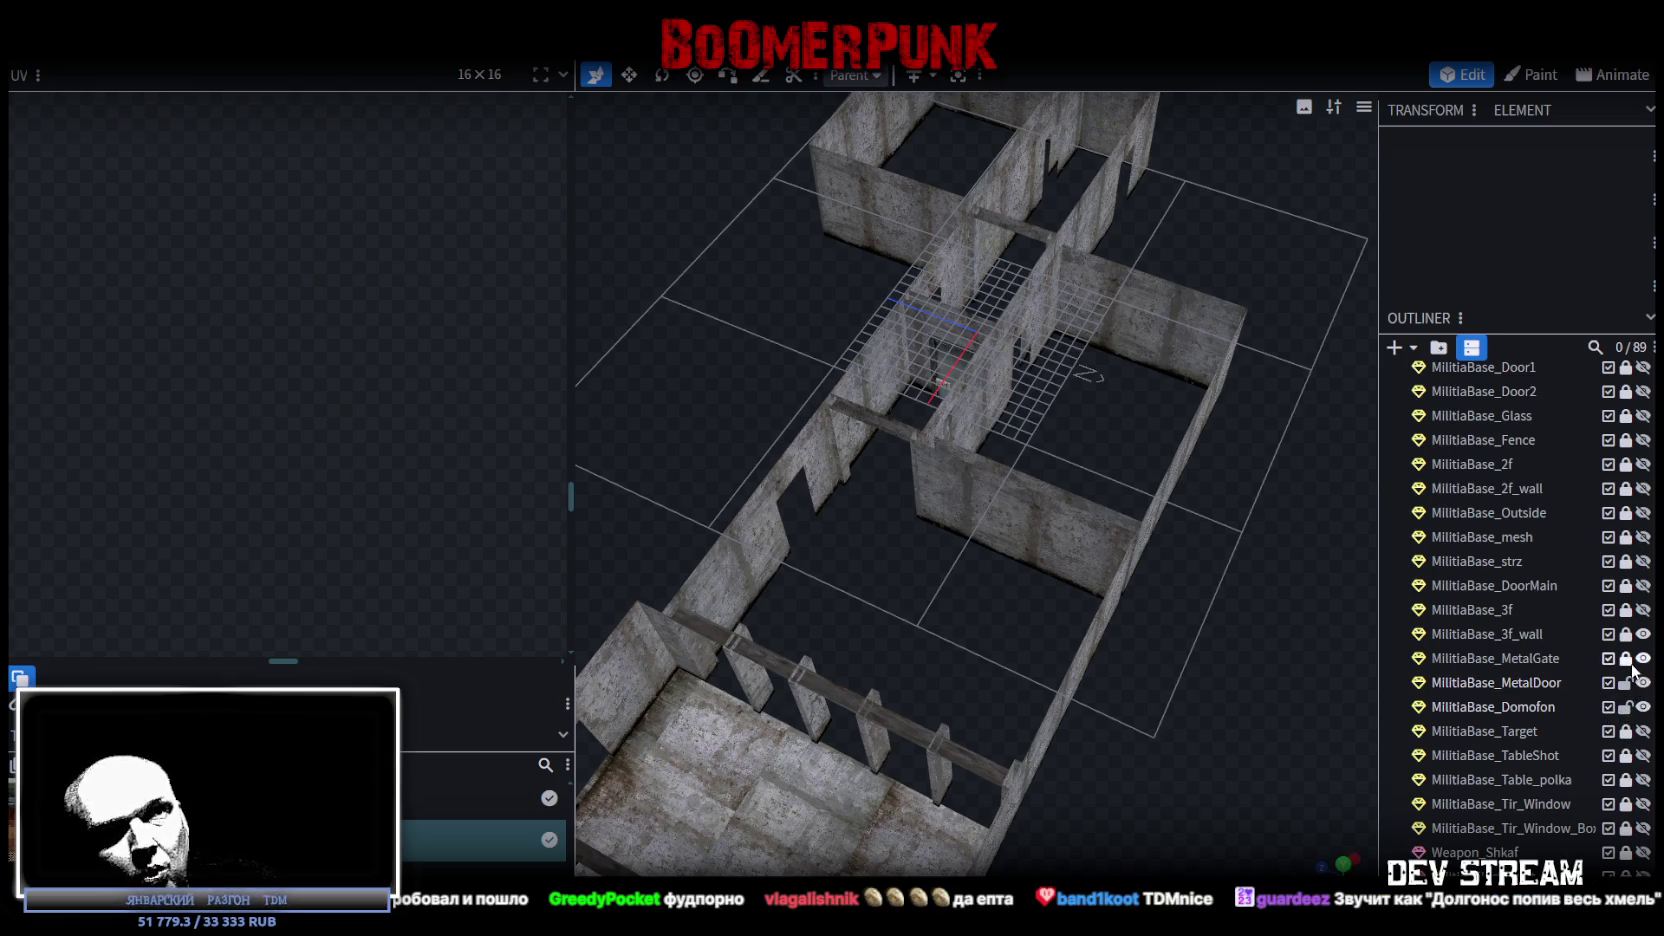
pyautogui.scroll(2, 1583, 655)
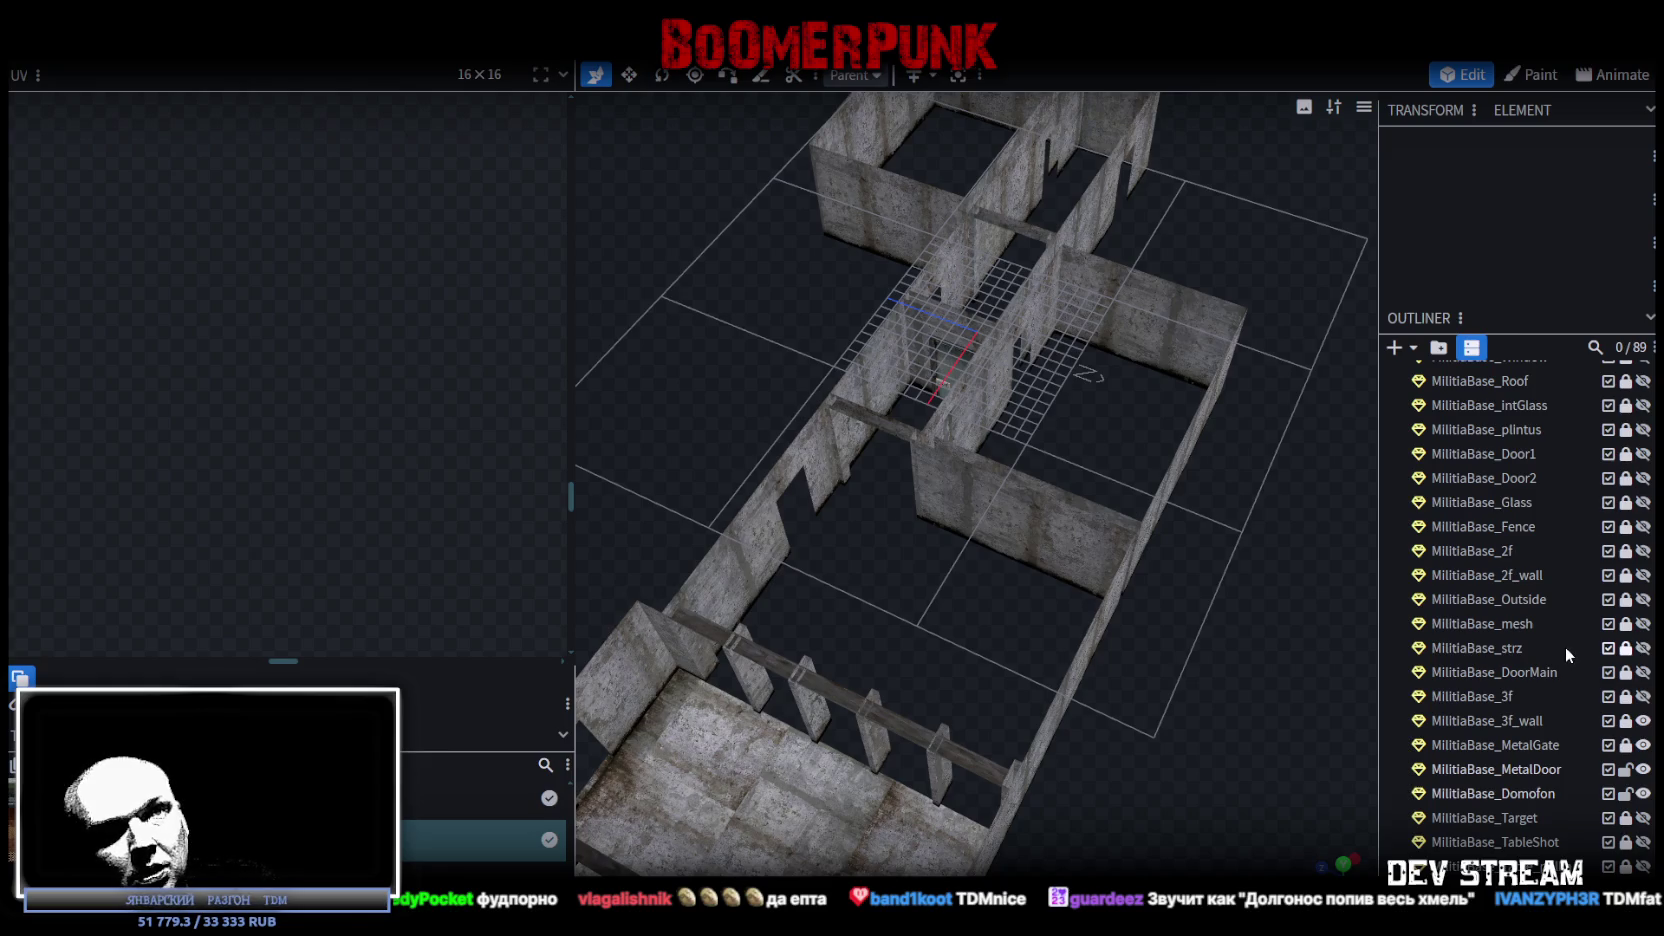
pyautogui.scroll(-4, 1582, 740)
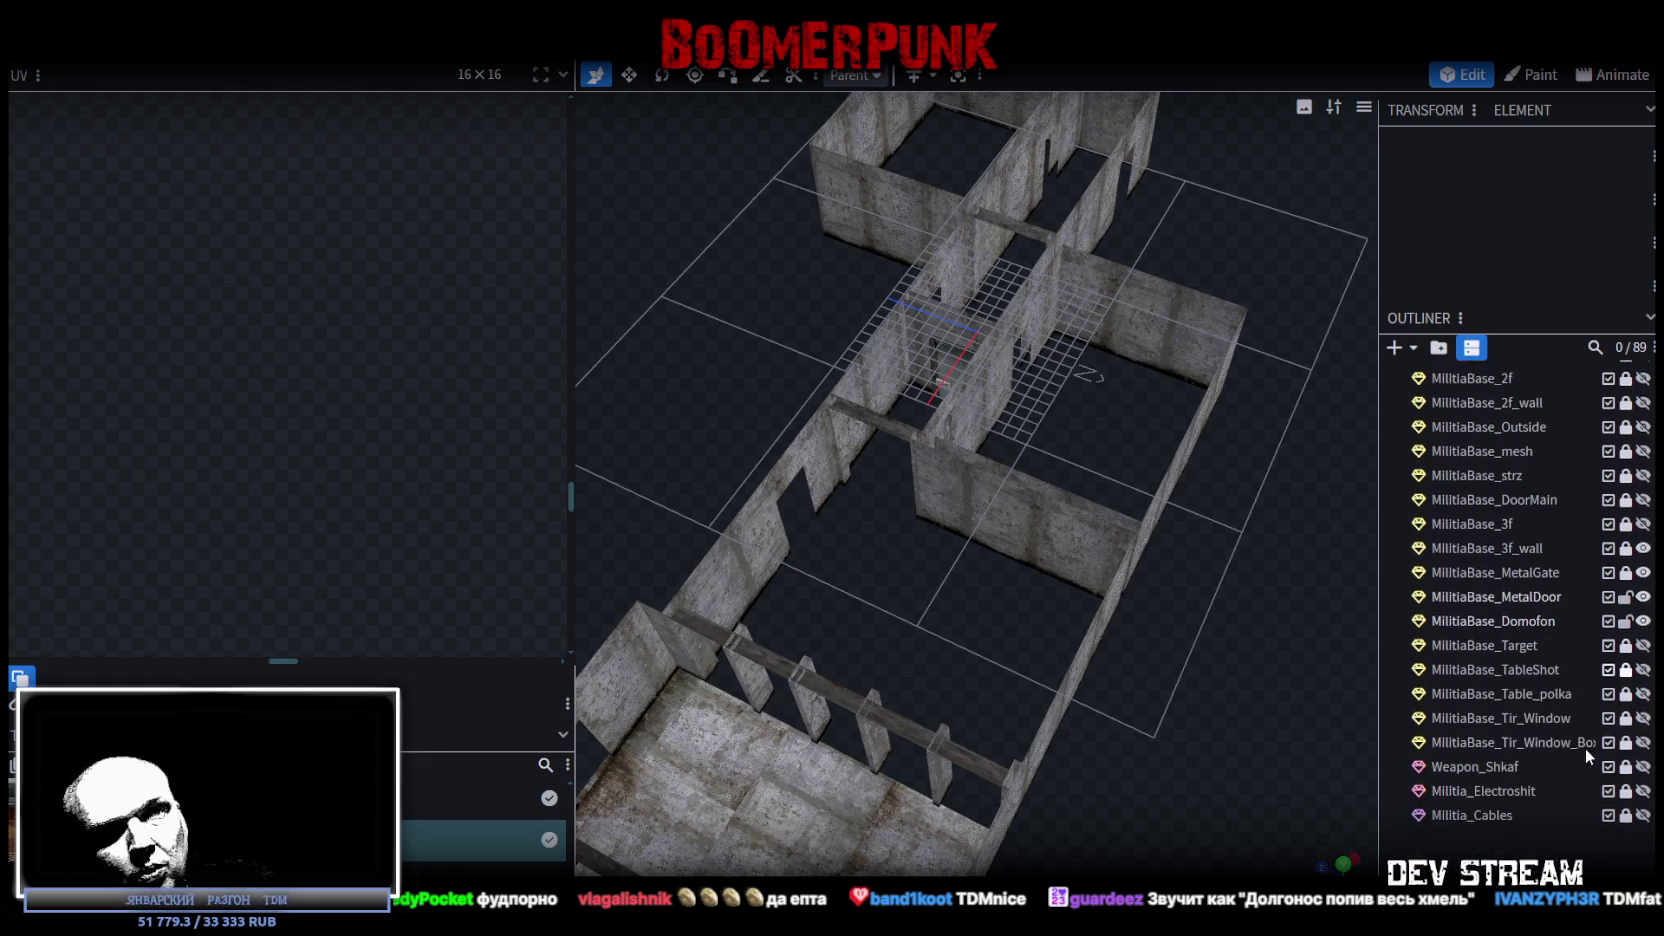
pyautogui.click(1643, 668)
pyautogui.click(1643, 693)
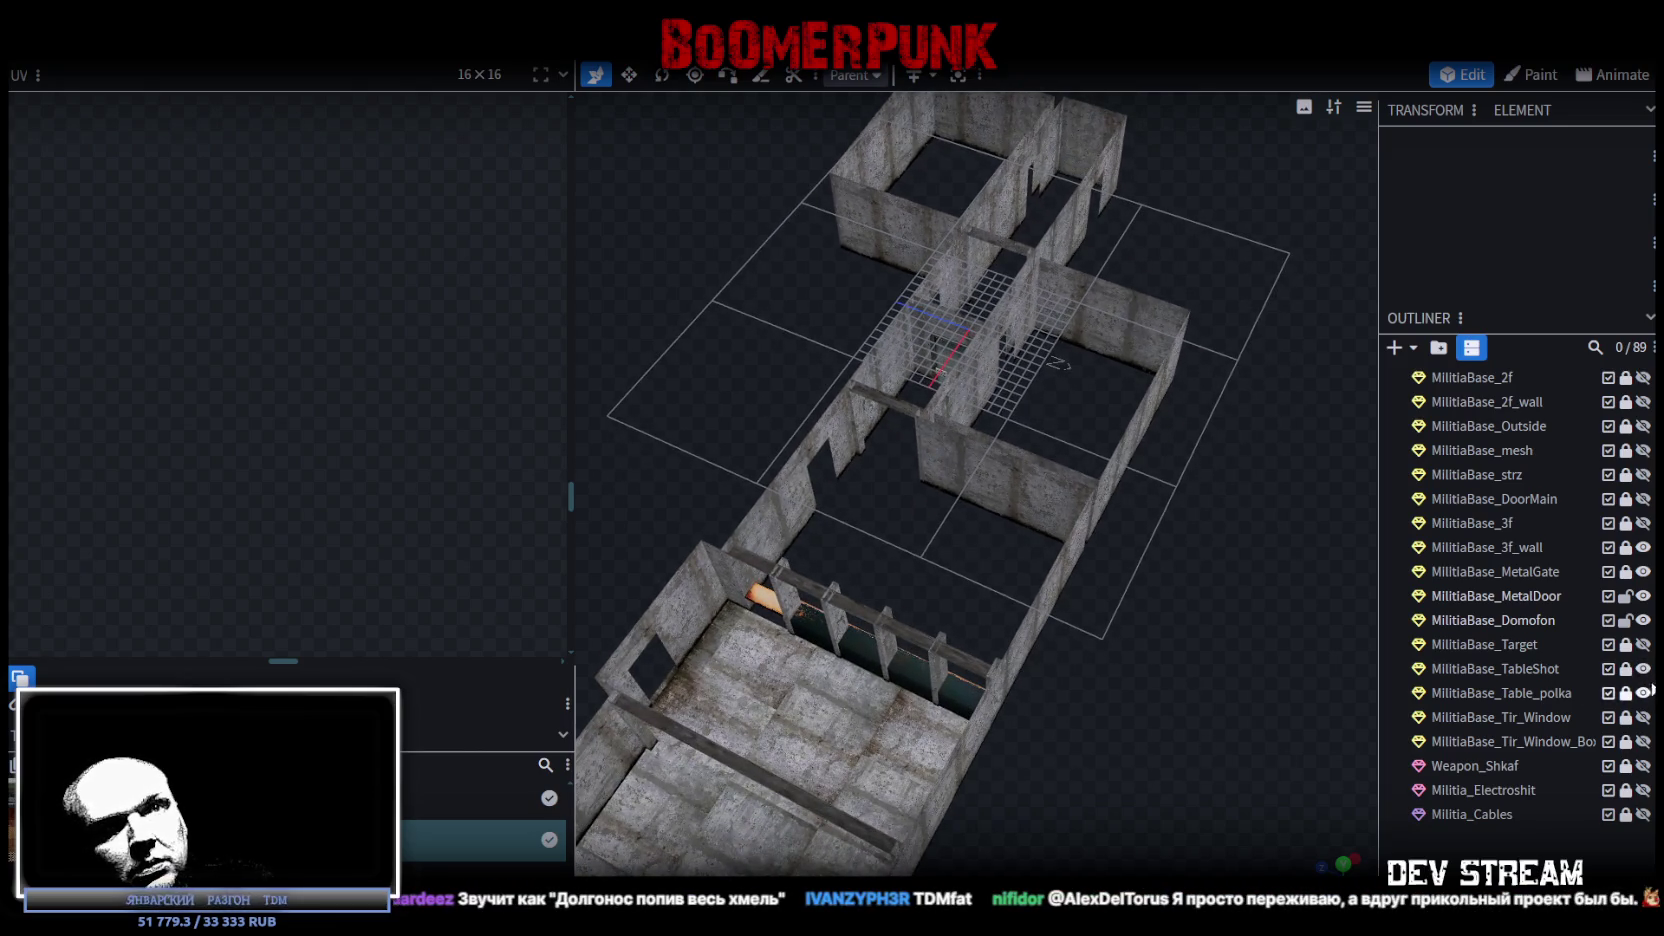
pyautogui.click(1643, 668)
pyautogui.click(1643, 693)
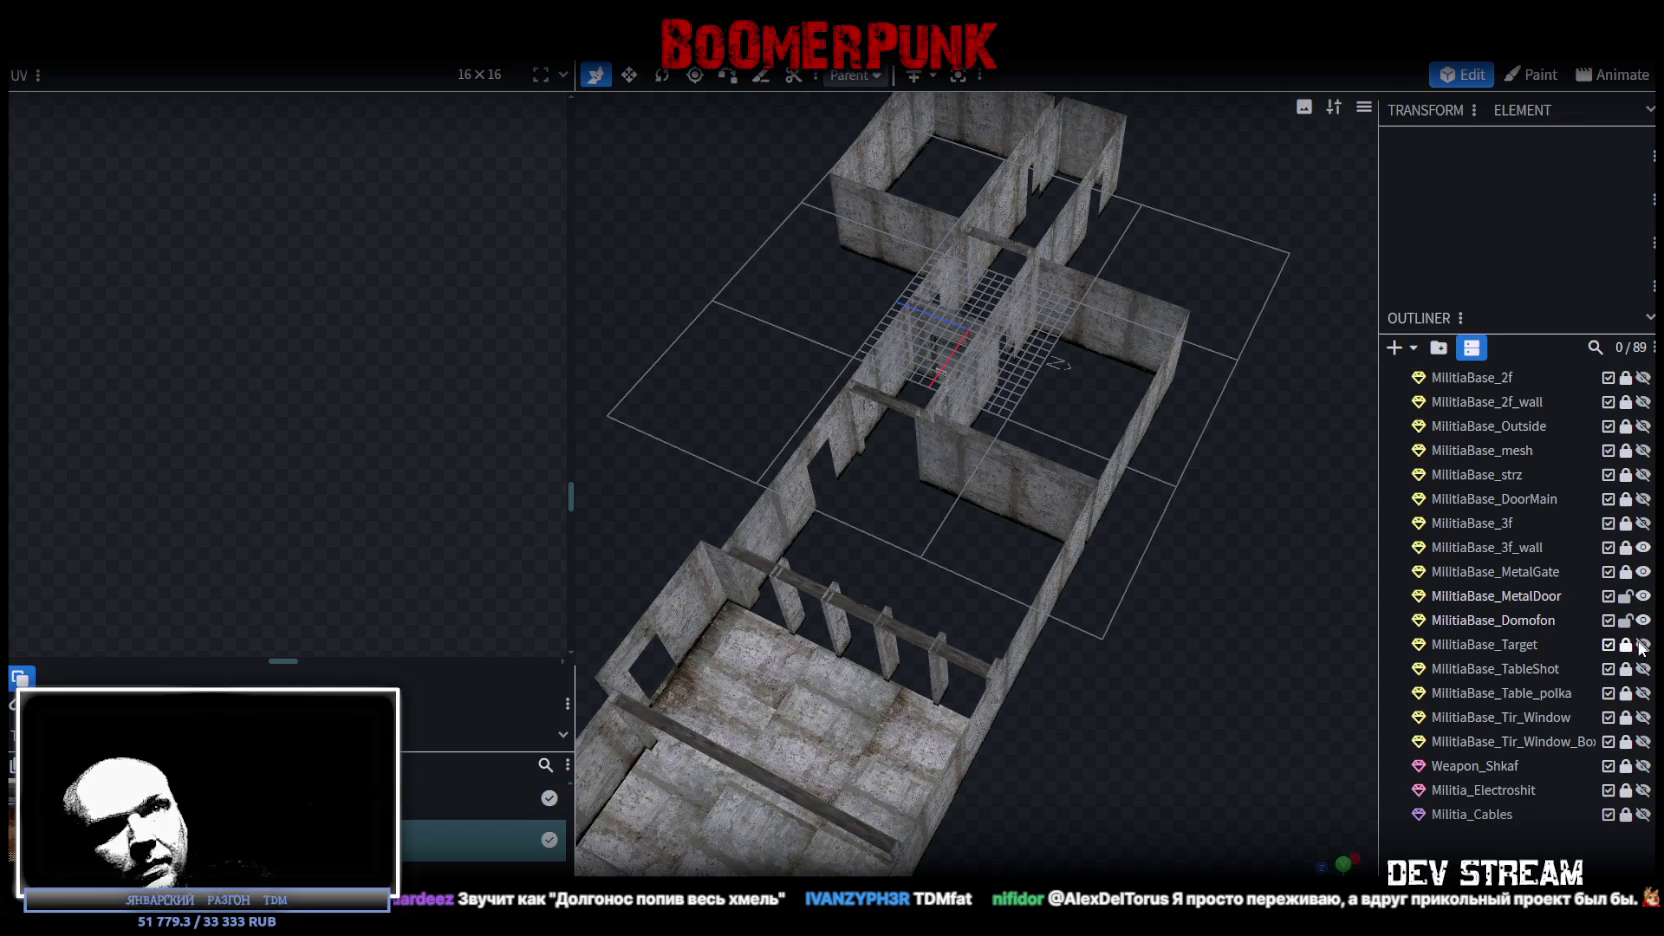
pyautogui.click(1643, 717)
pyautogui.click(1643, 741)
# Unlock Tir_Window and Tir_Window_Box and select both window parts.
pyautogui.scroll(6, 1164, 593)
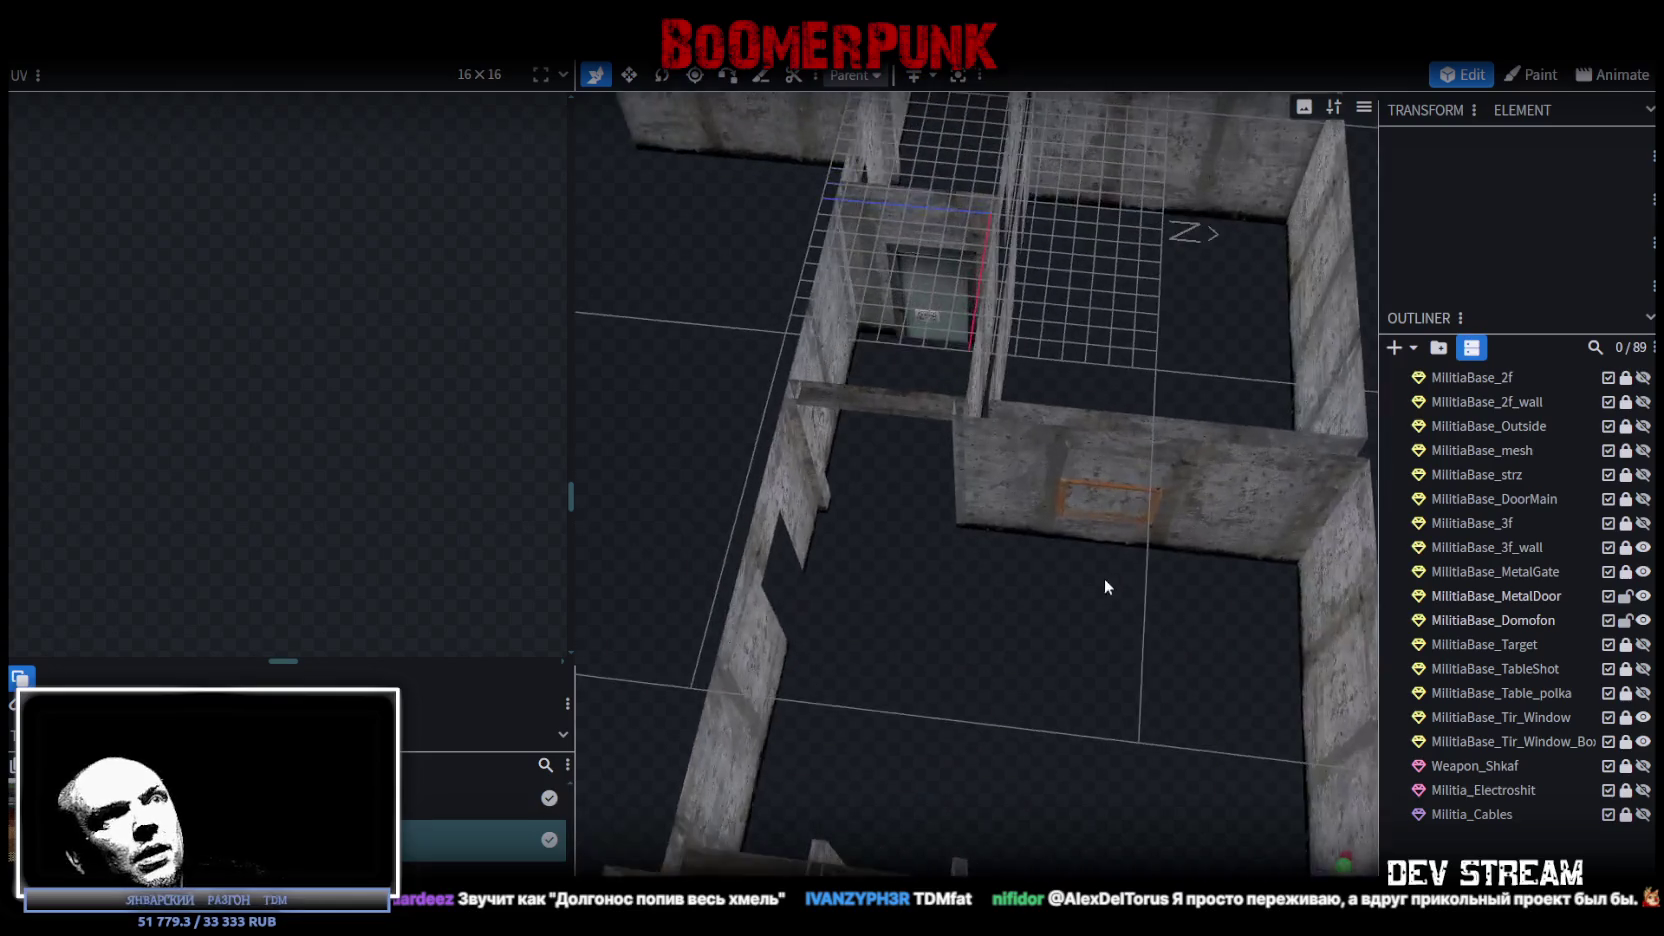
pyautogui.click(1626, 717)
pyautogui.click(1626, 741)
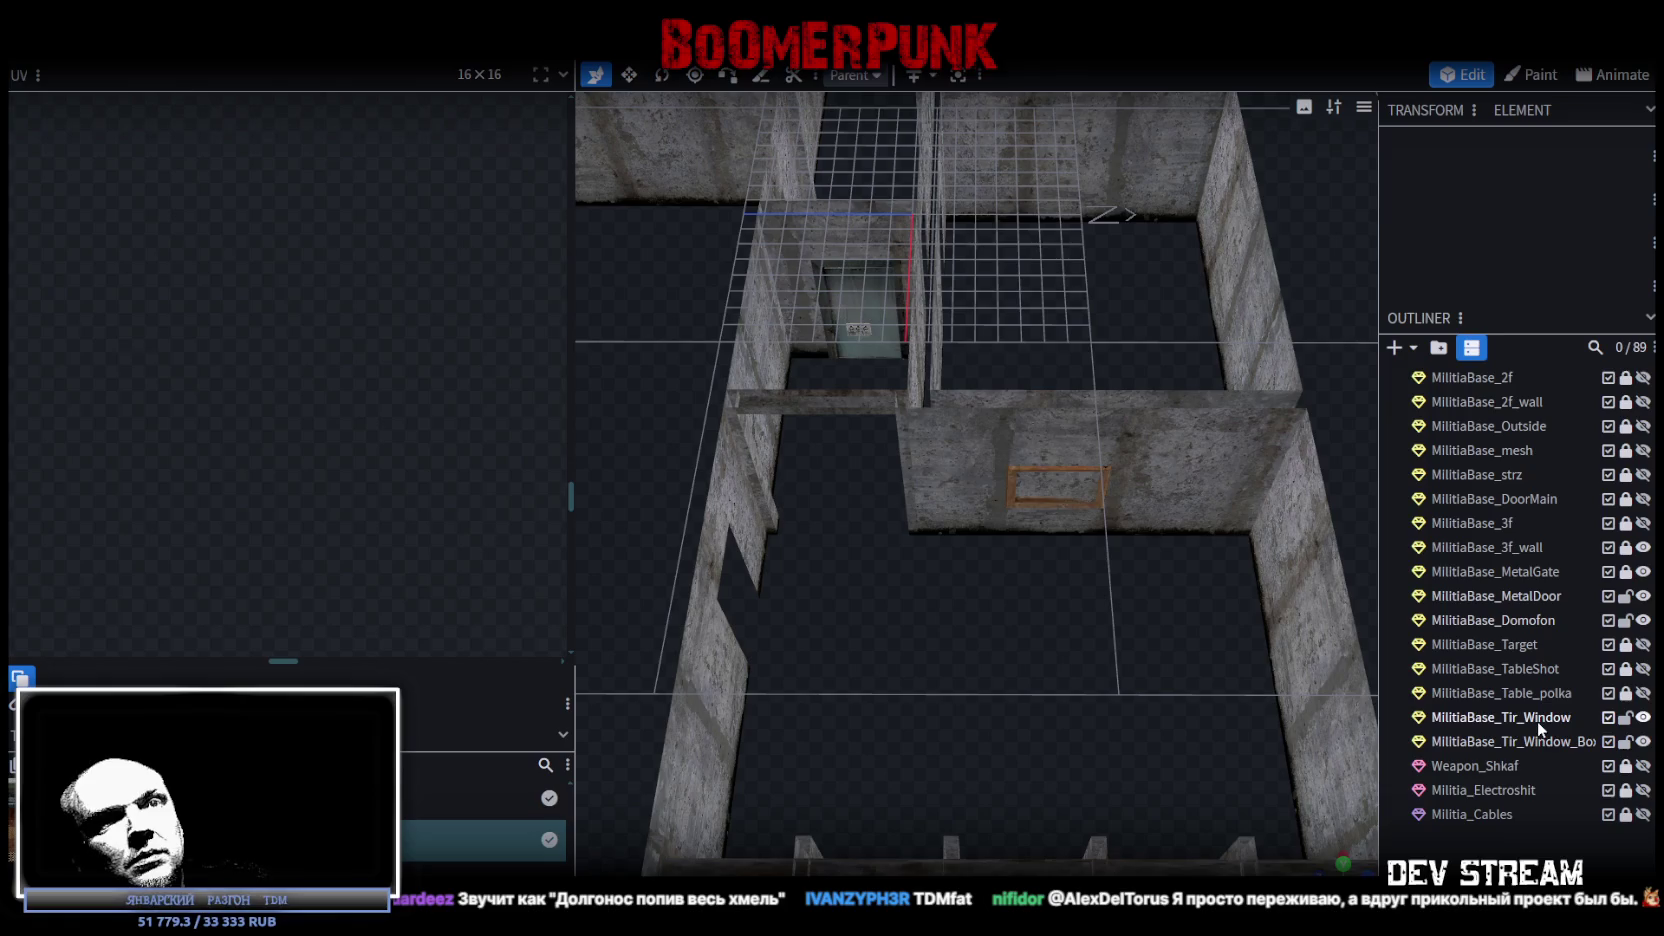
pyautogui.click(1537, 717)
pyautogui.keyDown('shift'); pyautogui.click(1510, 741); pyautogui.keyUp('shift')
pyautogui.scroll(3, 1124, 649)
pyautogui.moveTo(1195, 697); pyautogui.dragTo(965, 450)
pyautogui.moveTo(904, 660)
pyautogui.mouseDown()
pyautogui.moveTo(1104, 715)
pyautogui.moveTo(1131, 555)
pyautogui.mouseUp()
pyautogui.scroll(-5, 1131, 555)
pyautogui.moveTo(1004, 672)
pyautogui.mouseDown()
pyautogui.moveTo(1058, 649)
pyautogui.moveTo(1081, 664)
pyautogui.mouseUp()
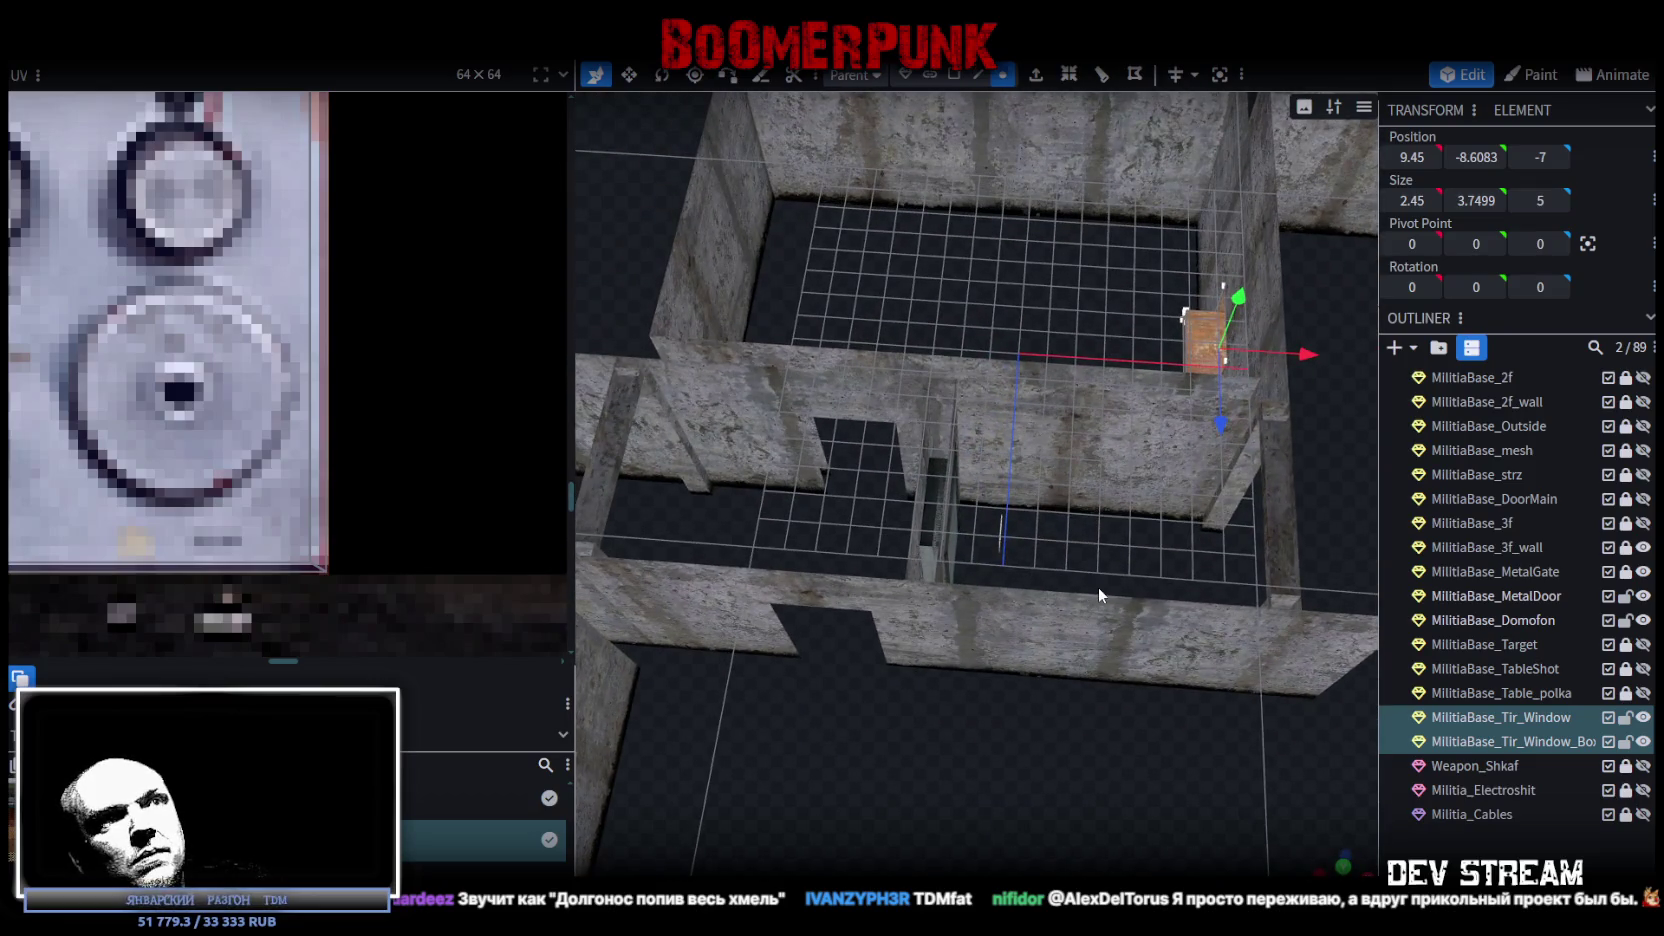
# Move the window frame toward the middle wall and rotate it 90 degrees.
pyautogui.scroll(3, 1098, 588)
pyautogui.moveTo(1060, 606)
pyautogui.mouseDown()
pyautogui.moveTo(913, 578)
pyautogui.moveTo(1200, 475)
pyautogui.moveTo(1160, 436)
pyautogui.moveTo(1110, 440)
pyautogui.mouseUp()
pyautogui.moveTo(1048, 545)
pyautogui.mouseDown()
pyautogui.moveTo(1003, 594)
pyautogui.moveTo(884, 250)
pyautogui.mouseUp()
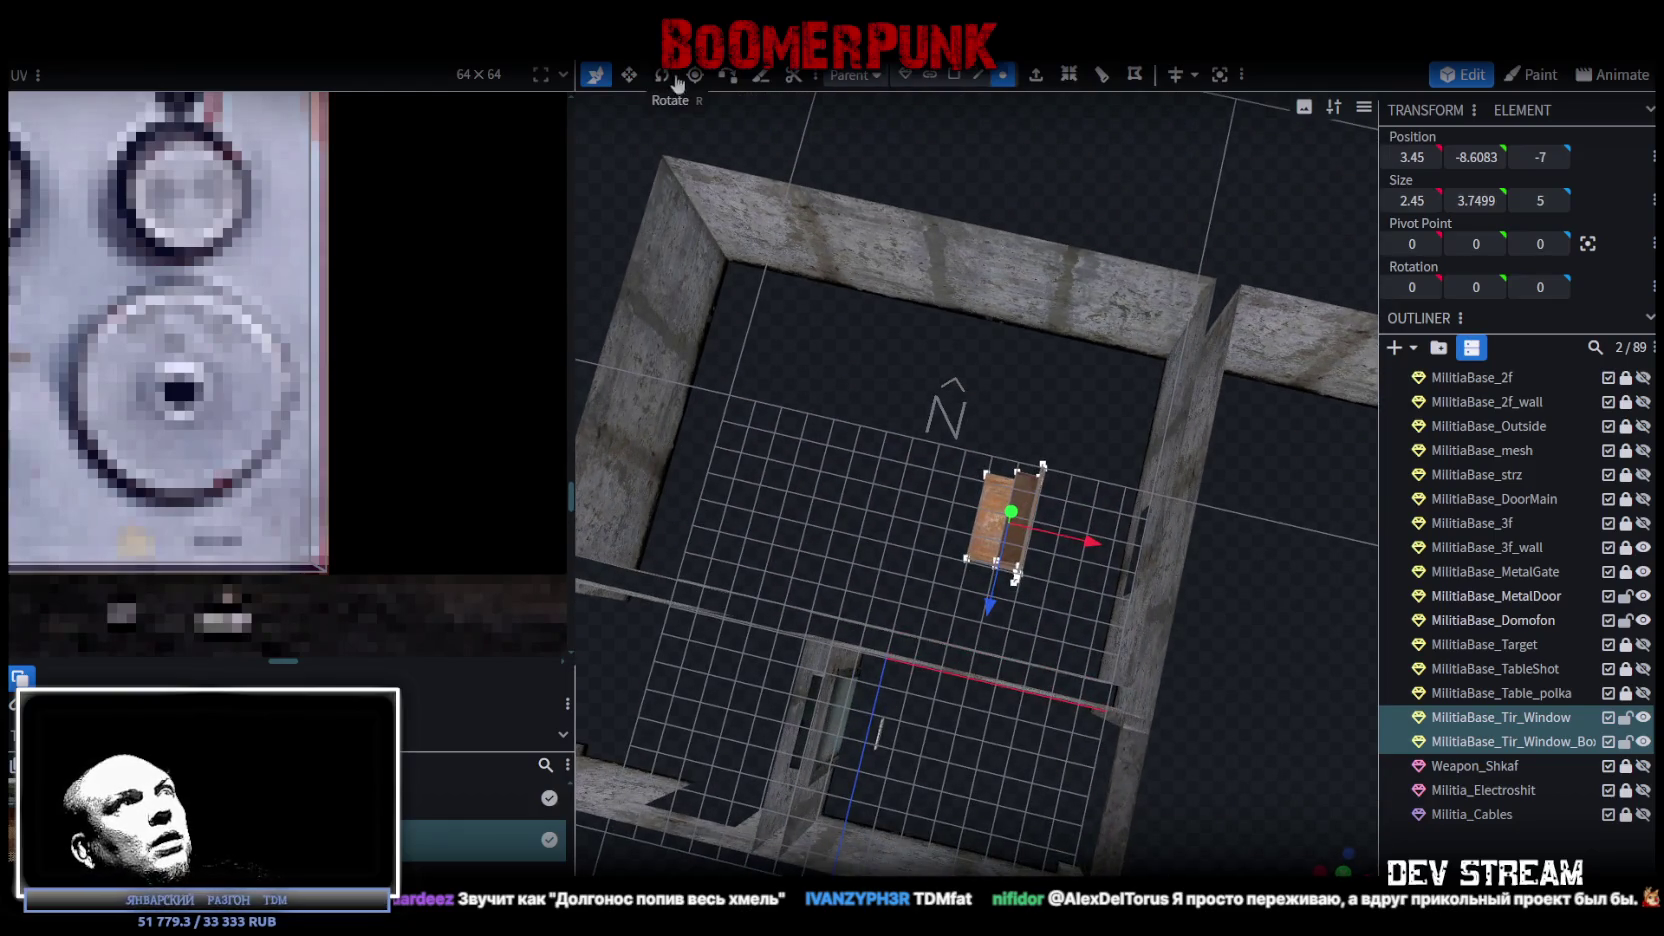
pyautogui.click(661, 74)
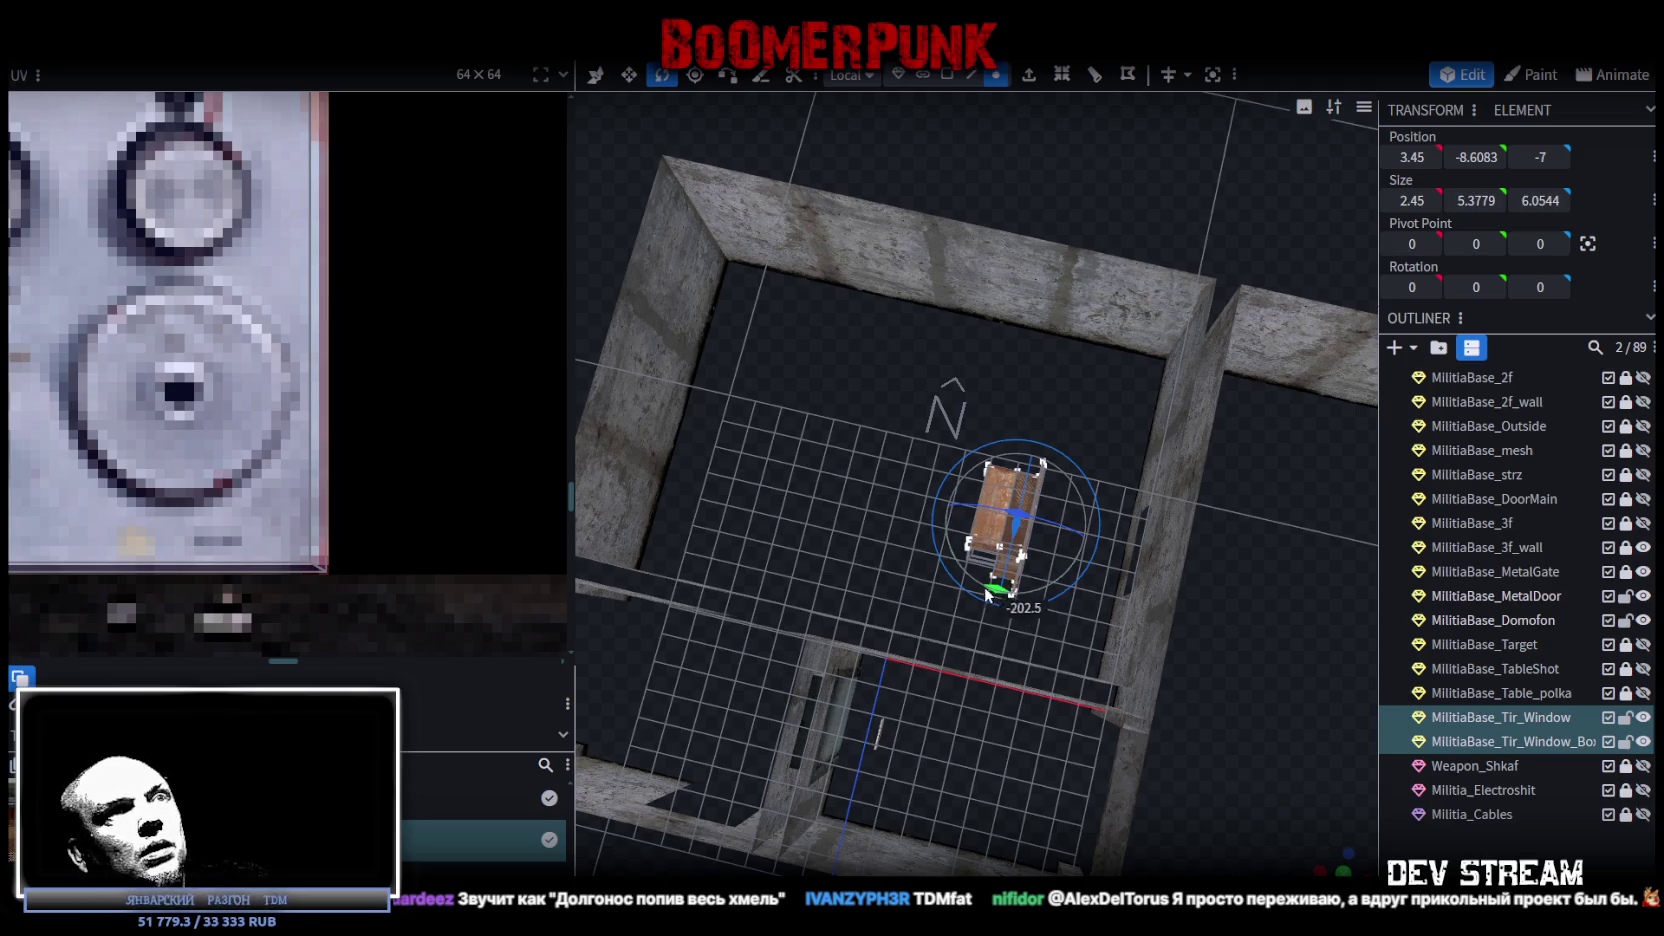
pyautogui.moveTo(1003, 597); pyautogui.dragTo(1178, 601)
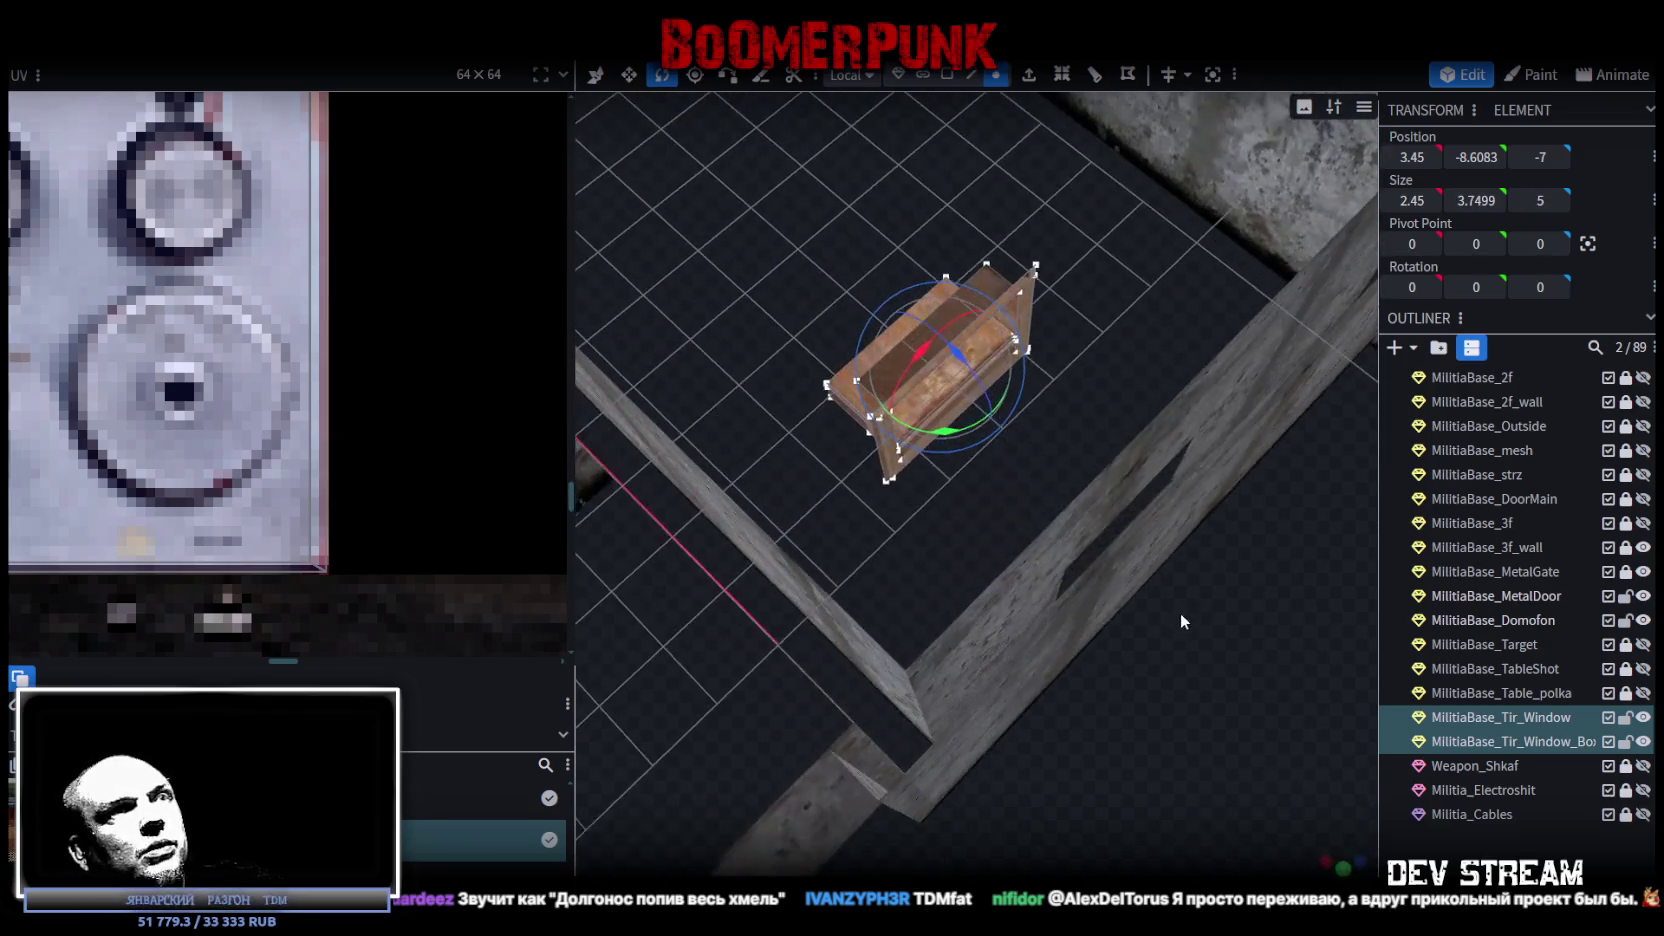
pyautogui.moveTo(945, 441)
pyautogui.mouseDown()
pyautogui.moveTo(797, 374)
pyautogui.moveTo(1093, 618)
pyautogui.mouseUp()
# Set the frame into the wall along Z and X, widen it to 3, and raise it 0.5.
pyautogui.press('v')
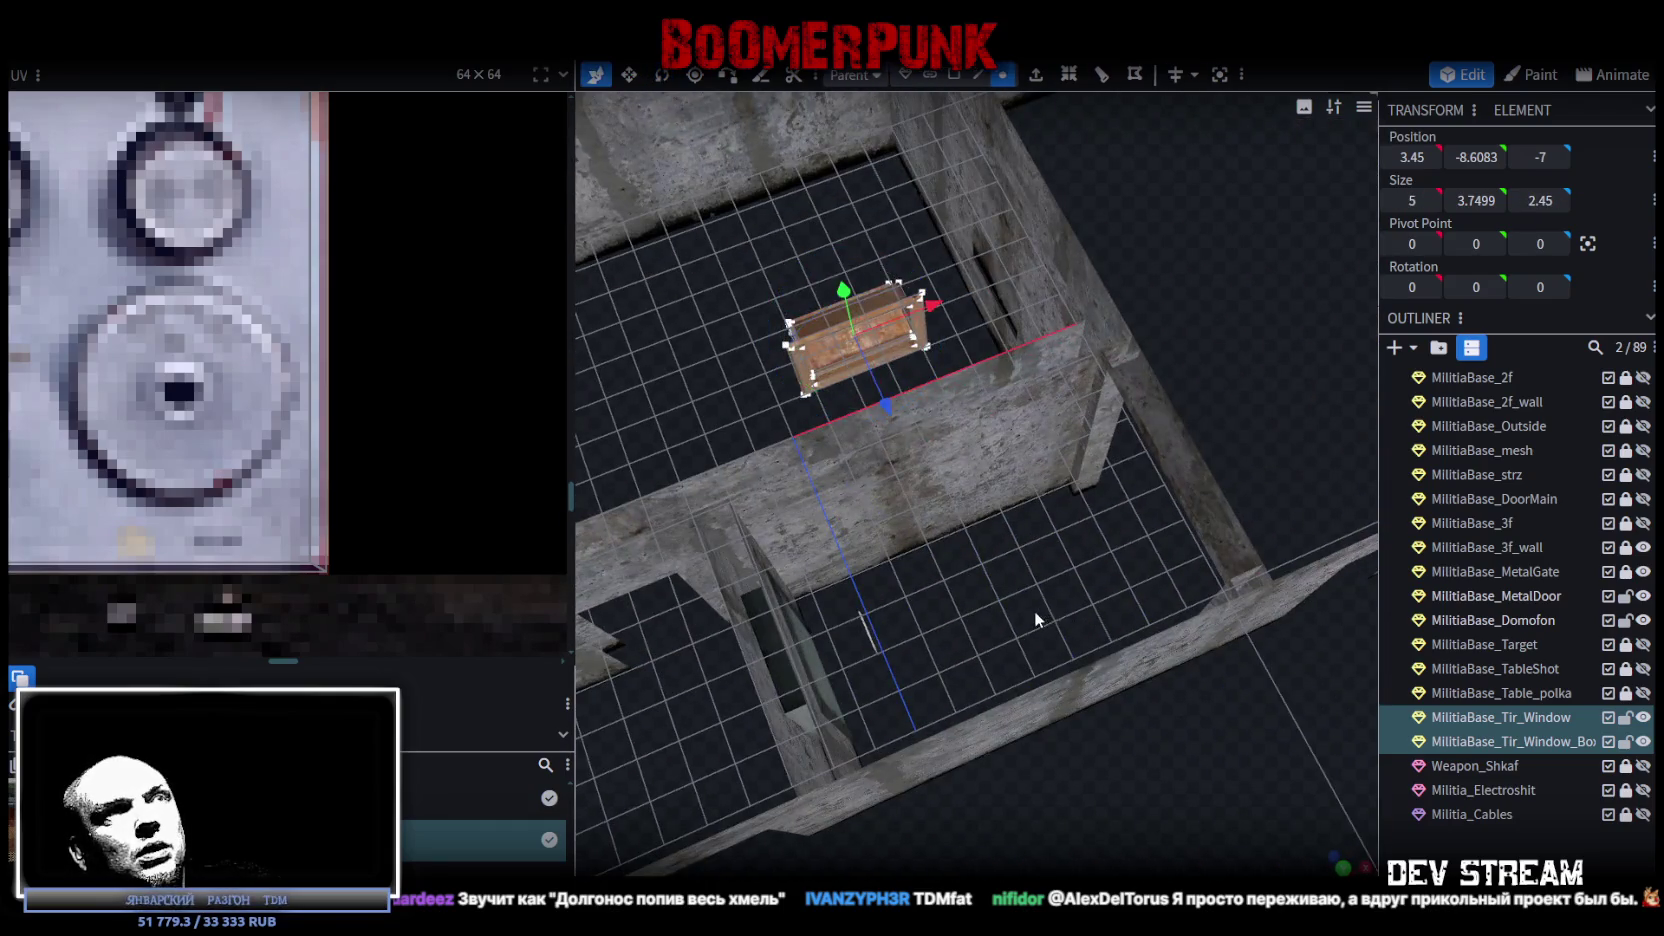
pyautogui.press('KP_7')
pyautogui.moveTo(925, 500); pyautogui.dragTo(1225, 663)
pyautogui.moveTo(1300, 783)
pyautogui.mouseDown()
pyautogui.moveTo(669, 680)
pyautogui.moveTo(992, 707)
pyautogui.moveTo(895, 660)
pyautogui.moveTo(973, 483)
pyautogui.moveTo(1030, 630)
pyautogui.moveTo(1096, 483)
pyautogui.moveTo(1010, 708)
pyautogui.mouseUp()
pyautogui.moveTo(1150, 762); pyautogui.dragTo(1115, 690)
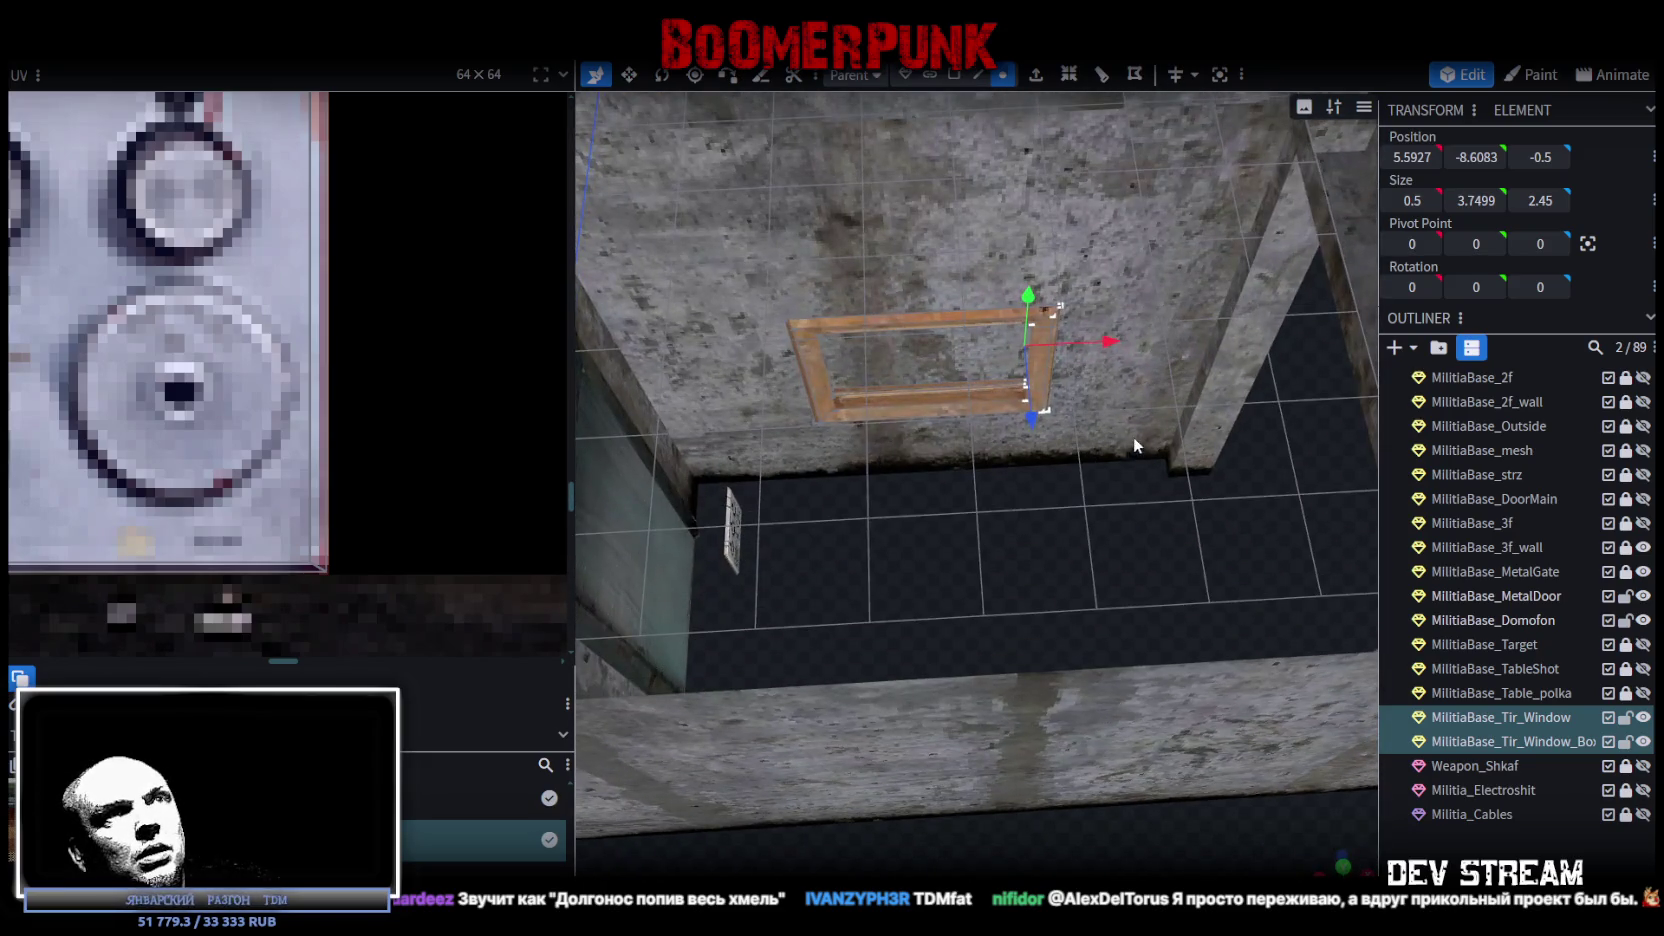
pyautogui.moveTo(1108, 346)
pyautogui.mouseDown()
pyautogui.moveTo(970, 362)
pyautogui.moveTo(1001, 362)
pyautogui.mouseUp()
pyautogui.moveTo(1020, 450)
pyautogui.mouseDown()
pyautogui.moveTo(891, 313)
pyautogui.moveTo(1166, 694)
pyautogui.mouseUp()
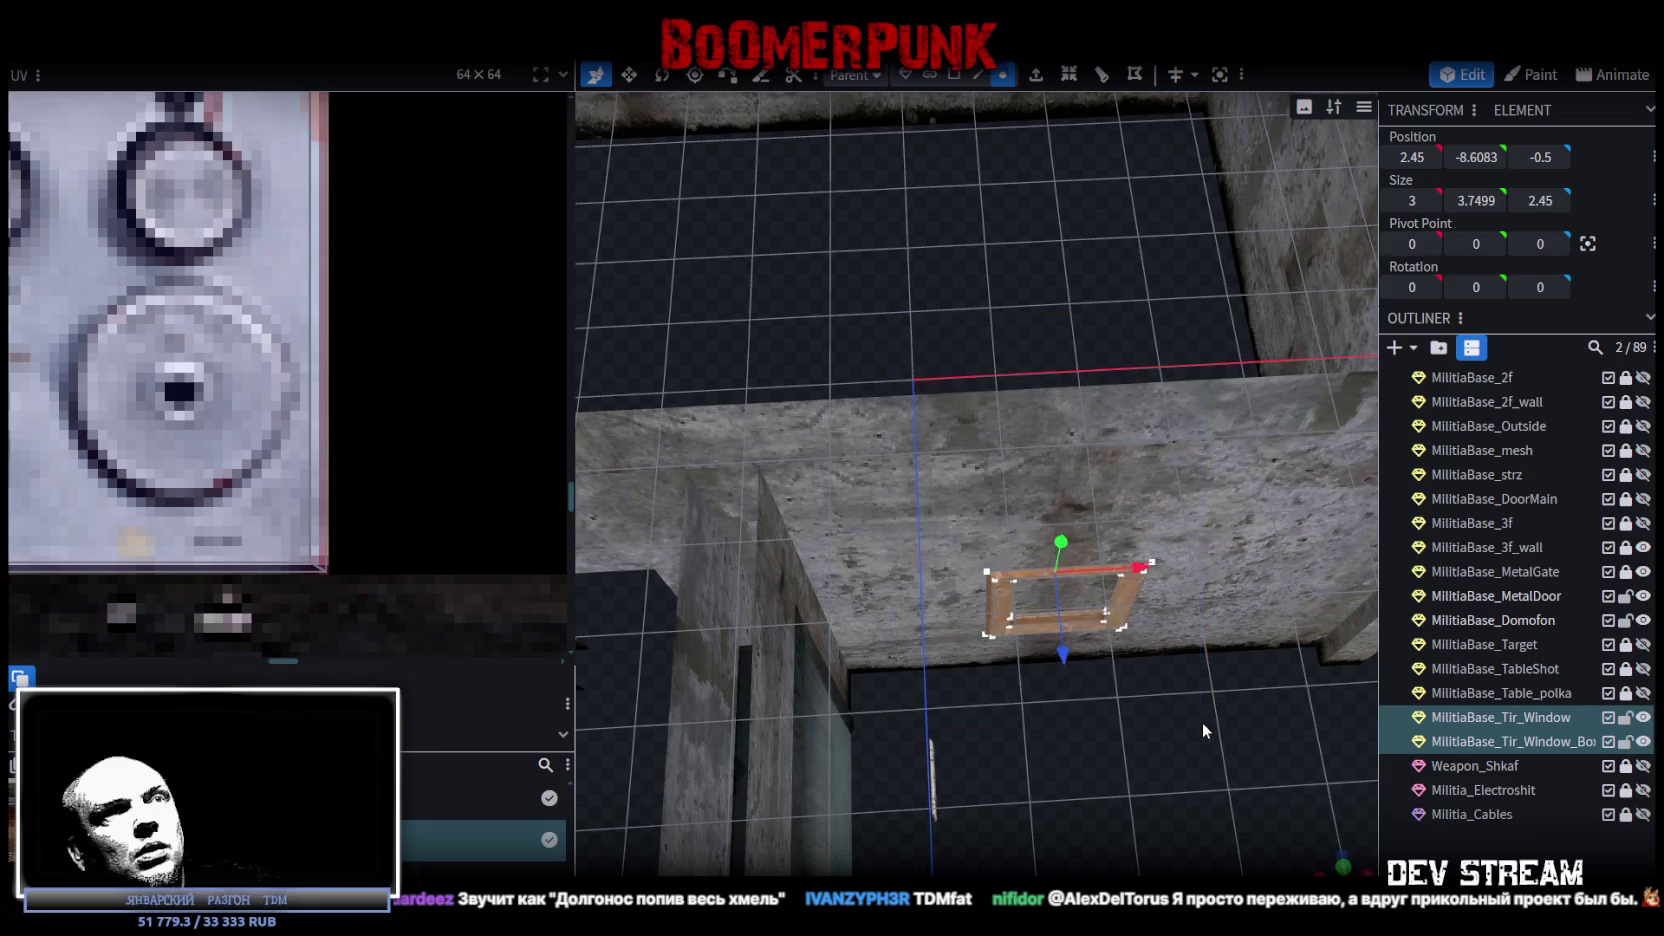
pyautogui.scroll(3, 1145, 723)
pyautogui.moveTo(1051, 386); pyautogui.dragTo(1050, 350)
# Lock the Tir_Window frame in its new wall position.
pyautogui.moveTo(1118, 512)
pyautogui.mouseDown()
pyautogui.moveTo(1069, 616)
pyautogui.moveTo(998, 586)
pyautogui.moveTo(1098, 627)
pyautogui.moveTo(901, 559)
pyautogui.moveTo(1138, 593)
pyautogui.moveTo(1186, 400)
pyautogui.moveTo(962, 546)
pyautogui.mouseUp()
pyautogui.moveTo(942, 511)
pyautogui.mouseDown()
pyautogui.moveTo(798, 503)
pyautogui.moveTo(1135, 529)
pyautogui.moveTo(1037, 621)
pyautogui.moveTo(816, 602)
pyautogui.mouseUp()
pyautogui.moveTo(1057, 456)
pyautogui.mouseDown()
pyautogui.moveTo(1034, 525)
pyautogui.moveTo(956, 234)
pyautogui.mouseUp()
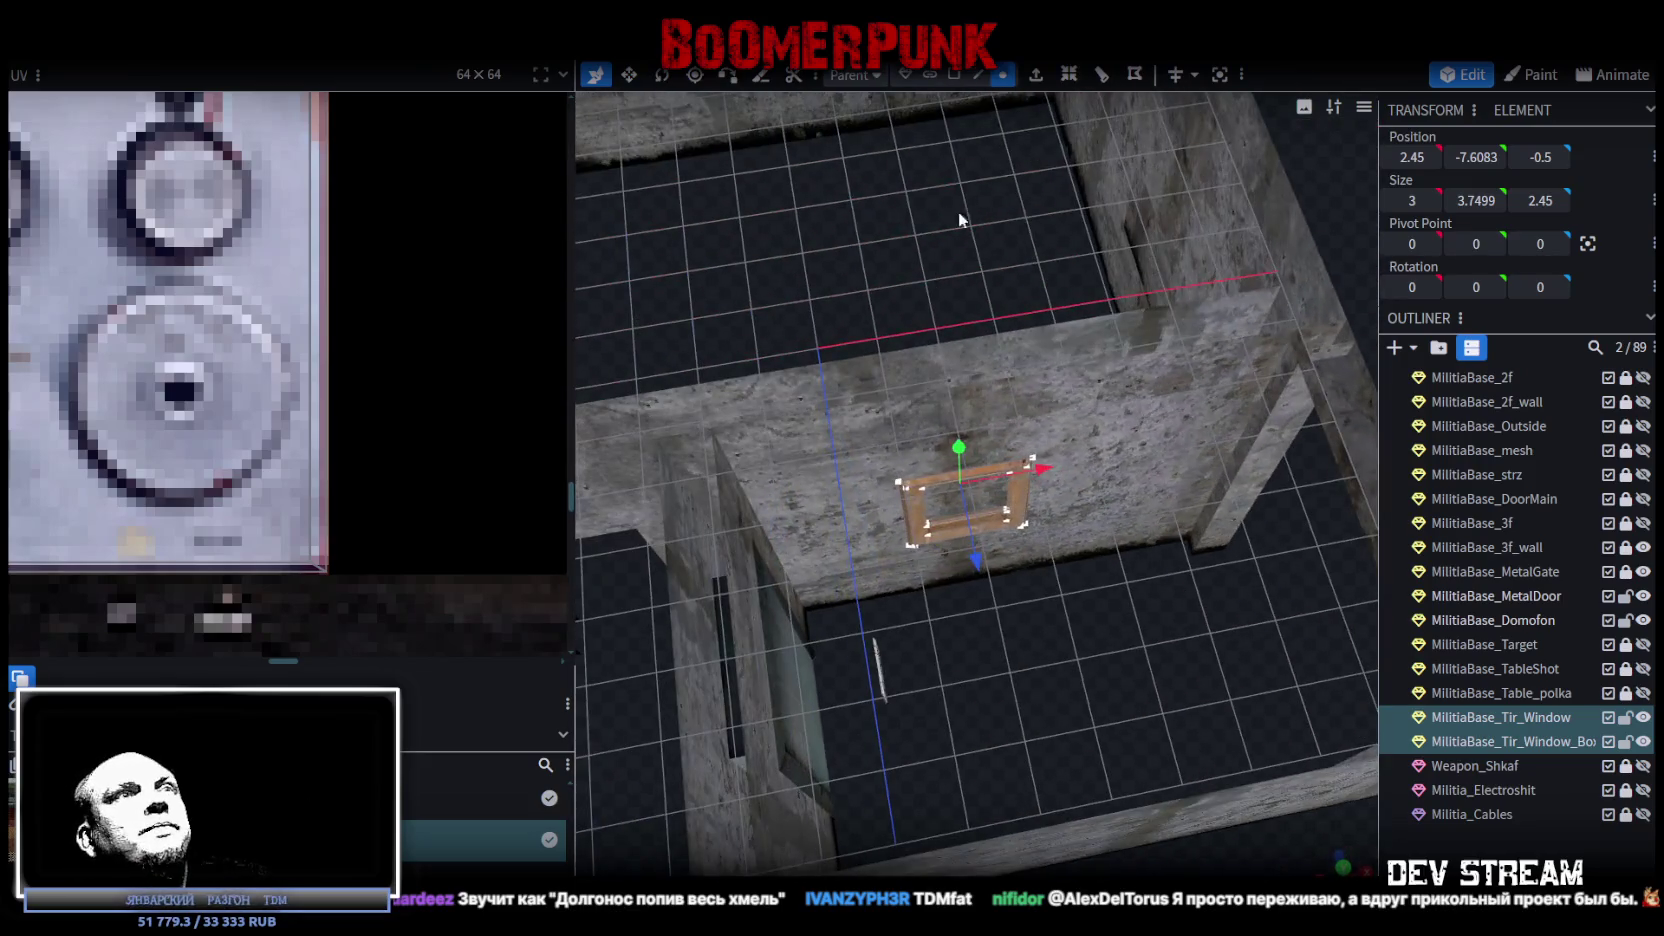
pyautogui.moveTo(1076, 410); pyautogui.dragTo(1062, 356)
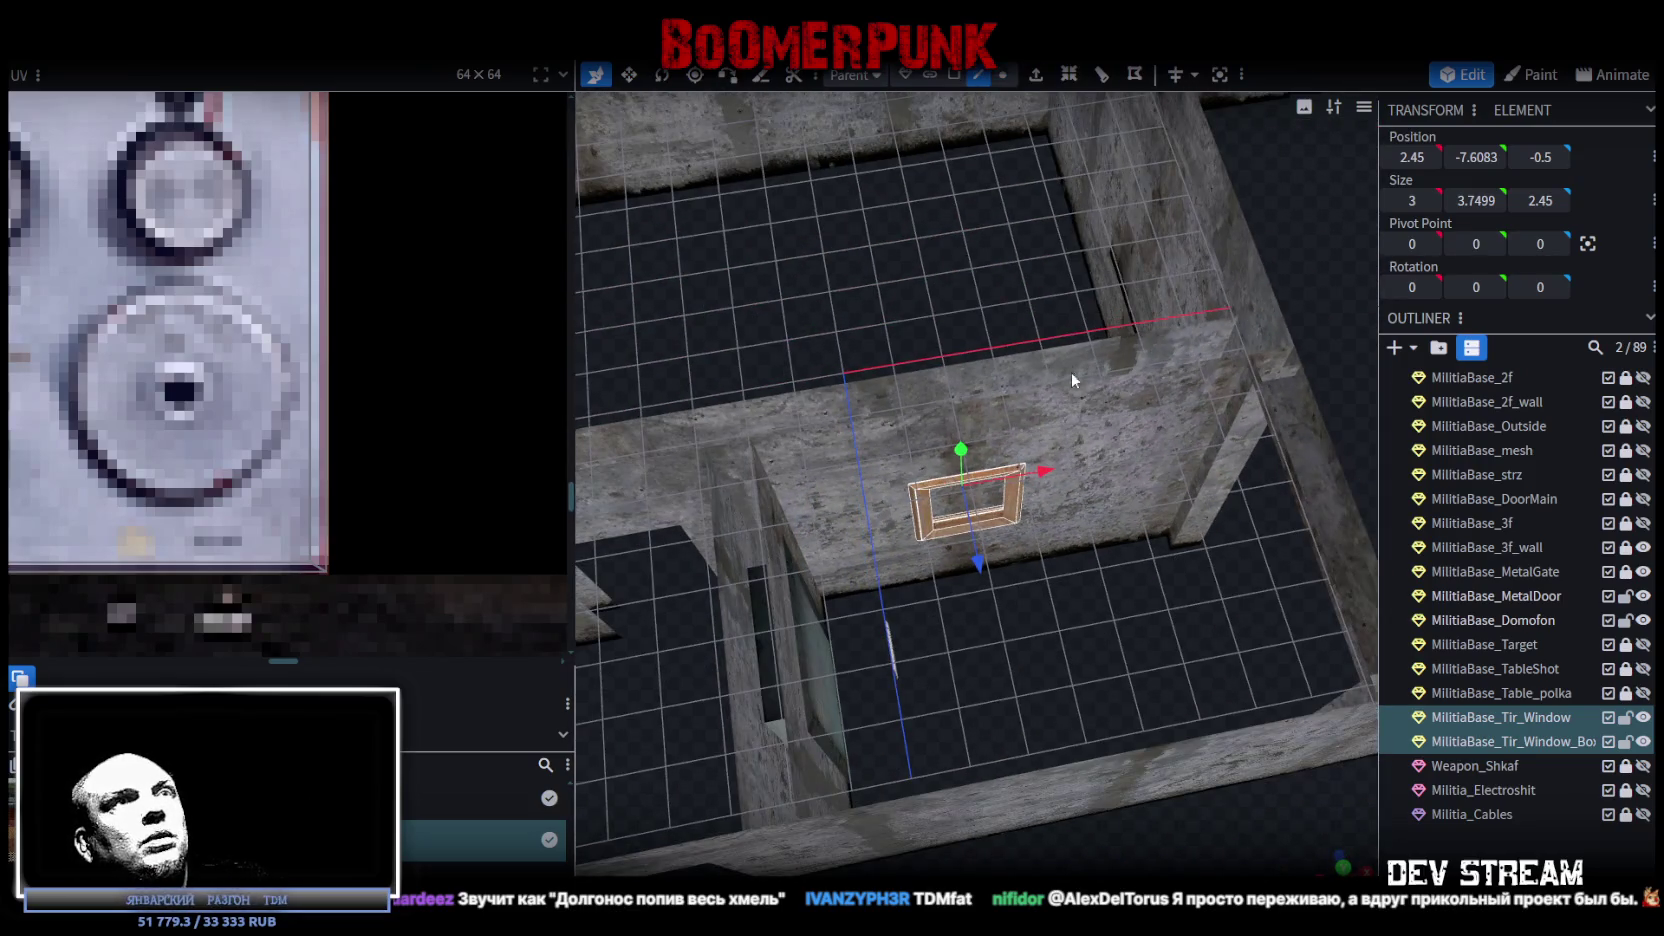
pyautogui.click(1626, 717)
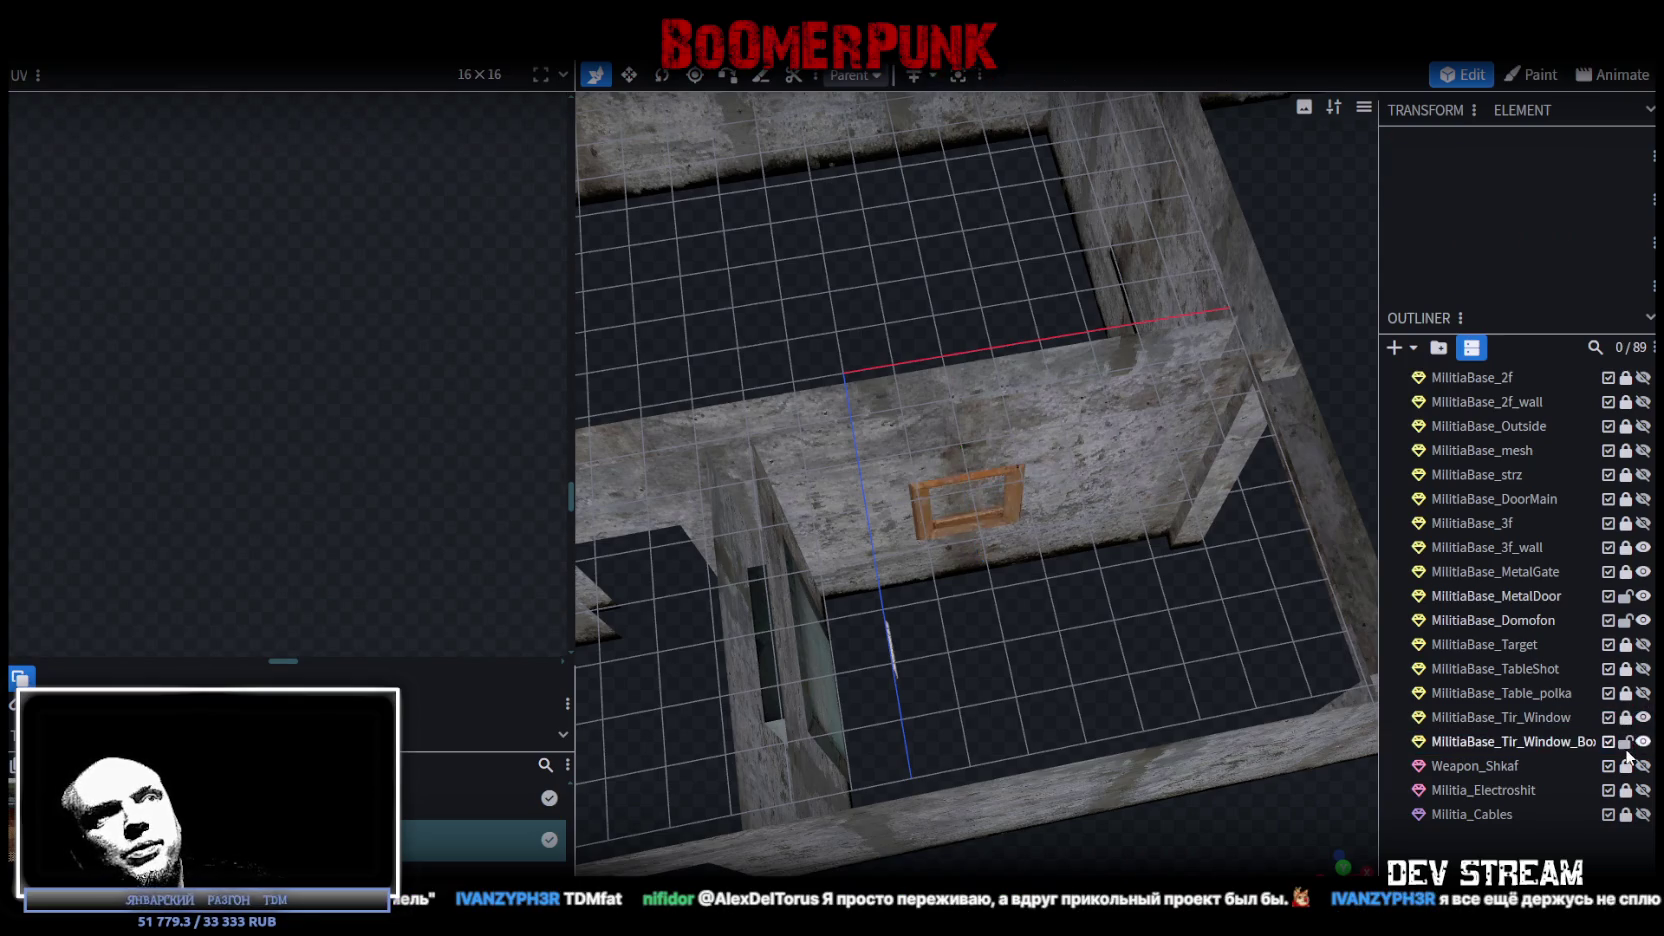
# Unlock MilitiaBase_3f_wall and select its wall elements, including the wall holding the window.
pyautogui.moveTo(1251, 604)
pyautogui.mouseDown()
pyautogui.moveTo(989, 590)
pyautogui.moveTo(1126, 667)
pyautogui.mouseUp()
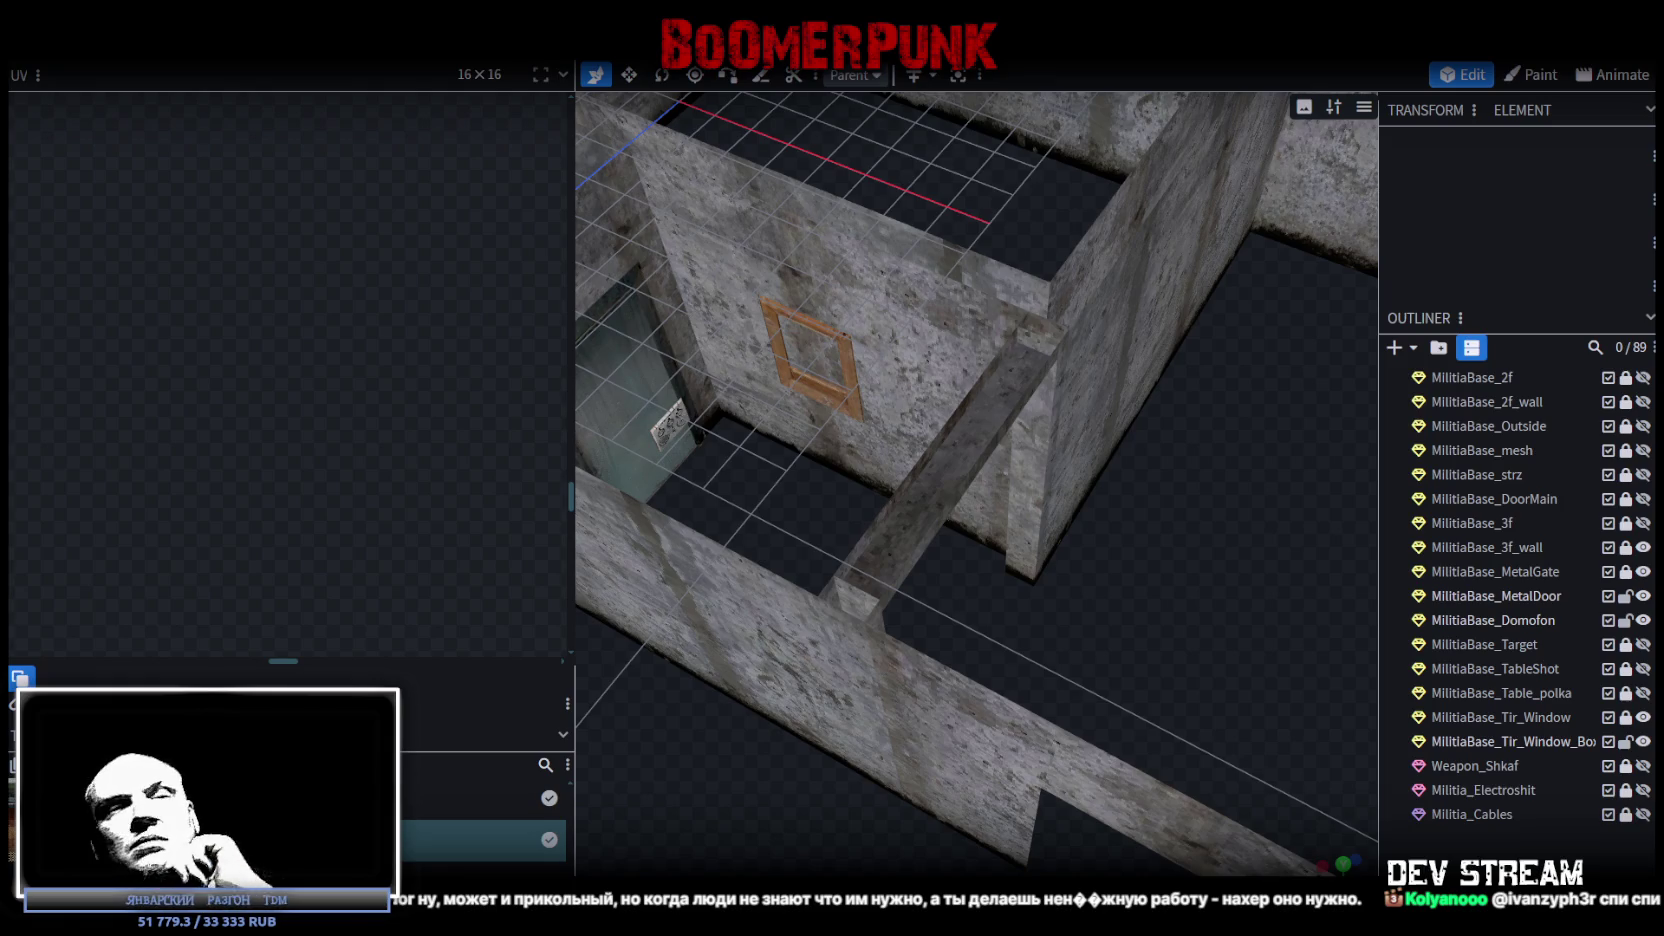
pyautogui.moveTo(1204, 584)
pyautogui.mouseDown()
pyautogui.moveTo(1248, 578)
pyautogui.moveTo(1228, 447)
pyautogui.moveTo(1232, 503)
pyautogui.mouseUp()
pyautogui.scroll(3, 998, 428)
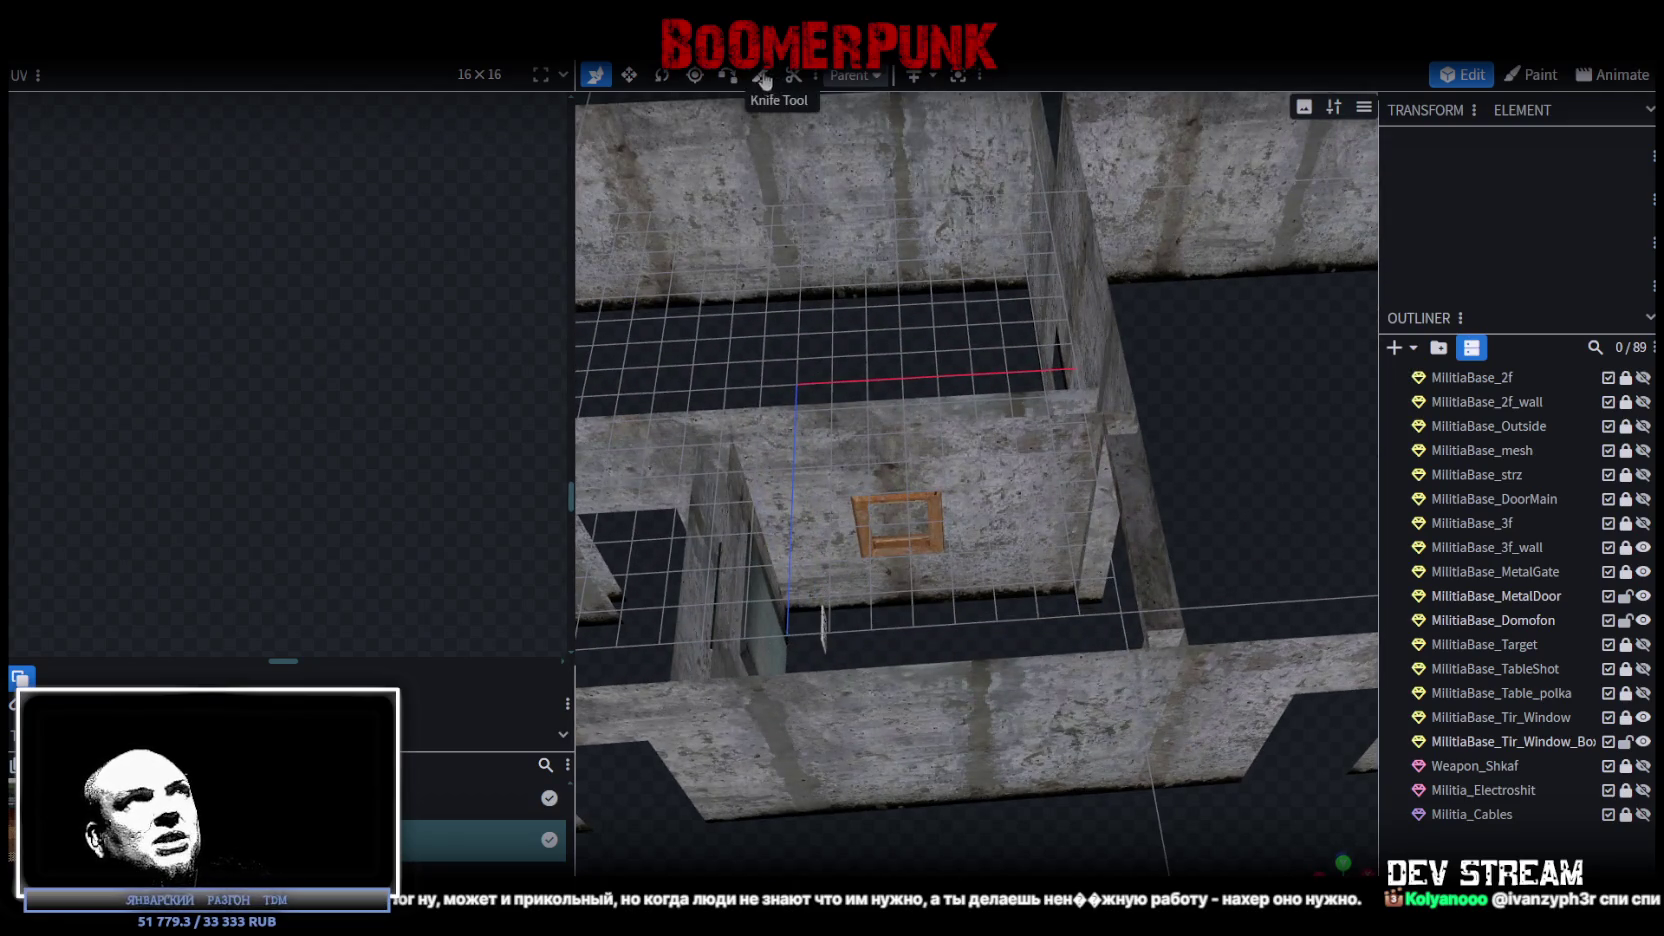
pyautogui.scroll(5, 1500, 645)
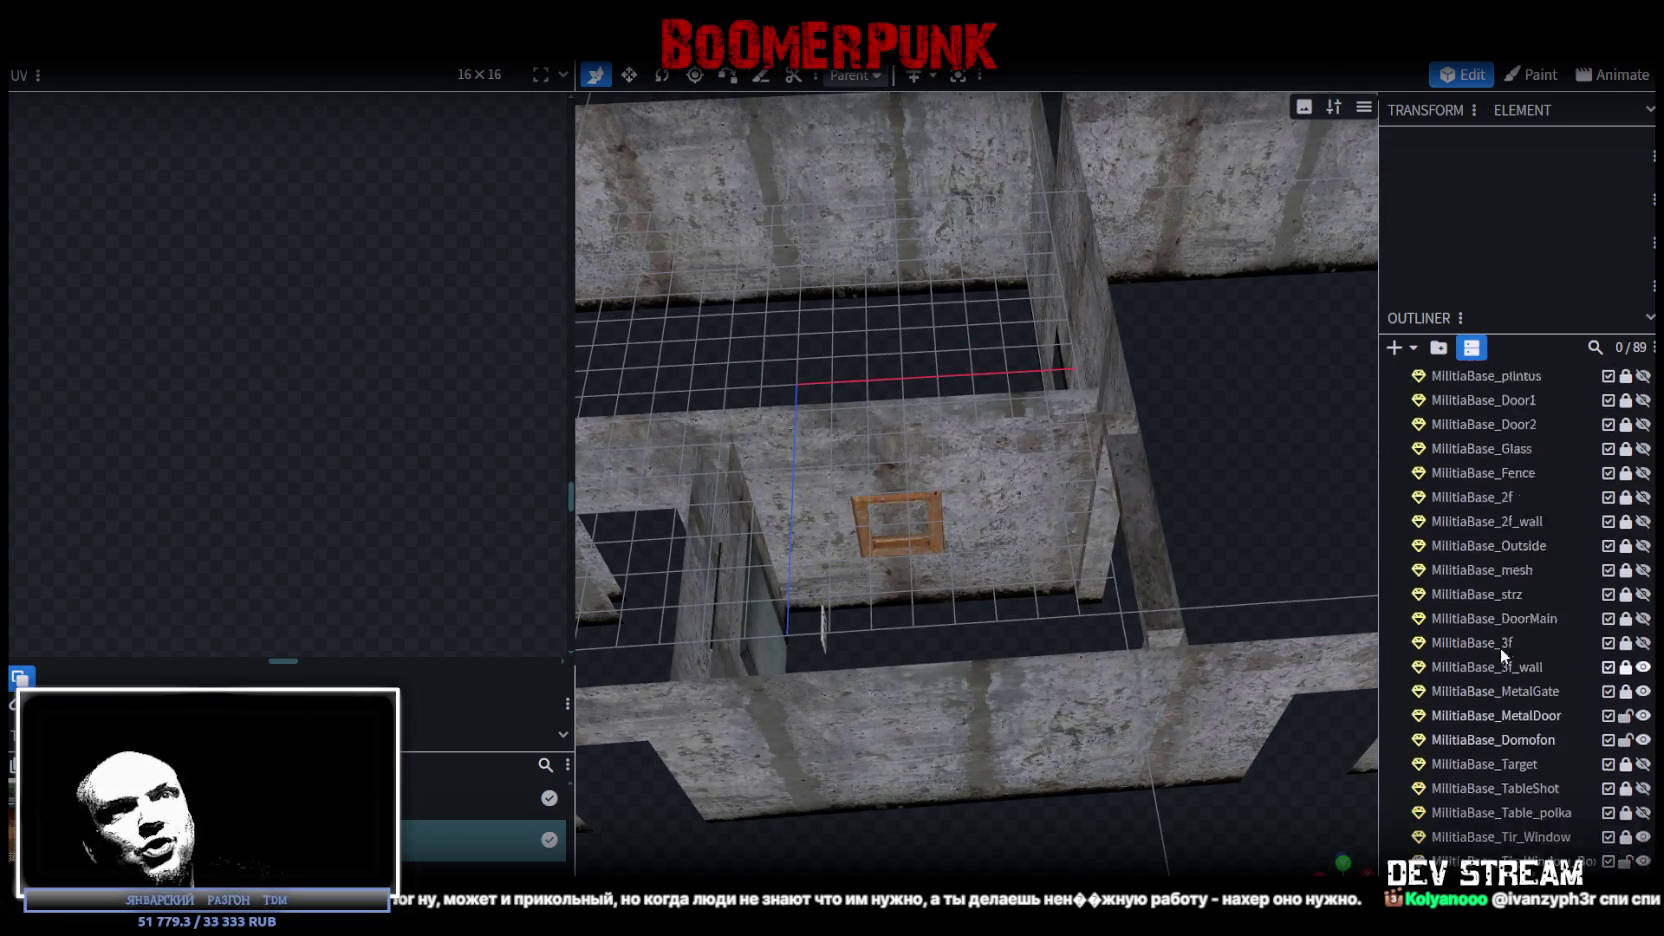
pyautogui.scroll(-7, 1498, 629)
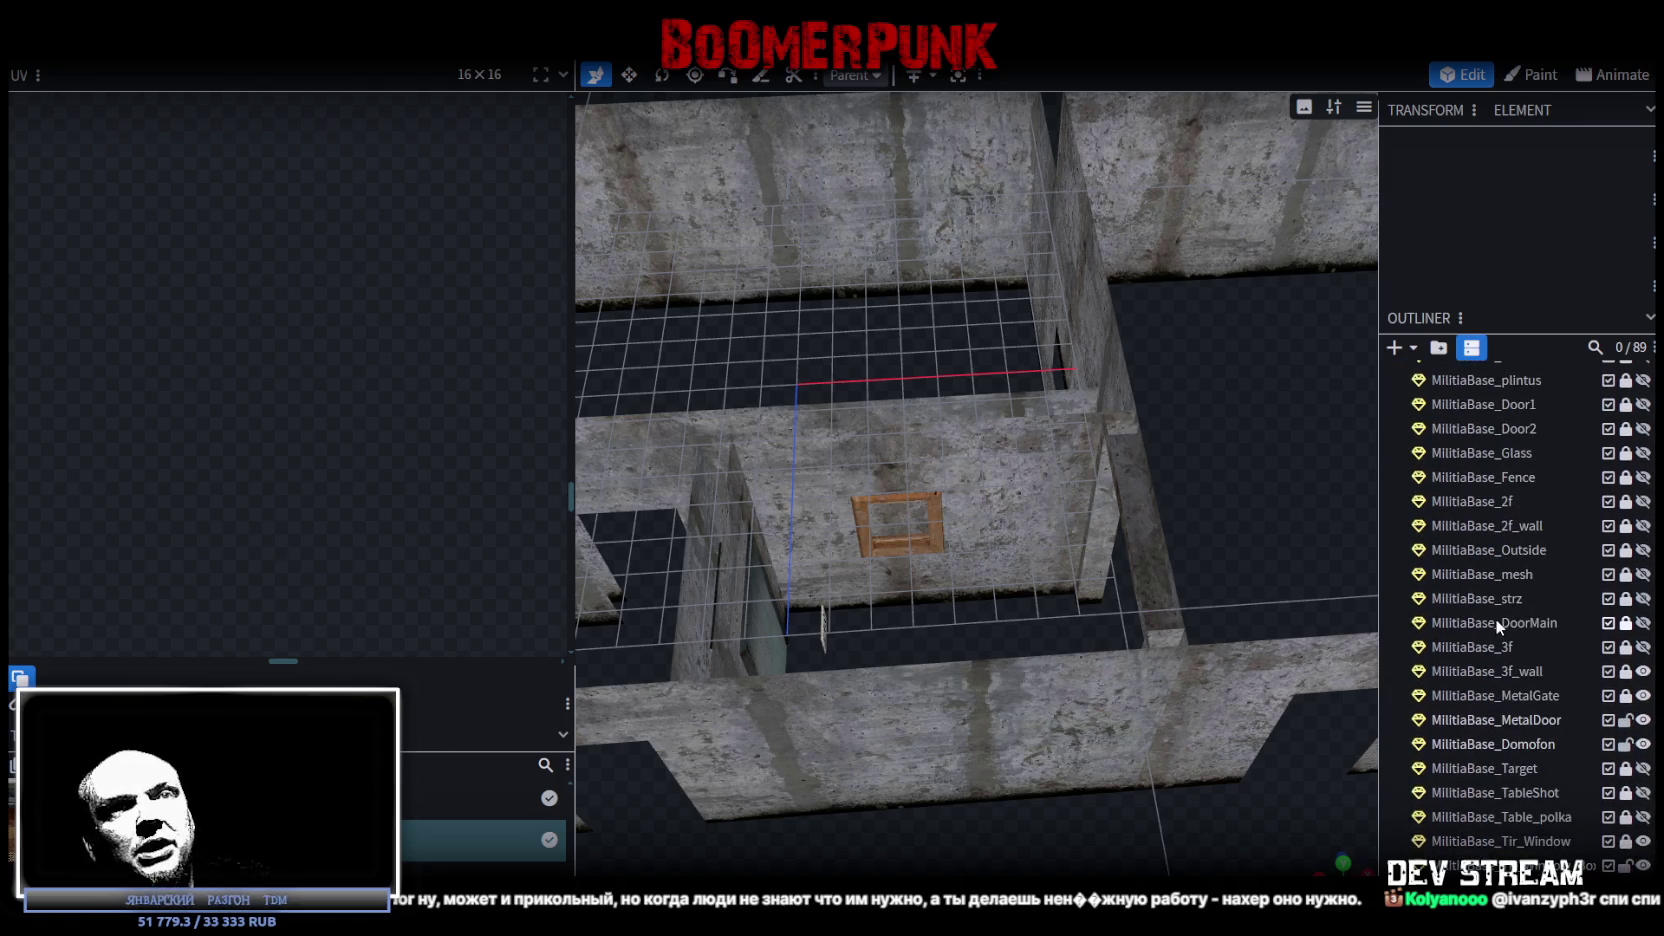
pyautogui.click(1625, 584)
pyautogui.click(1509, 586)
pyautogui.click(994, 420)
pyautogui.moveTo(1254, 511)
pyautogui.mouseDown()
pyautogui.moveTo(1140, 513)
pyautogui.moveTo(1277, 510)
pyautogui.mouseUp()
pyautogui.click(975, 608)
pyautogui.moveTo(979, 614)
pyautogui.mouseDown()
pyautogui.moveTo(1094, 634)
pyautogui.moveTo(1083, 606)
pyautogui.mouseUp()
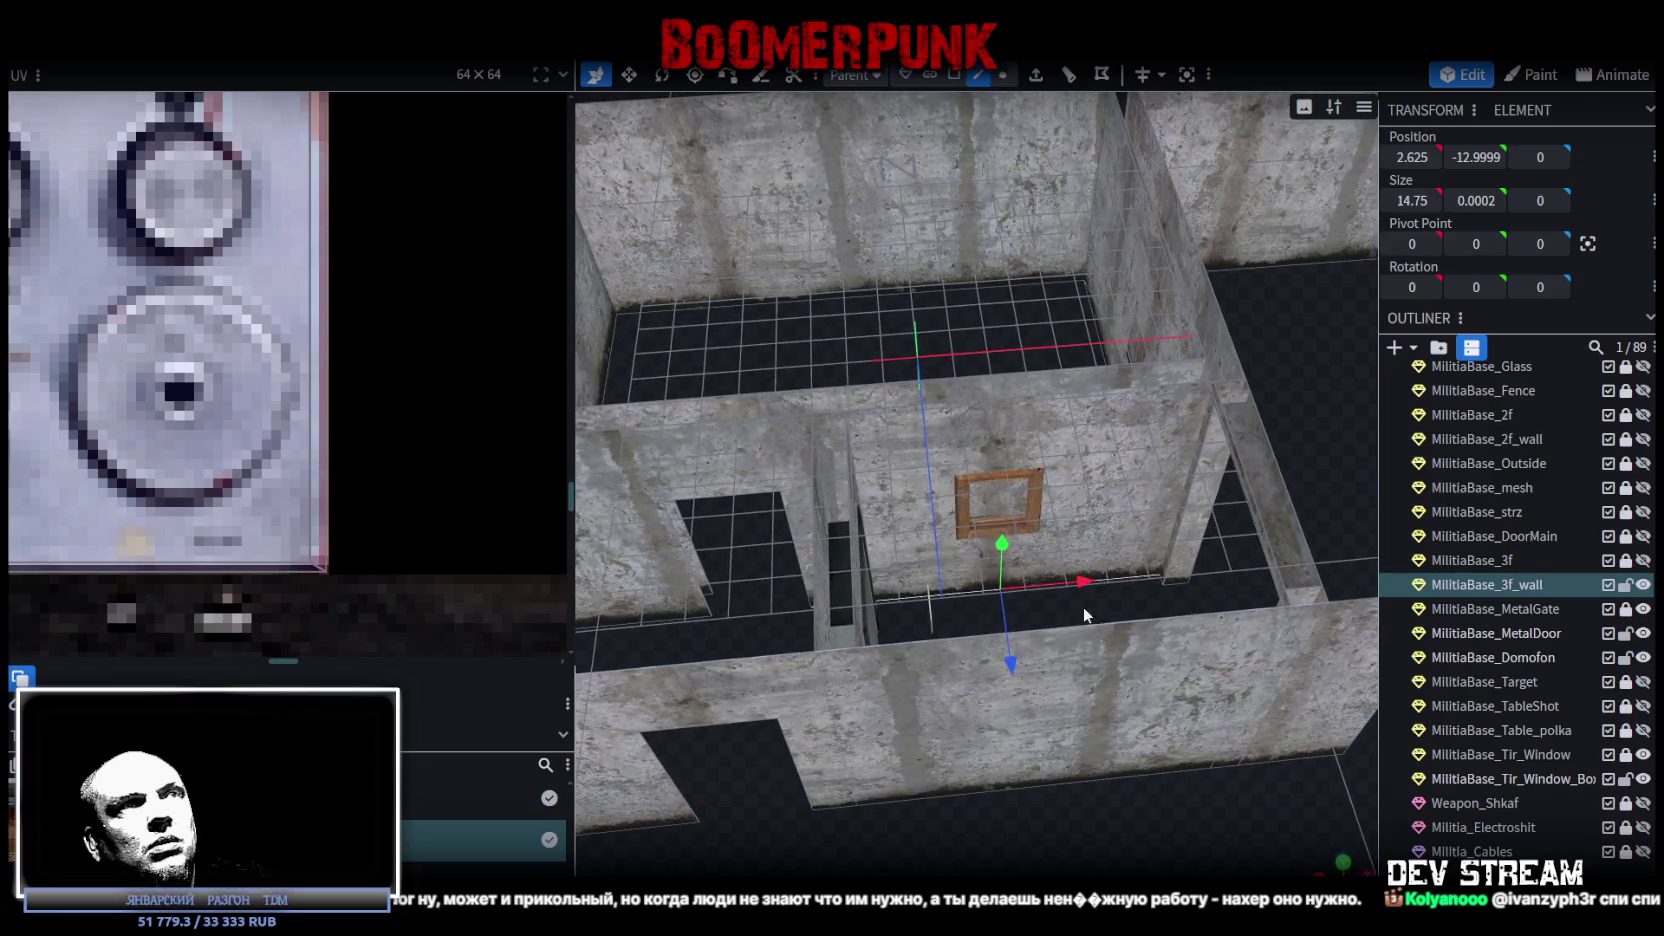
# Select the middle wall's front face and extrude it into a slab 1 unit deep.
pyautogui.click(958, 407)
pyautogui.moveTo(958, 407); pyautogui.dragTo(919, 504)
pyautogui.scroll(-2, 996, 524)
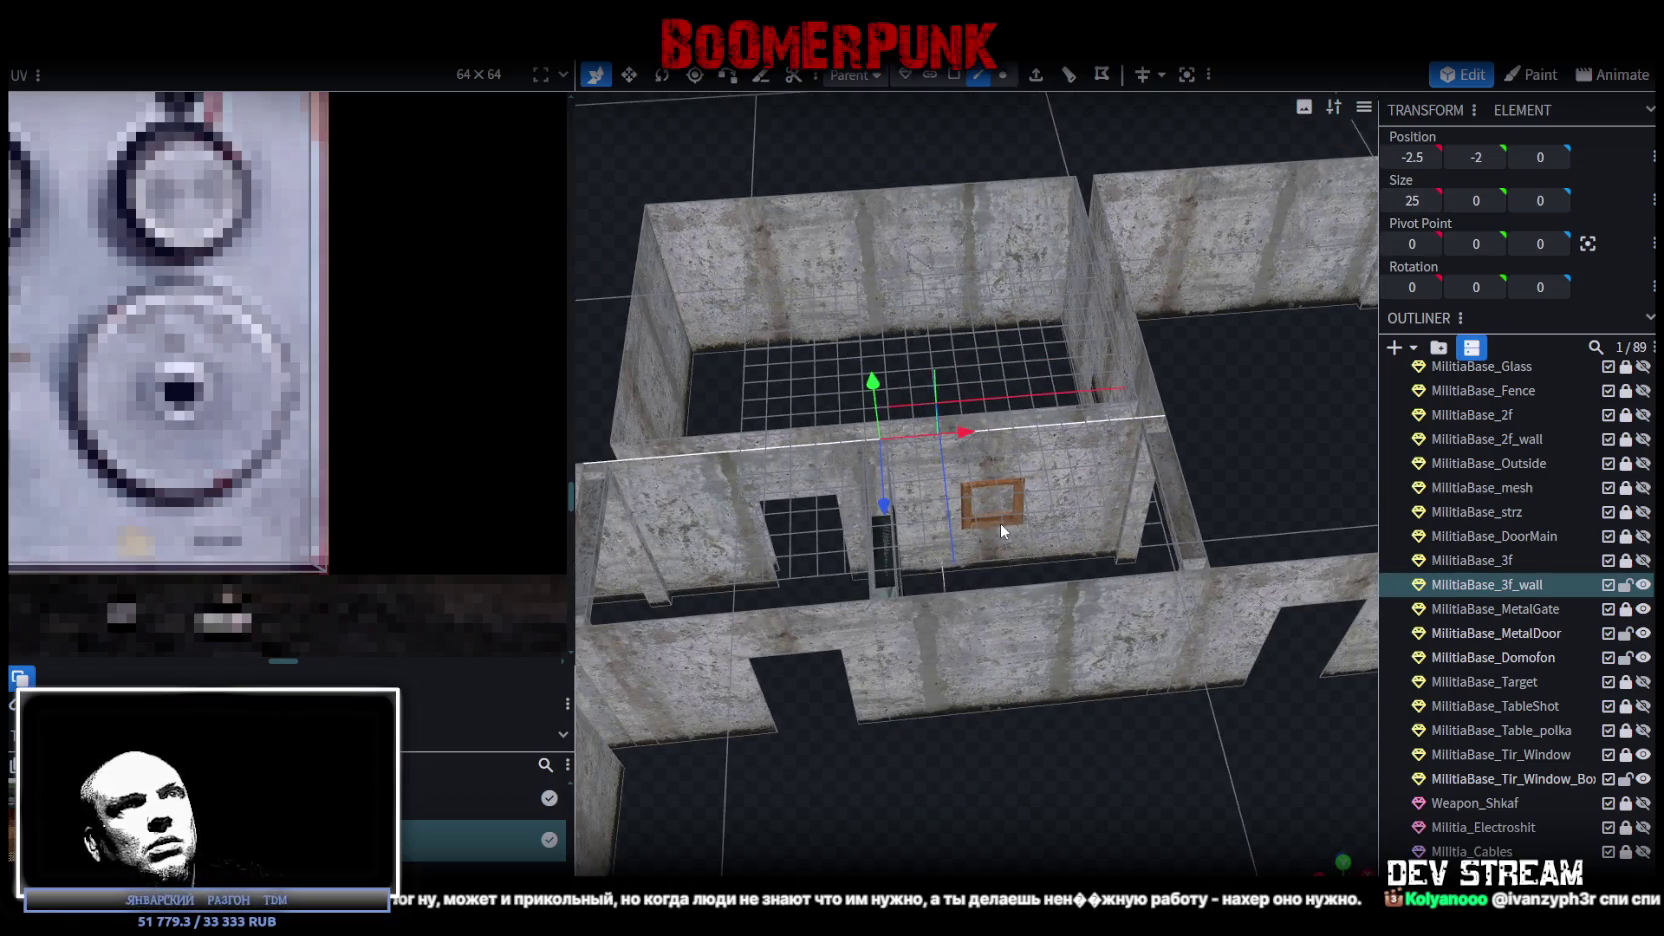
pyautogui.moveTo(1253, 462); pyautogui.dragTo(1294, 458)
pyautogui.click(955, 75)
pyautogui.click(1046, 478)
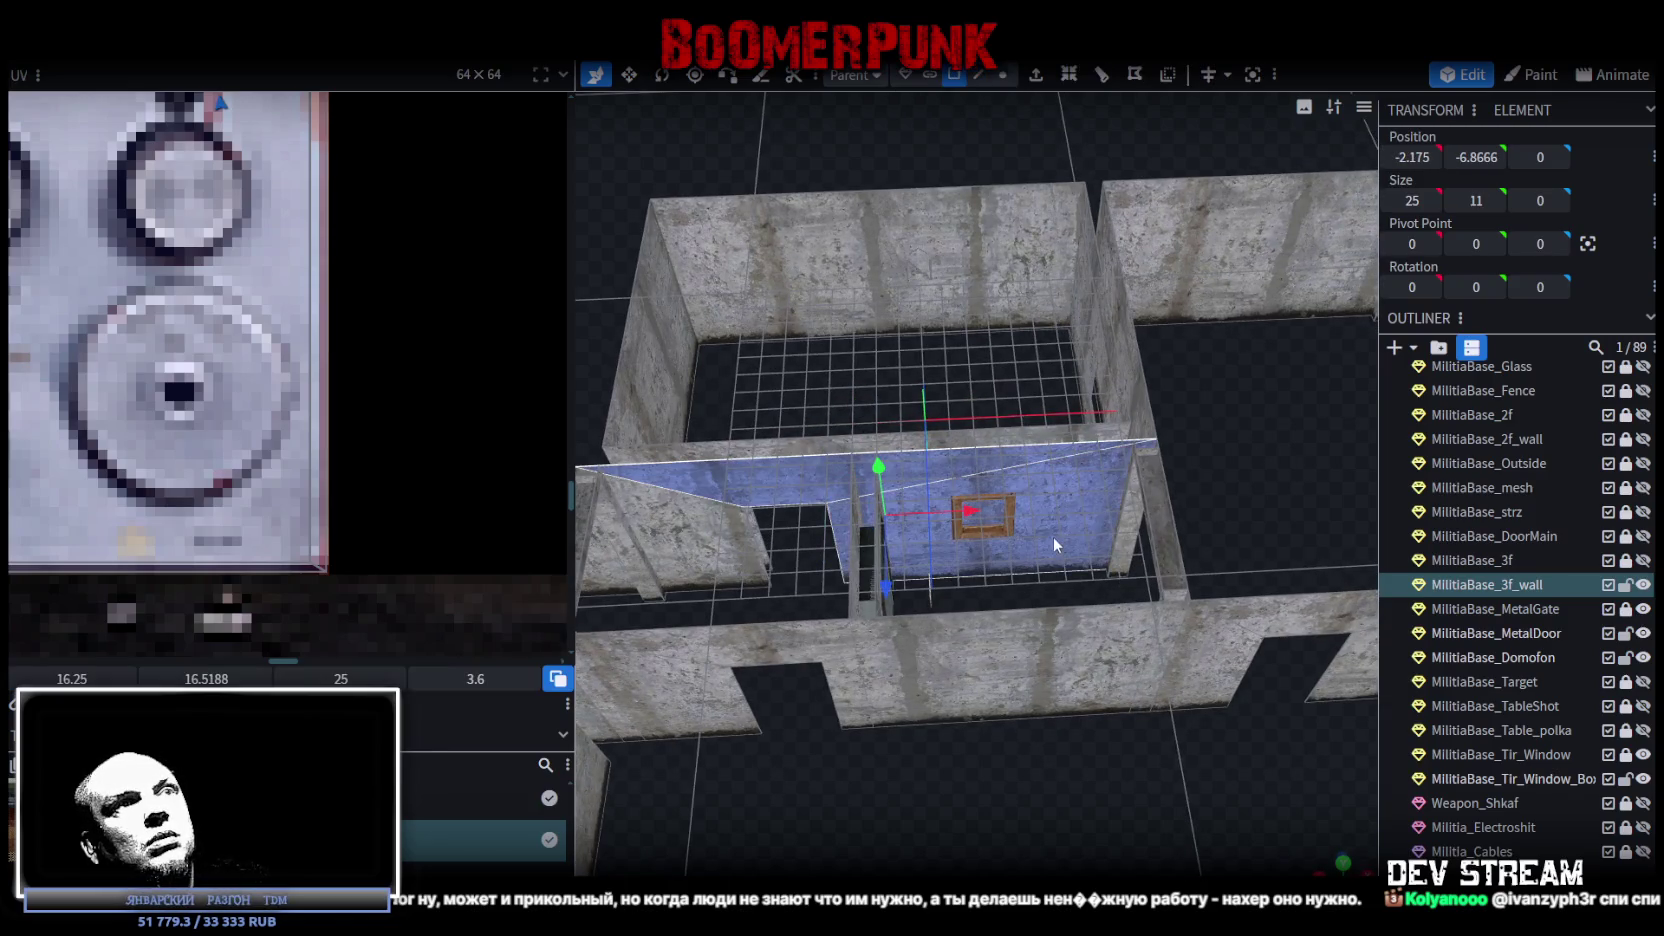
pyautogui.moveTo(1275, 445); pyautogui.dragTo(1272, 450)
pyautogui.moveTo(1082, 506)
pyautogui.mouseDown()
pyautogui.moveTo(1223, 519)
pyautogui.moveTo(1190, 490)
pyautogui.mouseUp()
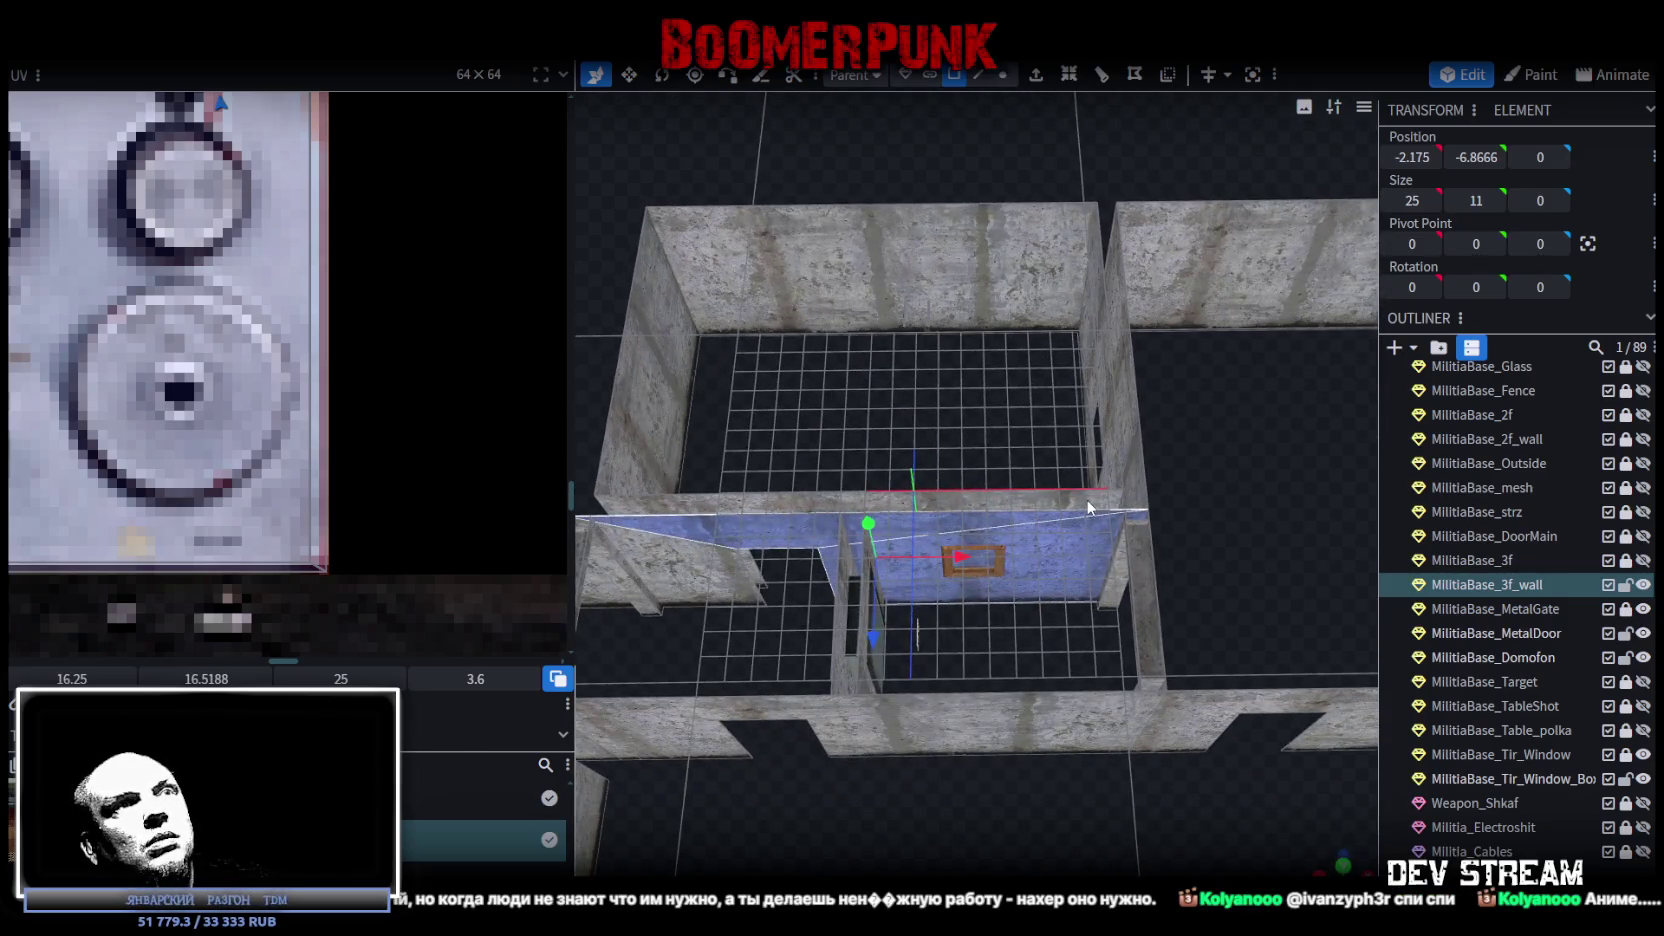
pyautogui.press('e')
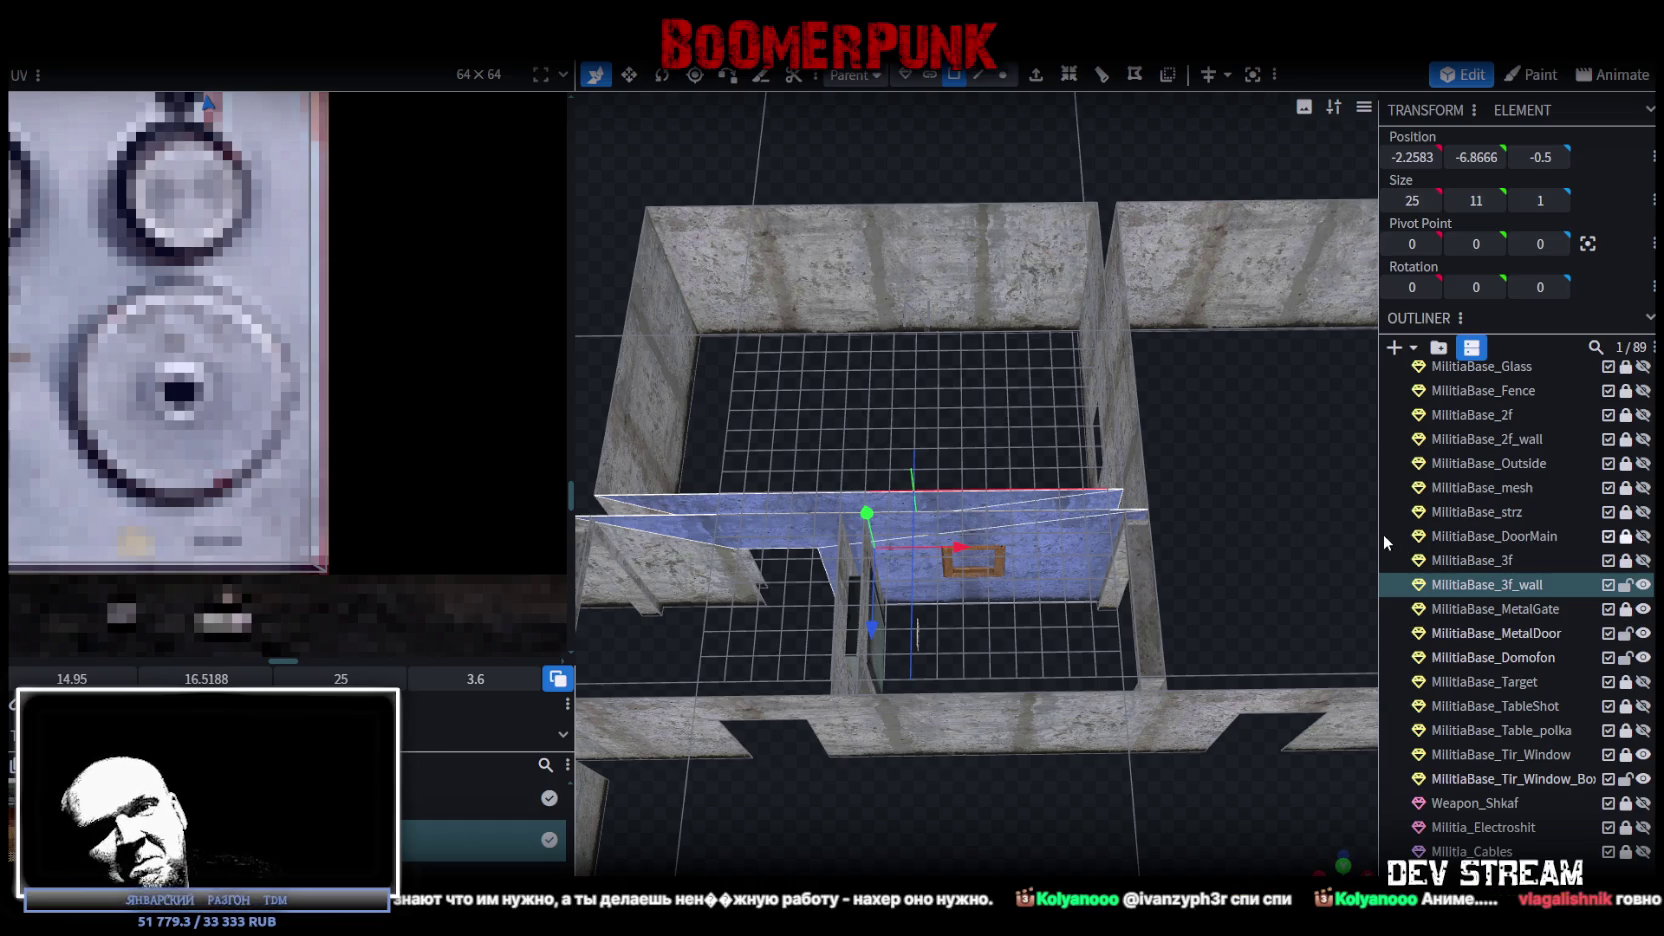
pyautogui.scroll(3, 1071, 576)
pyautogui.rightClick(1071, 576)
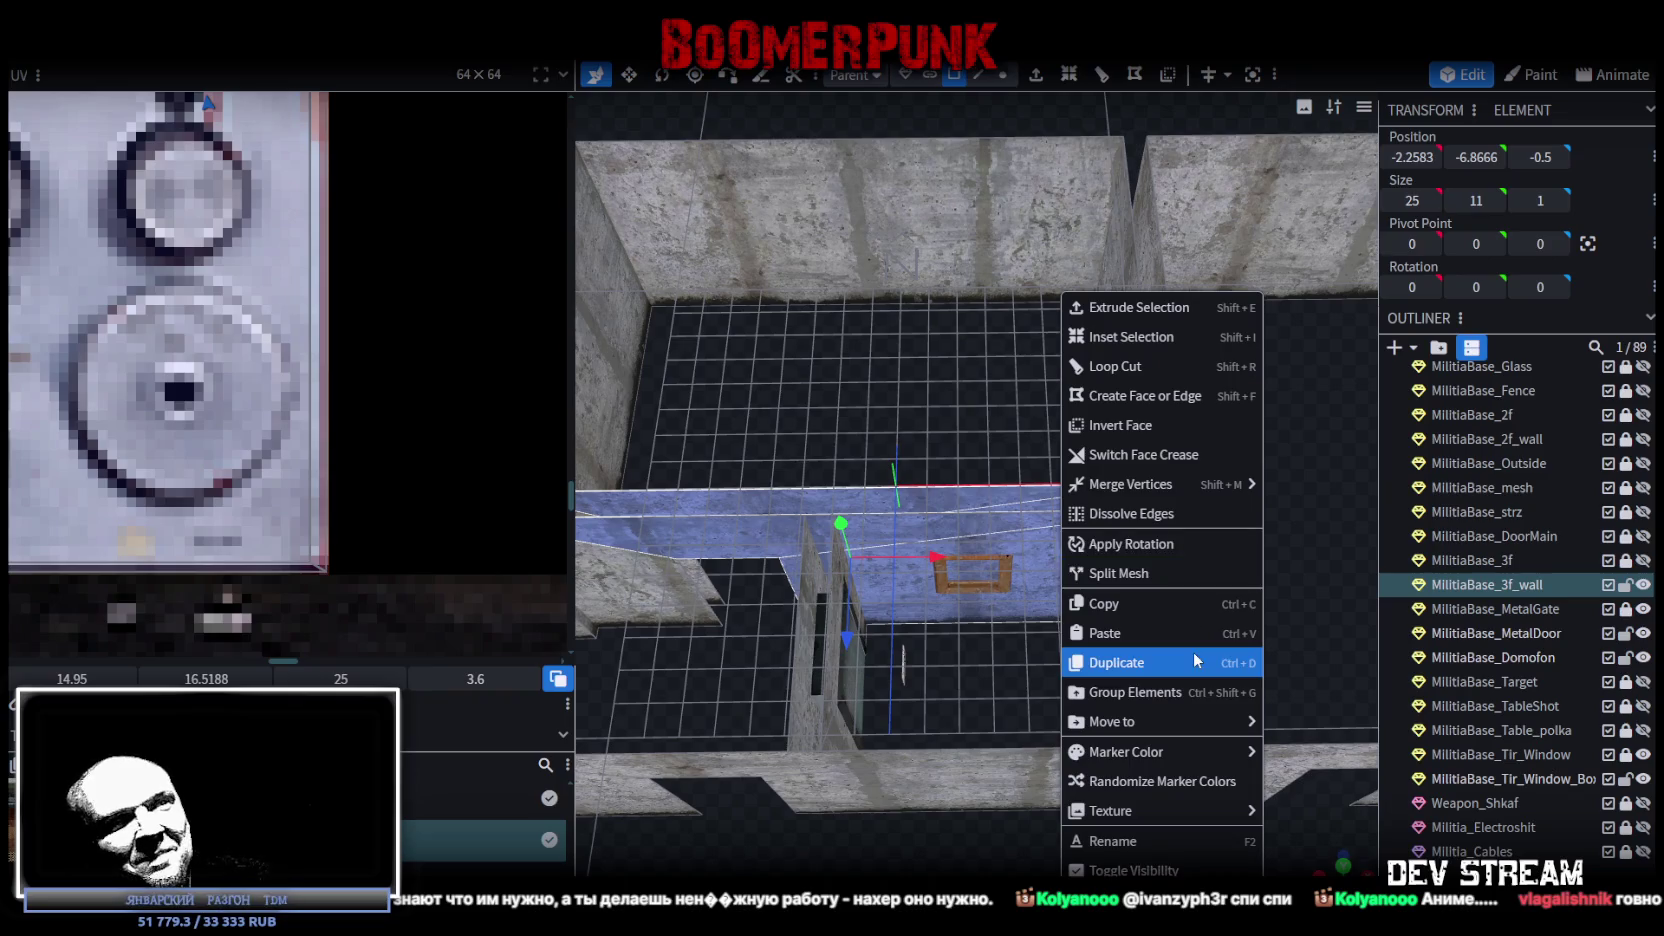
# Split the slab into its own mesh and set its right-end vertices to X 5.
pyautogui.click(1118, 573)
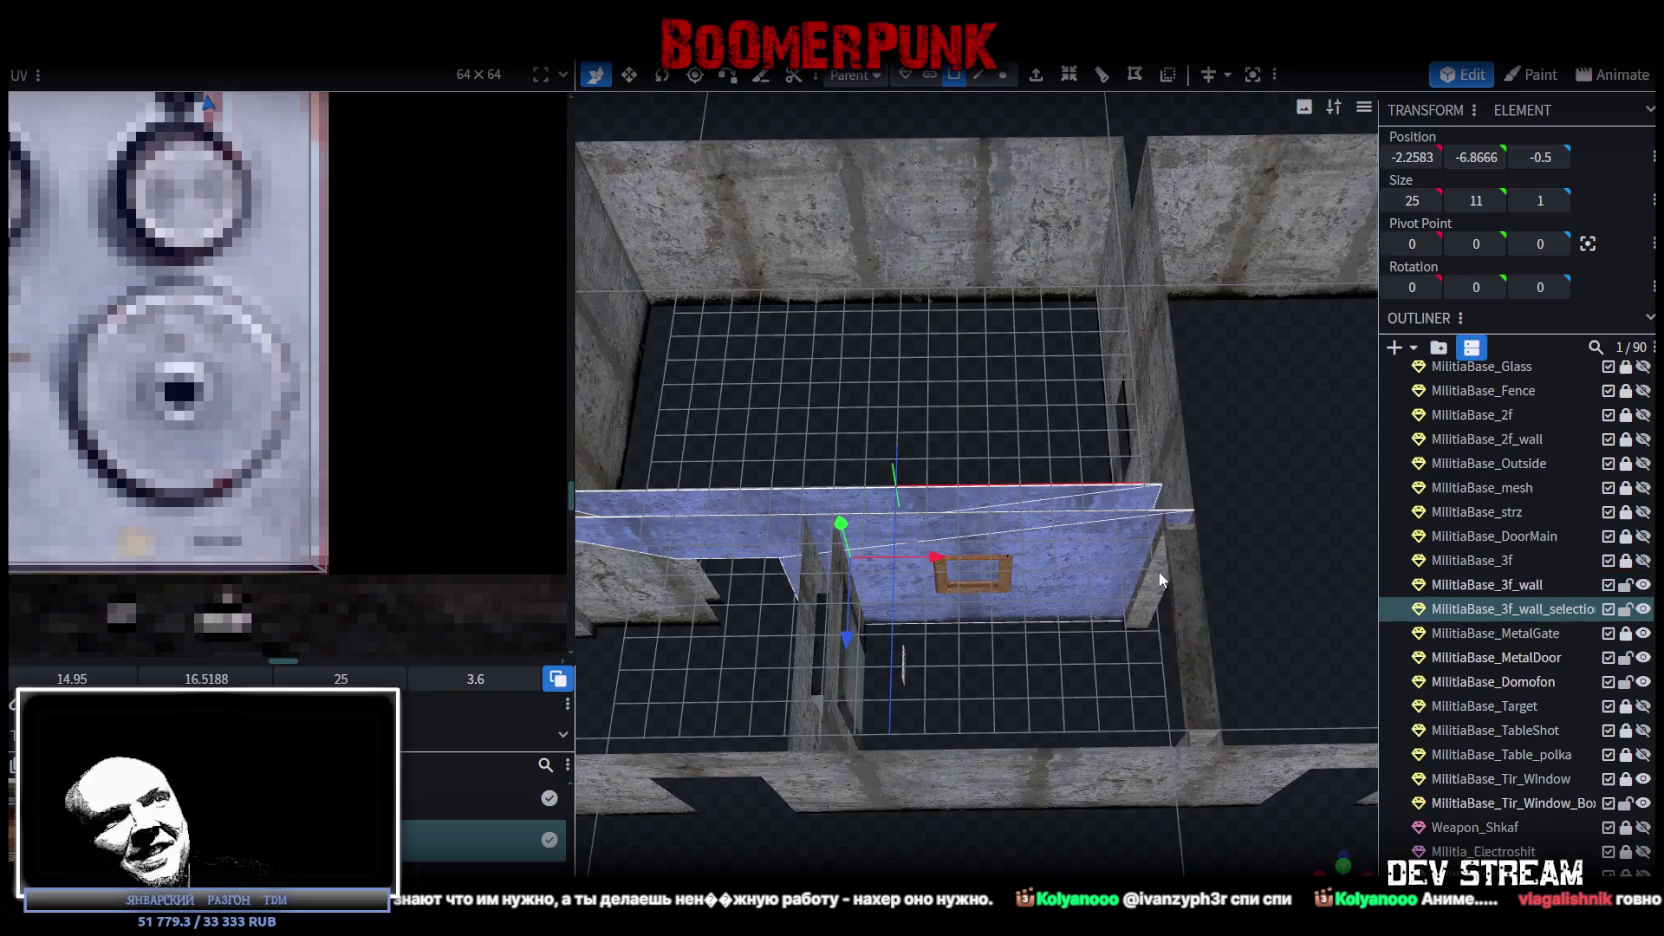
pyautogui.click(1003, 74)
pyautogui.moveTo(1199, 337)
pyautogui.mouseDown()
pyautogui.moveTo(1256, 393)
pyautogui.moveTo(1014, 697)
pyautogui.mouseUp()
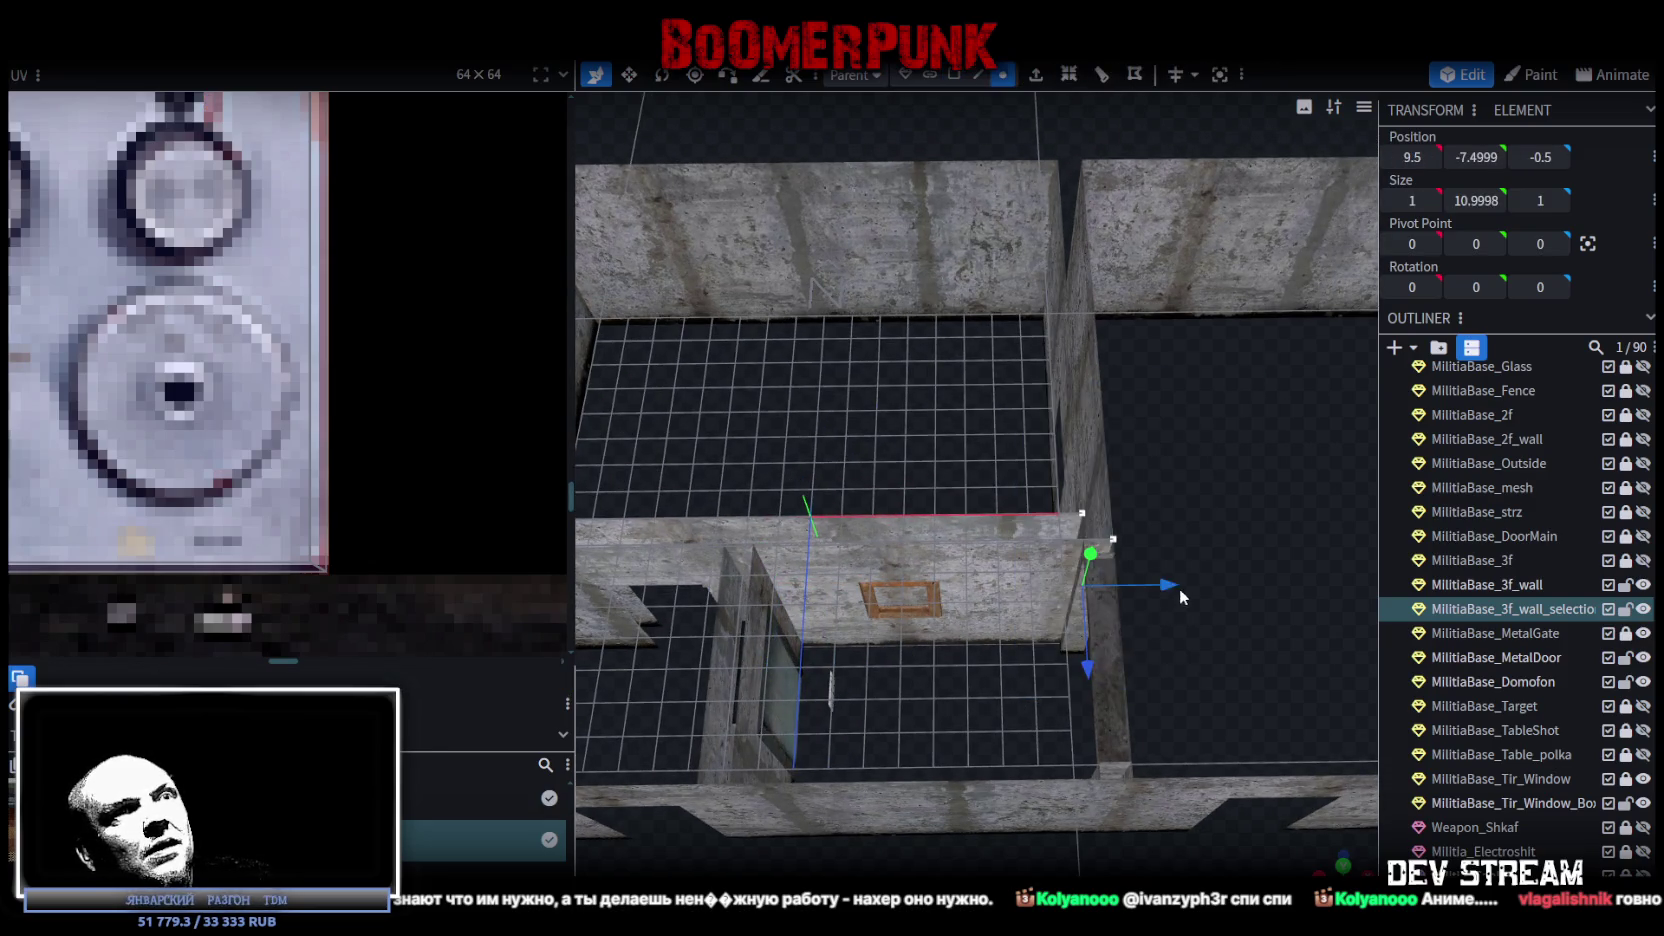
pyautogui.moveTo(1168, 588); pyautogui.dragTo(1091, 588)
pyautogui.click(1412, 157)
pyautogui.write('5')
pyautogui.press('Return')
# Pull the slab's right end in to X 1.5.
pyautogui.moveTo(881, 358); pyautogui.dragTo(940, 351)
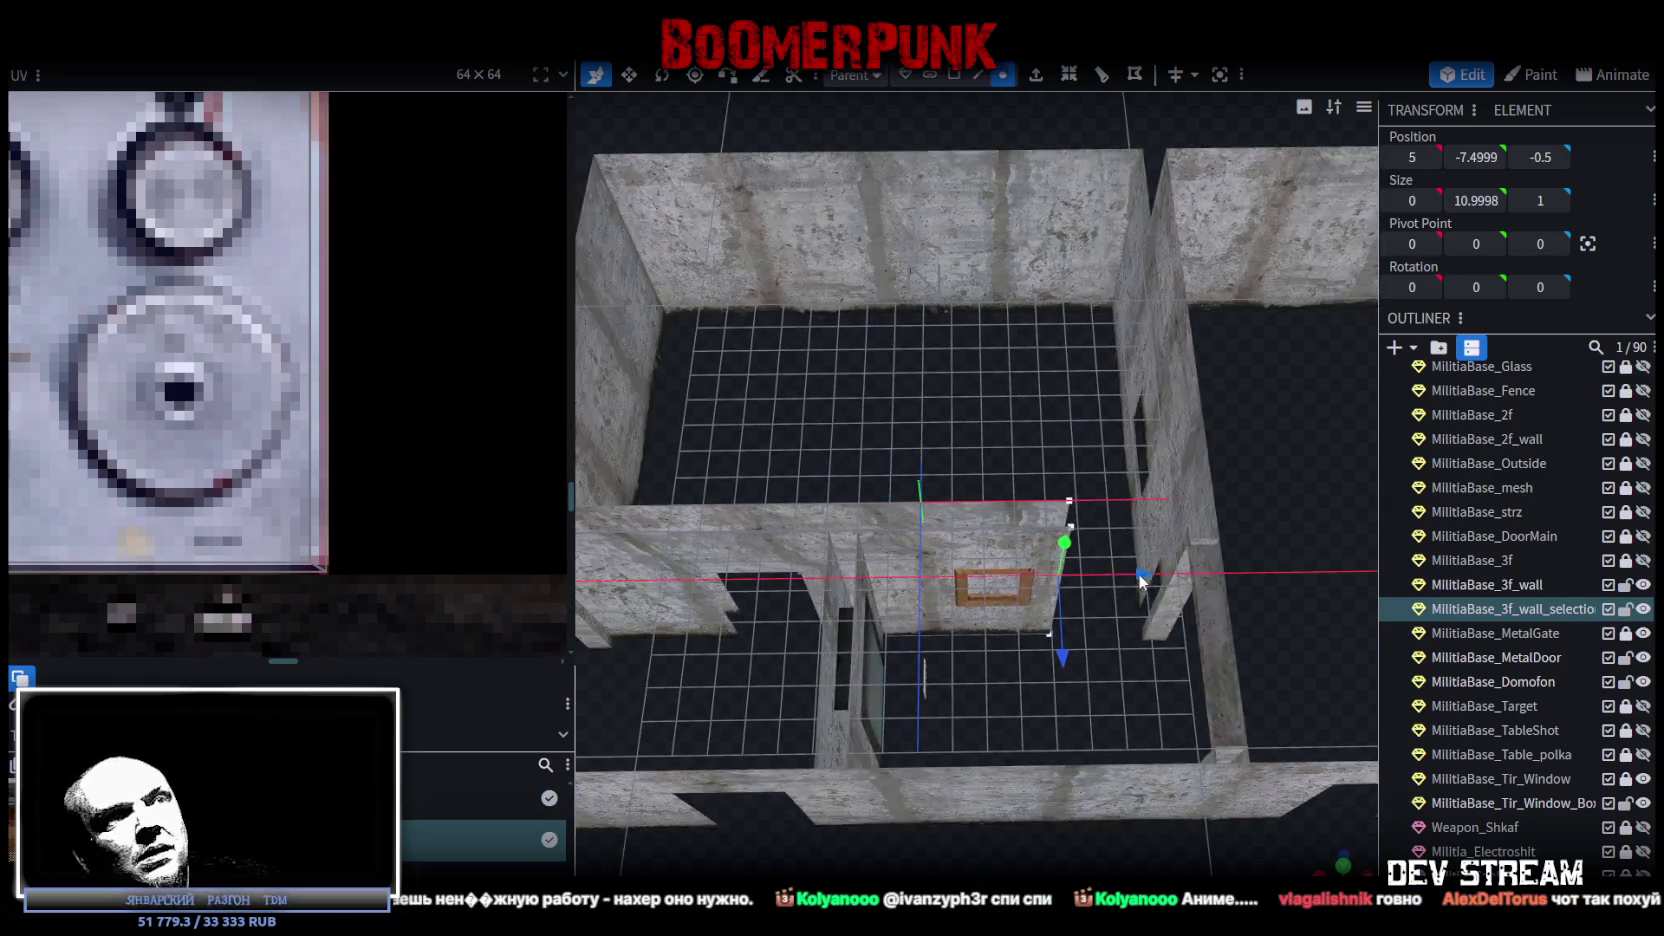
pyautogui.moveTo(1138, 573); pyautogui.dragTo(1044, 573)
pyautogui.scroll(3, 1079, 603)
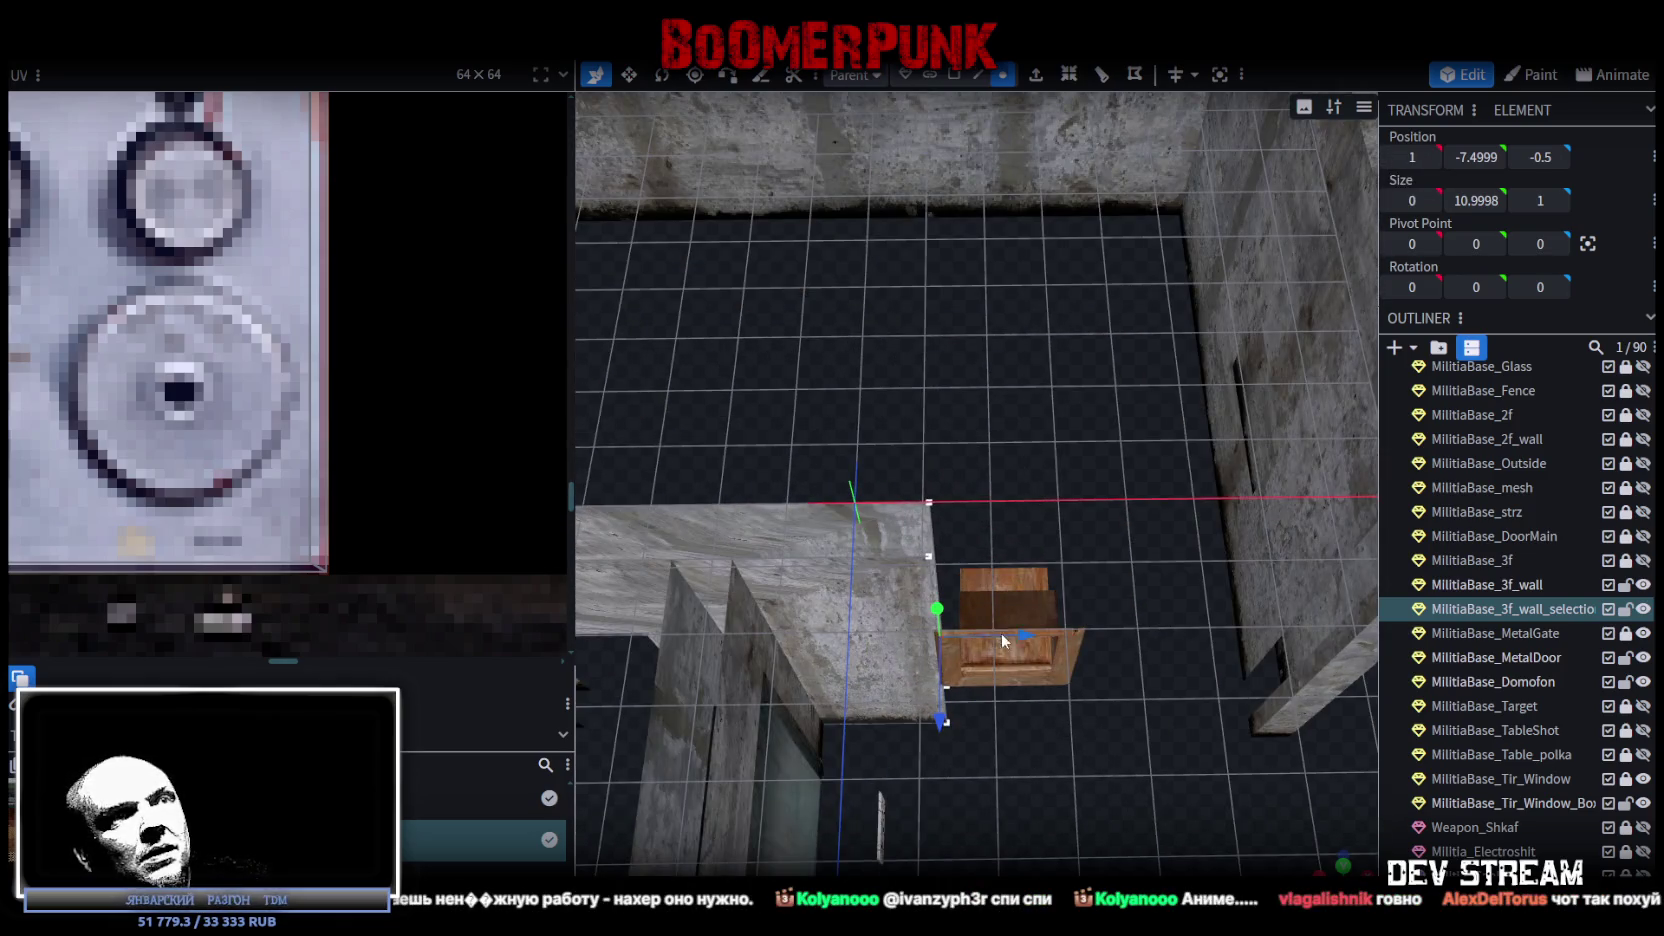
pyautogui.moveTo(1017, 632); pyautogui.dragTo(1043, 634)
pyautogui.moveTo(1105, 720)
pyautogui.mouseDown()
pyautogui.moveTo(1119, 712)
pyautogui.moveTo(1092, 686)
pyautogui.moveTo(1119, 686)
pyautogui.mouseUp()
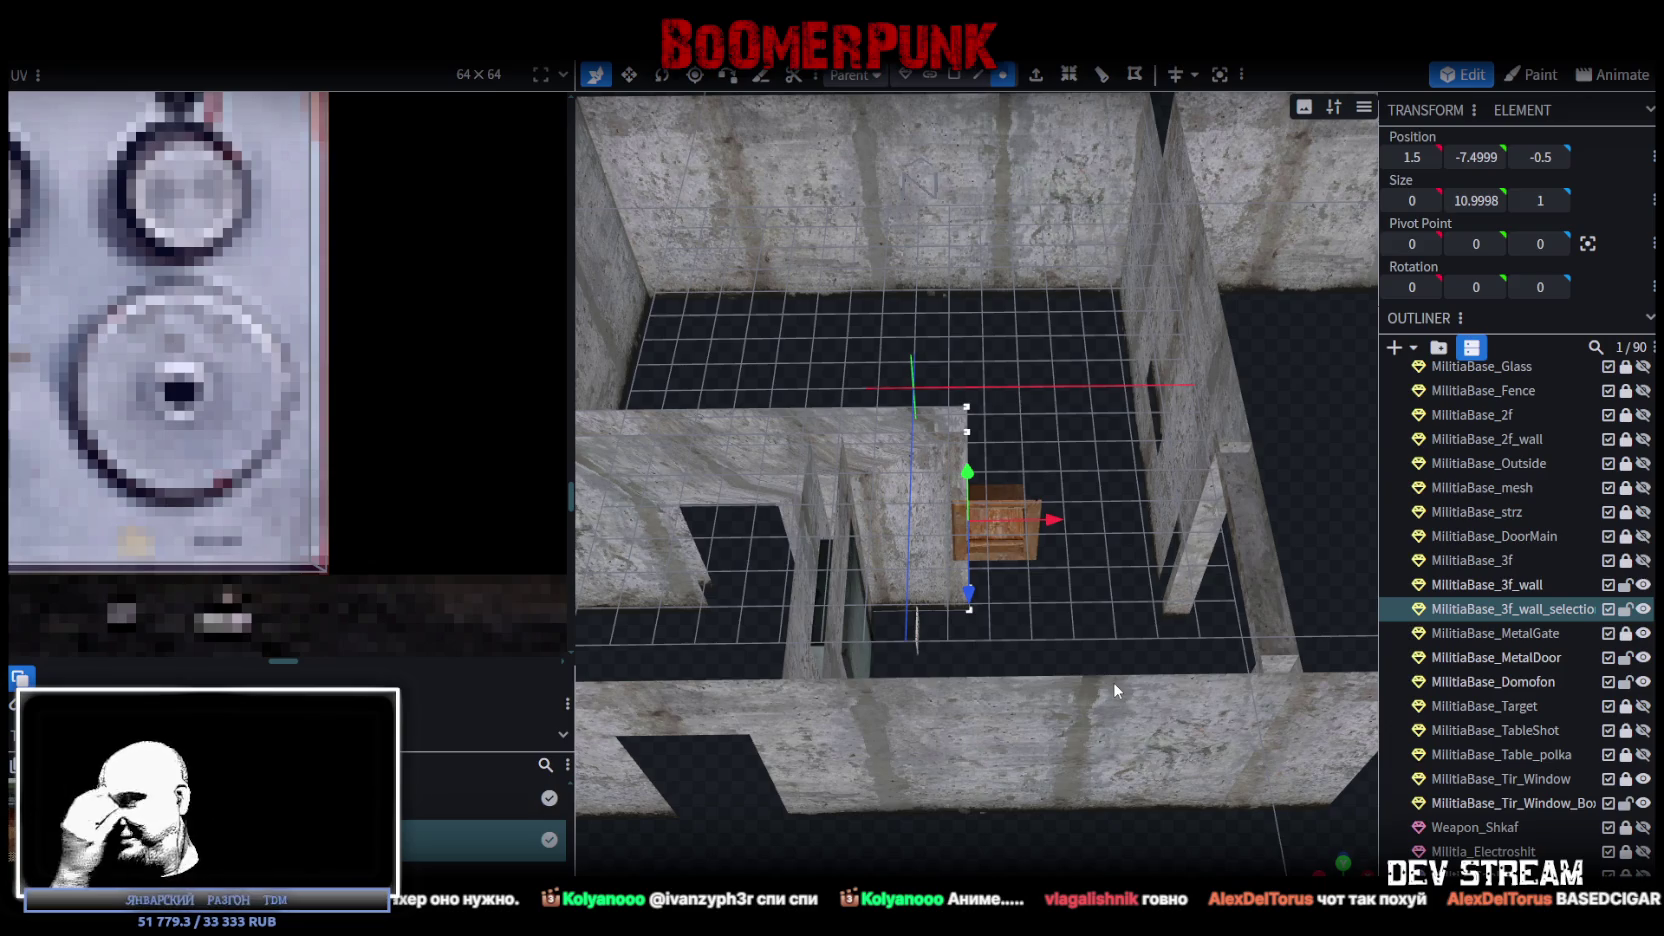
pyautogui.scroll(-3, 1112, 682)
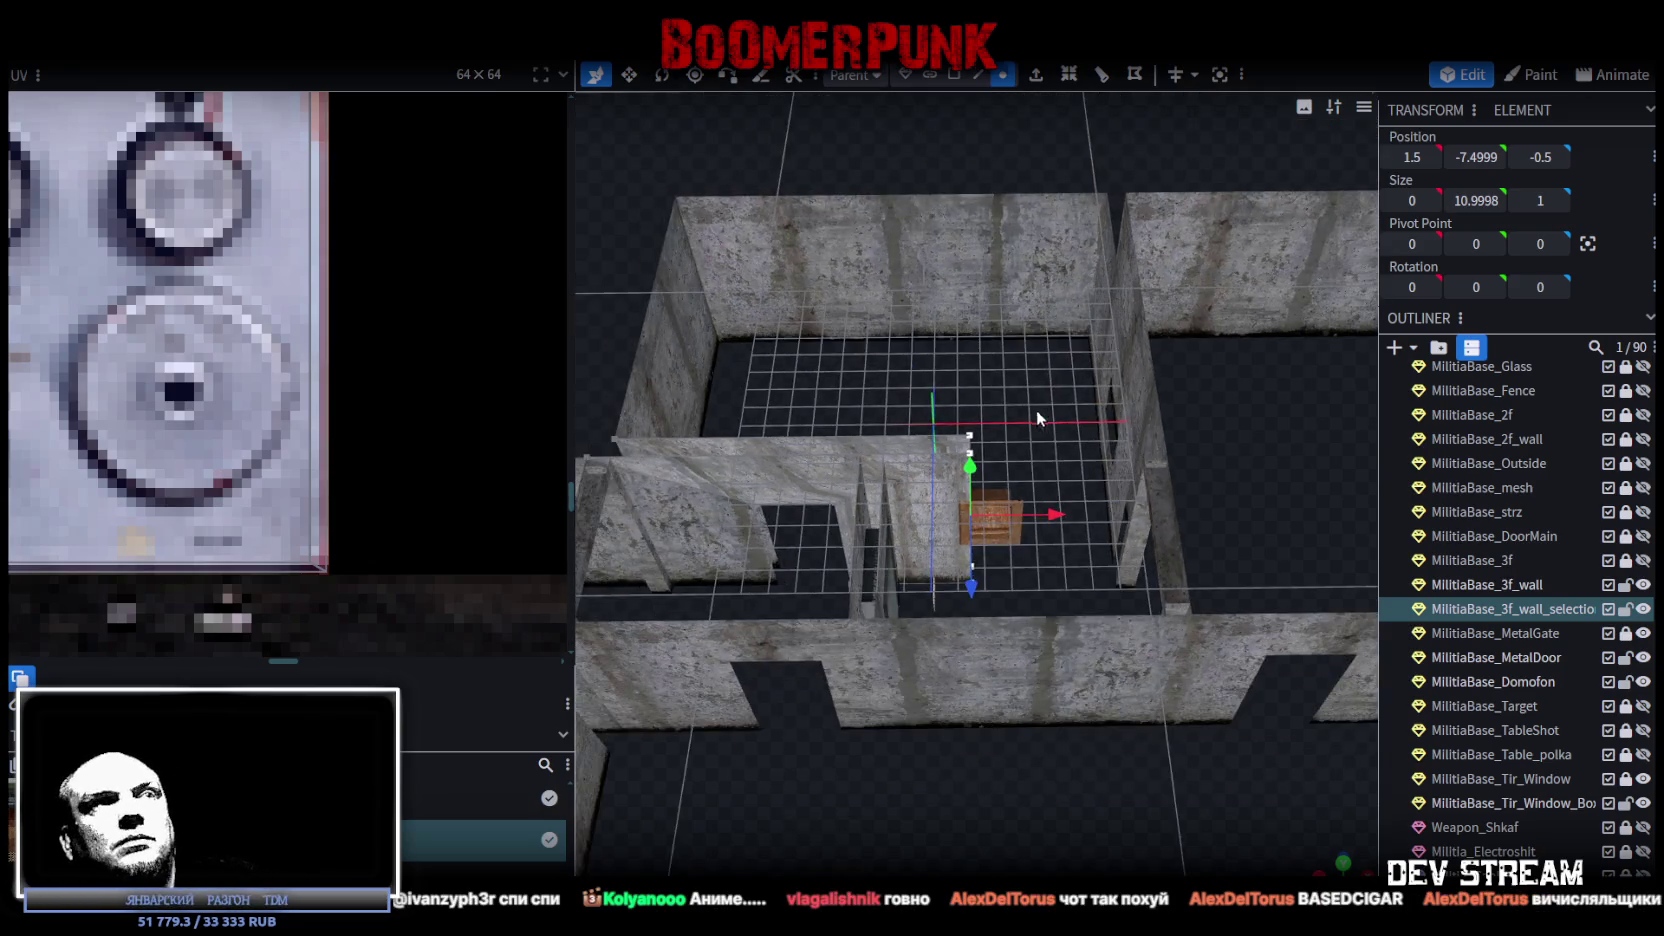
pyautogui.scroll(5, 1036, 418)
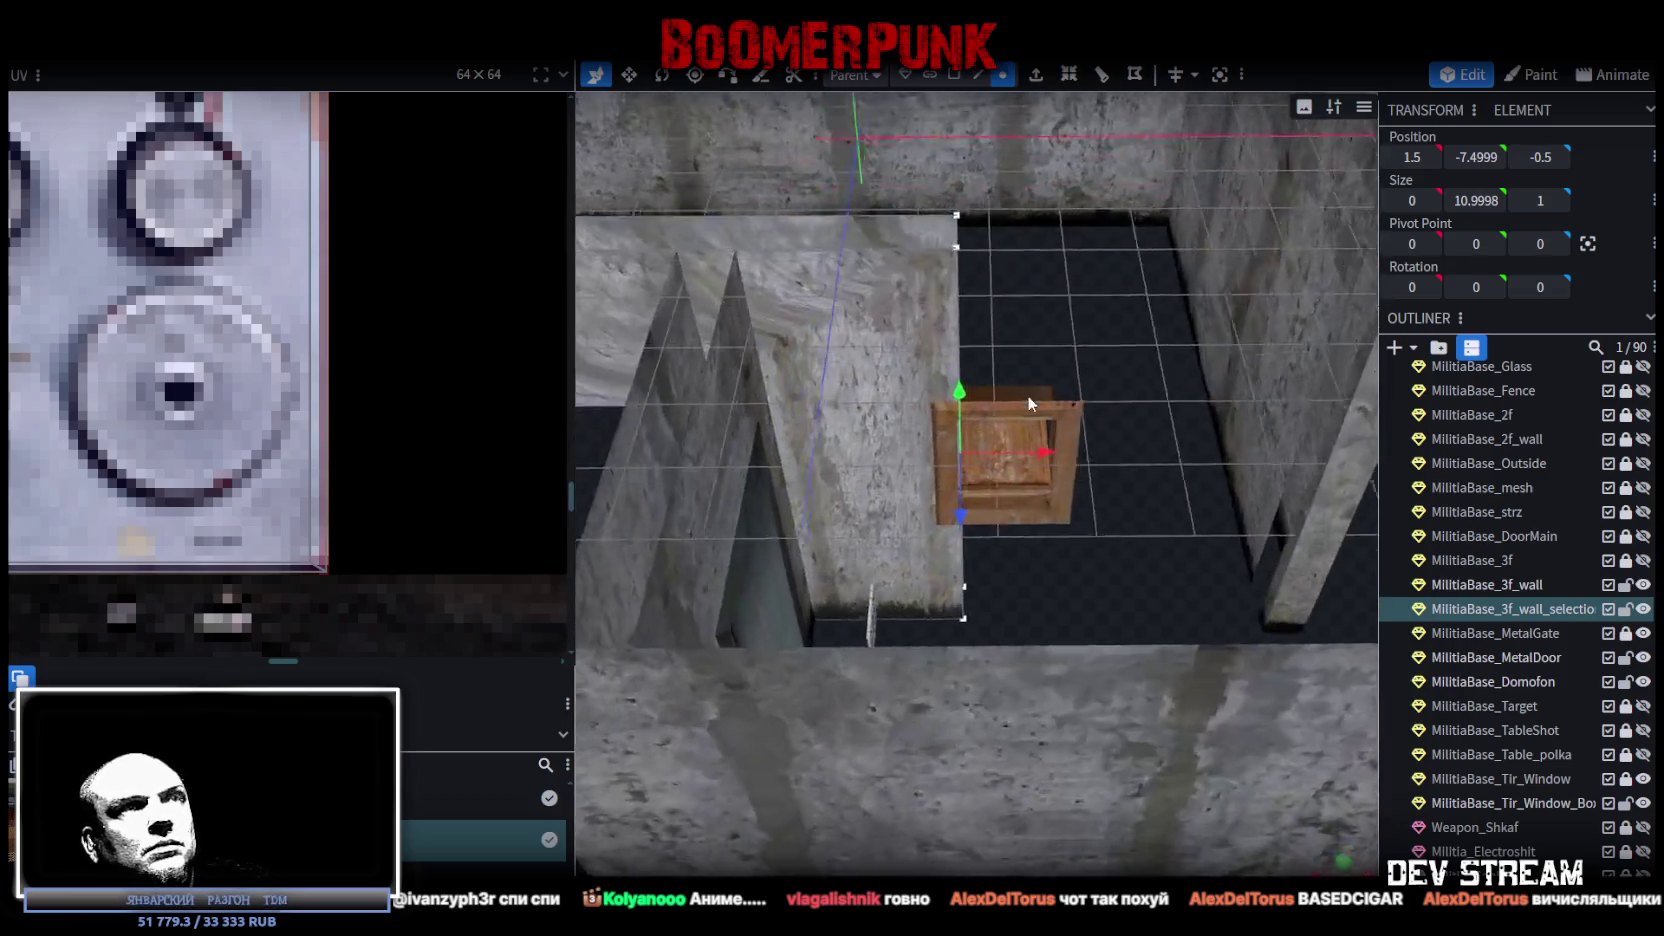
pyautogui.moveTo(1015, 400)
pyautogui.mouseDown()
pyautogui.moveTo(884, 428)
pyautogui.moveTo(950, 465)
pyautogui.moveTo(909, 460)
pyautogui.moveTo(1050, 445)
pyautogui.moveTo(1086, 481)
pyautogui.moveTo(1075, 464)
pyautogui.moveTo(1138, 445)
pyautogui.moveTo(1050, 230)
pyautogui.mouseUp()
pyautogui.scroll(2, 1030, 448)
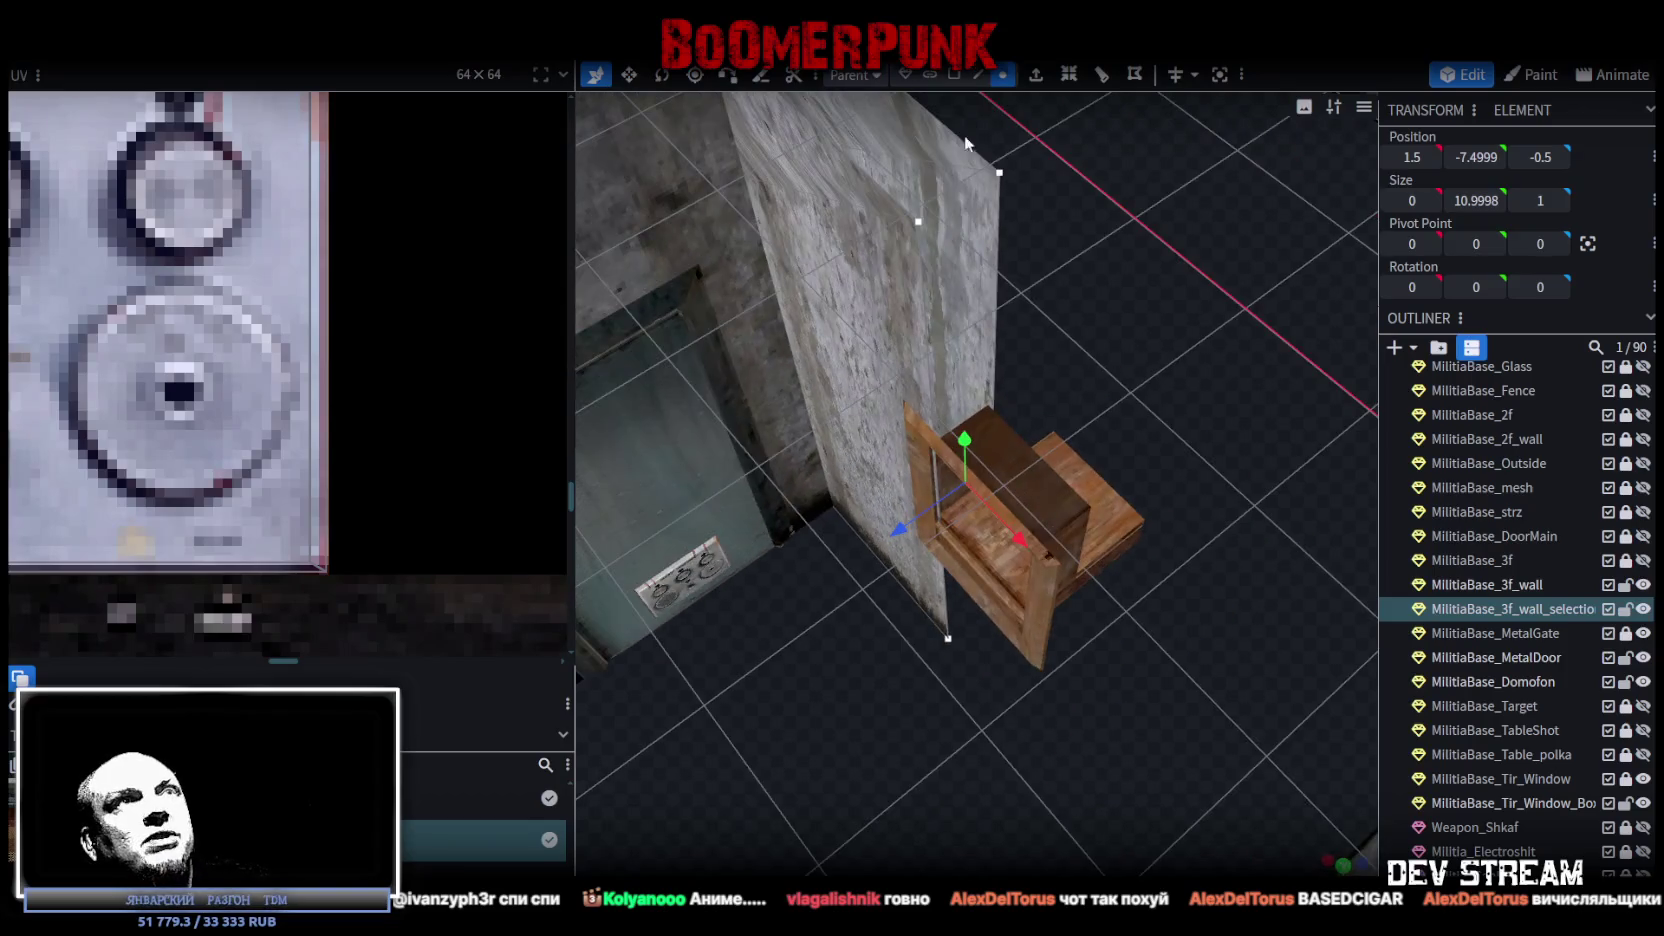
# Inspect the wall piece in edge mode, picking the vertical edge at its end.
pyautogui.click(980, 75)
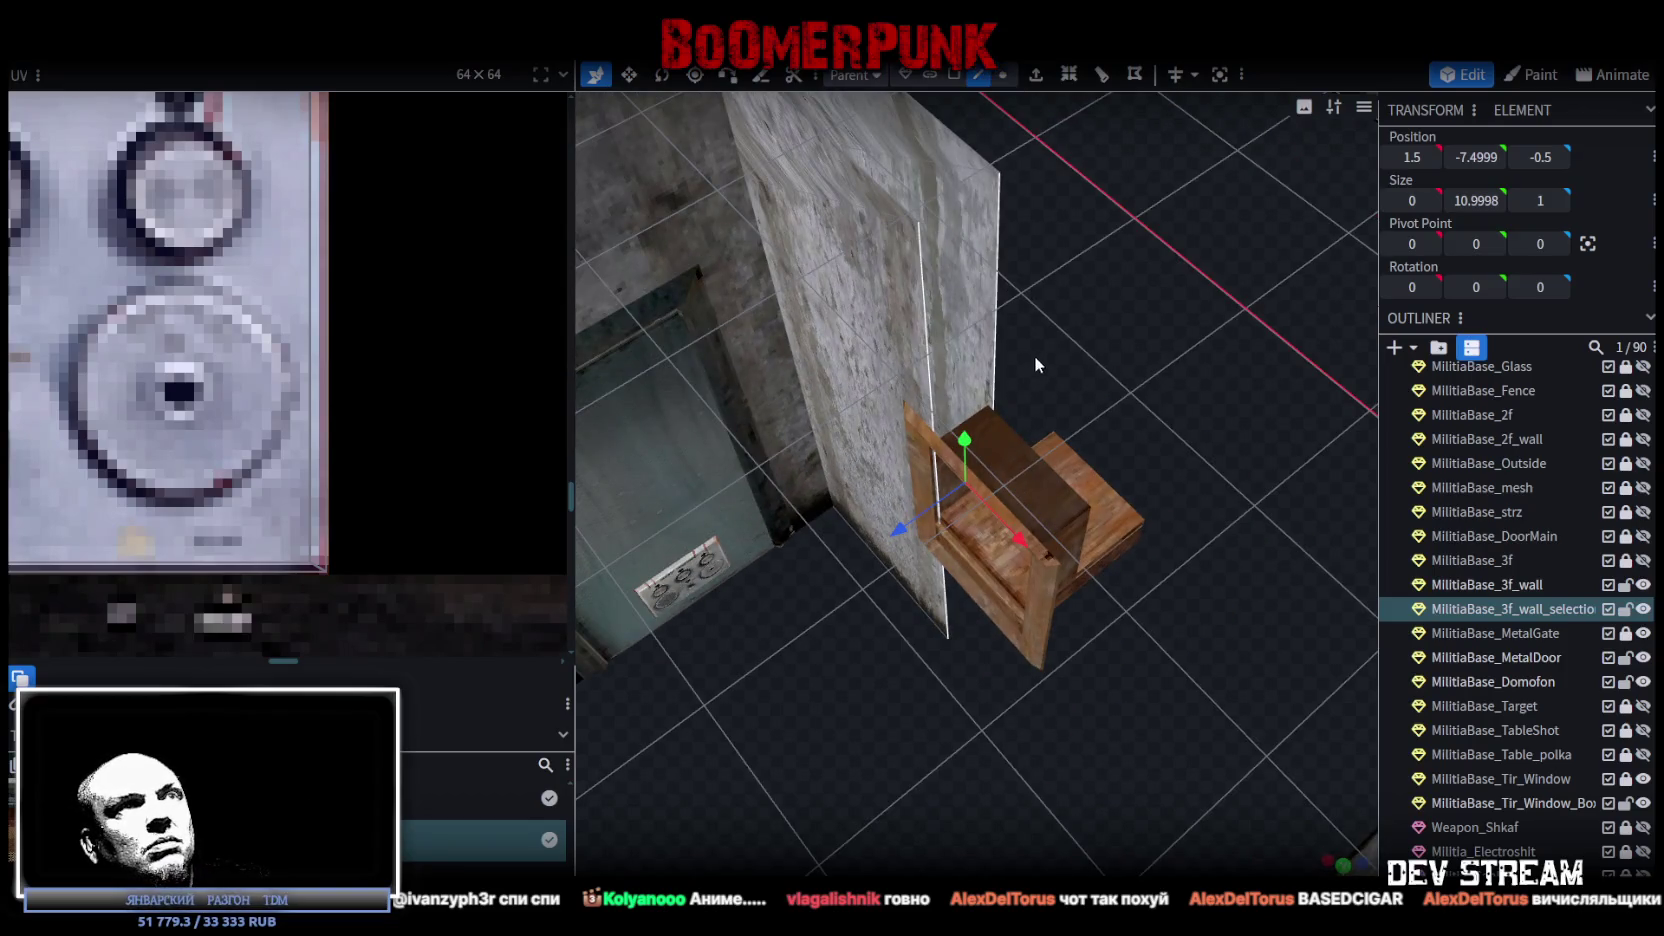
pyautogui.click(934, 330)
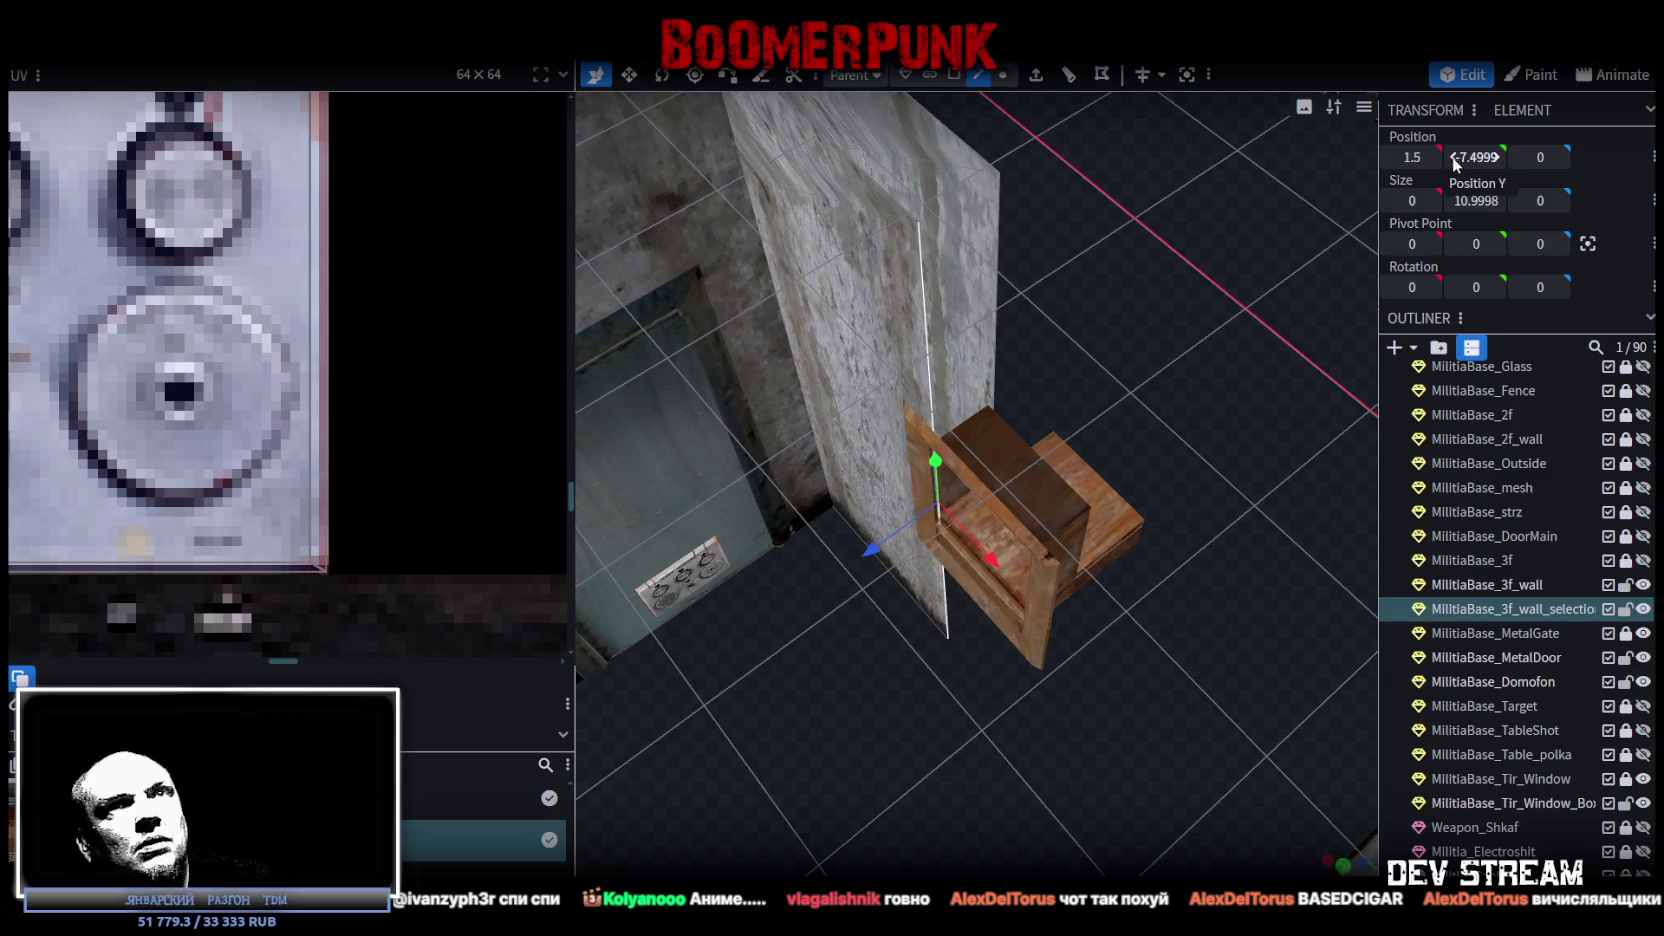
pyautogui.scroll(3, 1291, 468)
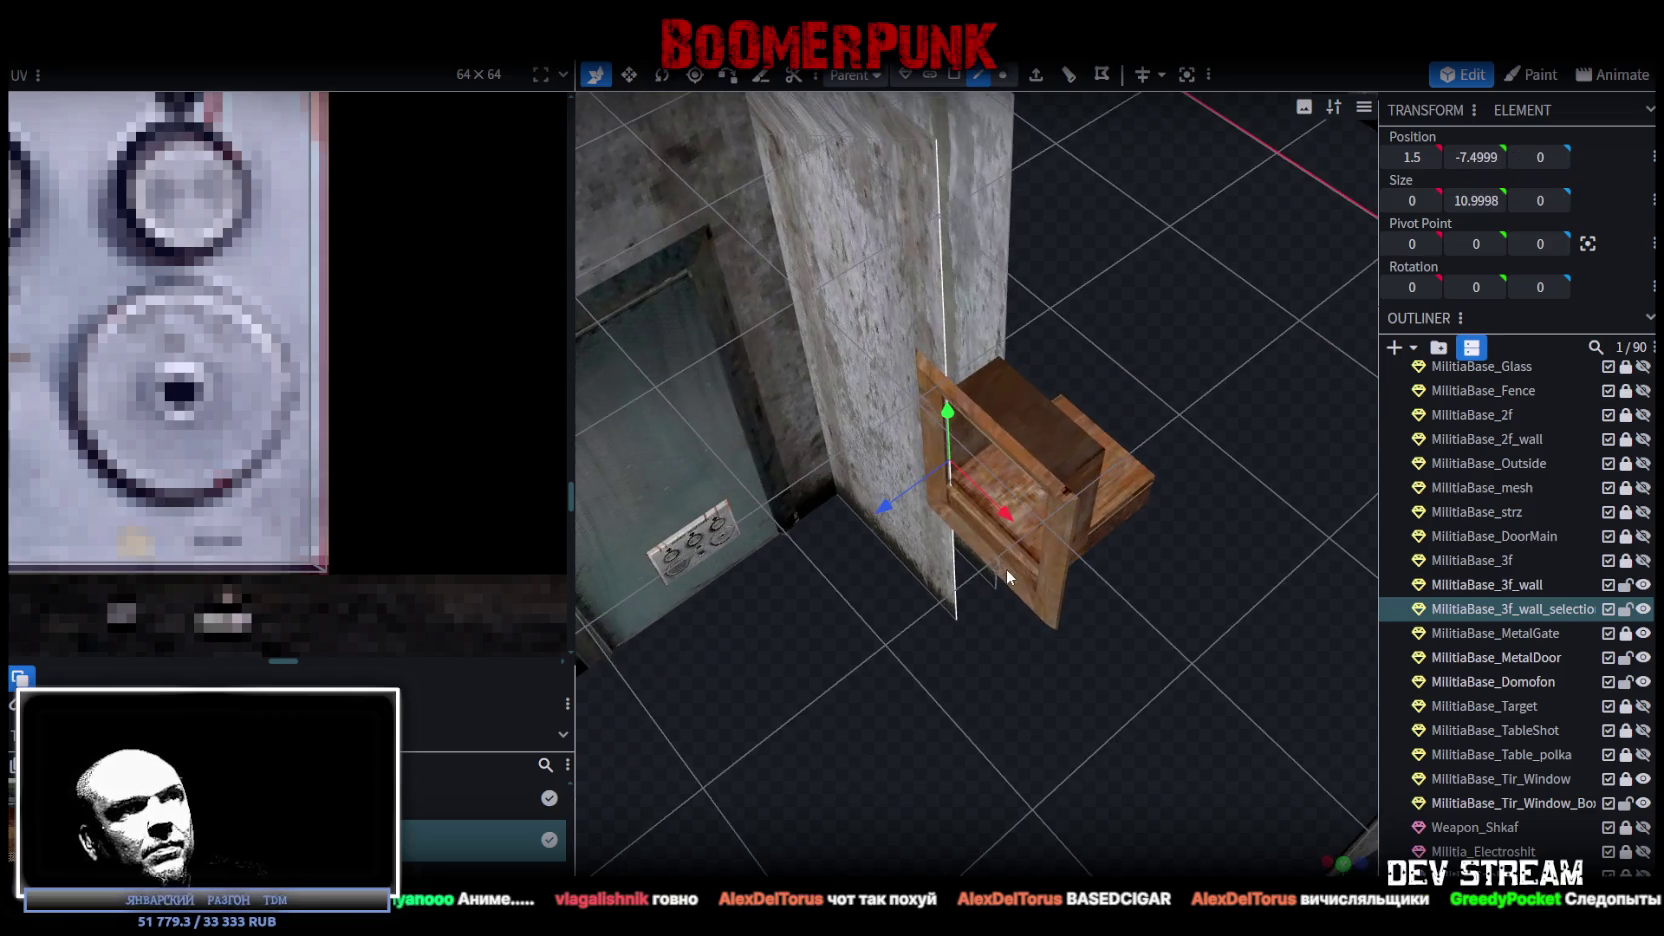
pyautogui.scroll(3, 1190, 571)
pyautogui.rightClick(1156, 578)
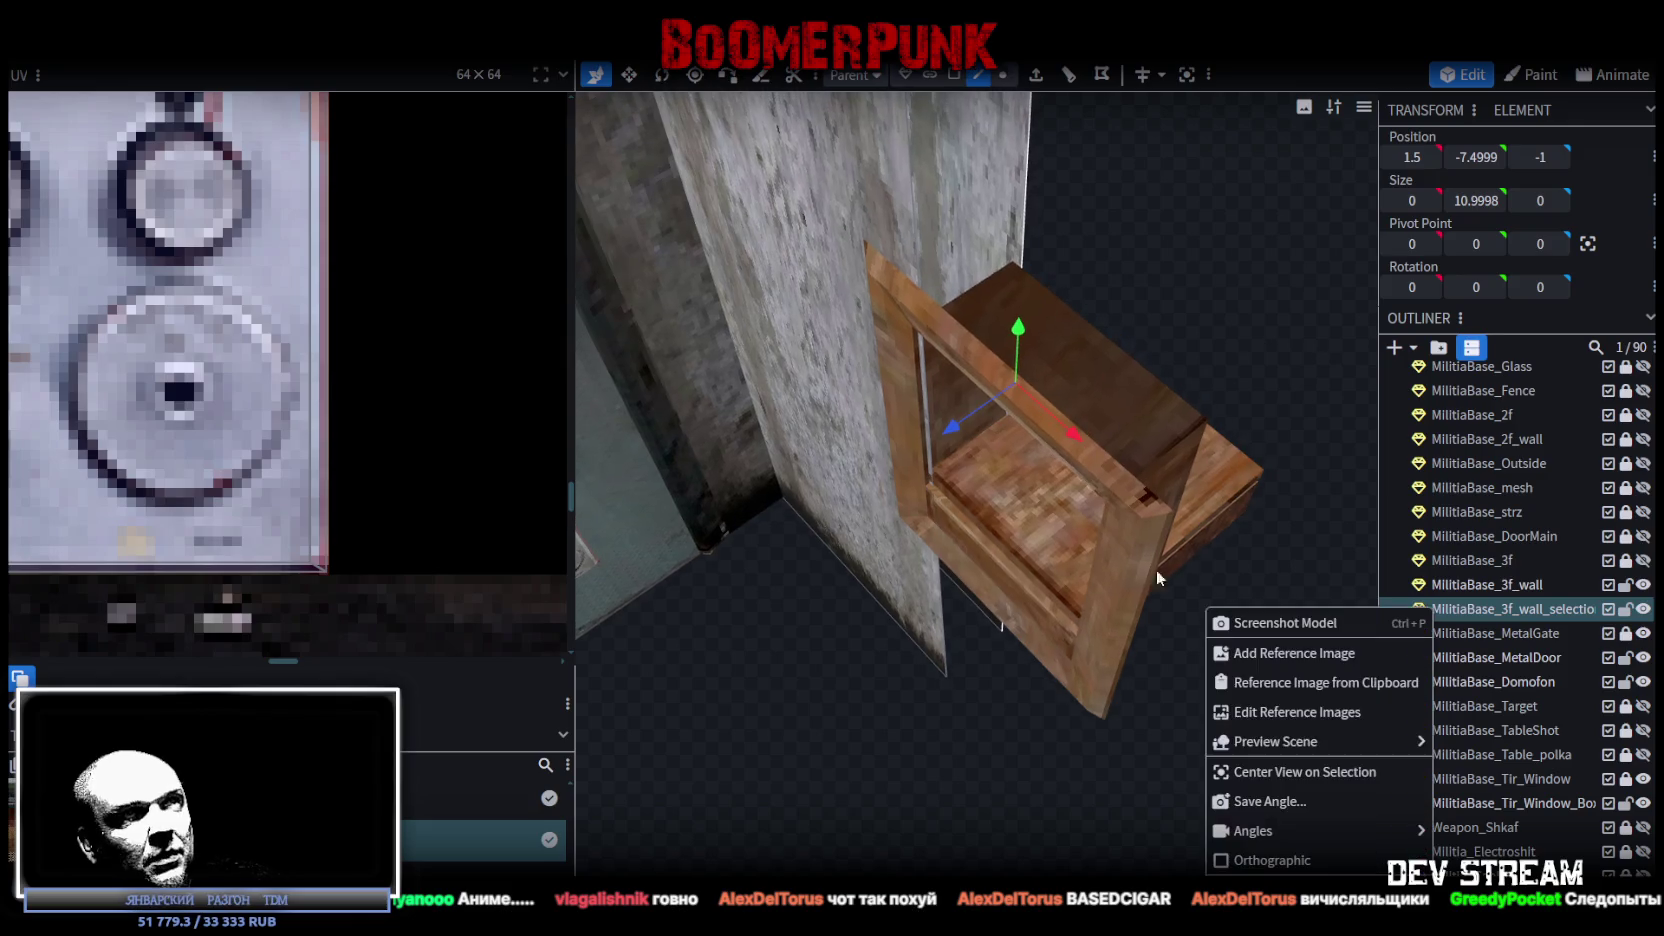
pyautogui.click(909, 387)
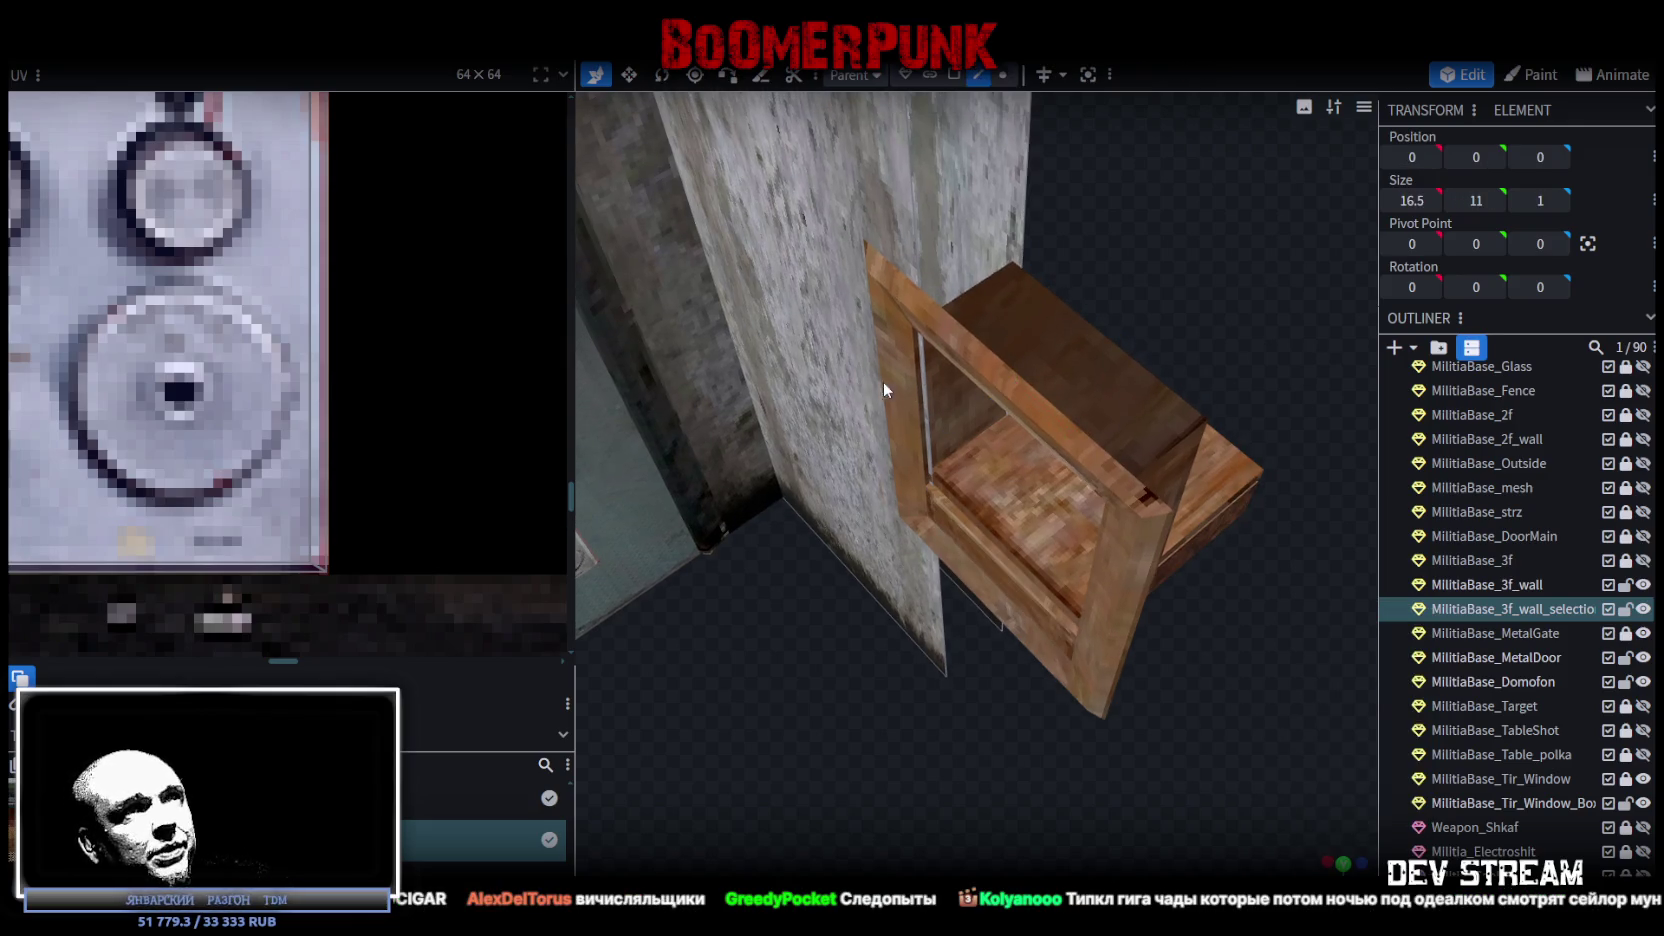
pyautogui.click(917, 384)
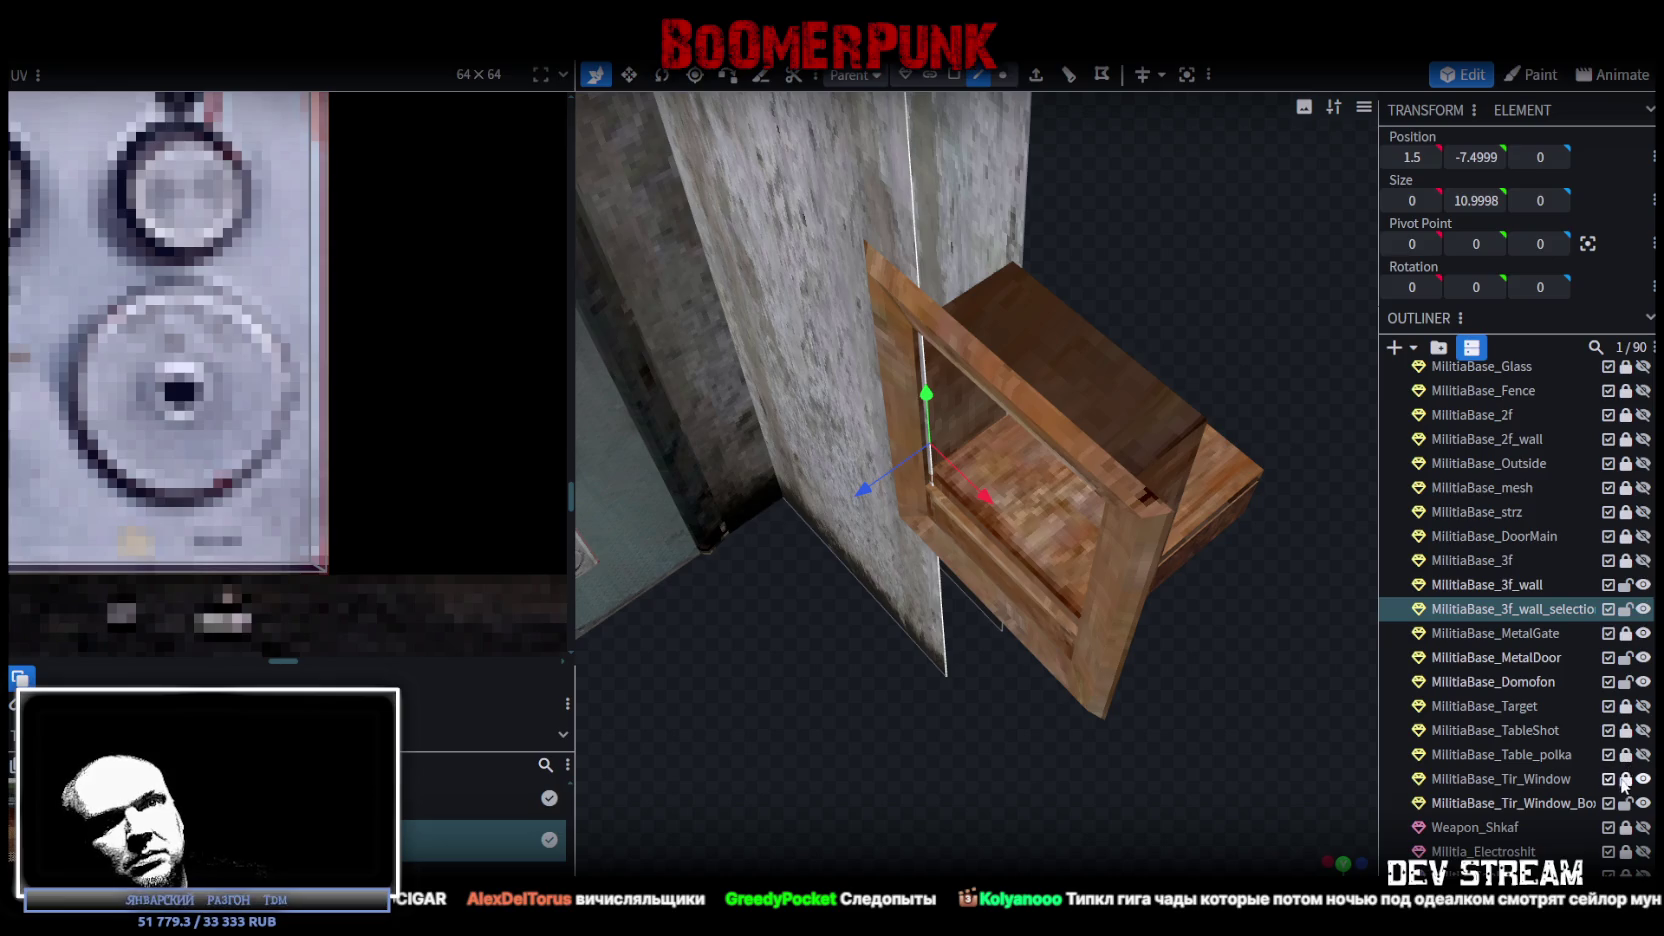
# Select the Tir_Window frame together with Tir_Window_Box.
pyautogui.click(1516, 780)
pyautogui.click(1537, 808)
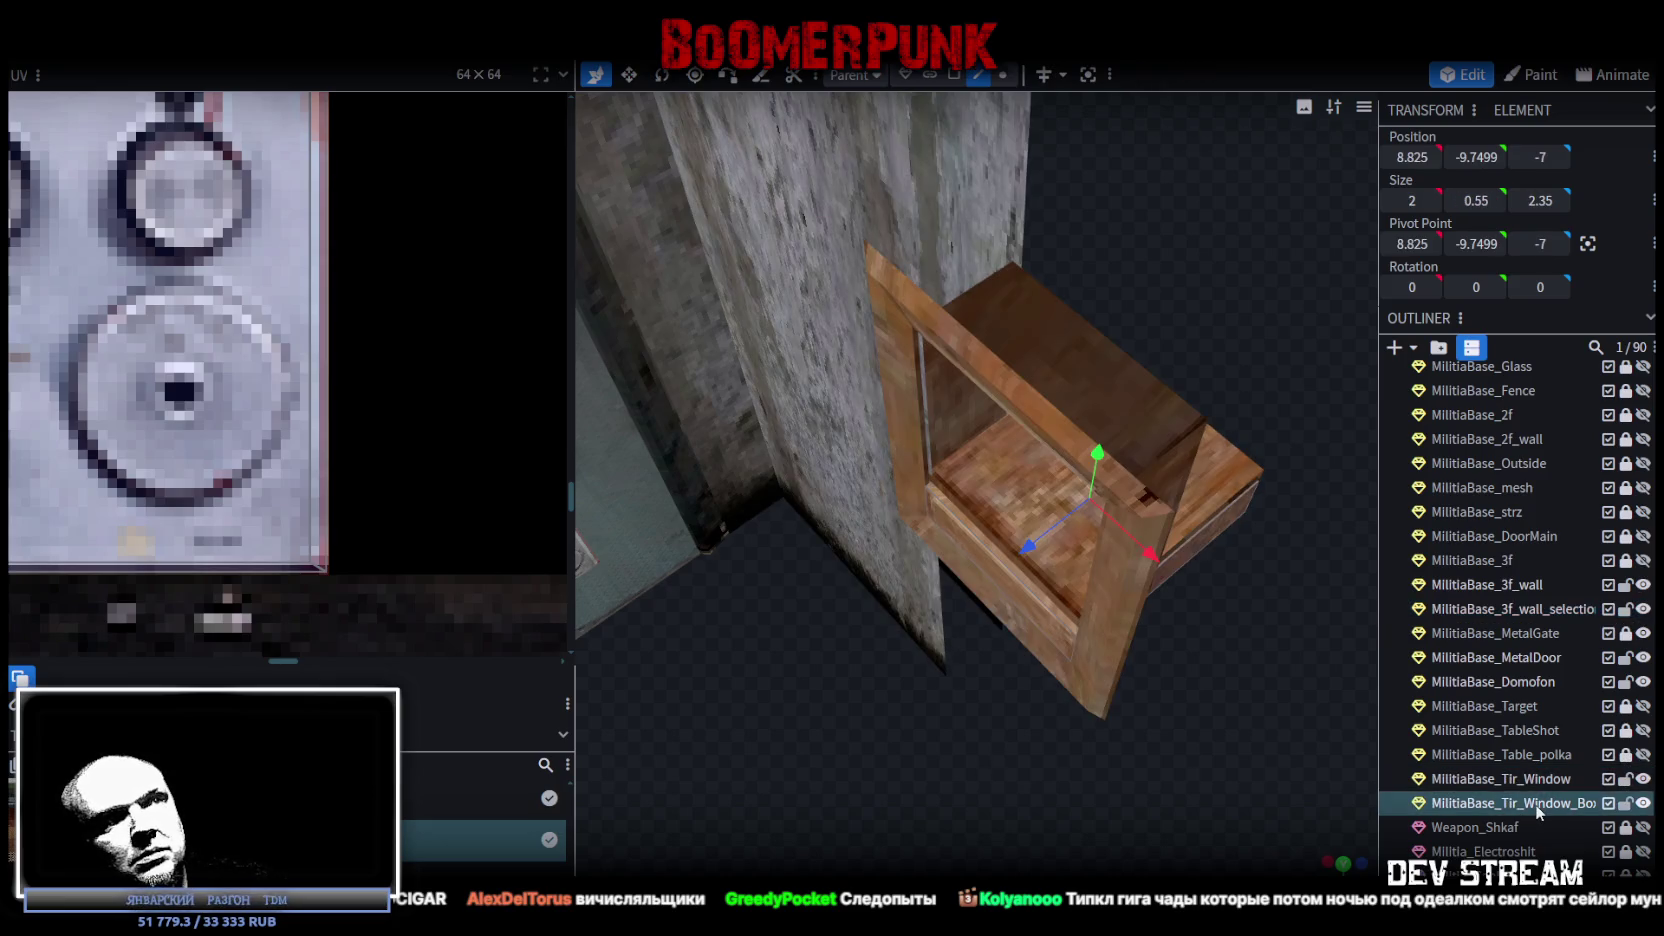
pyautogui.click(1528, 779)
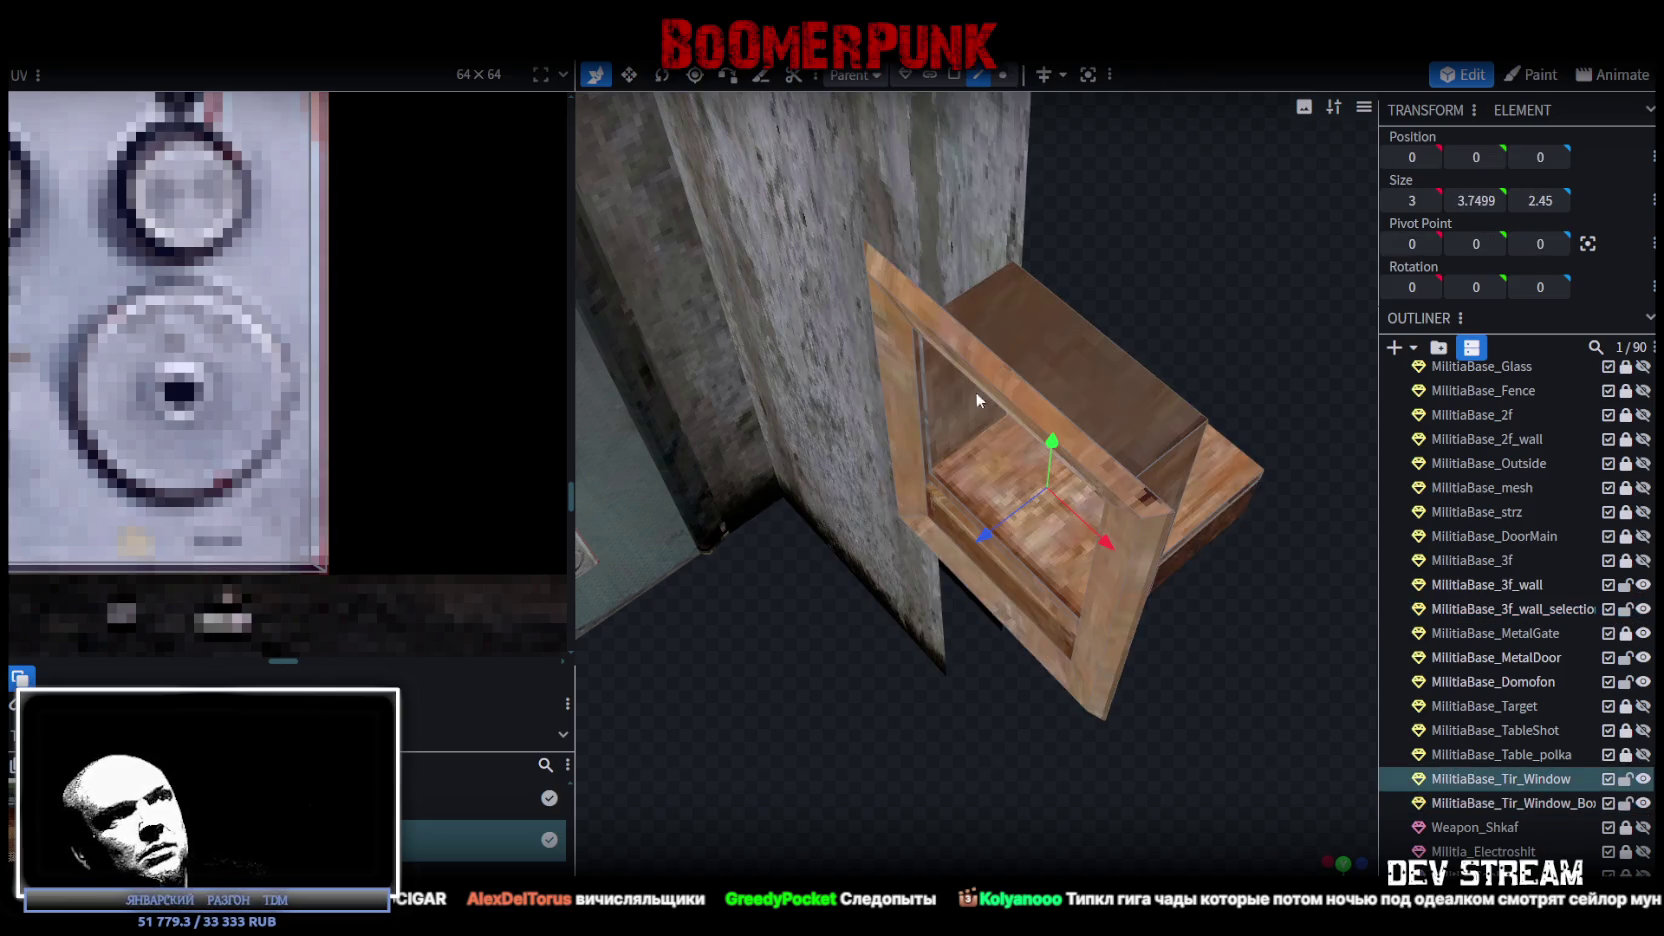
pyautogui.click(915, 361)
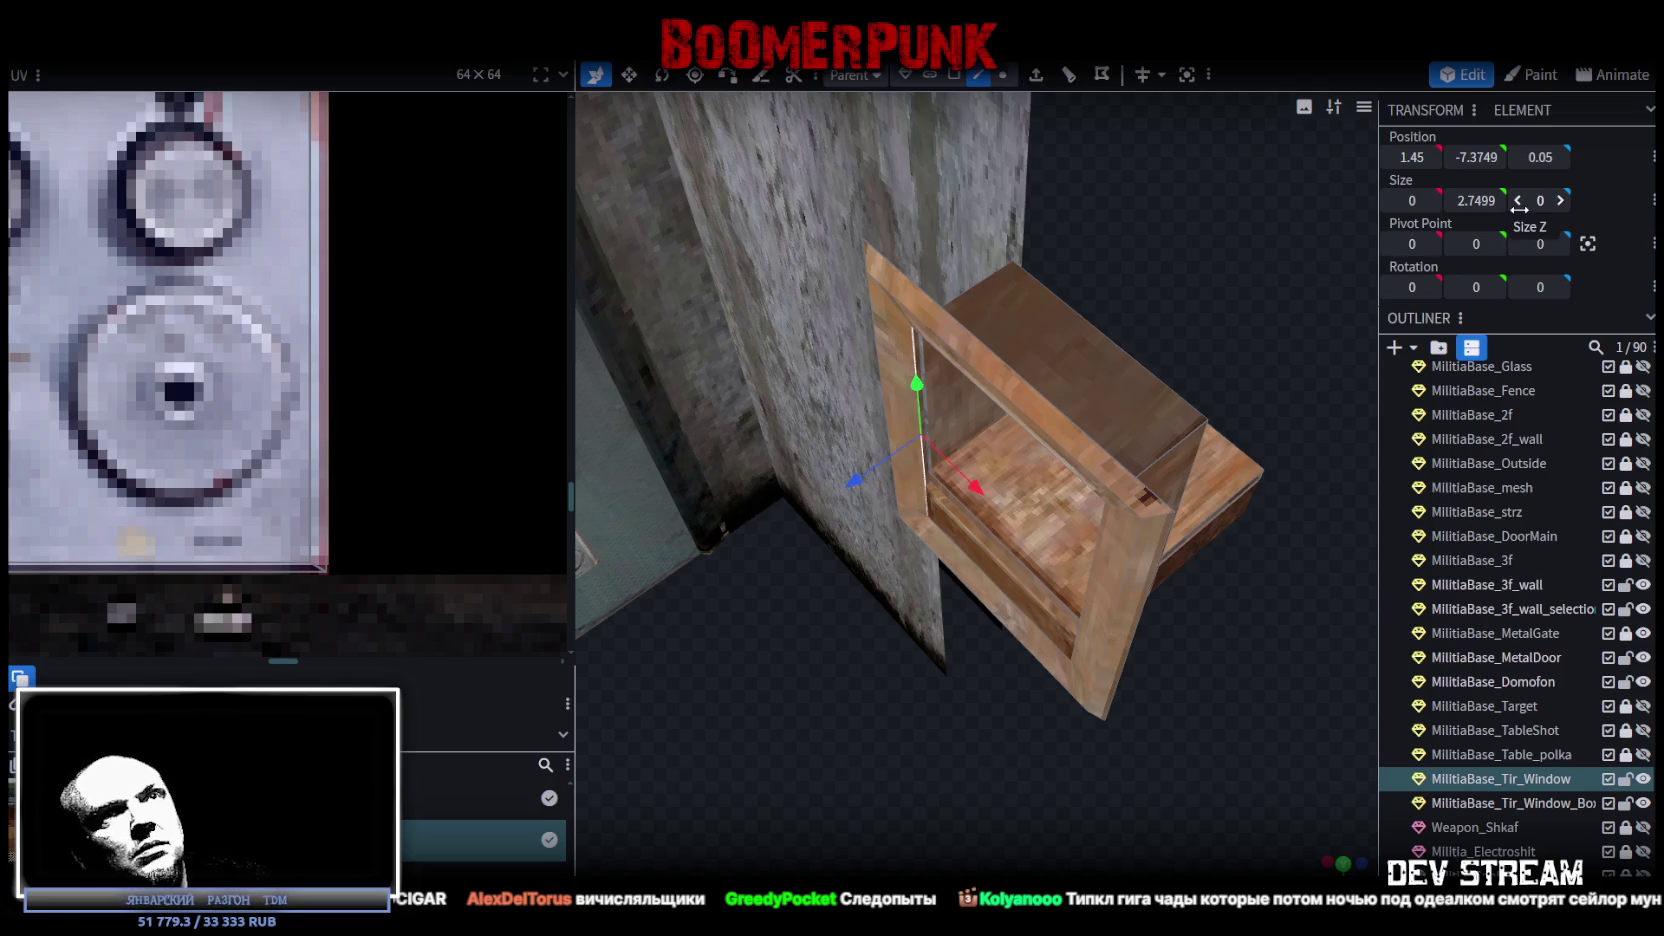
pyautogui.scroll(-2, 1216, 343)
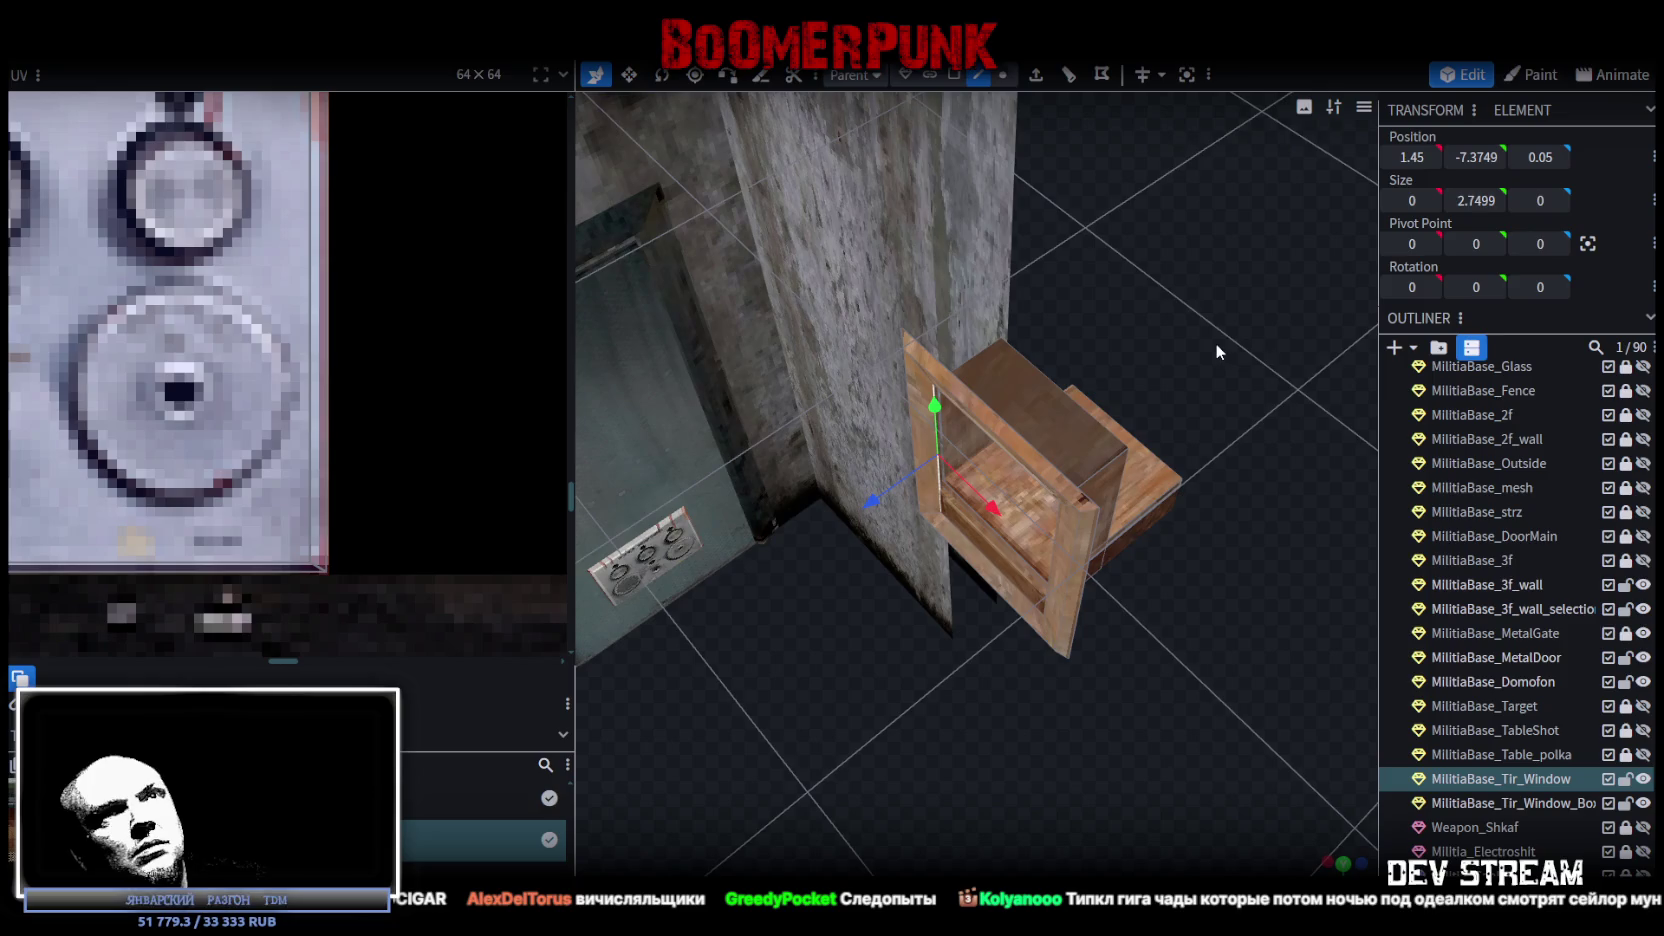
pyautogui.scroll(2, 1216, 341)
pyautogui.click(1217, 339)
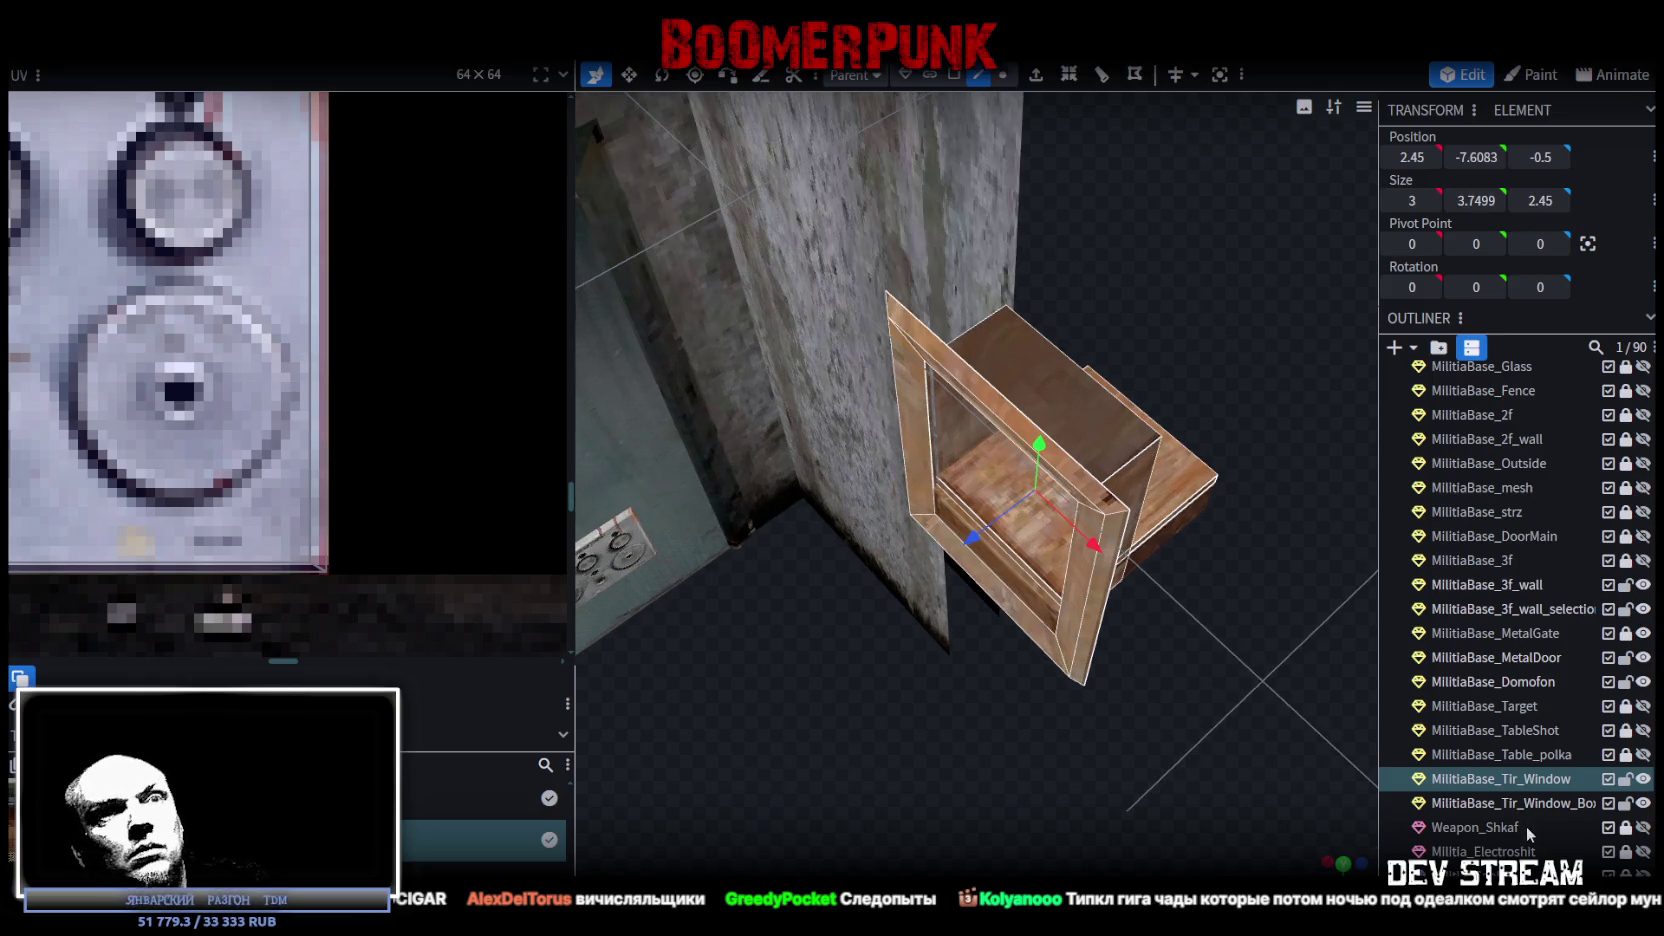
pyautogui.keyDown('ctrl'); pyautogui.click(1515, 804); pyautogui.keyUp('ctrl')
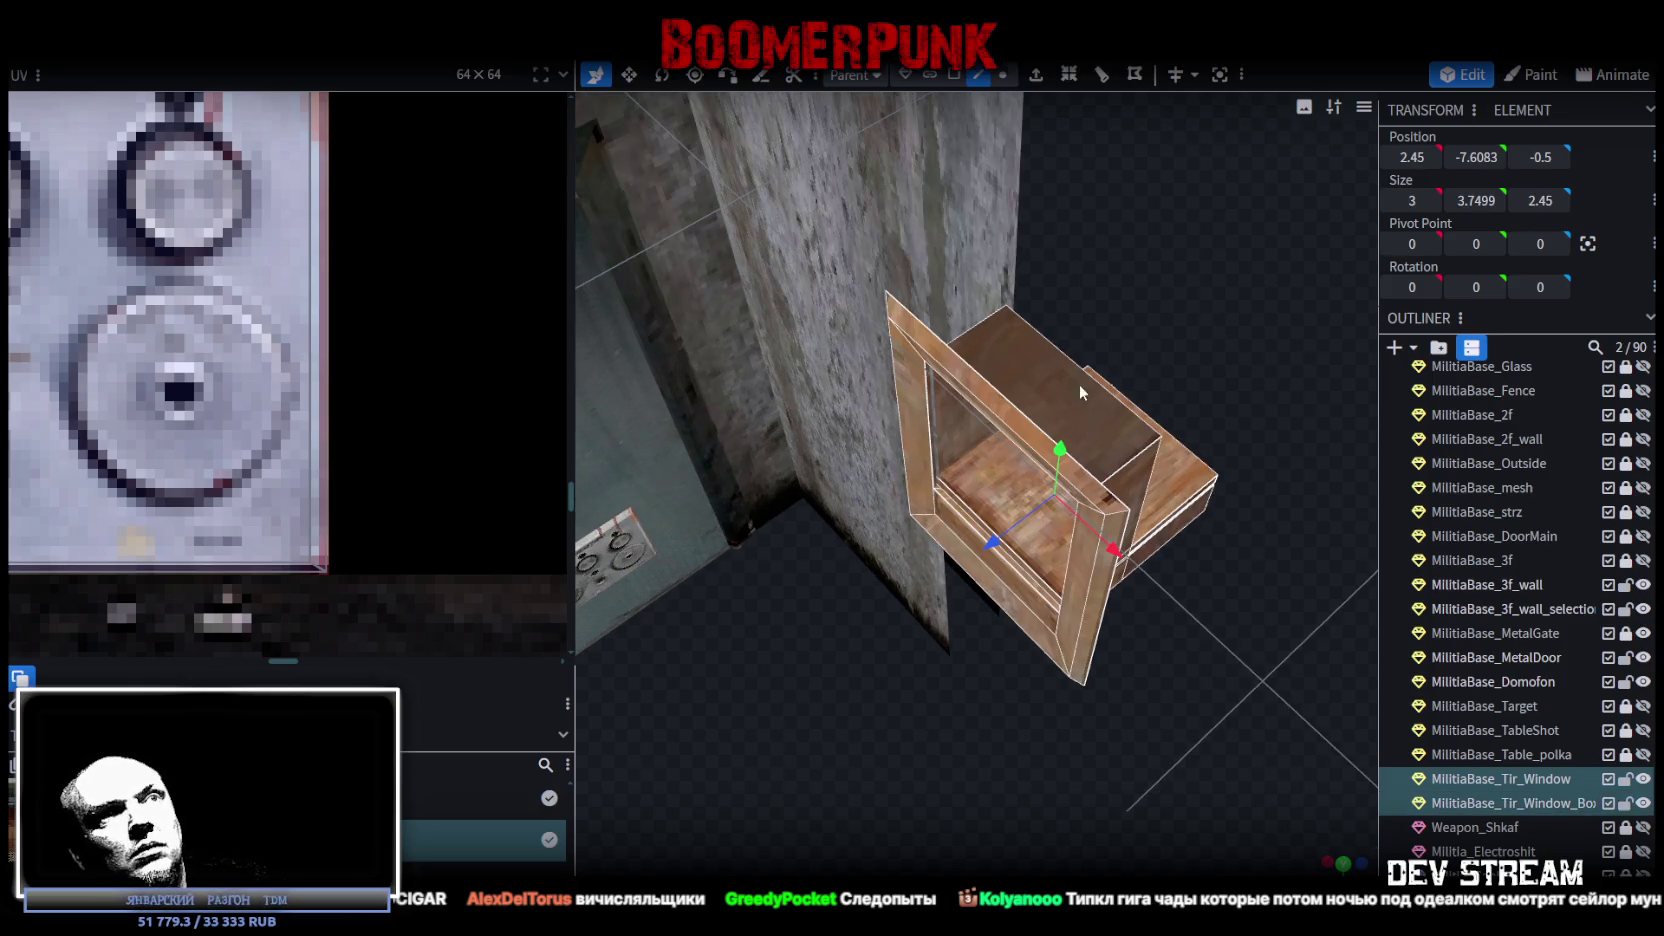
# Shift the frame and box to X 2.5, Z -0.55, flush against the wall piece.
pyautogui.moveTo(995, 546)
pyautogui.mouseDown()
pyautogui.moveTo(975, 563)
pyautogui.moveTo(995, 548)
pyautogui.mouseUp()
pyautogui.moveTo(1119, 630)
pyautogui.mouseDown()
pyautogui.moveTo(1139, 728)
pyautogui.moveTo(1176, 710)
pyautogui.moveTo(1098, 679)
pyautogui.moveTo(1112, 712)
pyautogui.moveTo(1134, 714)
pyautogui.mouseUp()
pyautogui.scroll(4, 1200, 716)
pyautogui.moveTo(1106, 396)
pyautogui.mouseDown()
pyautogui.moveTo(1149, 406)
pyautogui.moveTo(1115, 402)
pyautogui.moveTo(1036, 750)
pyautogui.moveTo(997, 757)
pyautogui.moveTo(1000, 740)
pyautogui.mouseUp()
pyautogui.scroll(5, 1046, 757)
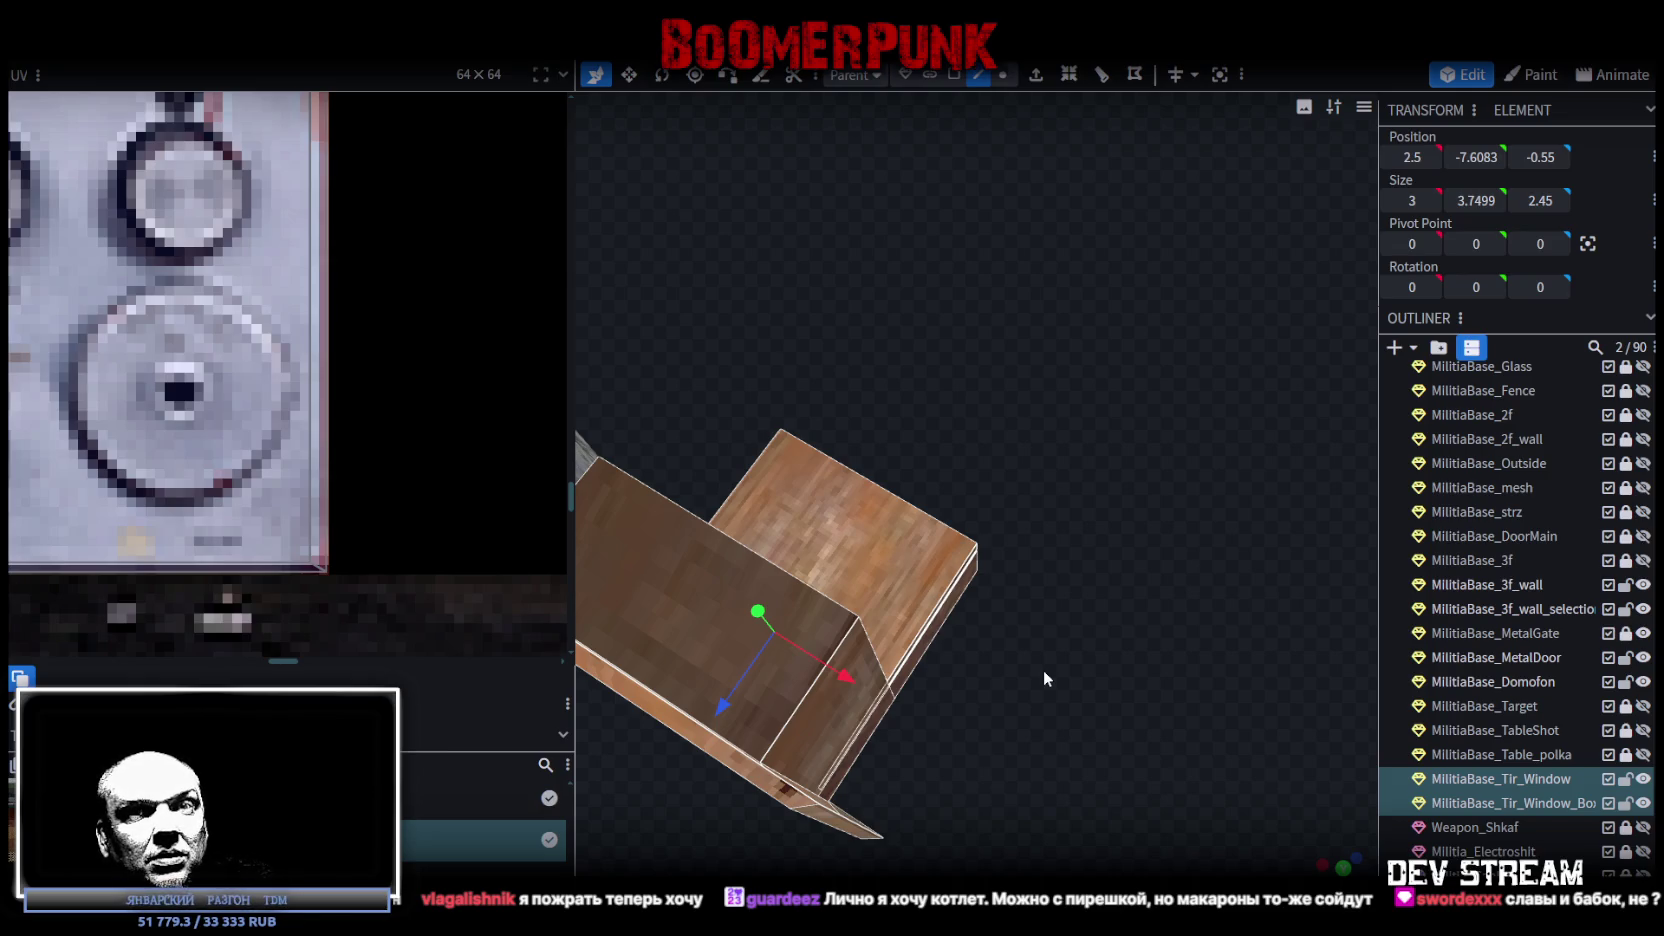
pyautogui.scroll(-5, 1043, 670)
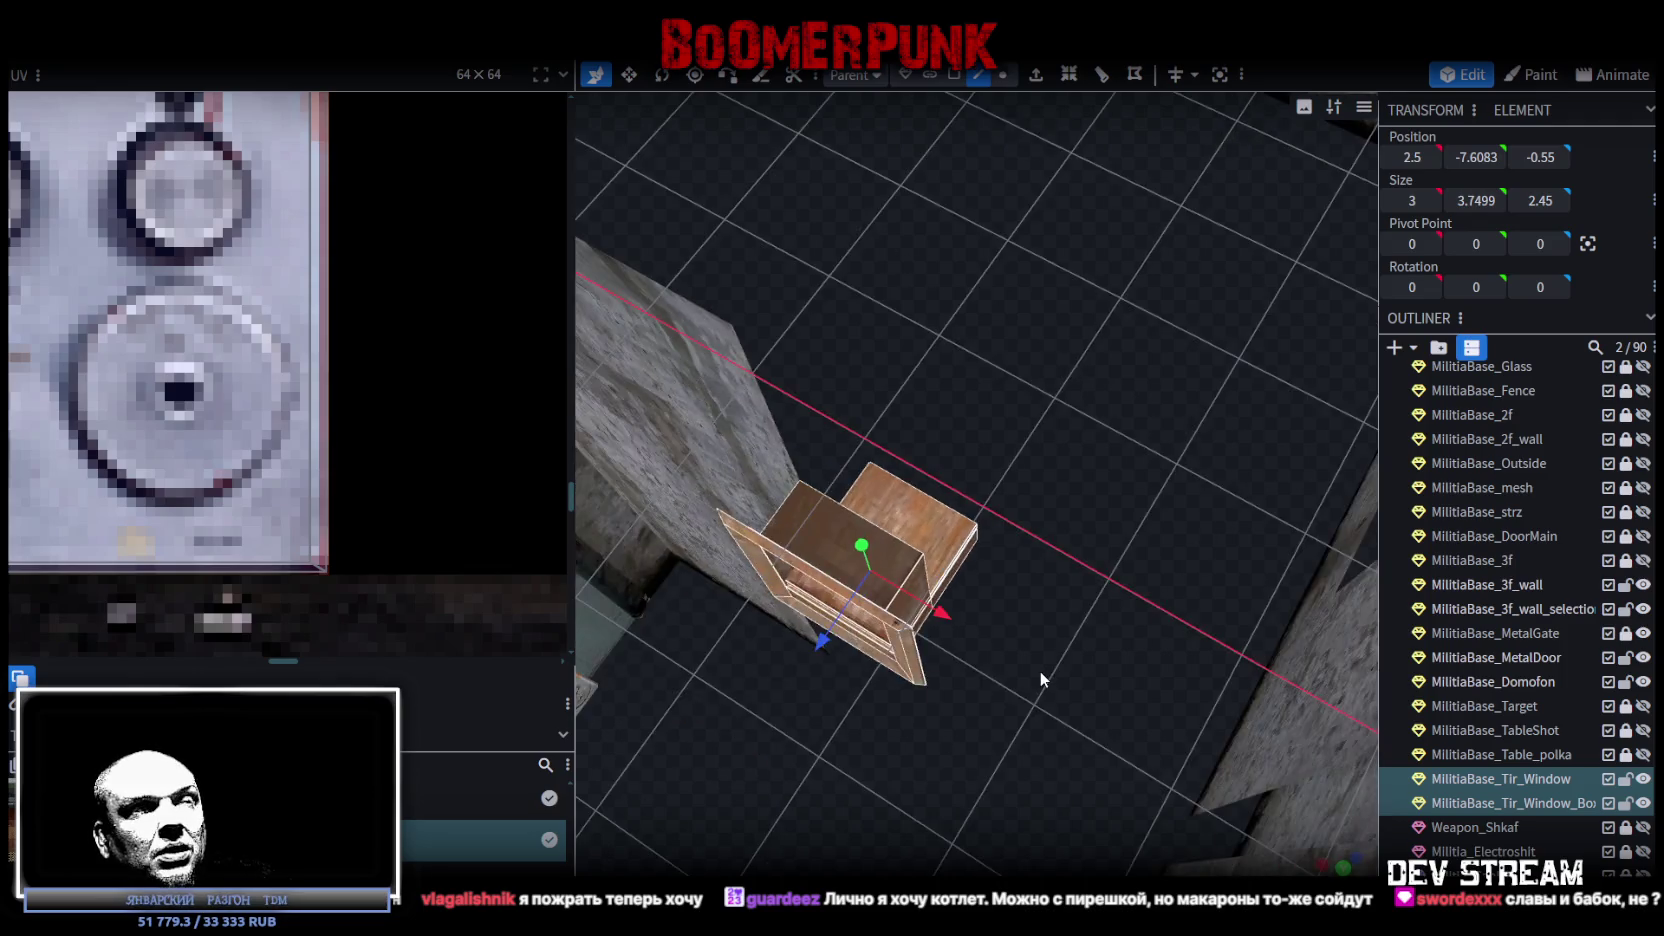
pyautogui.moveTo(1039, 670)
pyautogui.mouseDown()
pyautogui.moveTo(952, 690)
pyautogui.moveTo(796, 680)
pyautogui.moveTo(942, 473)
pyautogui.moveTo(1014, 546)
pyautogui.moveTo(972, 584)
pyautogui.moveTo(996, 556)
pyautogui.moveTo(977, 561)
pyautogui.moveTo(996, 610)
pyautogui.moveTo(1126, 585)
pyautogui.moveTo(1183, 660)
pyautogui.moveTo(1041, 776)
pyautogui.moveTo(966, 762)
pyautogui.moveTo(1020, 734)
pyautogui.moveTo(960, 420)
pyautogui.mouseUp()
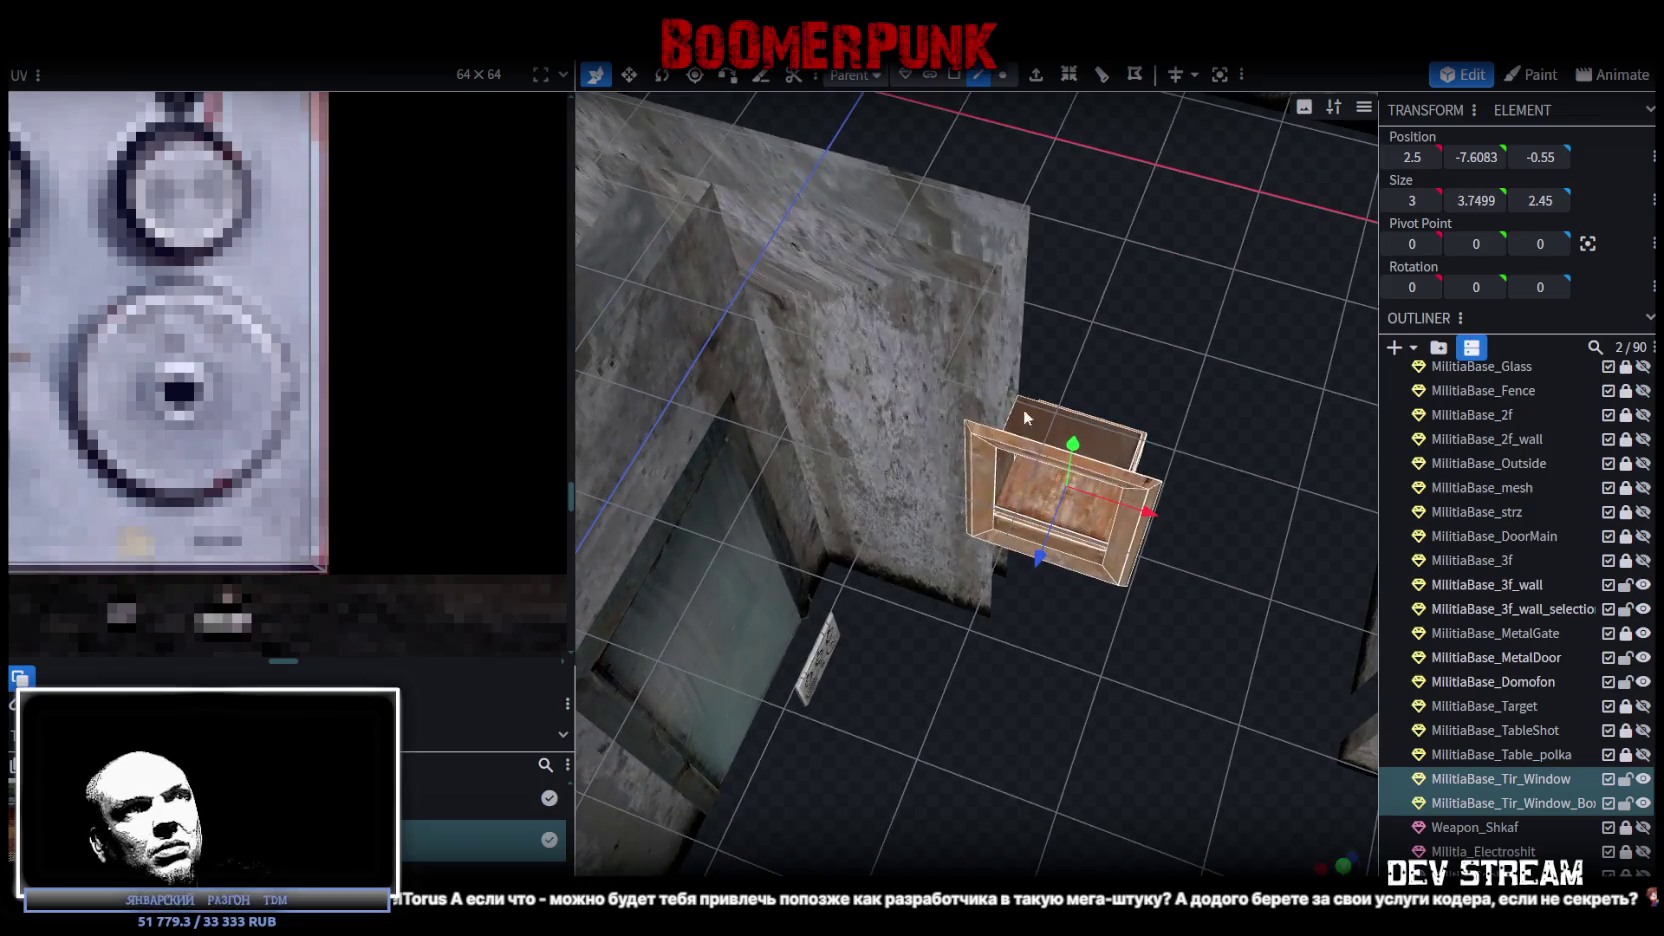
# Merge MilitiaBase_3f_wall_selection back into MilitiaBase_3f_wall.
pyautogui.click(944, 298)
pyautogui.moveTo(944, 298); pyautogui.dragTo(1110, 400)
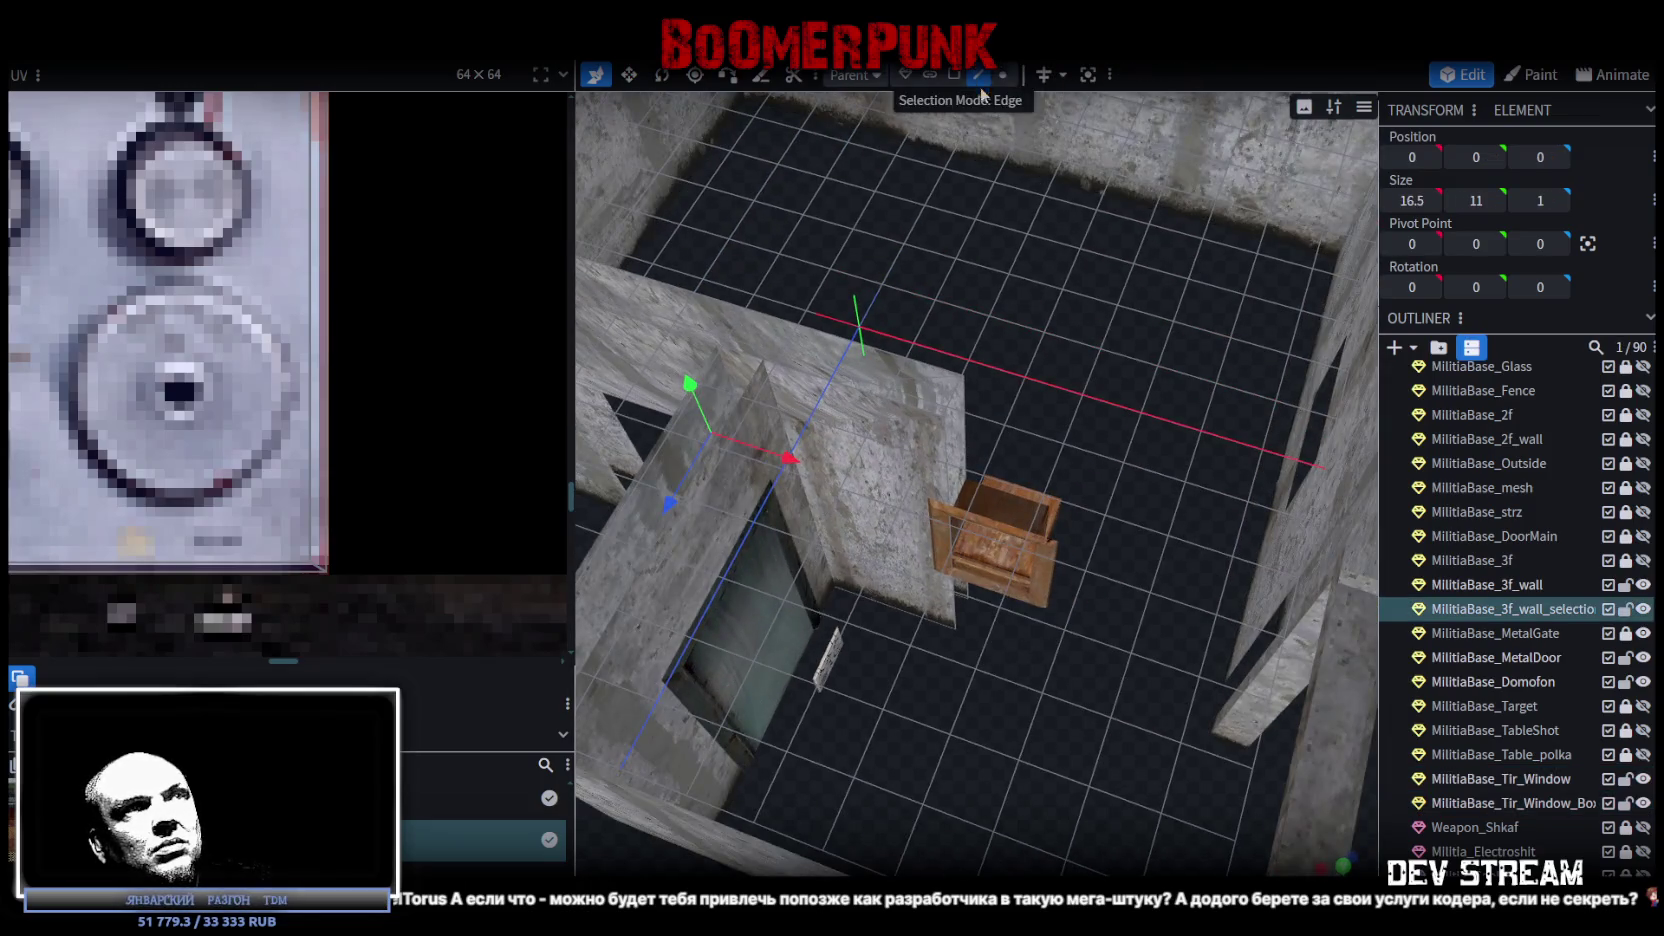
pyautogui.click(946, 458)
pyautogui.moveTo(994, 415)
pyautogui.mouseDown()
pyautogui.moveTo(1102, 395)
pyautogui.moveTo(1334, 446)
pyautogui.mouseUp()
pyautogui.keyDown('ctrl'); pyautogui.click(1524, 588); pyautogui.keyUp('ctrl')
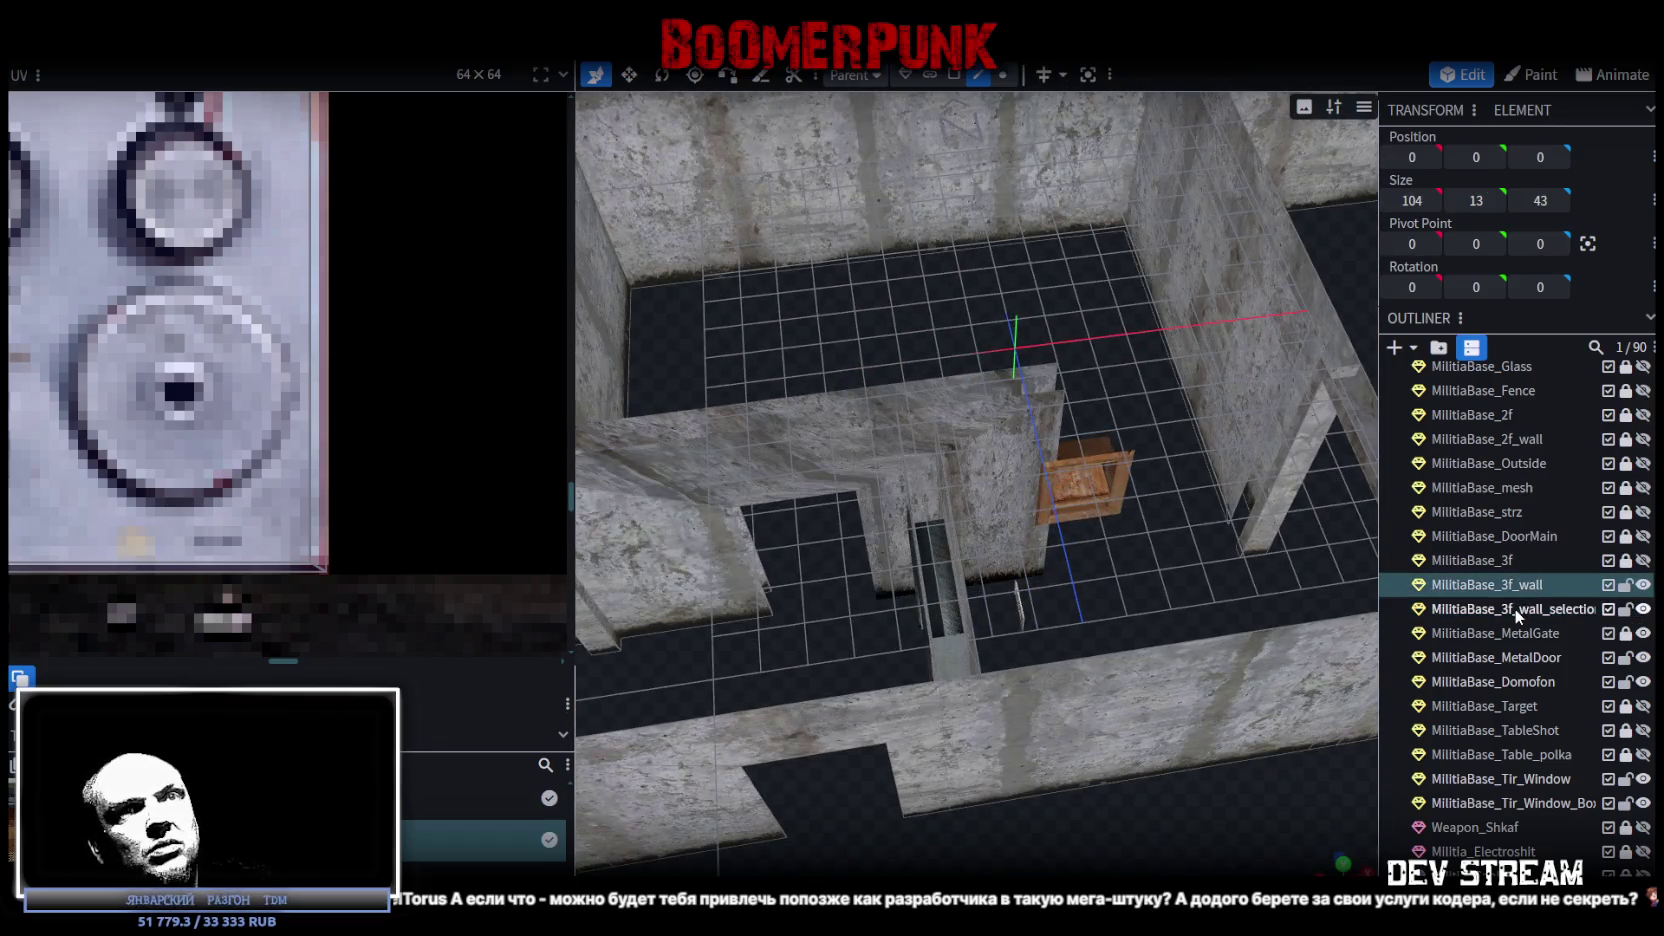
pyautogui.rightClick(1514, 607)
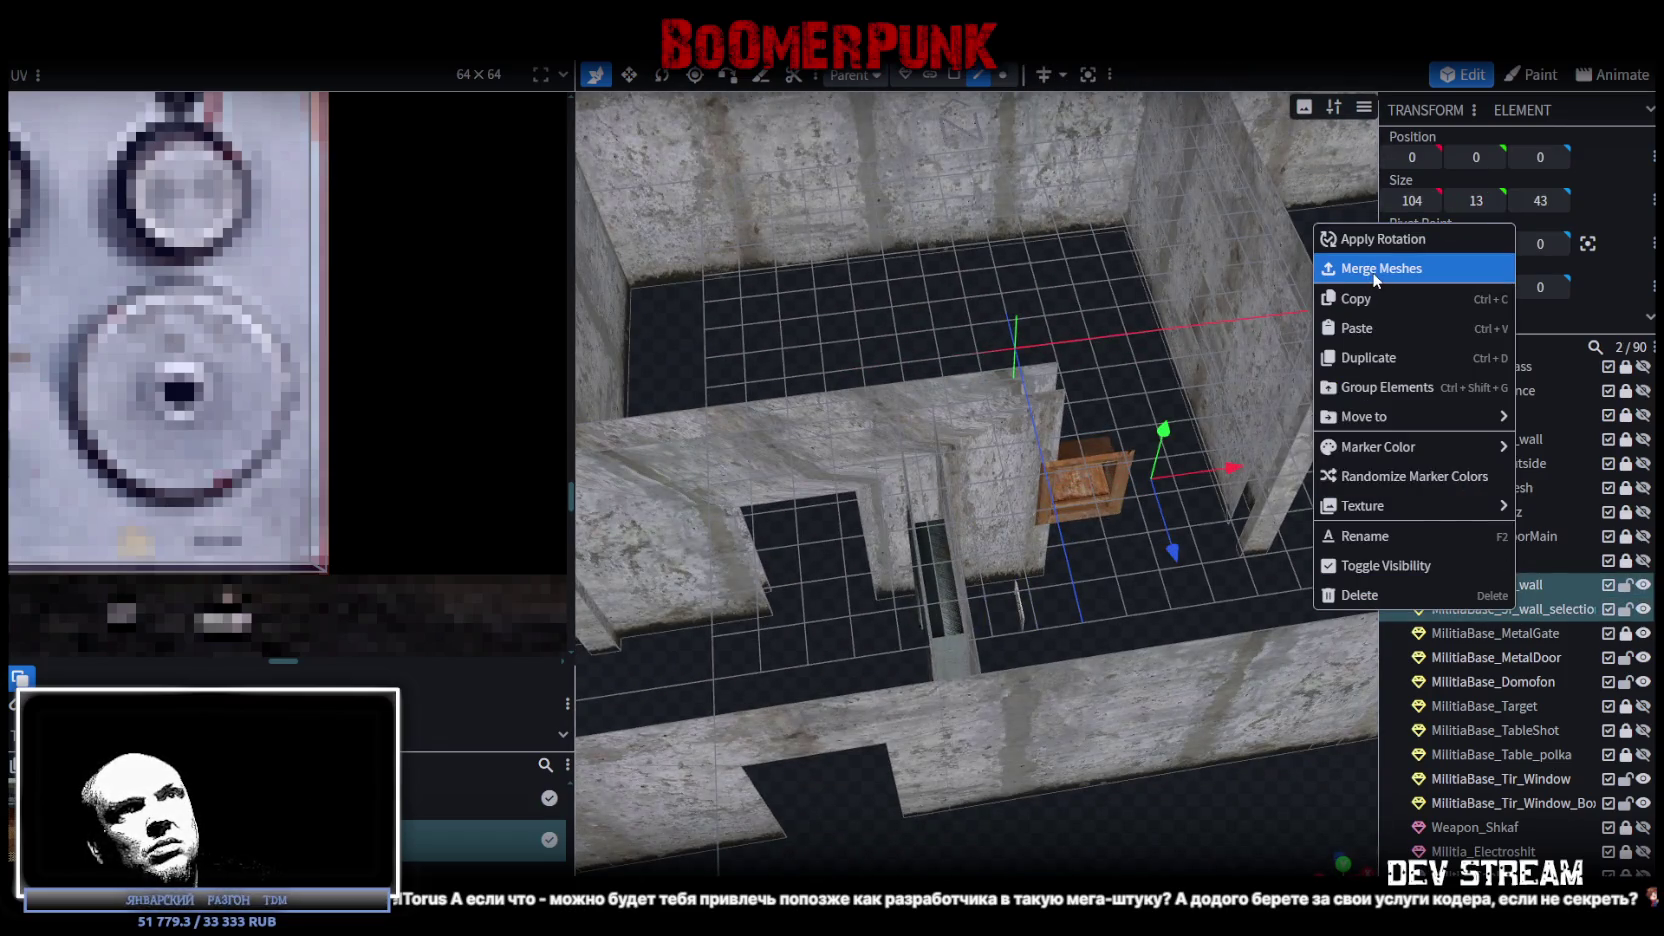
pyautogui.click(1375, 268)
pyautogui.moveTo(1370, 280); pyautogui.dragTo(1072, 266)
# Drag the wall vertices together and weld the 4 overlapping vertices.
pyautogui.click(1002, 74)
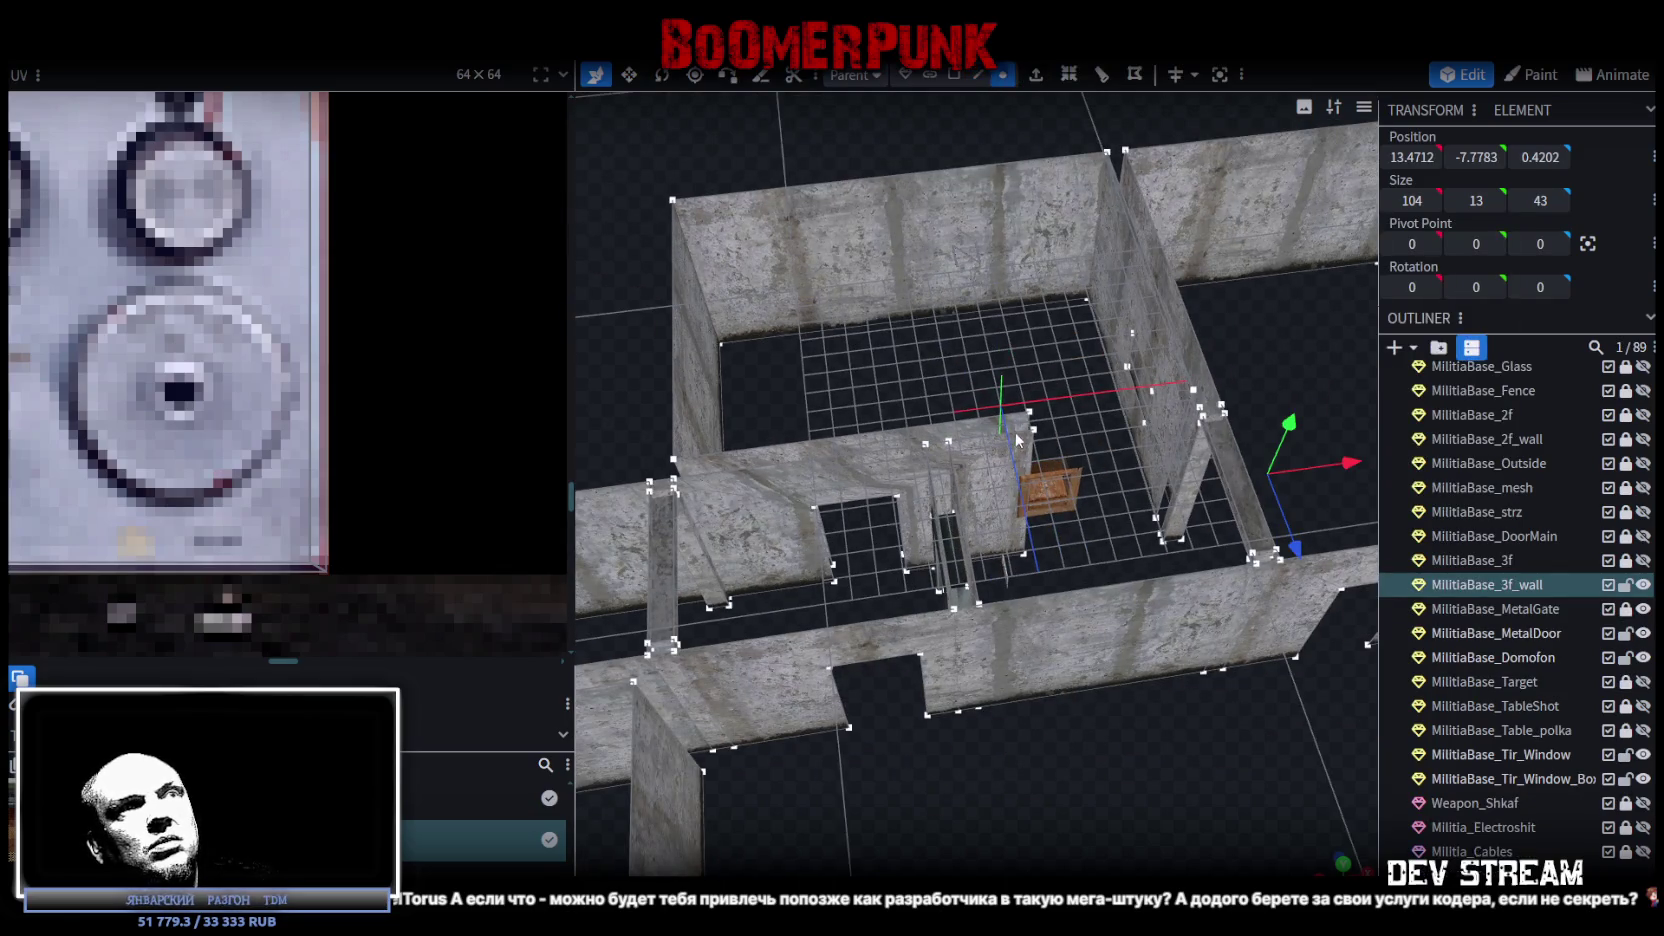
pyautogui.moveTo(1297, 417); pyautogui.dragTo(1297, 417)
pyautogui.click(806, 196)
pyautogui.moveTo(796, 207)
pyautogui.mouseDown()
pyautogui.moveTo(996, 359)
pyautogui.moveTo(1157, 404)
pyautogui.moveTo(1048, 597)
pyautogui.mouseUp()
pyautogui.scroll(3, 1157, 398)
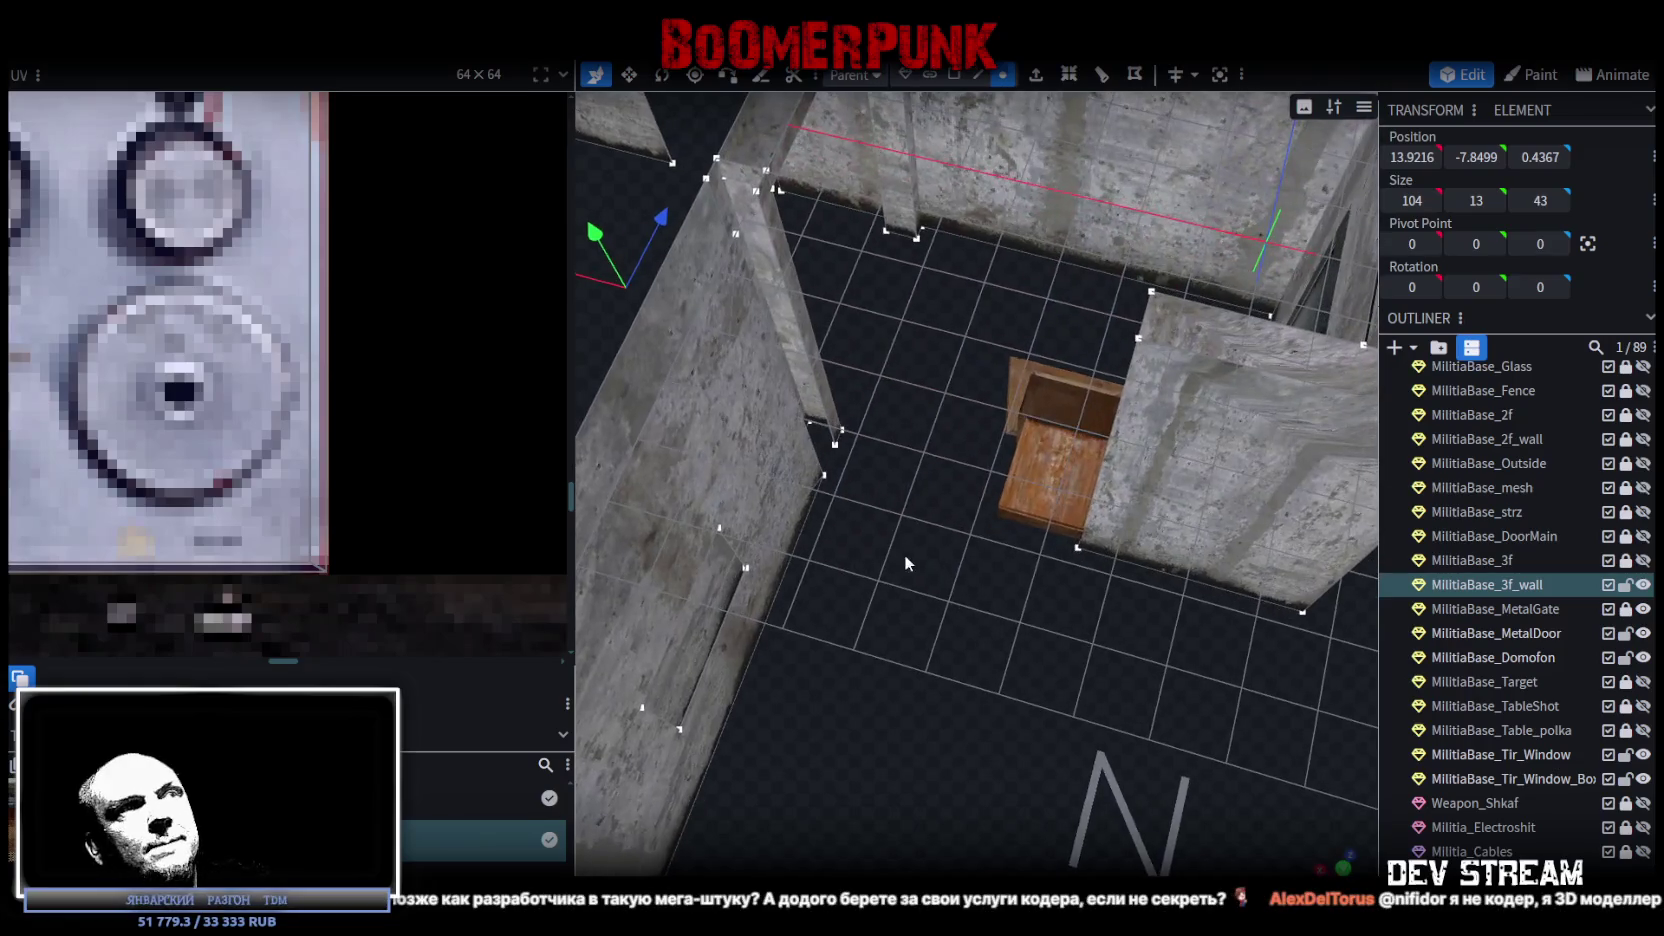
pyautogui.moveTo(904, 556); pyautogui.dragTo(913, 200)
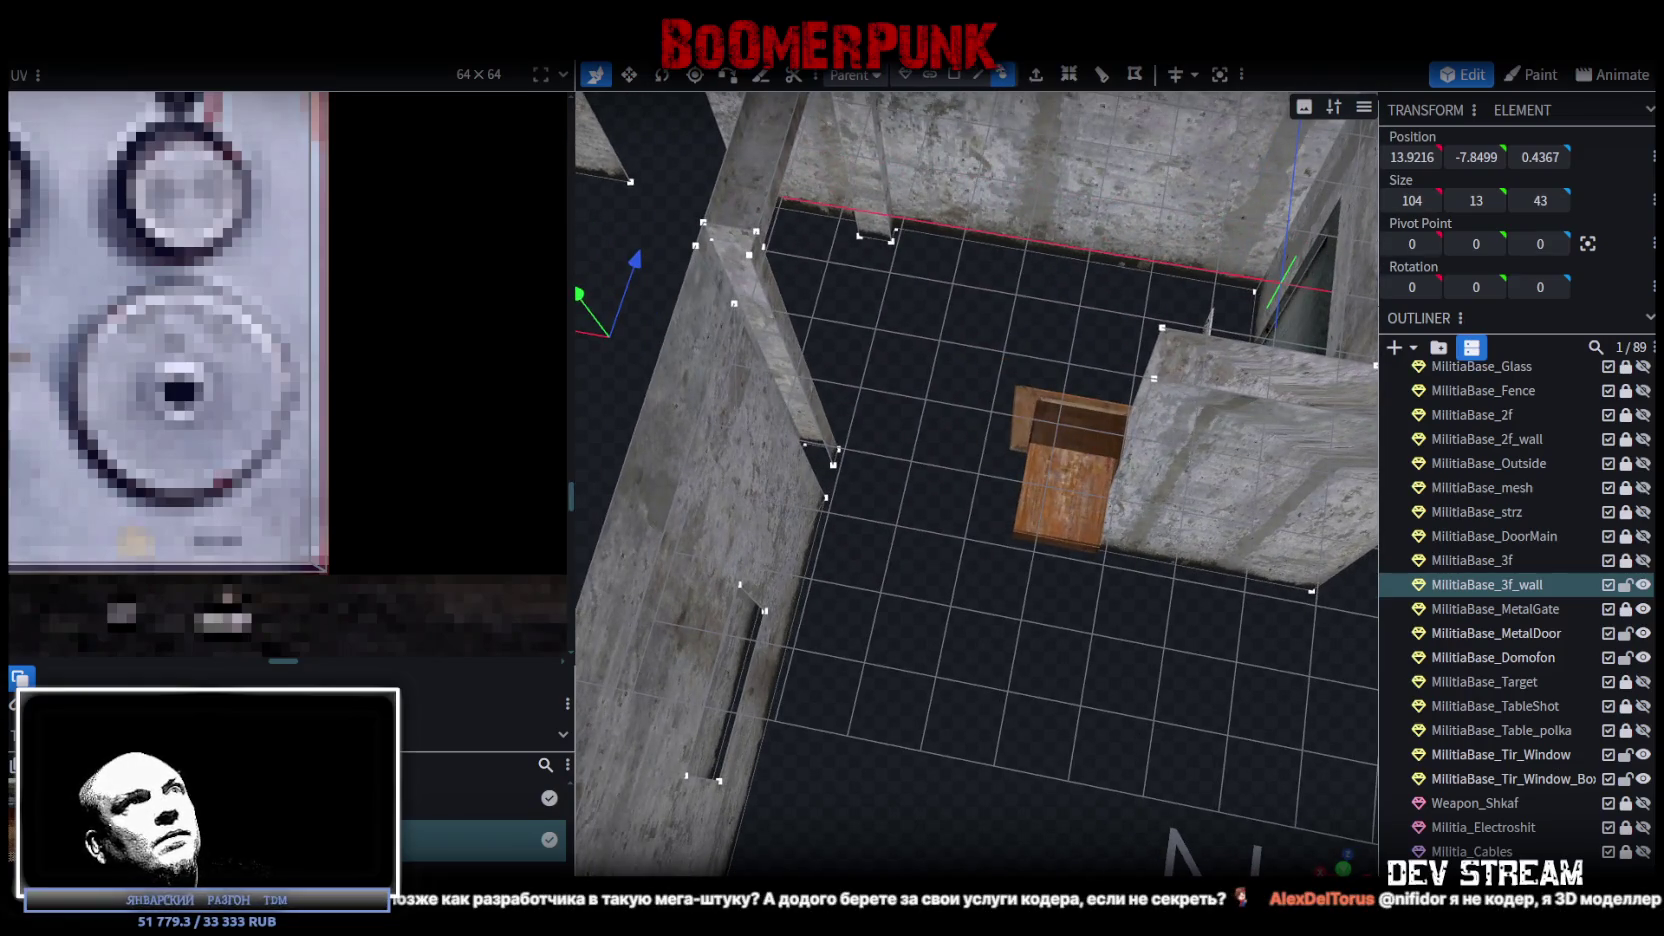
# Extrude the thin wall-top face in the X- direction by 5.5 so it spans the room.
pyautogui.click(978, 74)
pyautogui.click(800, 381)
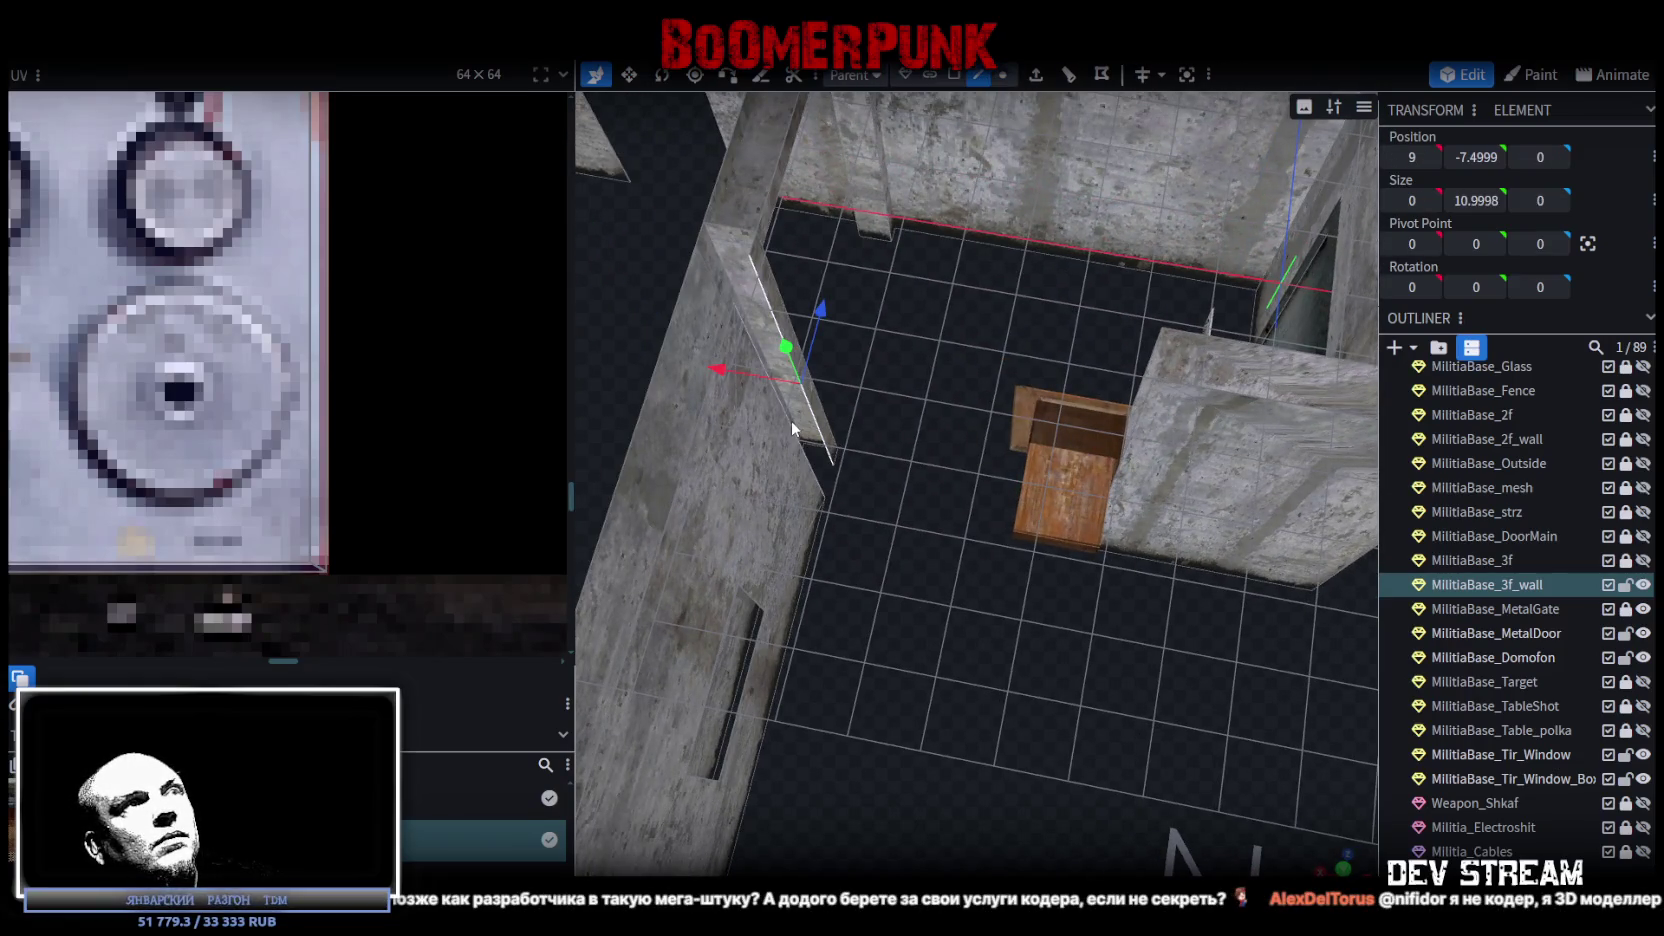
pyautogui.moveTo(785, 413)
pyautogui.mouseDown()
pyautogui.moveTo(902, 523)
pyautogui.moveTo(855, 504)
pyautogui.moveTo(1005, 376)
pyautogui.moveTo(1050, 250)
pyautogui.mouseUp()
pyautogui.click(802, 462)
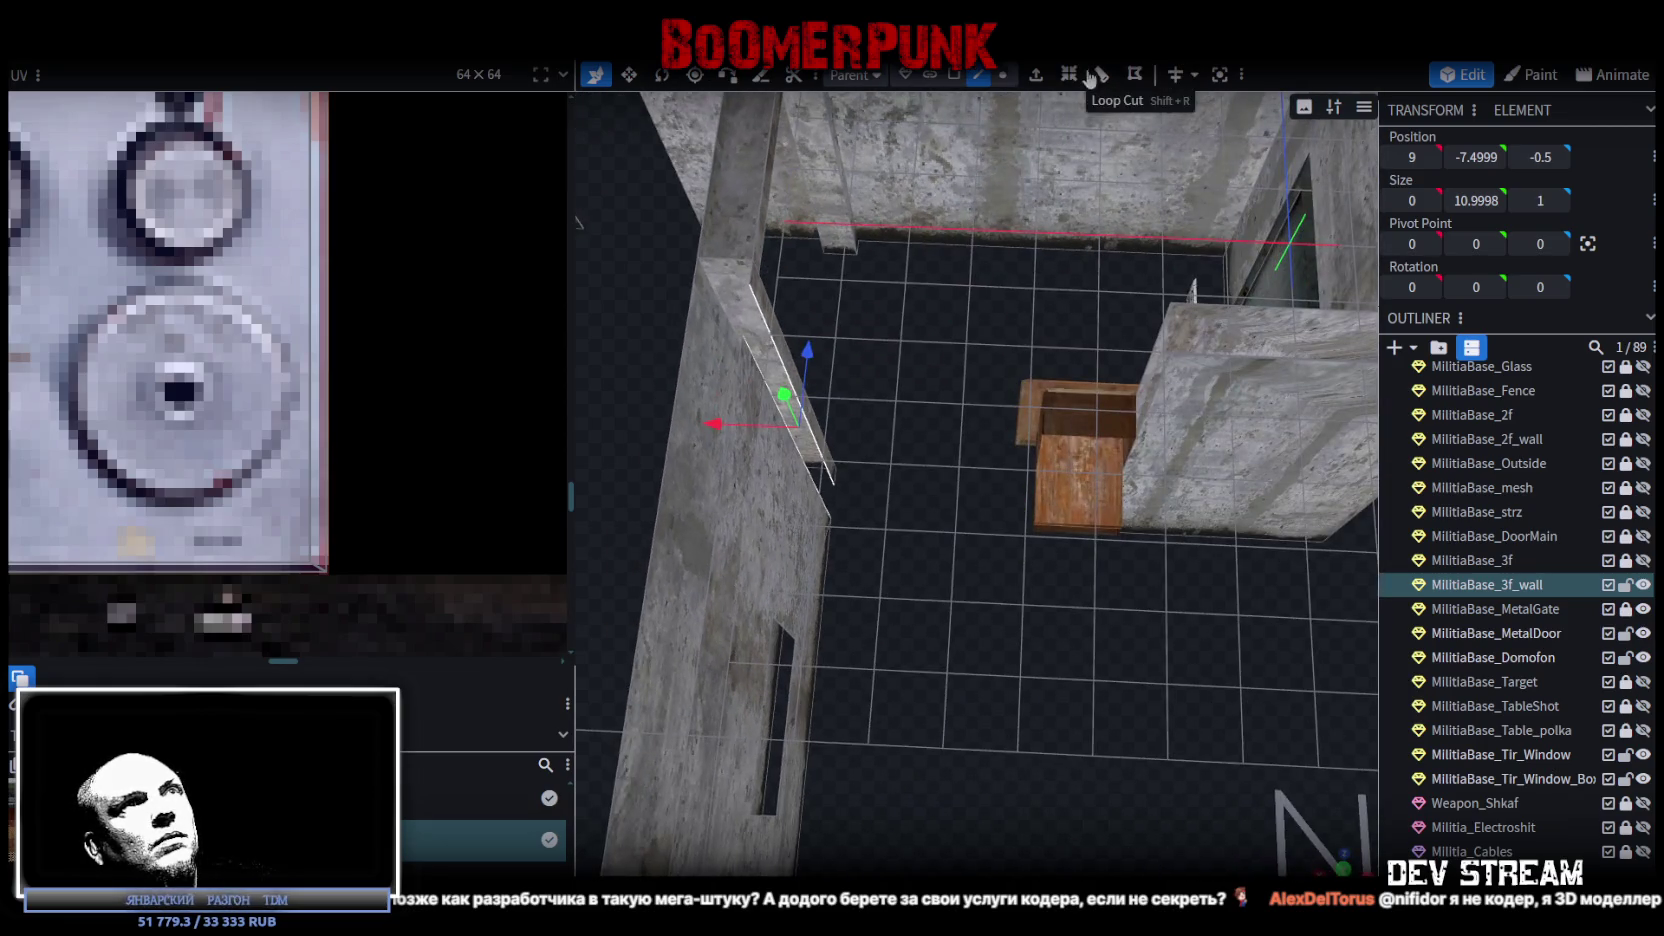
pyautogui.click(1038, 76)
pyautogui.click(1005, 864)
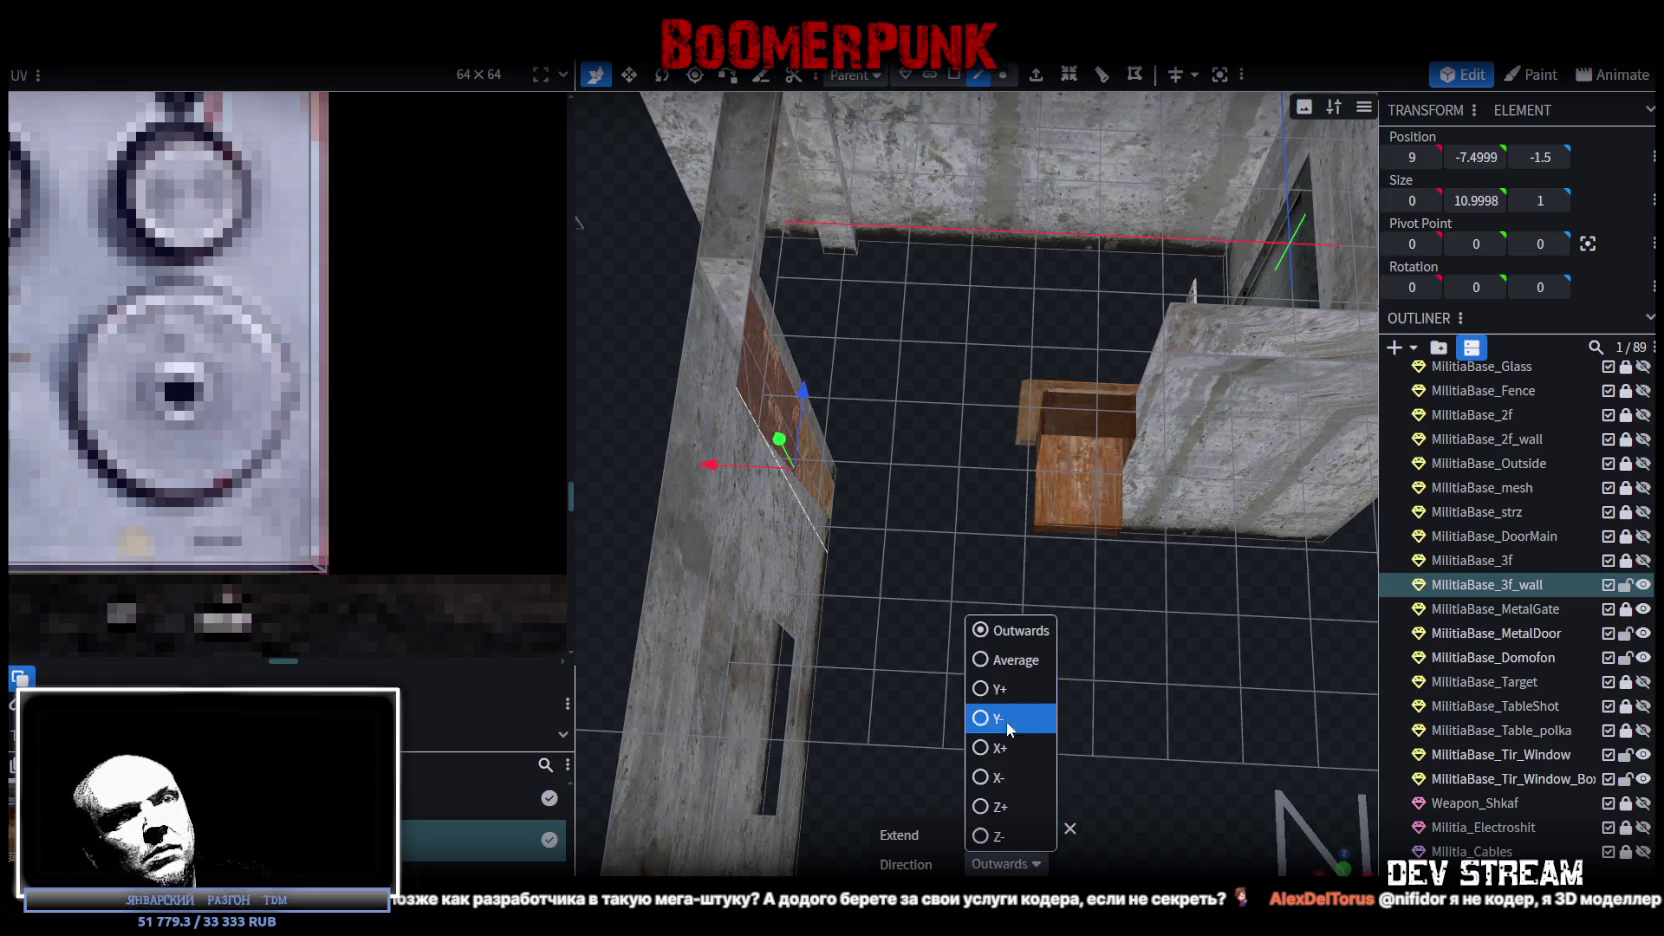
pyautogui.click(987, 777)
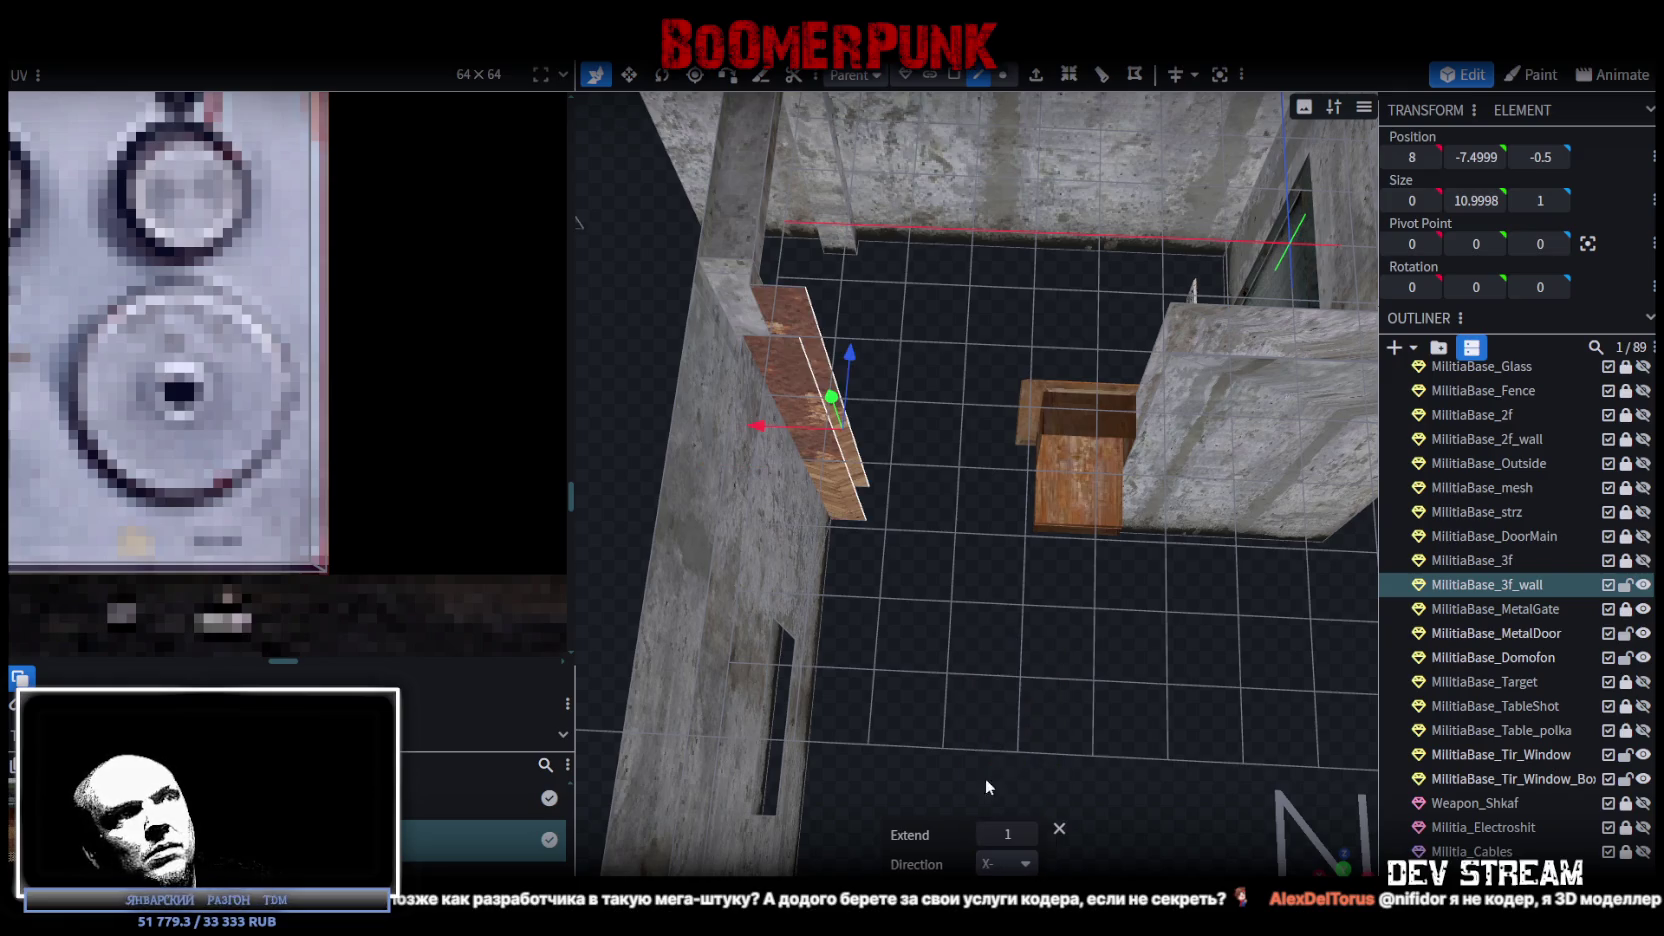
pyautogui.click(1029, 835)
pyautogui.click(1029, 835)
pyautogui.click(1029, 835)
pyautogui.click(1029, 835)
pyautogui.click(1029, 835)
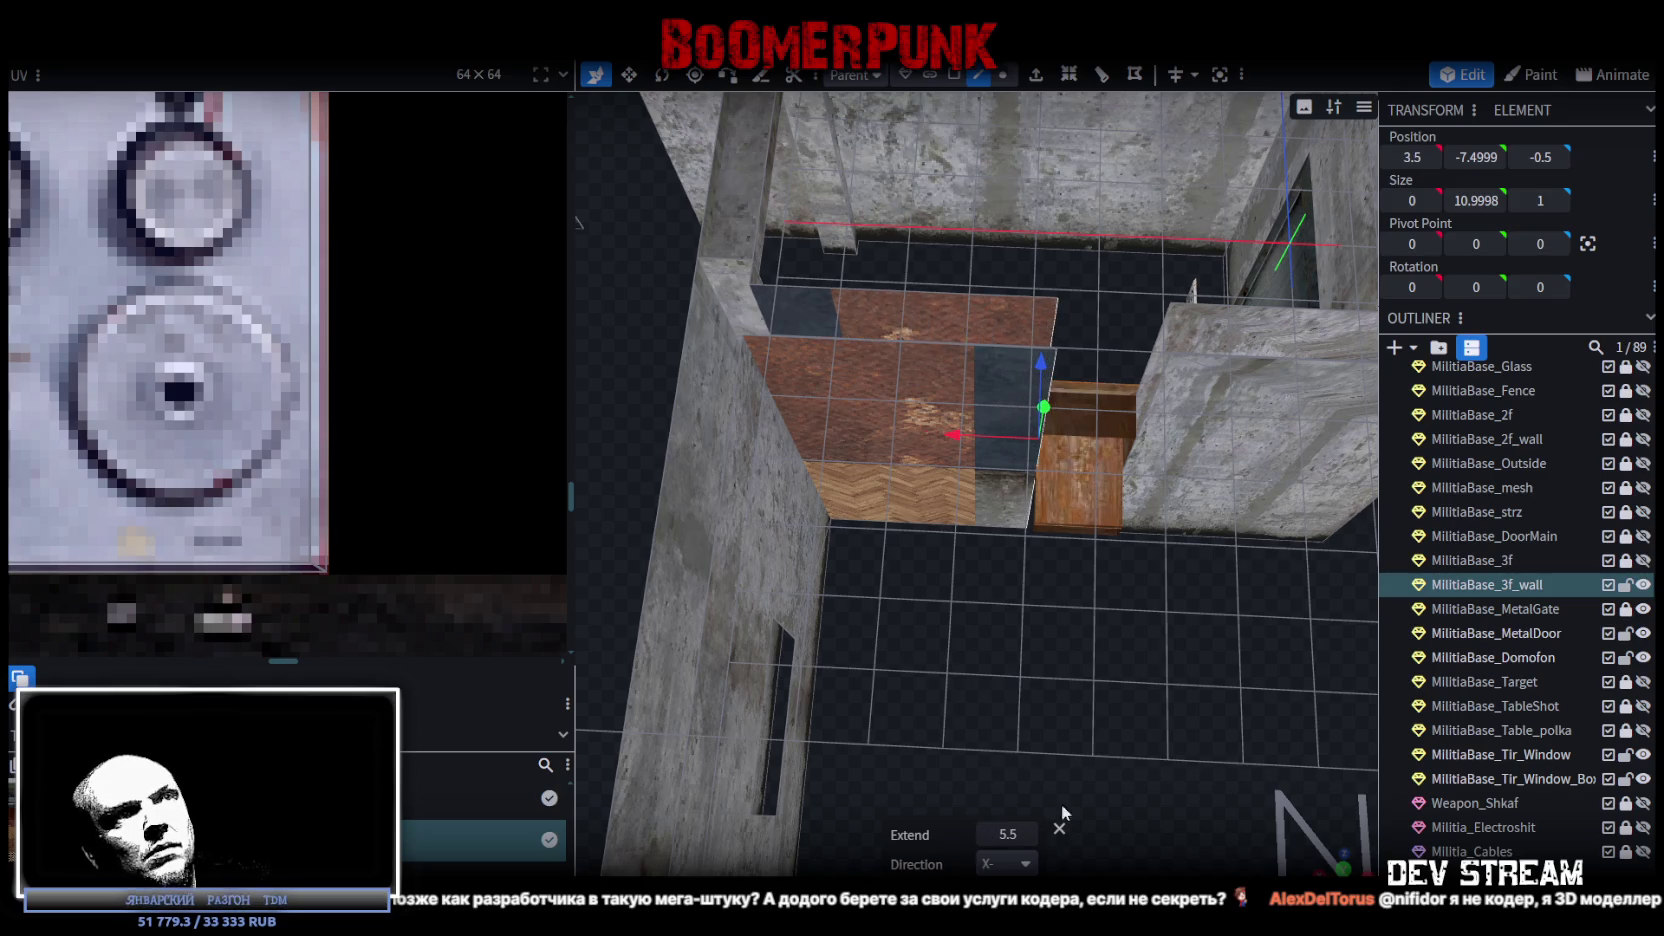
# Extrude the new wall face a further 2 units.
pyautogui.moveTo(1186, 670)
pyautogui.mouseDown()
pyautogui.moveTo(1078, 712)
pyautogui.moveTo(1143, 446)
pyautogui.moveTo(1481, 568)
pyautogui.moveTo(1478, 636)
pyautogui.mouseUp()
pyautogui.moveTo(1122, 452)
pyautogui.mouseDown()
pyautogui.moveTo(1009, 525)
pyautogui.moveTo(1075, 389)
pyautogui.moveTo(965, 332)
pyautogui.mouseUp()
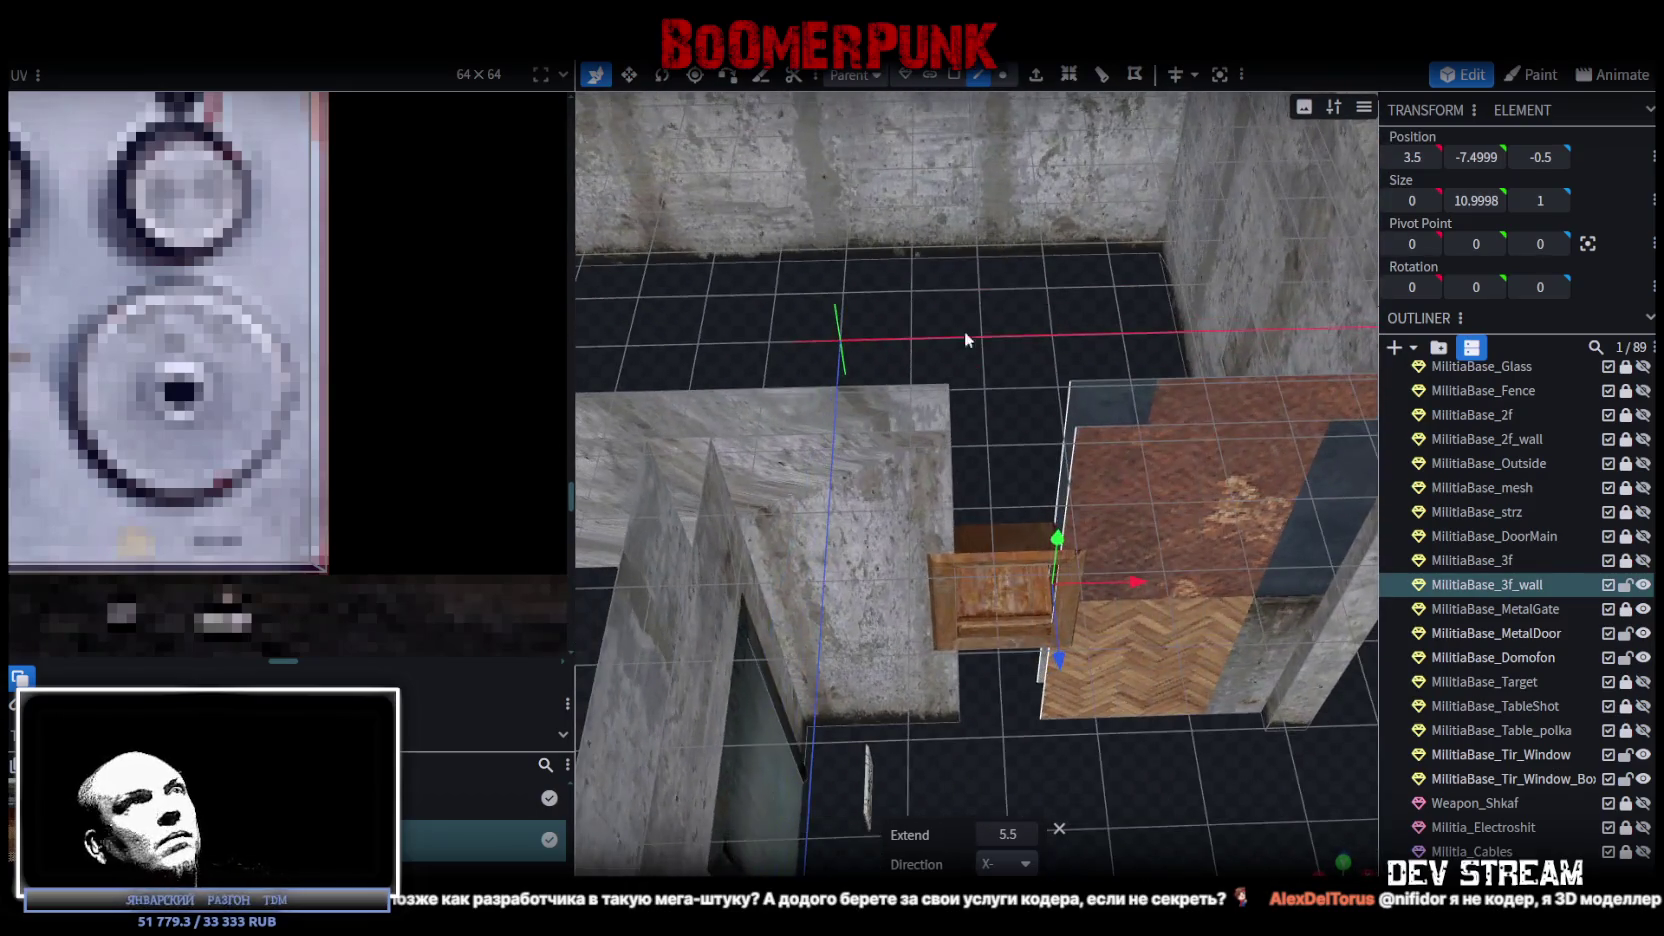
pyautogui.moveTo(1015, 266)
pyautogui.mouseDown()
pyautogui.moveTo(1024, 311)
pyautogui.moveTo(1008, 316)
pyautogui.moveTo(1036, 317)
pyautogui.mouseUp()
pyautogui.moveTo(1193, 684)
pyautogui.mouseDown()
pyautogui.moveTo(1161, 759)
pyautogui.moveTo(1086, 682)
pyautogui.mouseUp()
pyautogui.moveTo(957, 273); pyautogui.dragTo(965, 254)
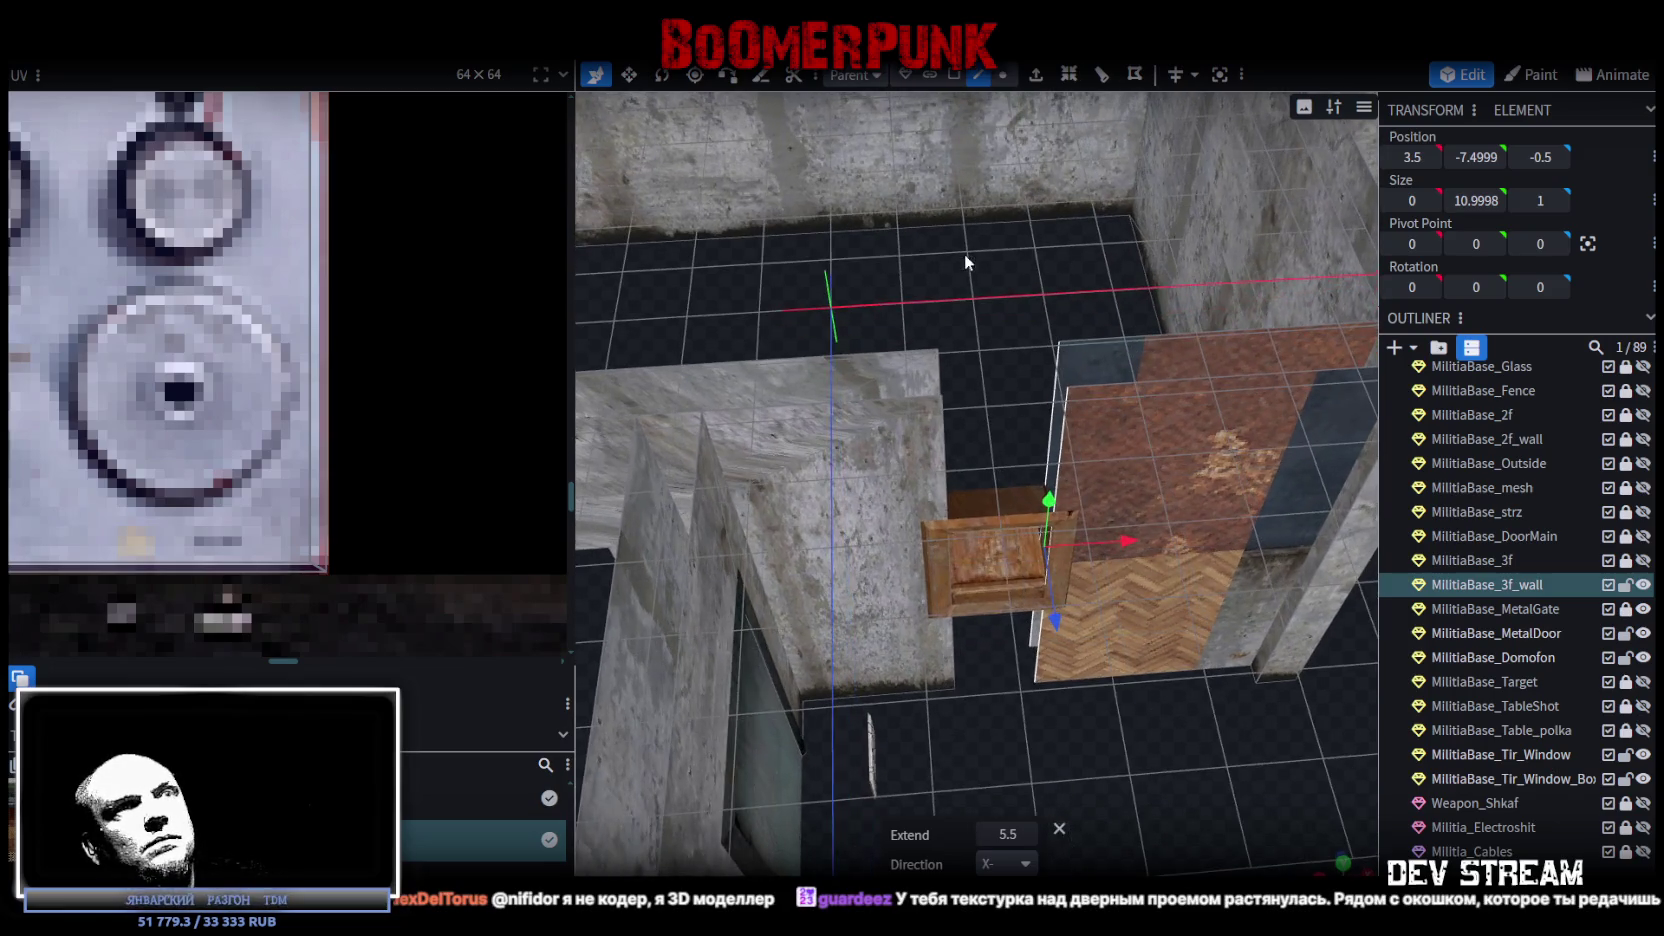
pyautogui.click(1035, 74)
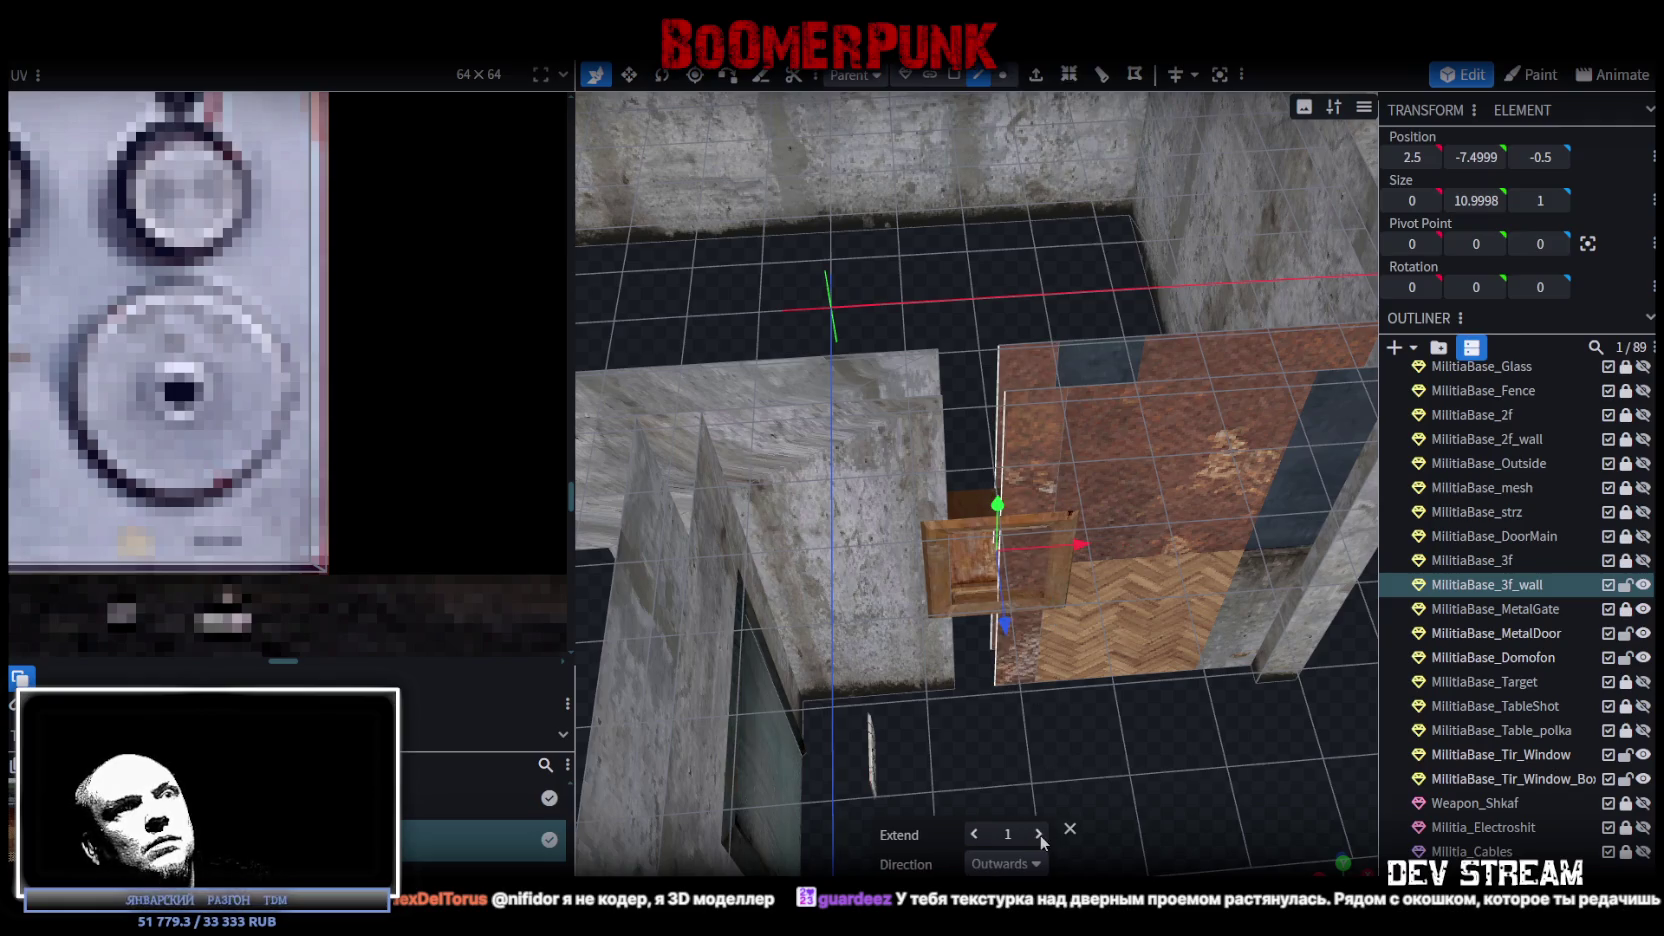
pyautogui.click(1039, 834)
# Select the extruded wall's faces, including the large face below, for further editing.
pyautogui.click(955, 74)
pyautogui.keyDown('shift'); pyautogui.click(994, 455); pyautogui.keyUp('shift')
pyautogui.rightClick(1008, 434)
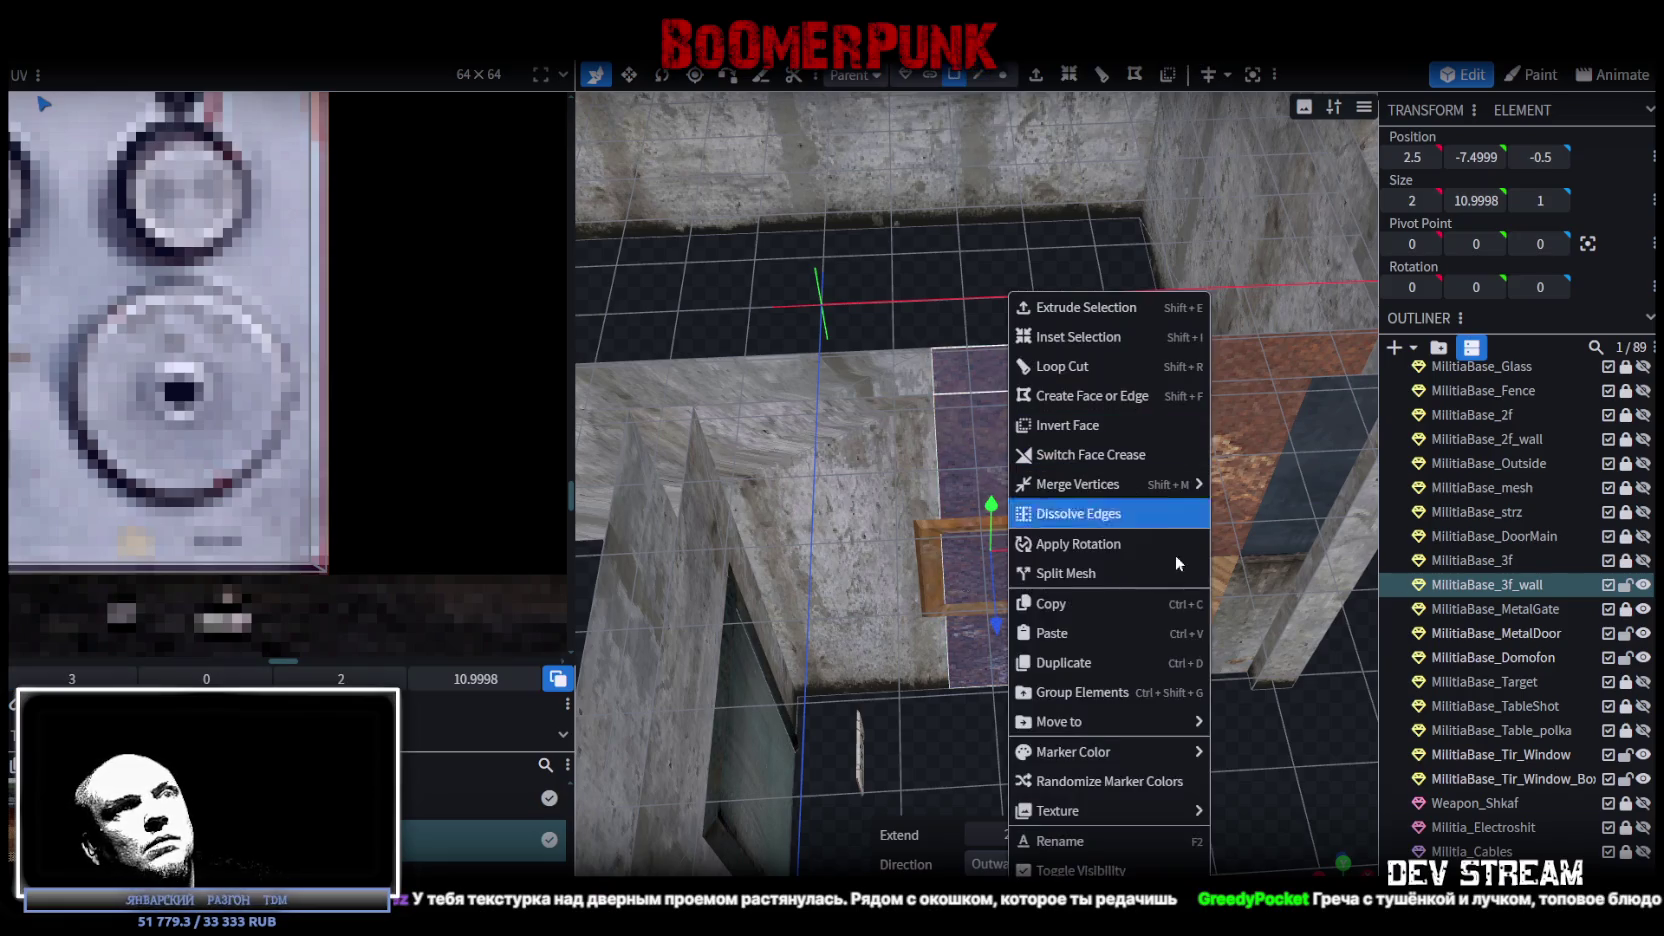
# Split the selected faces into their own mesh and loop-cut it with direction 1 and 2 cuts.
pyautogui.click(1072, 575)
pyautogui.hotkey('ctrl', 'r')
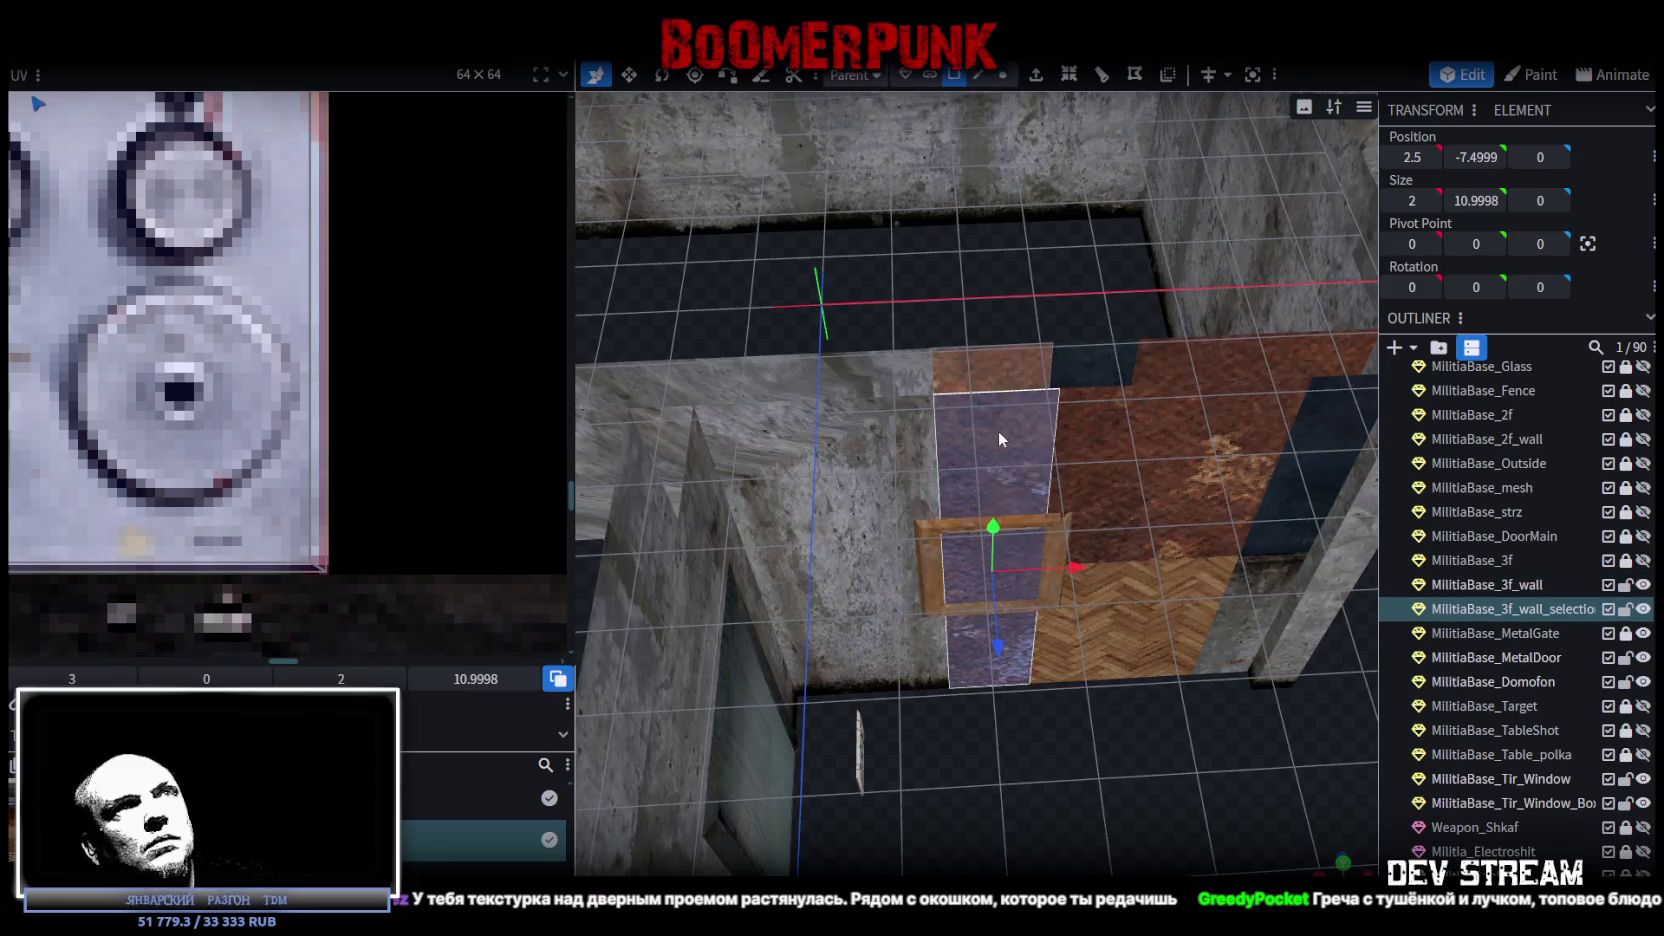
pyautogui.click(1061, 805)
pyautogui.click(1063, 834)
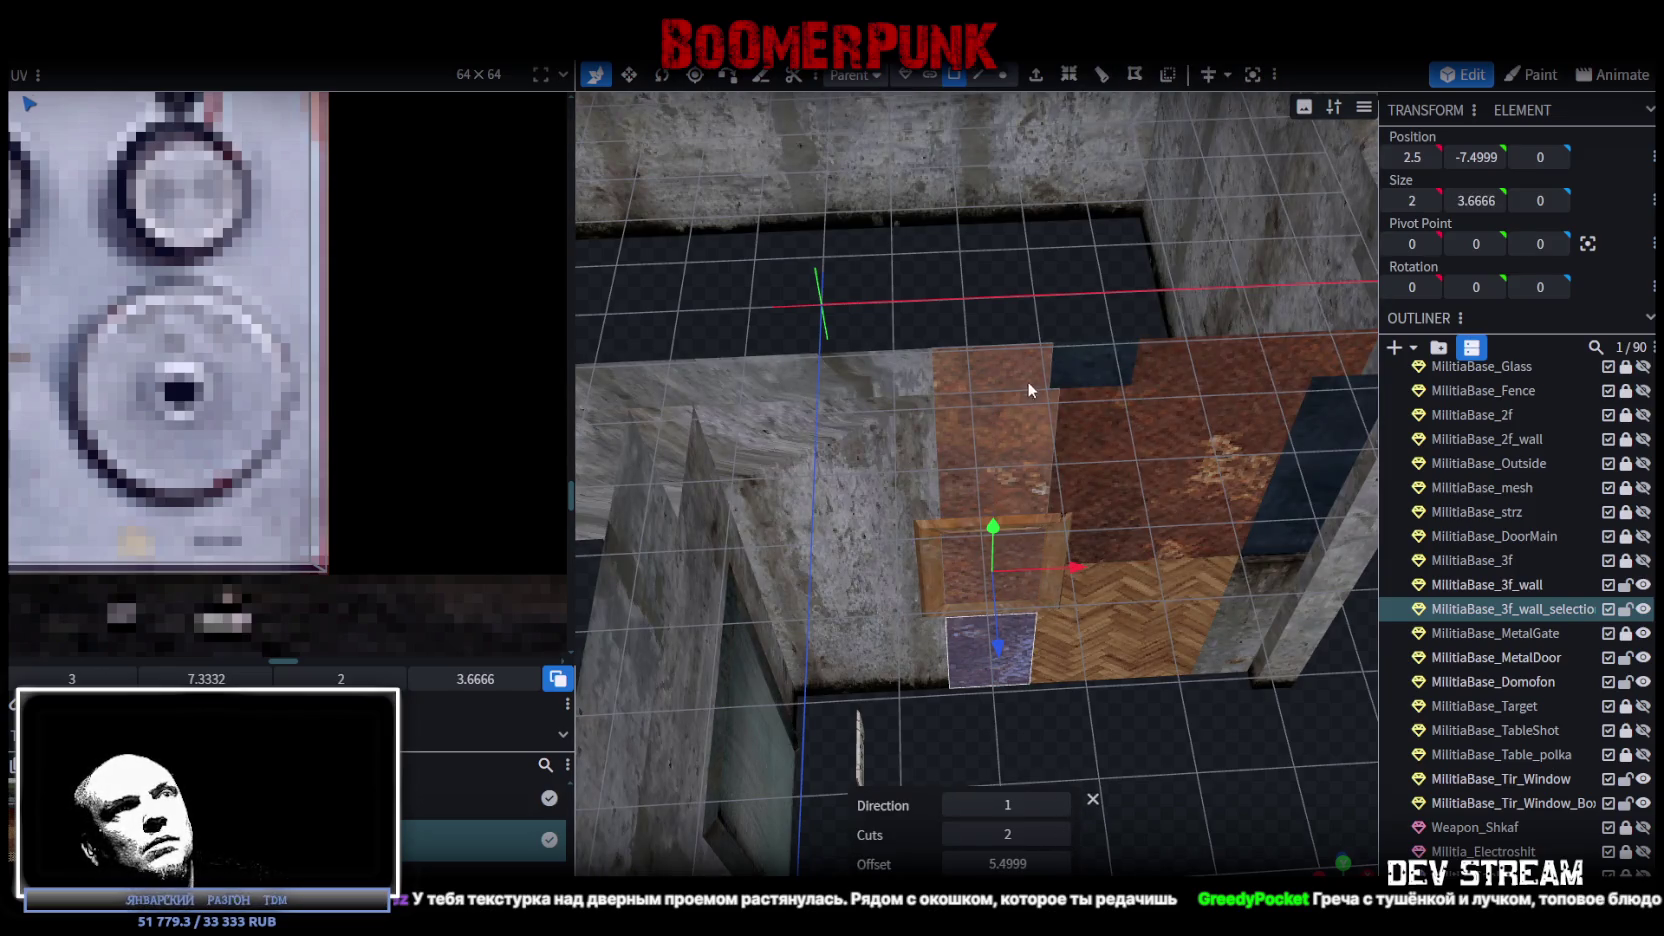
# Loop-cut the upper wall panel face into thirds as well, with 2 cuts.
pyautogui.click(1010, 384)
pyautogui.click(1100, 77)
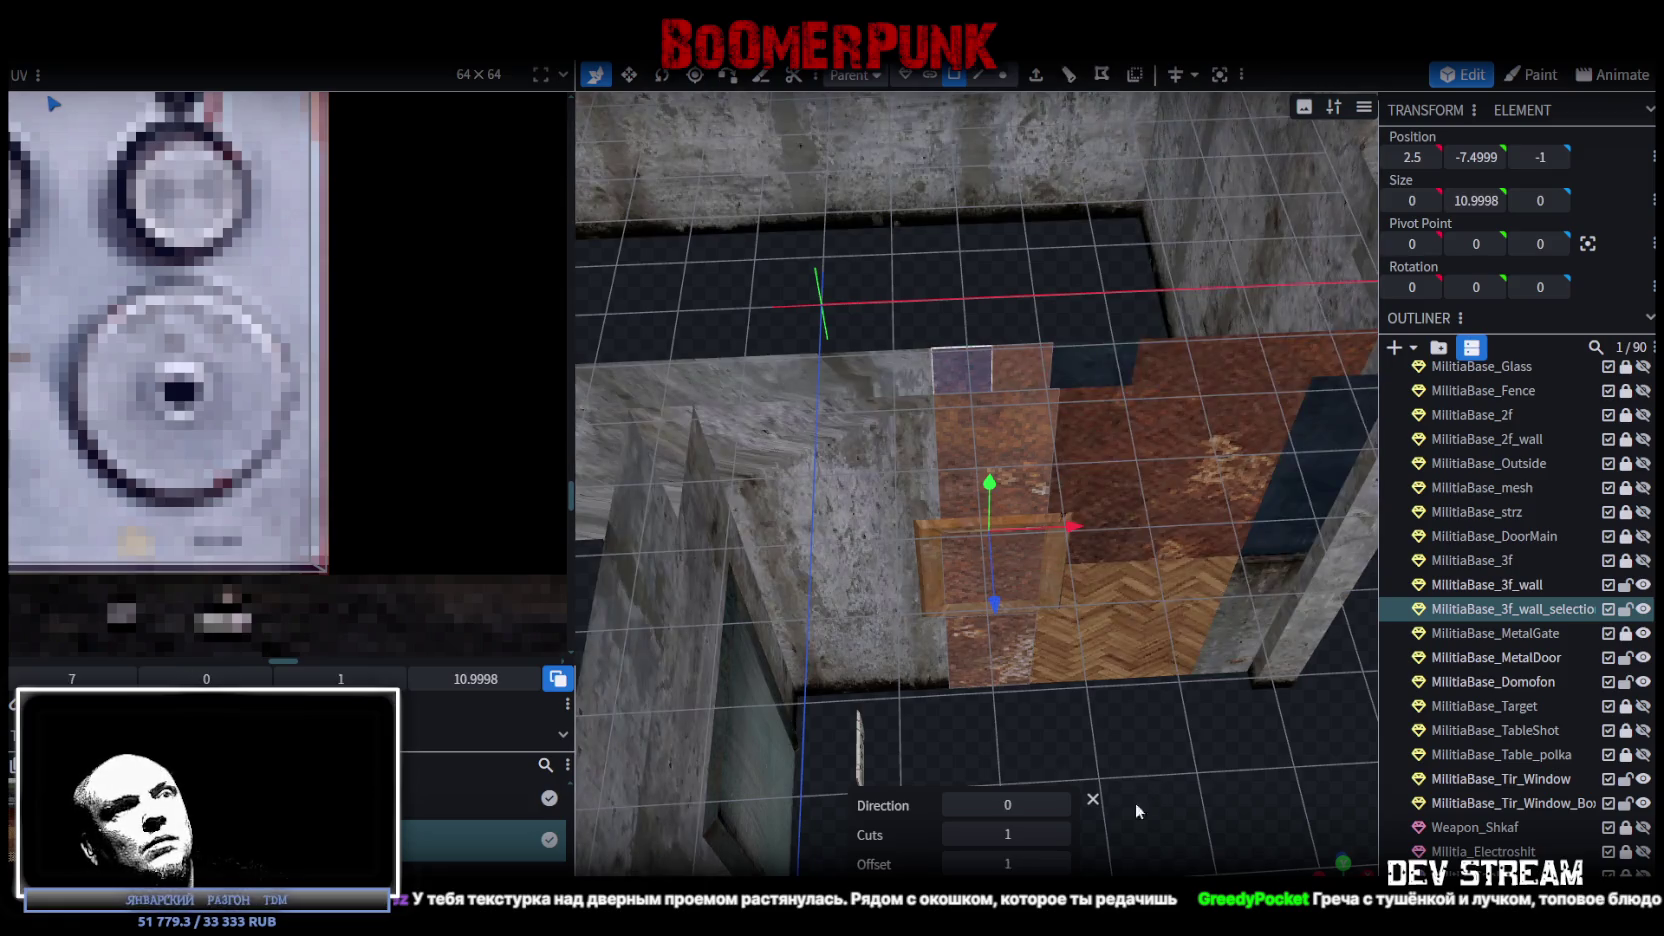
pyautogui.click(1062, 804)
pyautogui.click(1063, 834)
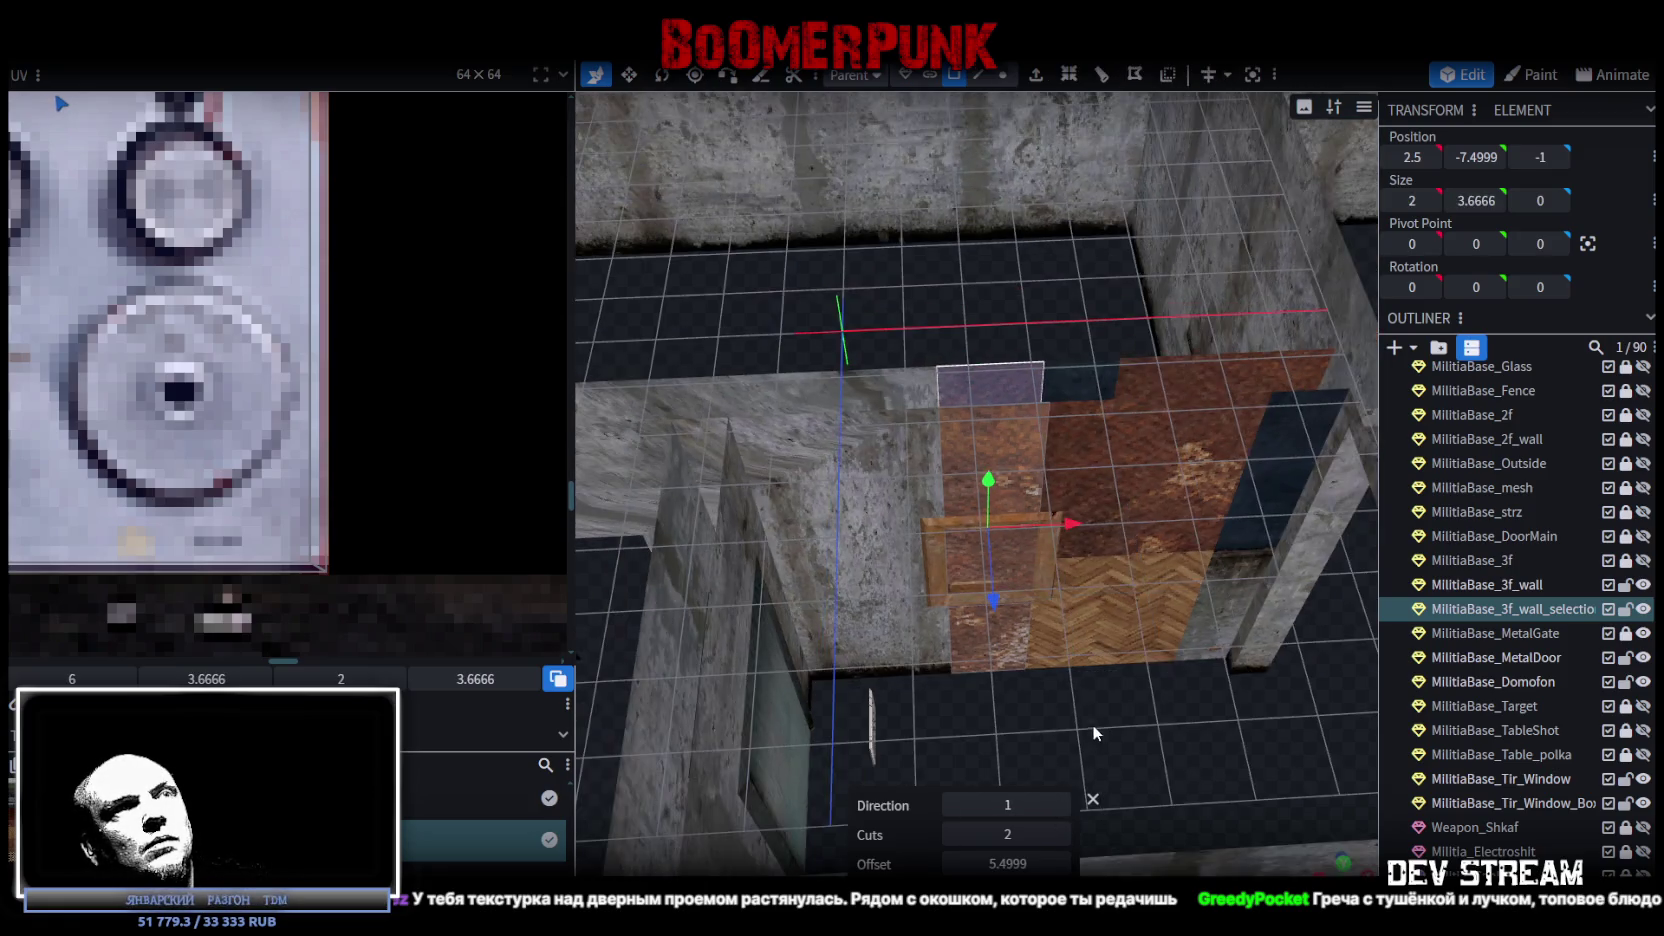
pyautogui.moveTo(1070, 682)
pyautogui.mouseDown()
pyautogui.moveTo(1245, 745)
pyautogui.moveTo(1398, 716)
pyautogui.moveTo(833, 753)
pyautogui.moveTo(1011, 734)
pyautogui.moveTo(1086, 411)
pyautogui.moveTo(815, 770)
pyautogui.moveTo(712, 751)
pyautogui.moveTo(897, 465)
pyautogui.mouseUp()
# Select both MilitiaBase_3f_wall and the split-off wall piece in the Outliner.
pyautogui.click(910, 437)
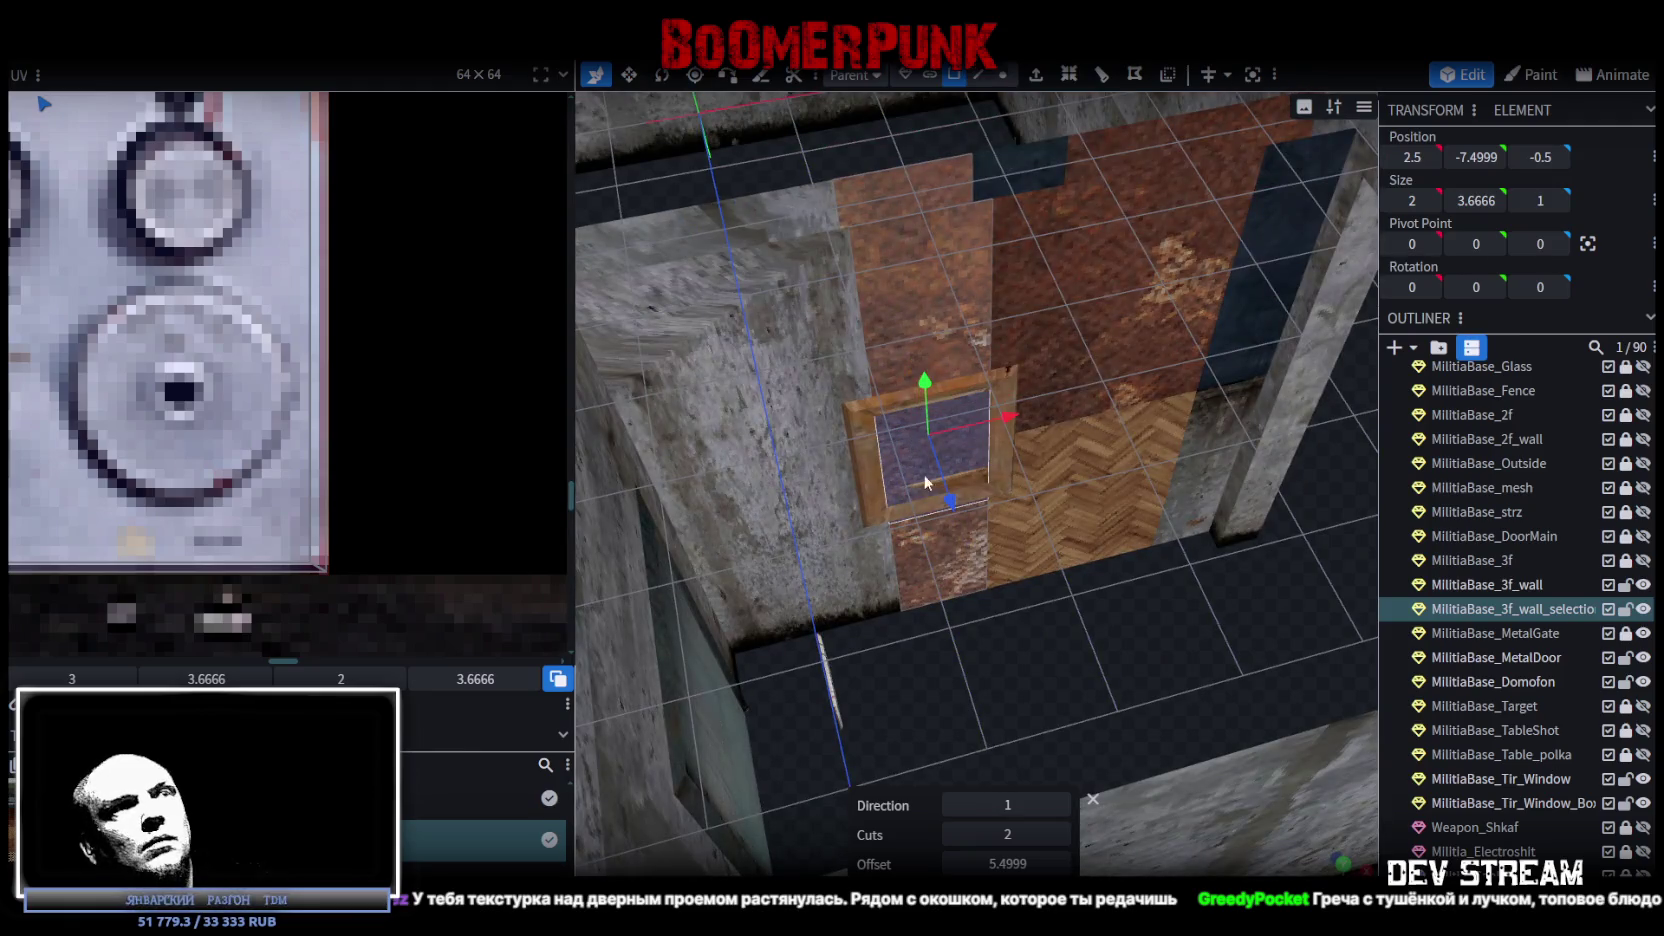
pyautogui.moveTo(1075, 627)
pyautogui.mouseDown()
pyautogui.moveTo(1072, 649)
pyautogui.moveTo(1095, 637)
pyautogui.moveTo(1108, 710)
pyautogui.mouseUp()
pyautogui.click(1517, 582)
pyautogui.keyDown('ctrl'); pyautogui.click(1518, 604); pyautogui.keyUp('ctrl')
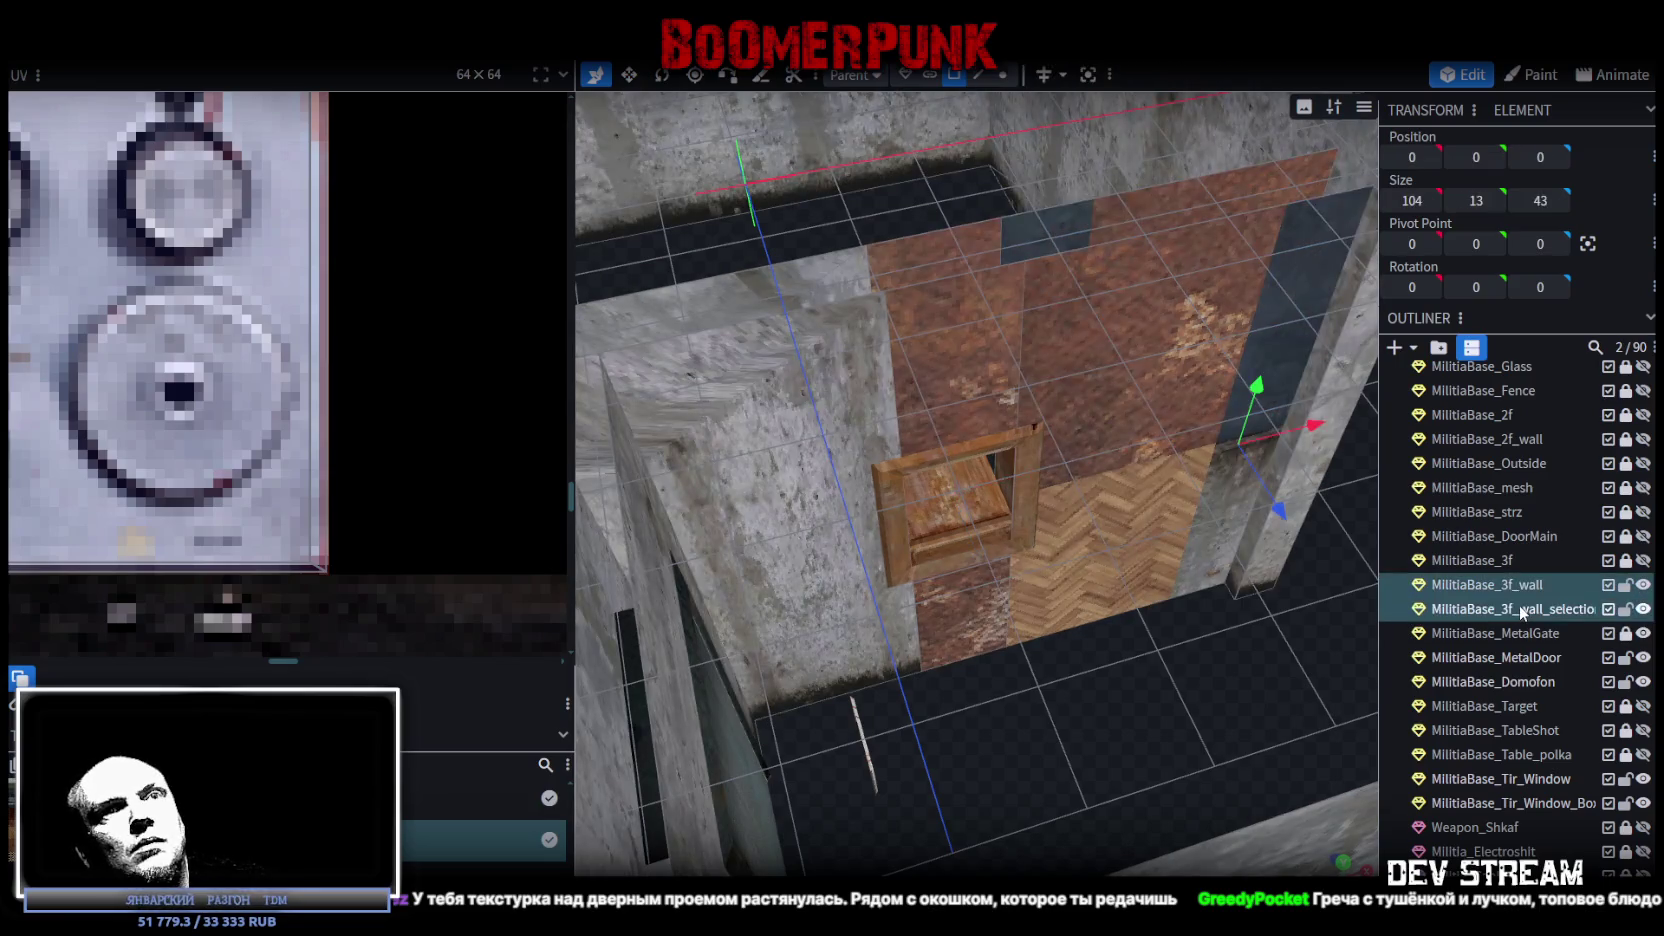
# Merge the split wall piece back into the MilitiaBase_3f_wall mesh.
pyautogui.rightClick(1518, 604)
pyautogui.click(1386, 266)
pyautogui.moveTo(1044, 625)
pyautogui.mouseDown()
pyautogui.moveTo(913, 788)
pyautogui.moveTo(1037, 361)
pyautogui.mouseUp()
pyautogui.scroll(5, 913, 788)
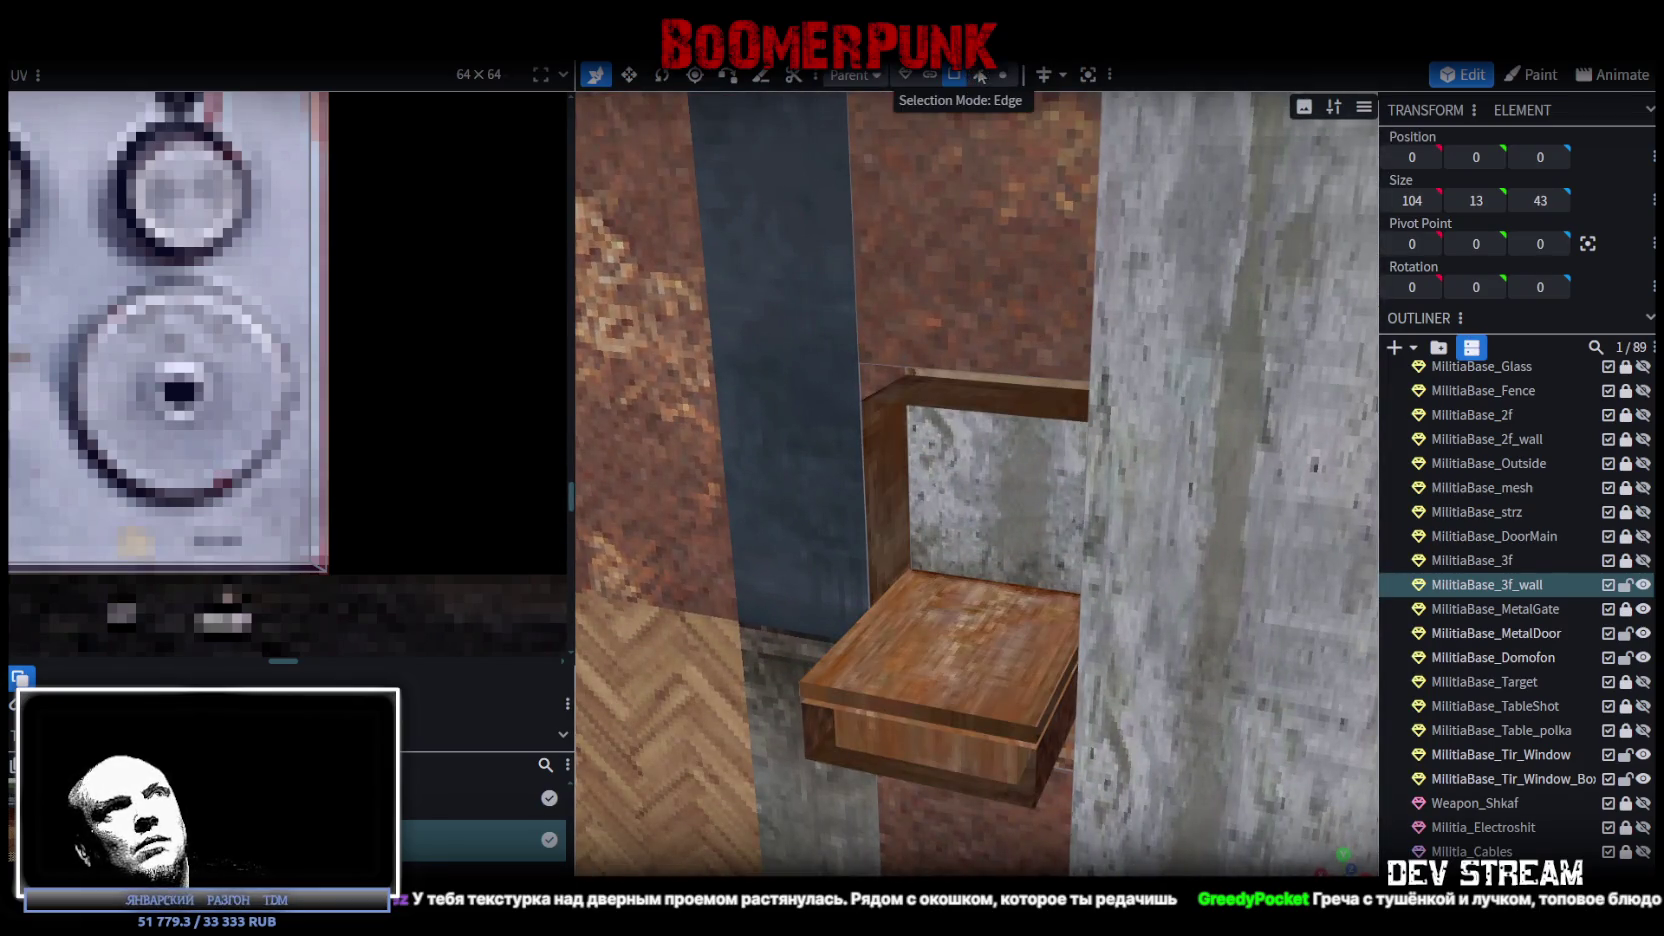
# Select the two edges above the doorway and move them to Y -5.
pyautogui.click(980, 76)
pyautogui.scroll(-3, 982, 446)
pyautogui.moveTo(982, 446)
pyautogui.mouseDown()
pyautogui.moveTo(961, 757)
pyautogui.moveTo(1005, 211)
pyautogui.moveTo(977, 500)
pyautogui.mouseUp()
pyautogui.scroll(3, 1013, 212)
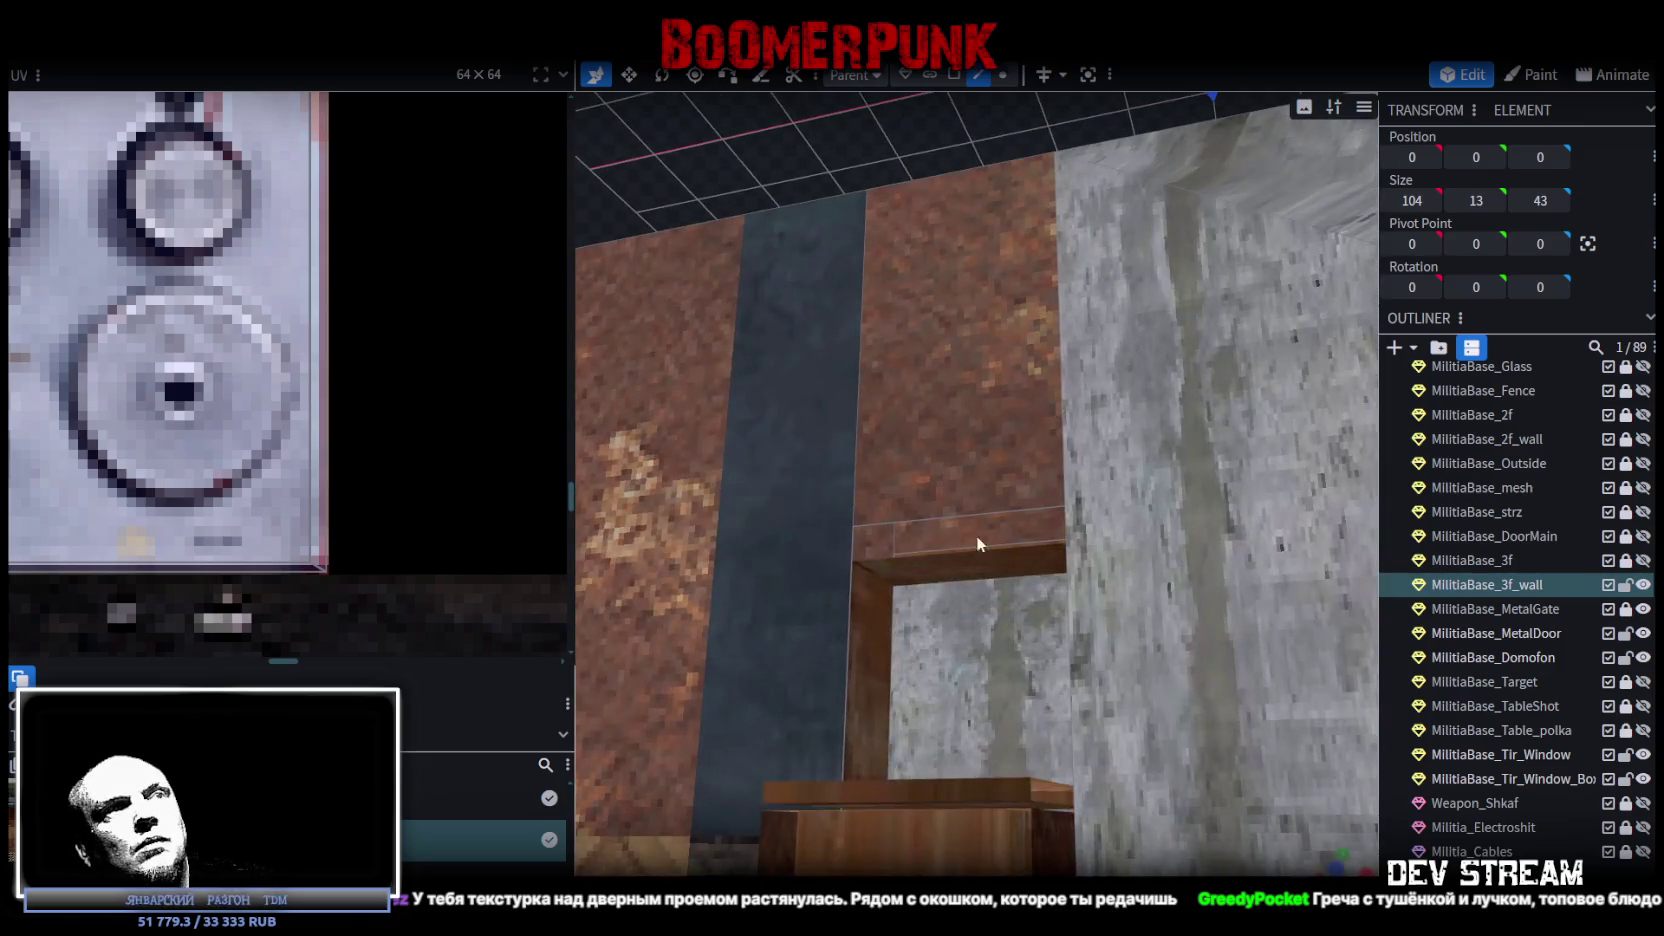
pyautogui.click(954, 546)
pyautogui.keyDown('shift'); pyautogui.click(976, 515); pyautogui.keyUp('shift')
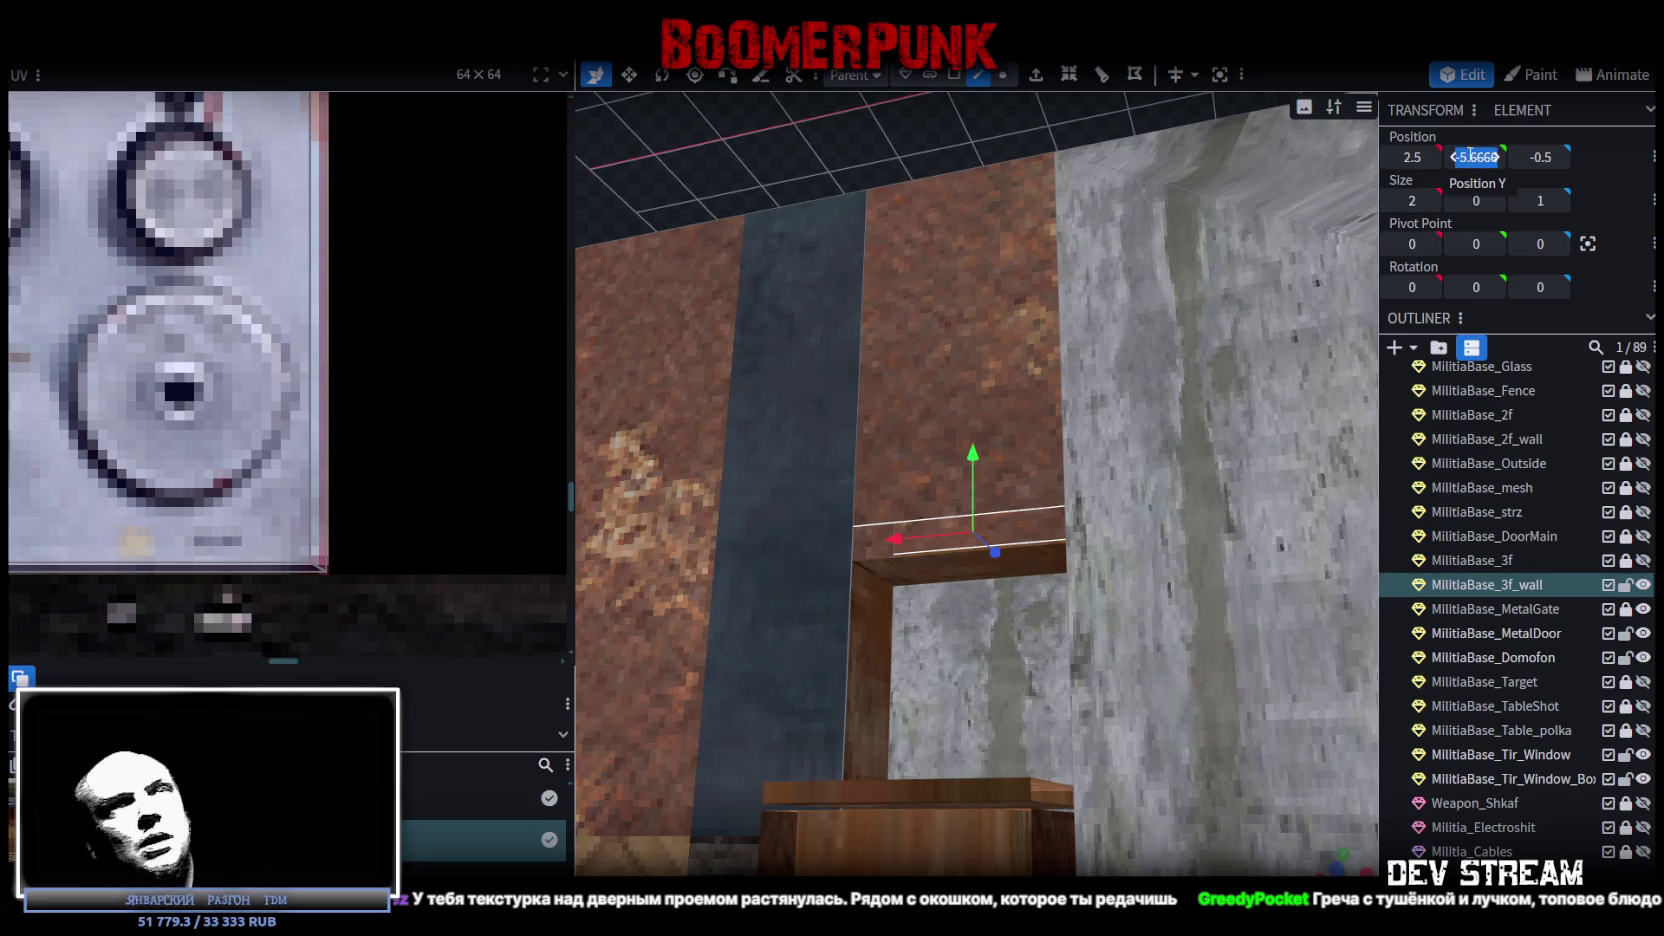
pyautogui.write('-5')
pyautogui.press('Return')
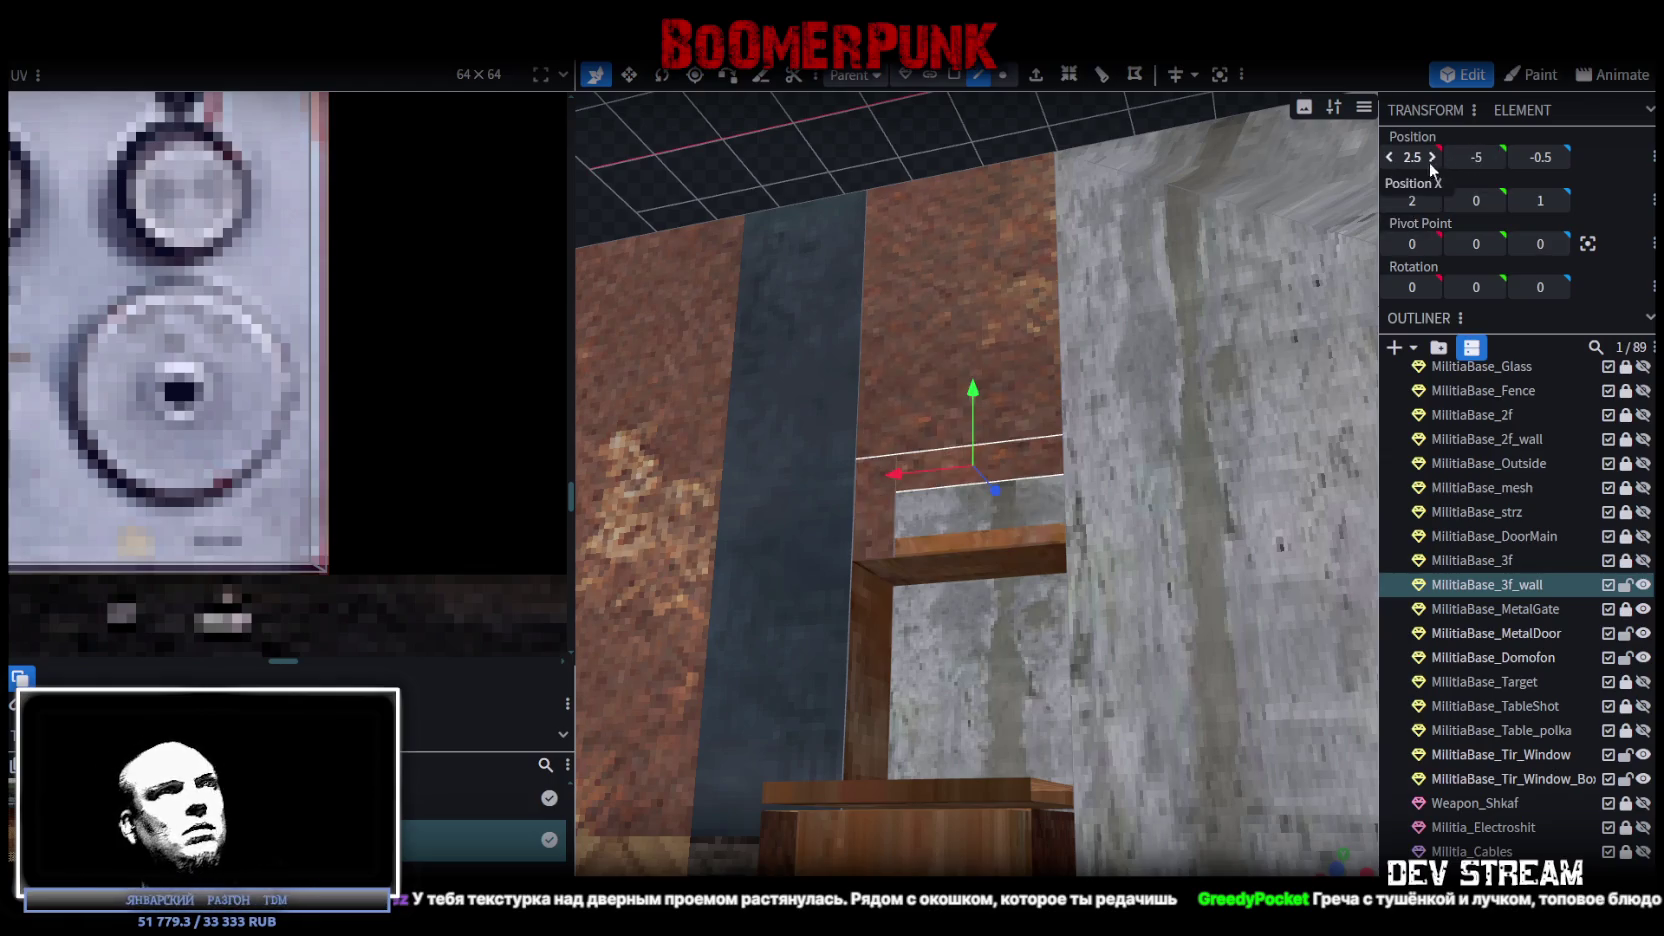
# Add a window-frame edge and set the selected edges' Y position to -9.
pyautogui.moveTo(970, 395)
pyautogui.mouseDown()
pyautogui.moveTo(984, 480)
pyautogui.moveTo(952, 510)
pyautogui.moveTo(980, 429)
pyautogui.mouseUp()
pyautogui.scroll(5, 982, 610)
pyautogui.scroll(-5, 993, 738)
pyautogui.moveTo(1045, 801)
pyautogui.mouseDown()
pyautogui.moveTo(688, 734)
pyautogui.moveTo(820, 638)
pyautogui.moveTo(764, 641)
pyautogui.mouseUp()
pyautogui.keyDown('shift'); pyautogui.click(764, 641); pyautogui.keyUp('shift')
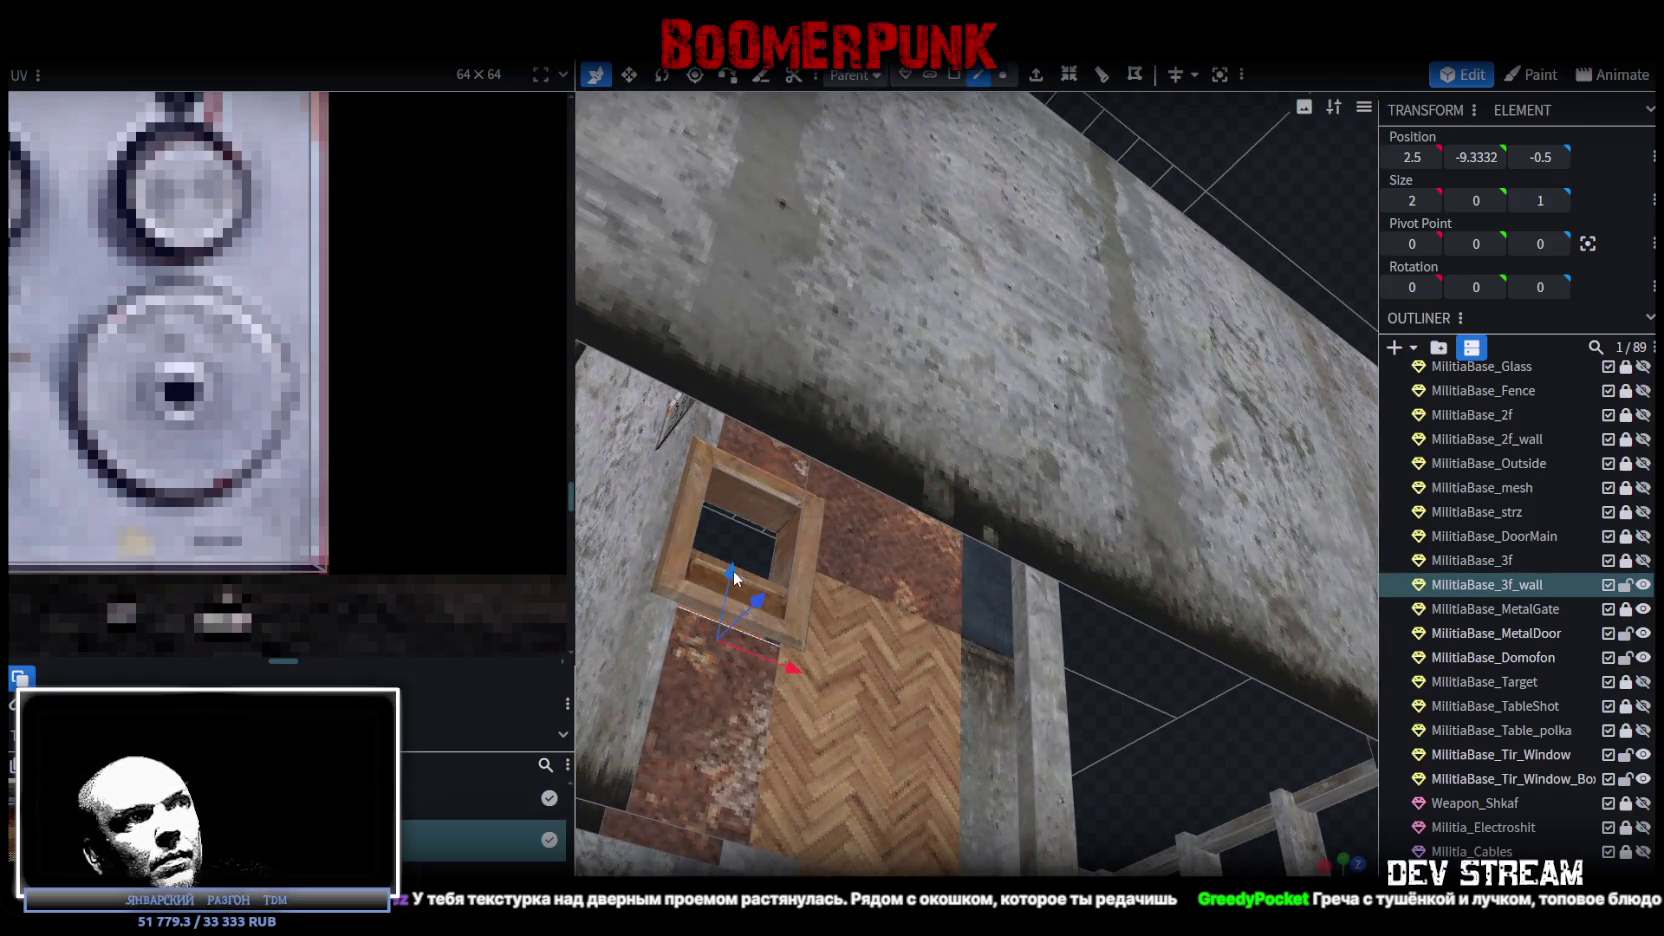
pyautogui.click(1476, 157)
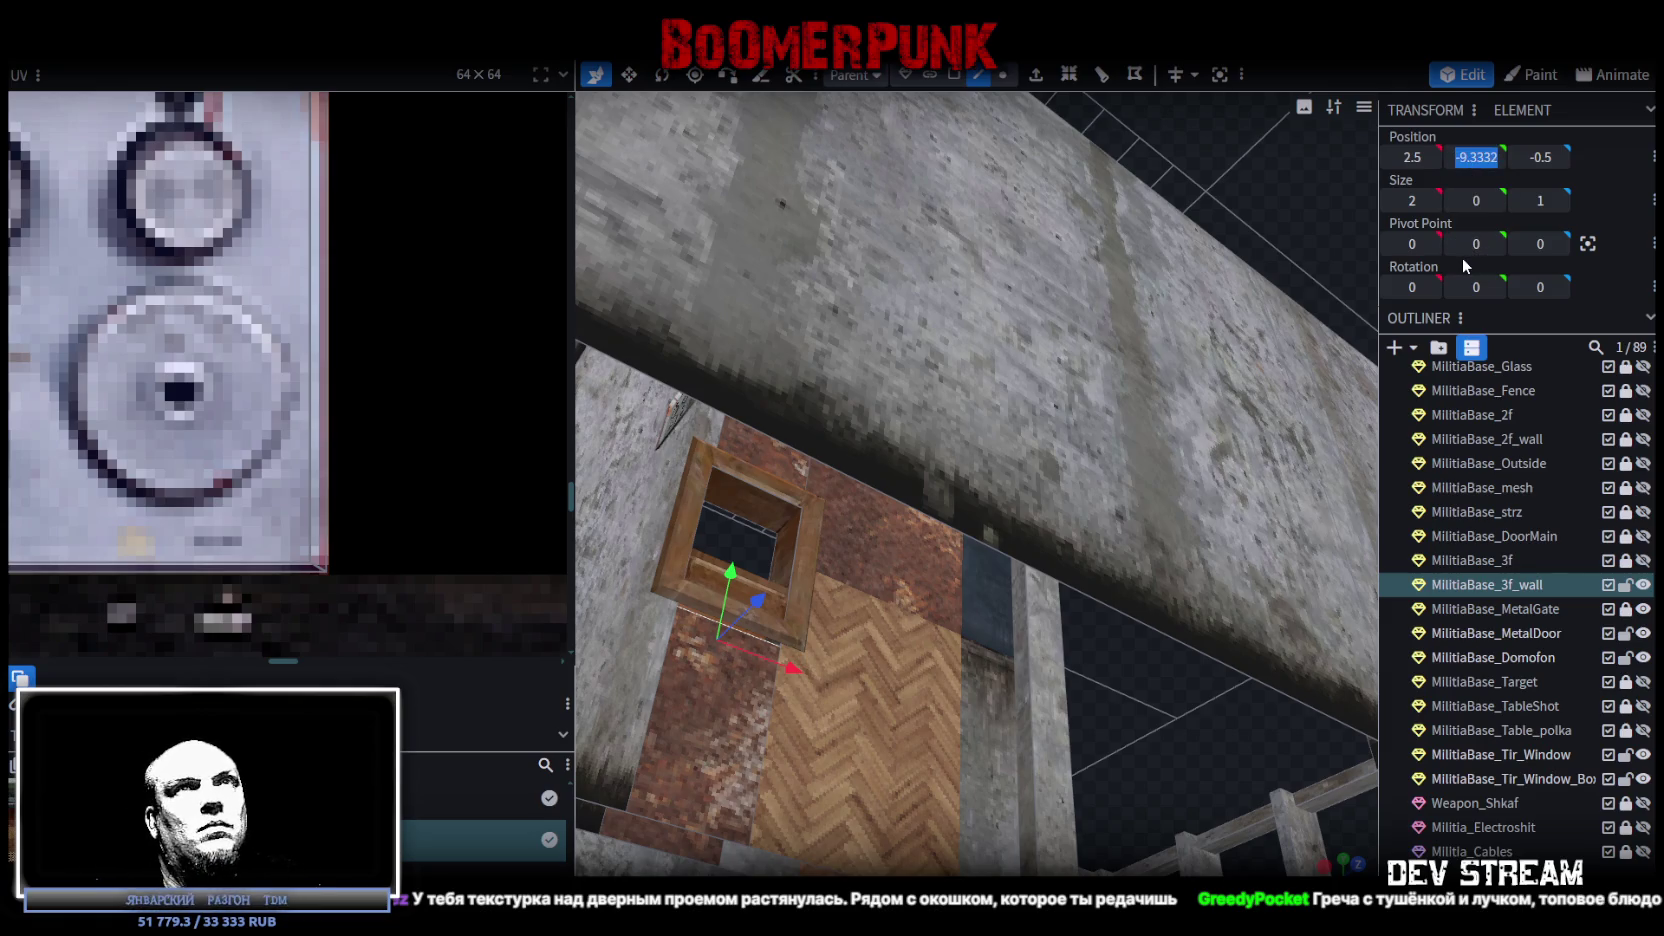
pyautogui.write('-9')
pyautogui.press('Return')
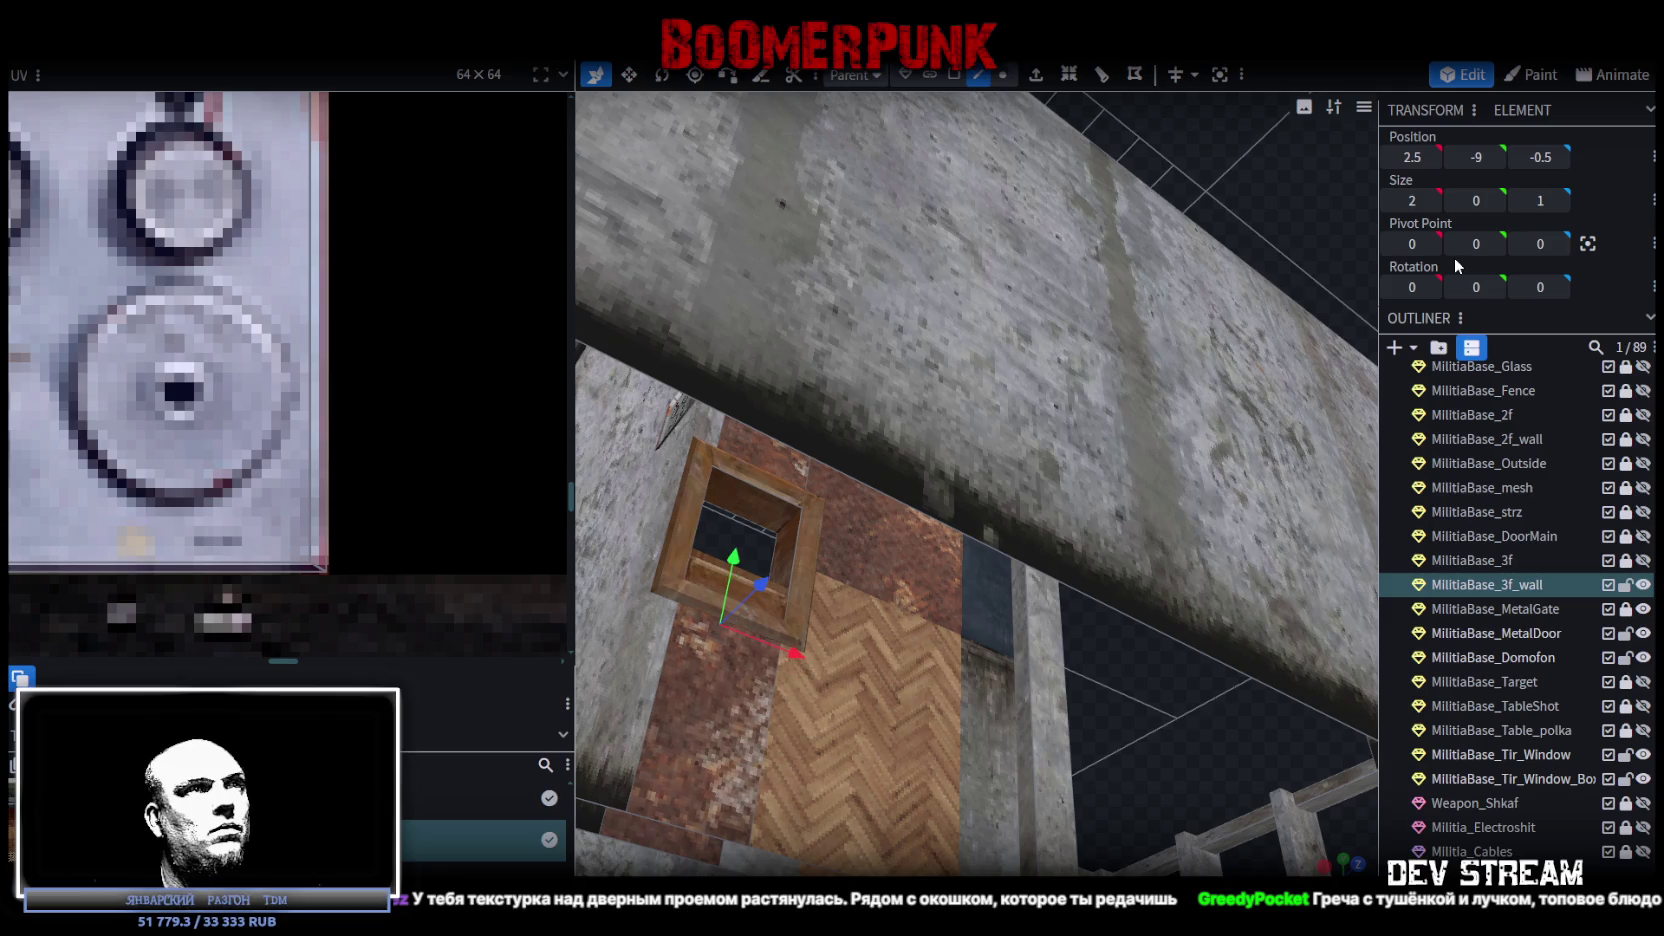
# Fine-tune the selected edges to Y -8.75 so they fit the window box.
pyautogui.moveTo(923, 624)
pyautogui.mouseDown()
pyautogui.moveTo(1082, 248)
pyautogui.moveTo(1200, 385)
pyautogui.moveTo(1479, 515)
pyautogui.mouseUp()
pyautogui.scroll(-5, 1037, 586)
pyautogui.moveTo(1037, 586)
pyautogui.mouseDown()
pyautogui.moveTo(1011, 731)
pyautogui.moveTo(1044, 473)
pyautogui.mouseUp()
pyautogui.moveTo(976, 166); pyautogui.dragTo(978, 146)
pyautogui.moveTo(1069, 701)
pyautogui.mouseDown()
pyautogui.moveTo(1130, 816)
pyautogui.moveTo(835, 794)
pyautogui.moveTo(992, 567)
pyautogui.moveTo(1158, 684)
pyautogui.moveTo(1102, 671)
pyautogui.moveTo(1158, 712)
pyautogui.moveTo(1040, 691)
pyautogui.moveTo(1140, 680)
pyautogui.moveTo(1183, 731)
pyautogui.moveTo(1143, 723)
pyautogui.mouseUp()
pyautogui.moveTo(759, 177)
pyautogui.mouseDown()
pyautogui.moveTo(790, 216)
pyautogui.moveTo(772, 166)
pyautogui.moveTo(1222, 546)
pyautogui.moveTo(1230, 630)
pyautogui.moveTo(1478, 495)
pyautogui.mouseUp()
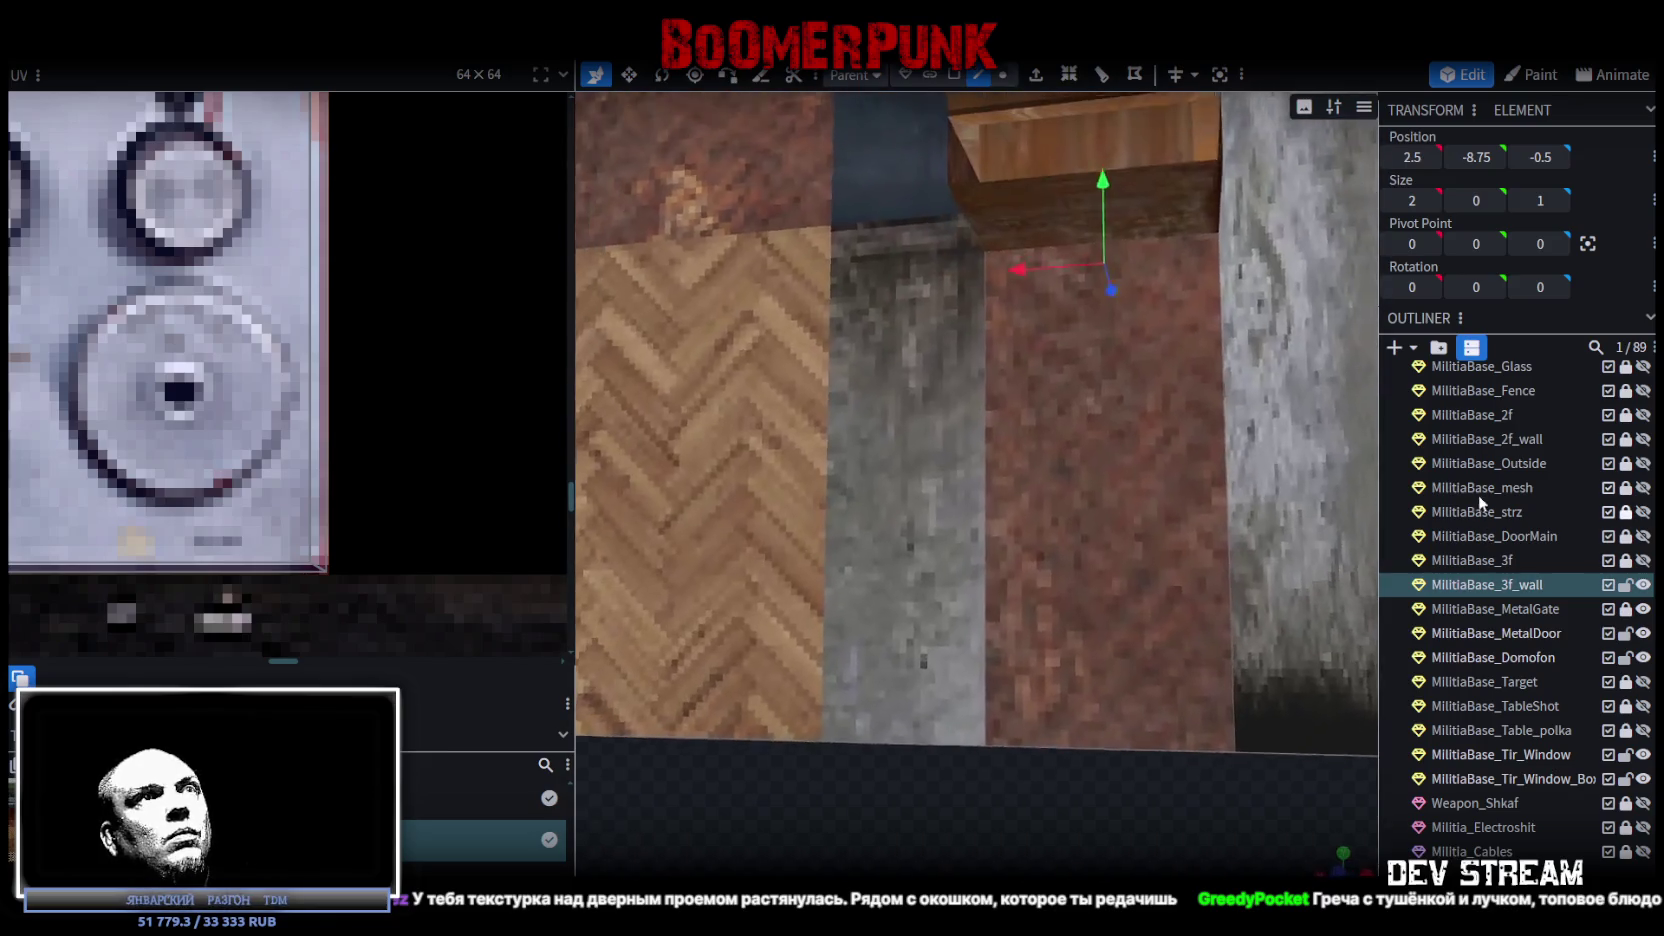
pyautogui.moveTo(1100, 500); pyautogui.dragTo(968, 607)
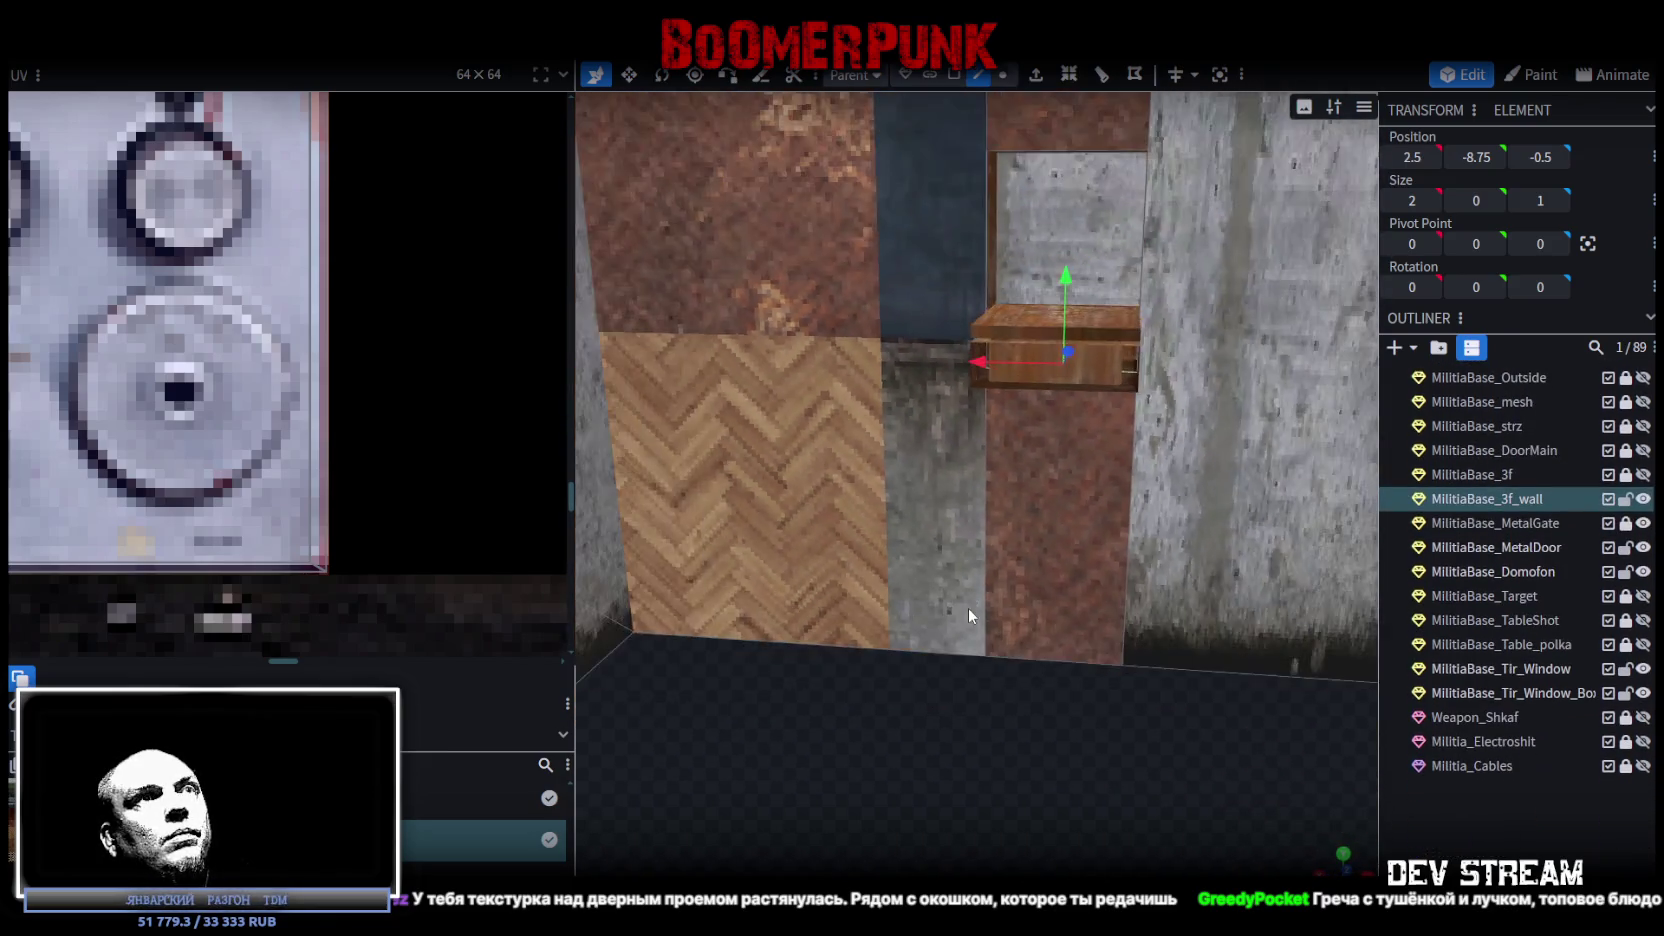
pyautogui.scroll(-10, 996, 656)
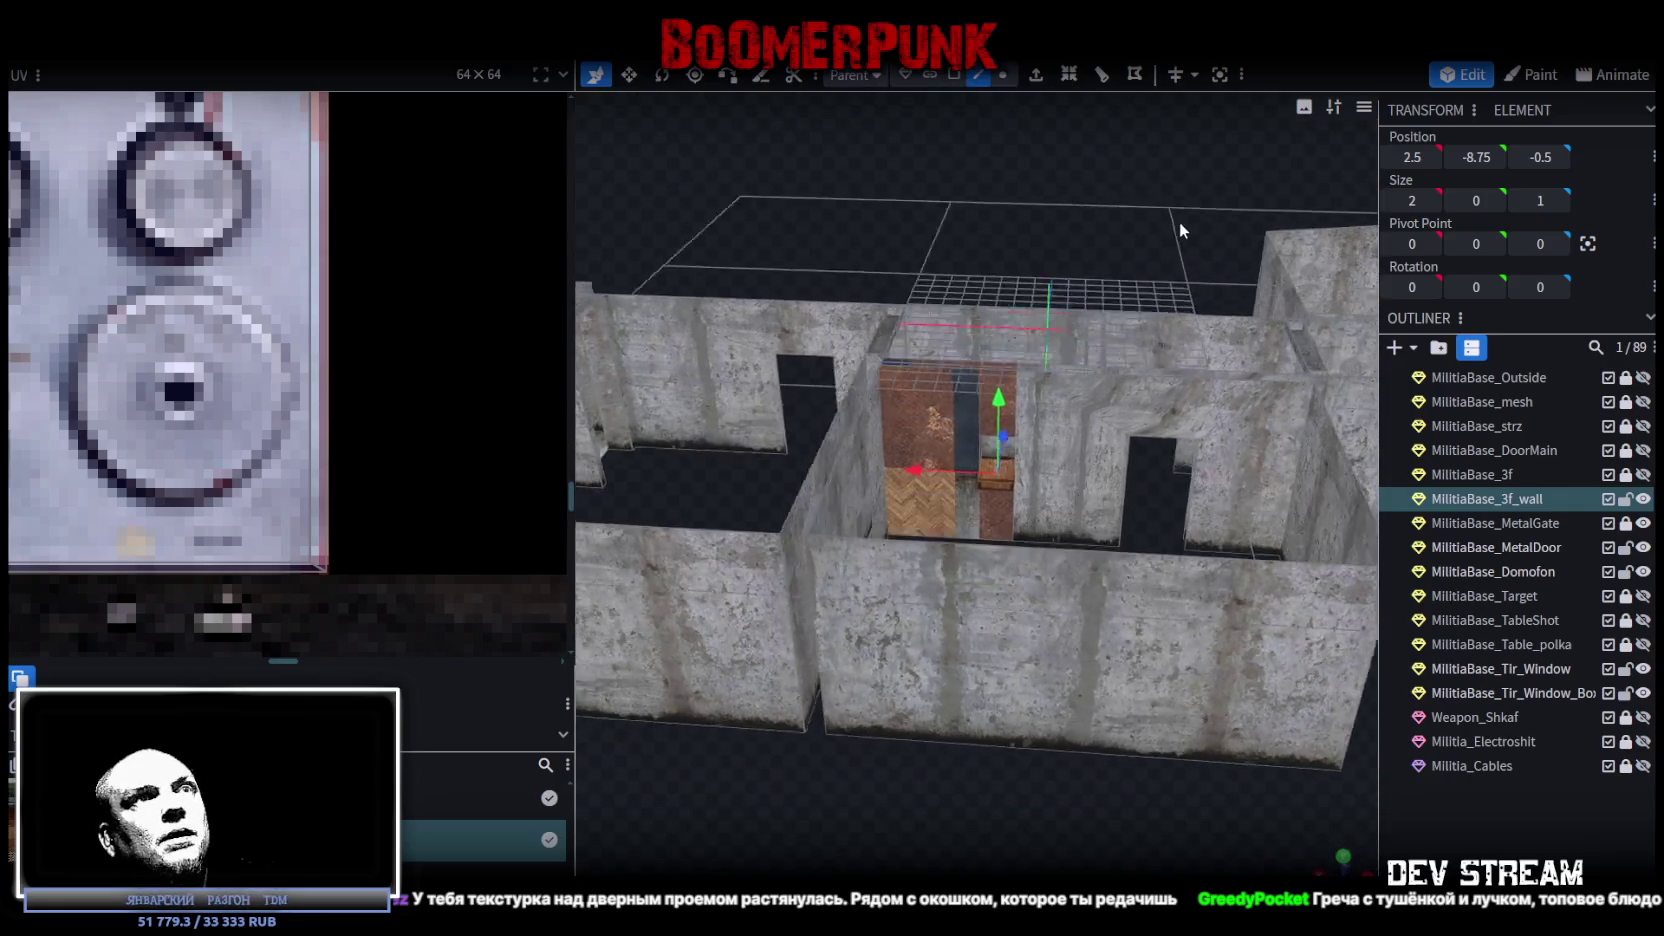
pyautogui.scroll(5, 1191, 250)
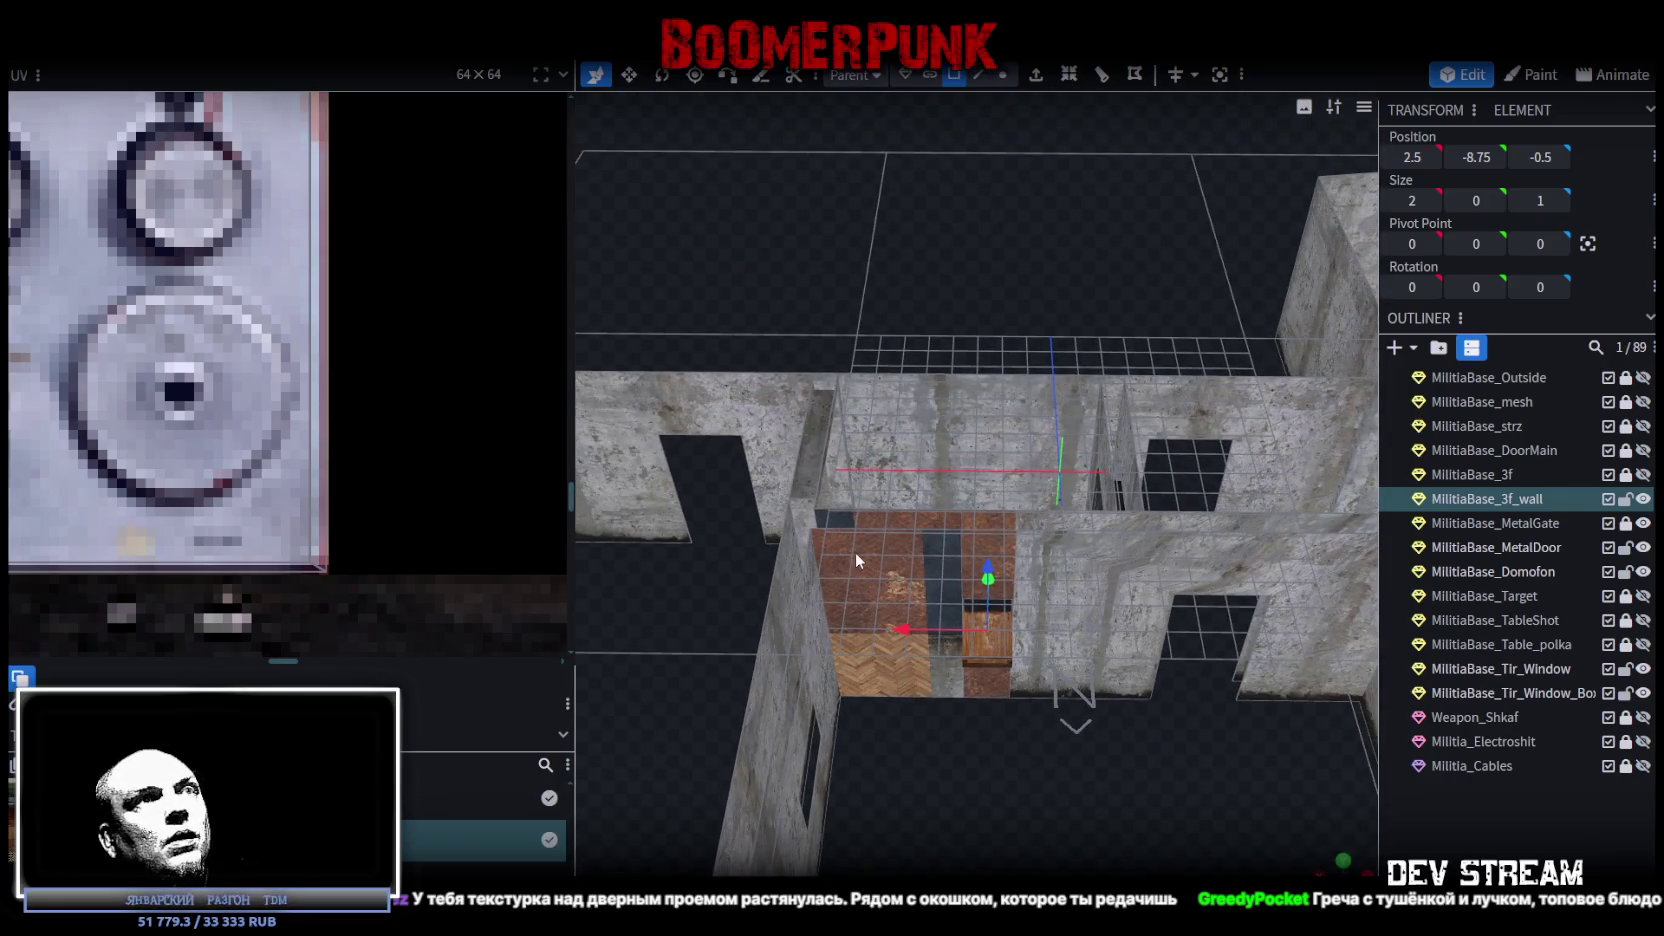
# Select the wall faces around the opening and view them straight-on.
pyautogui.click(855, 553)
pyautogui.keyDown('shift'); pyautogui.click(1098, 618); pyautogui.keyUp('shift')
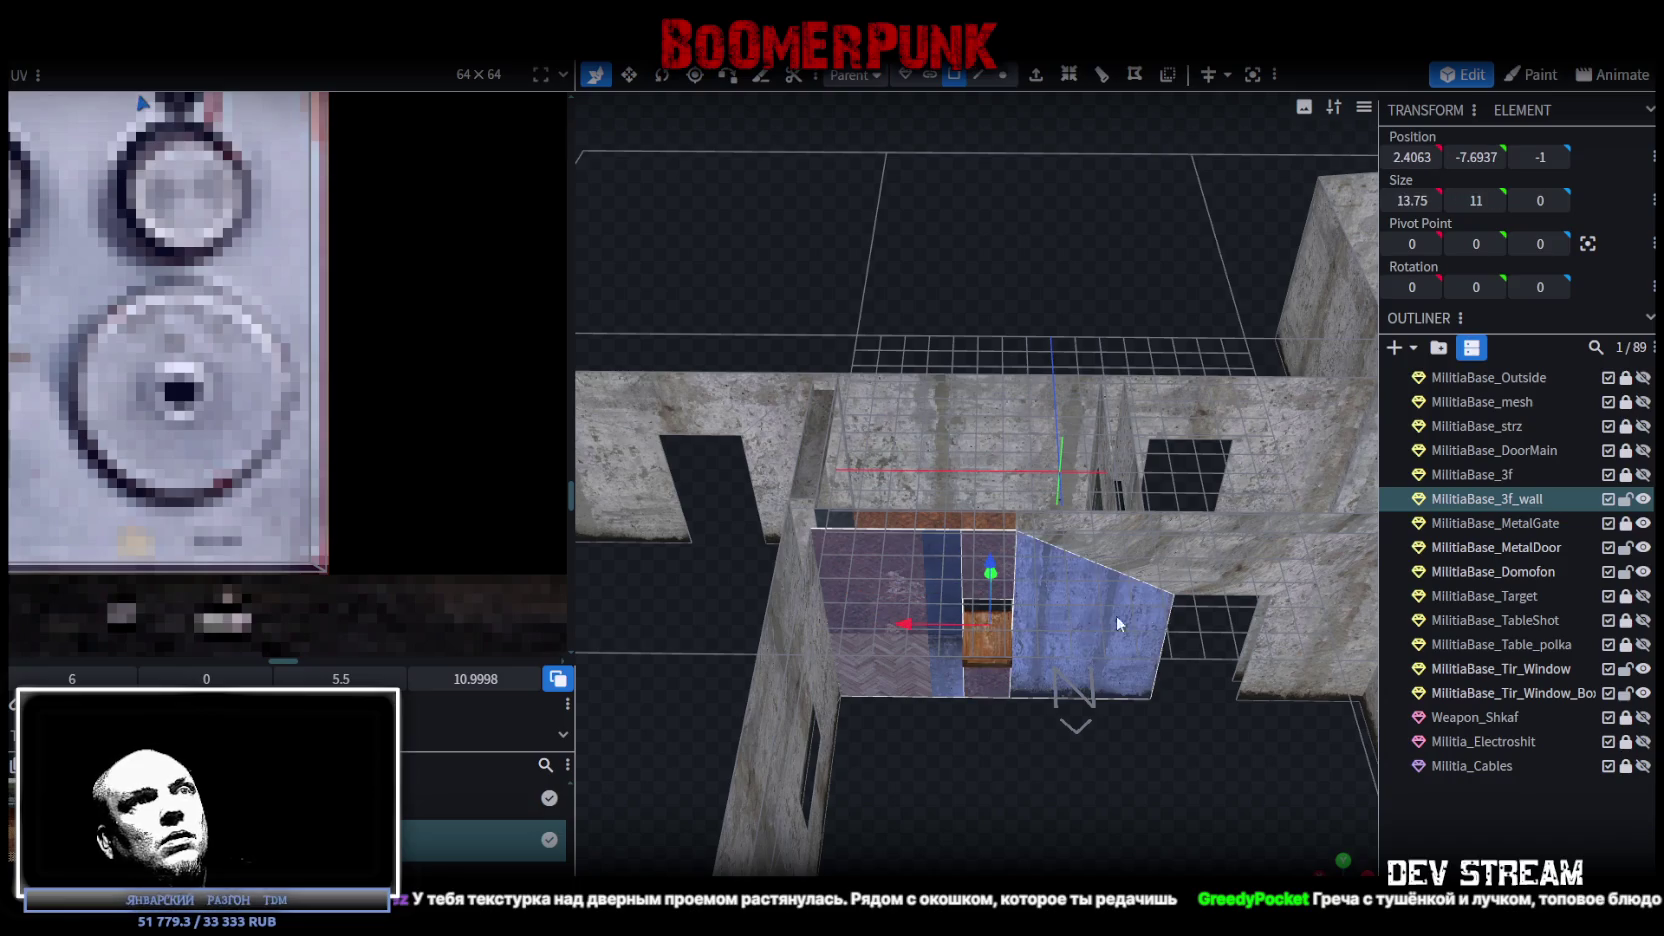
pyautogui.keyDown('shift'); pyautogui.click(1271, 604); pyautogui.keyUp('shift')
pyautogui.scroll(3, 1100, 700)
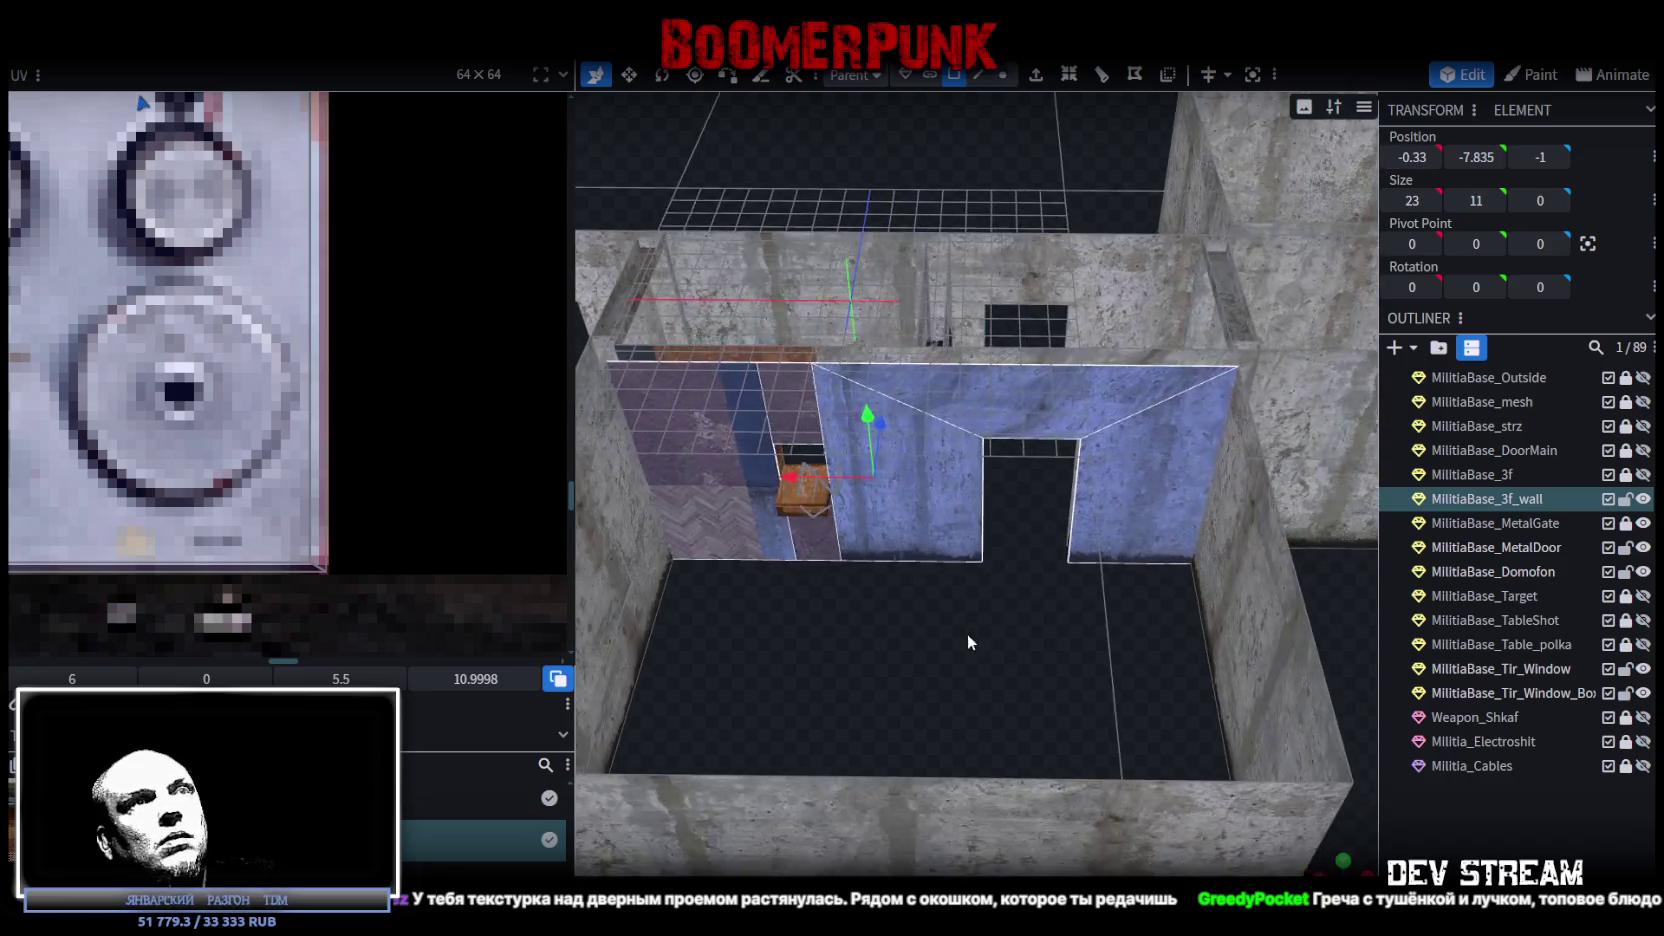
pyautogui.moveTo(967, 633)
pyautogui.mouseDown()
pyautogui.moveTo(1347, 671)
pyautogui.moveTo(1234, 520)
pyautogui.mouseUp()
pyautogui.keyDown('shift'); pyautogui.click(800, 445); pyautogui.keyUp('shift')
pyautogui.keyDown('shift'); pyautogui.click(1010, 395); pyautogui.keyUp('shift')
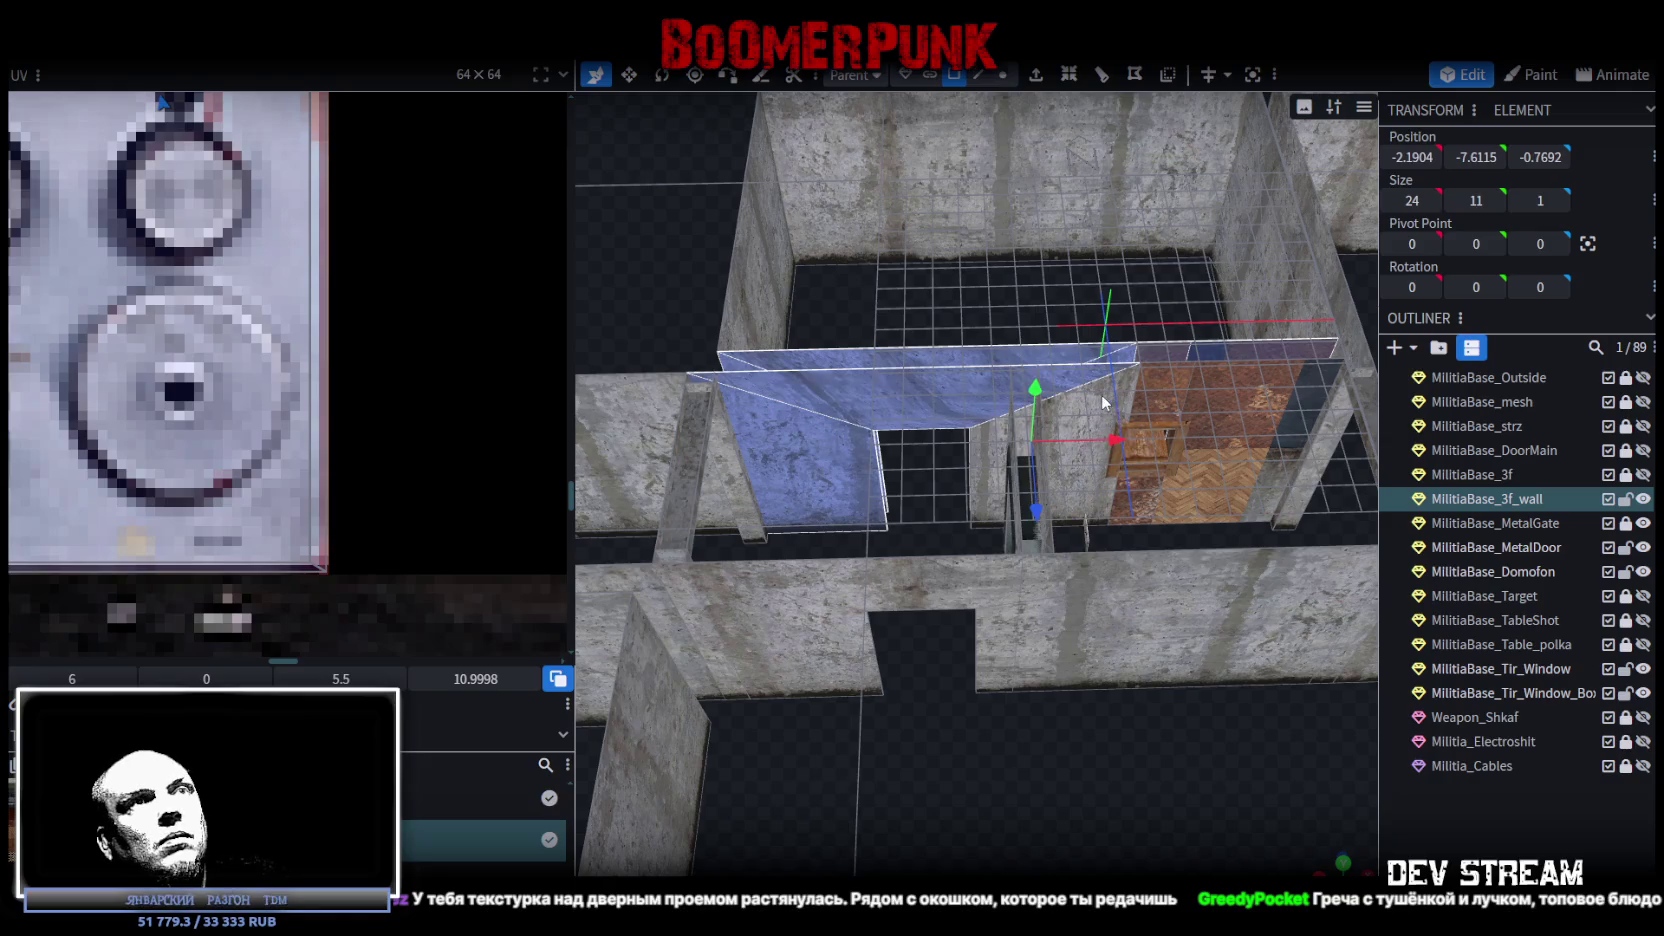
pyautogui.keyDown('shift'); pyautogui.click(1105, 401); pyautogui.keyUp('shift')
pyautogui.keyDown('shift'); pyautogui.click(1215, 435); pyautogui.keyUp('shift')
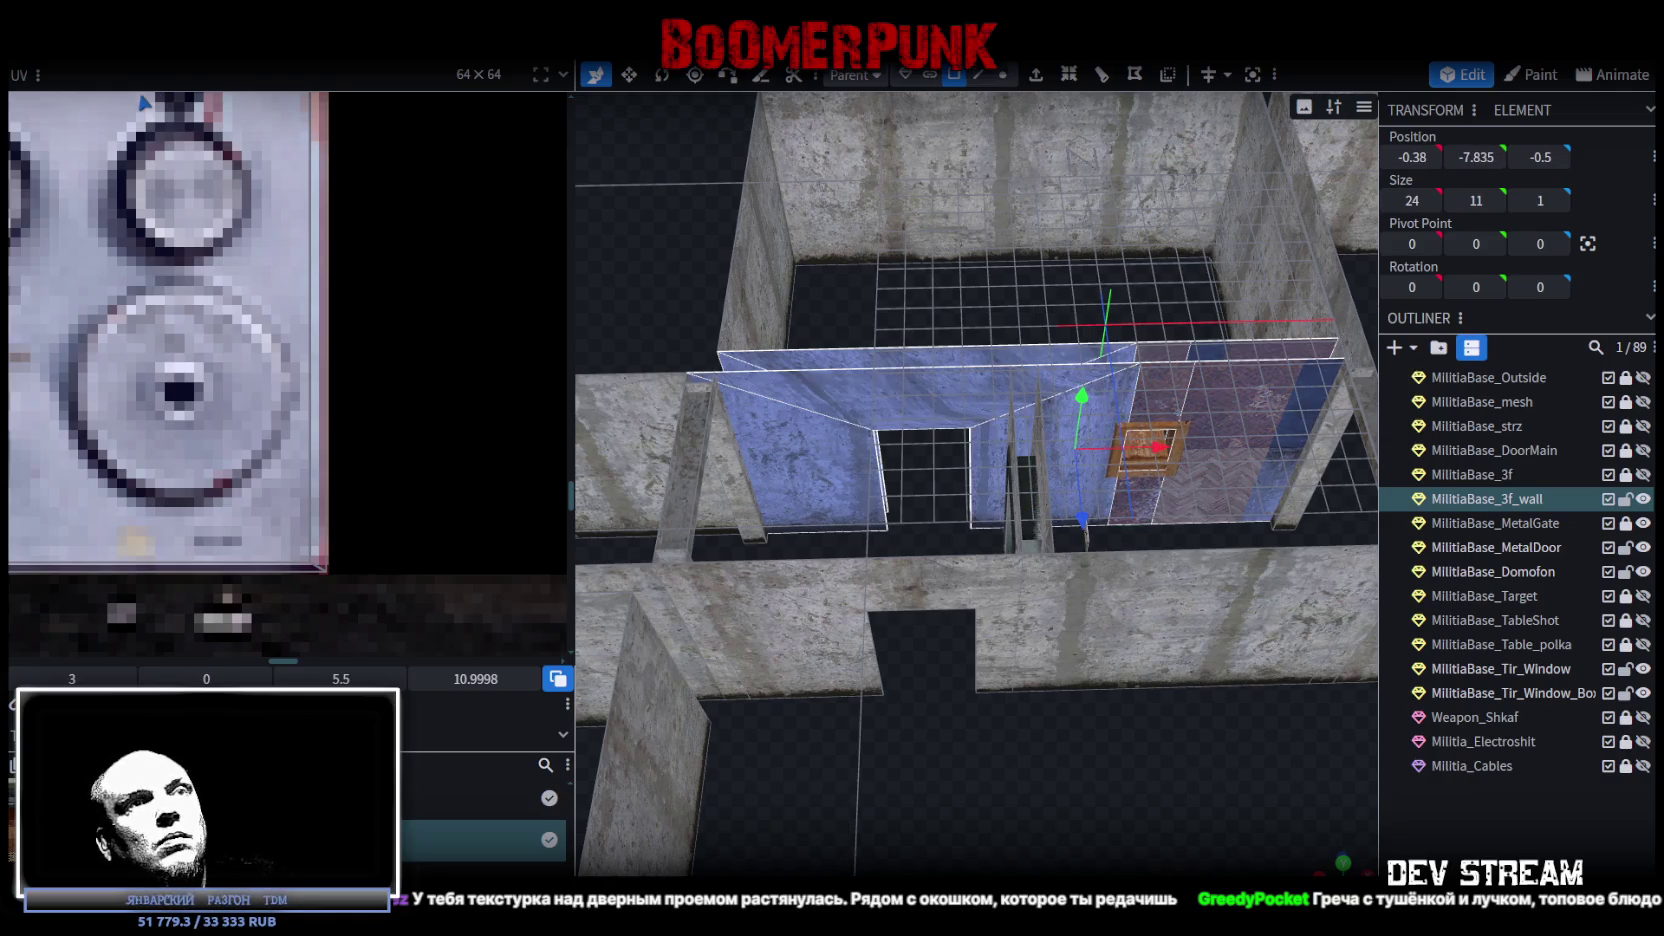
pyautogui.press('KP_1')
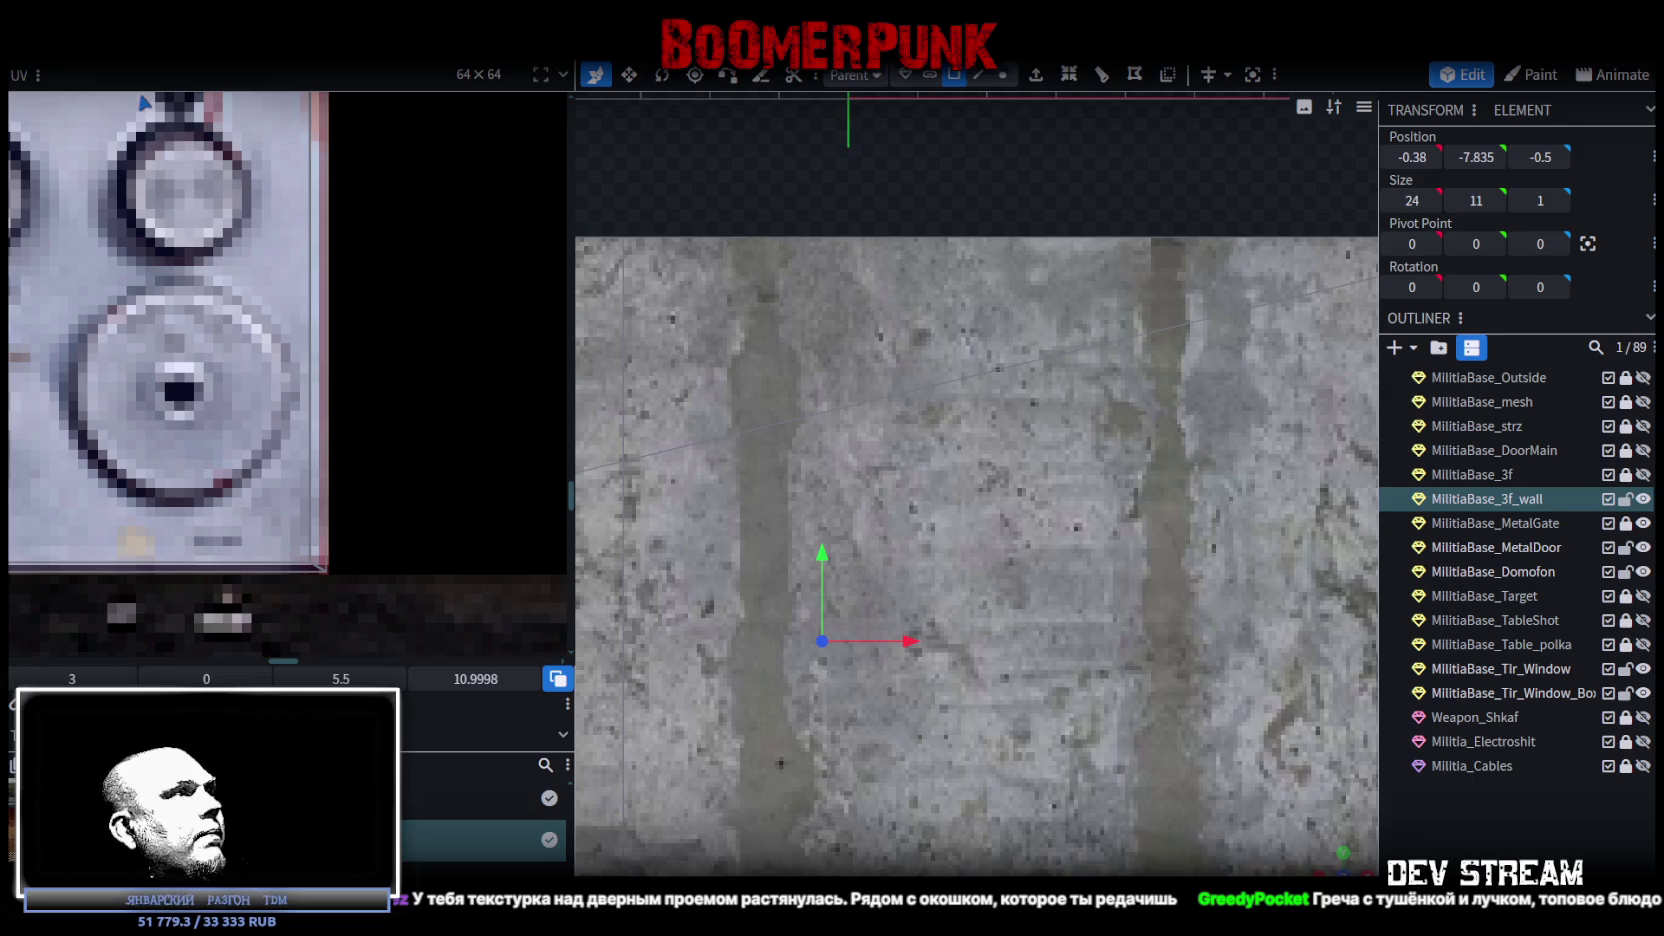
# Shift the selected wall faces' mapping slightly upward on the concrete texture.
pyautogui.scroll(-10, 140, 307)
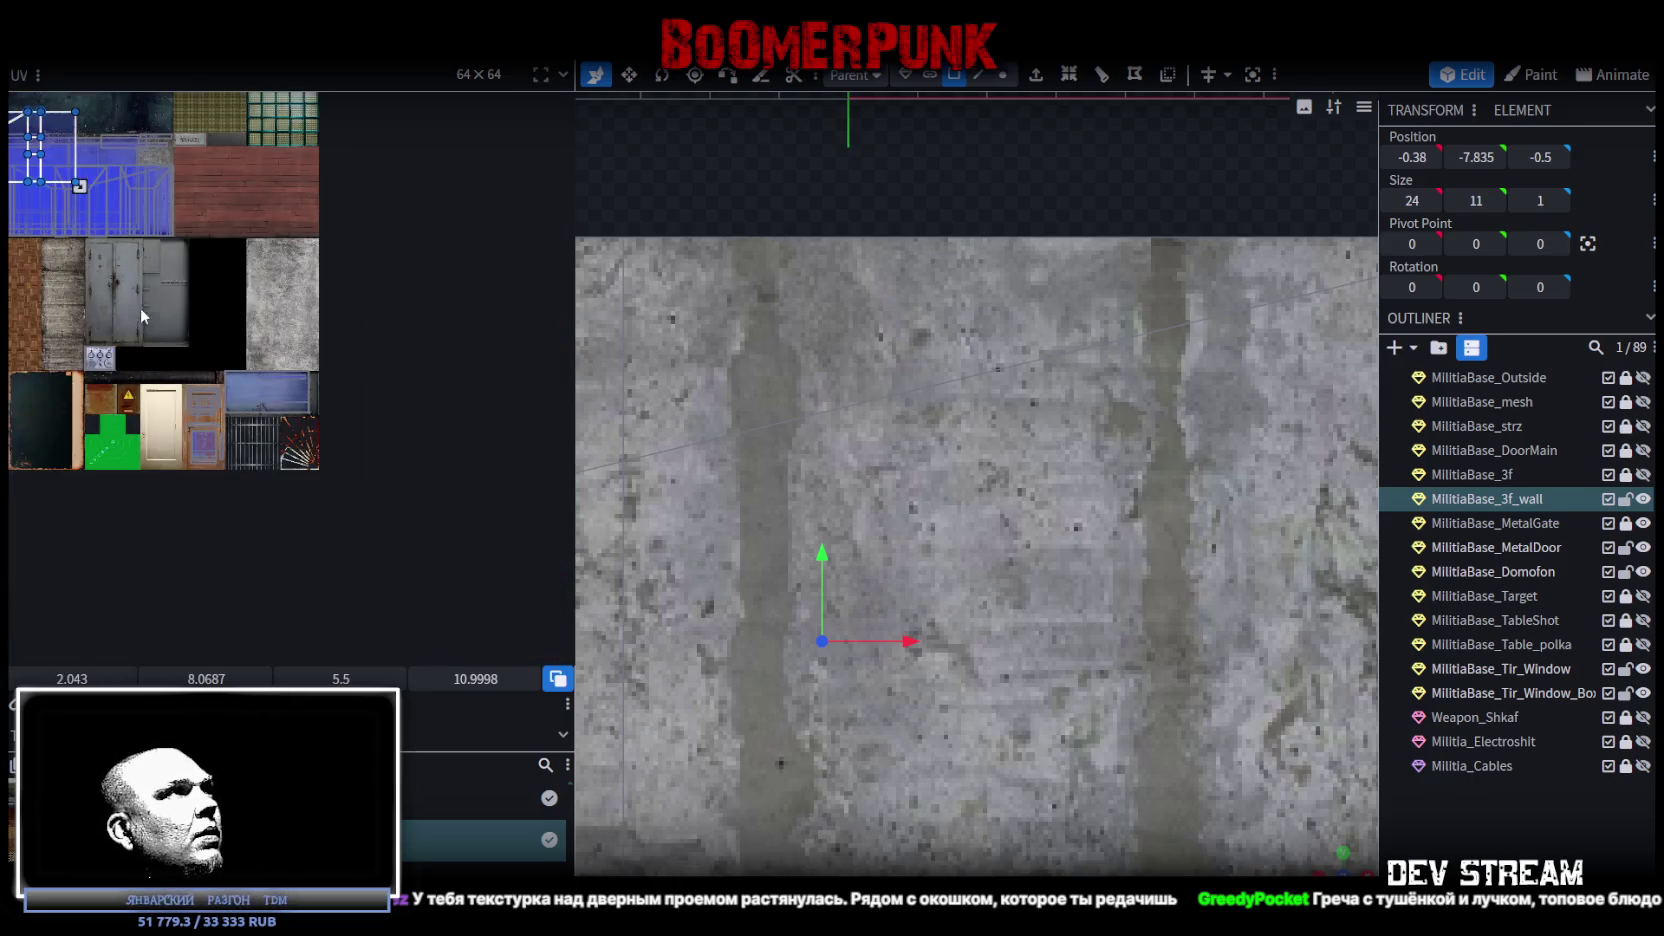
pyautogui.click(330, 400)
pyautogui.scroll(5, 326, 410)
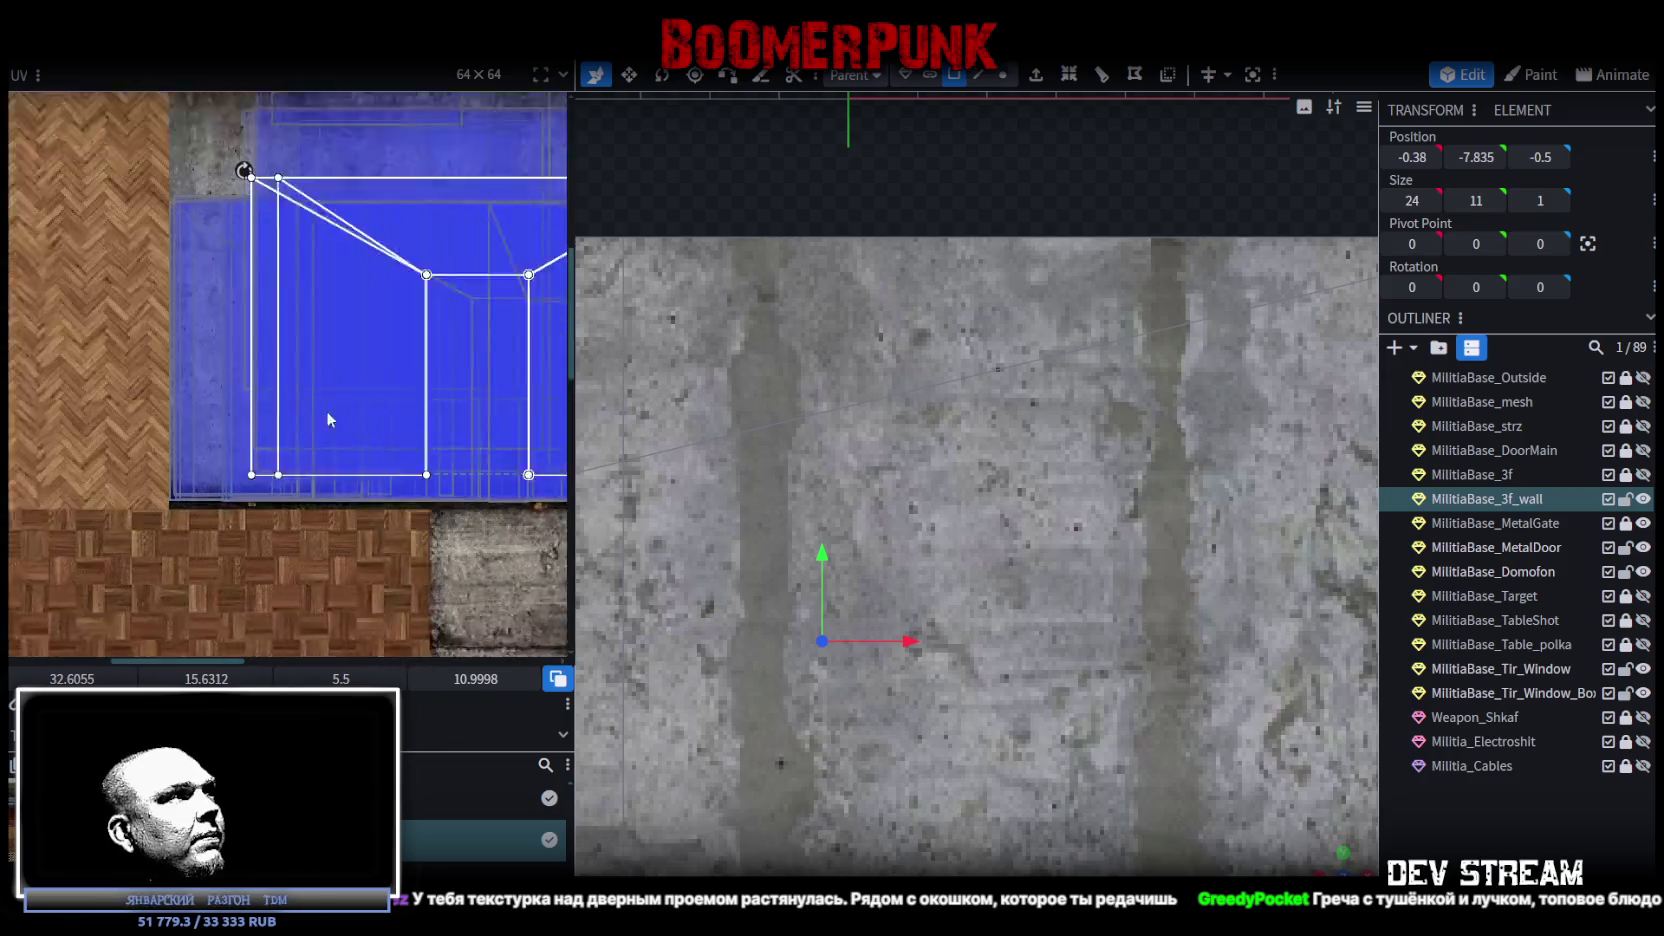
pyautogui.moveTo(359, 439); pyautogui.dragTo(360, 430)
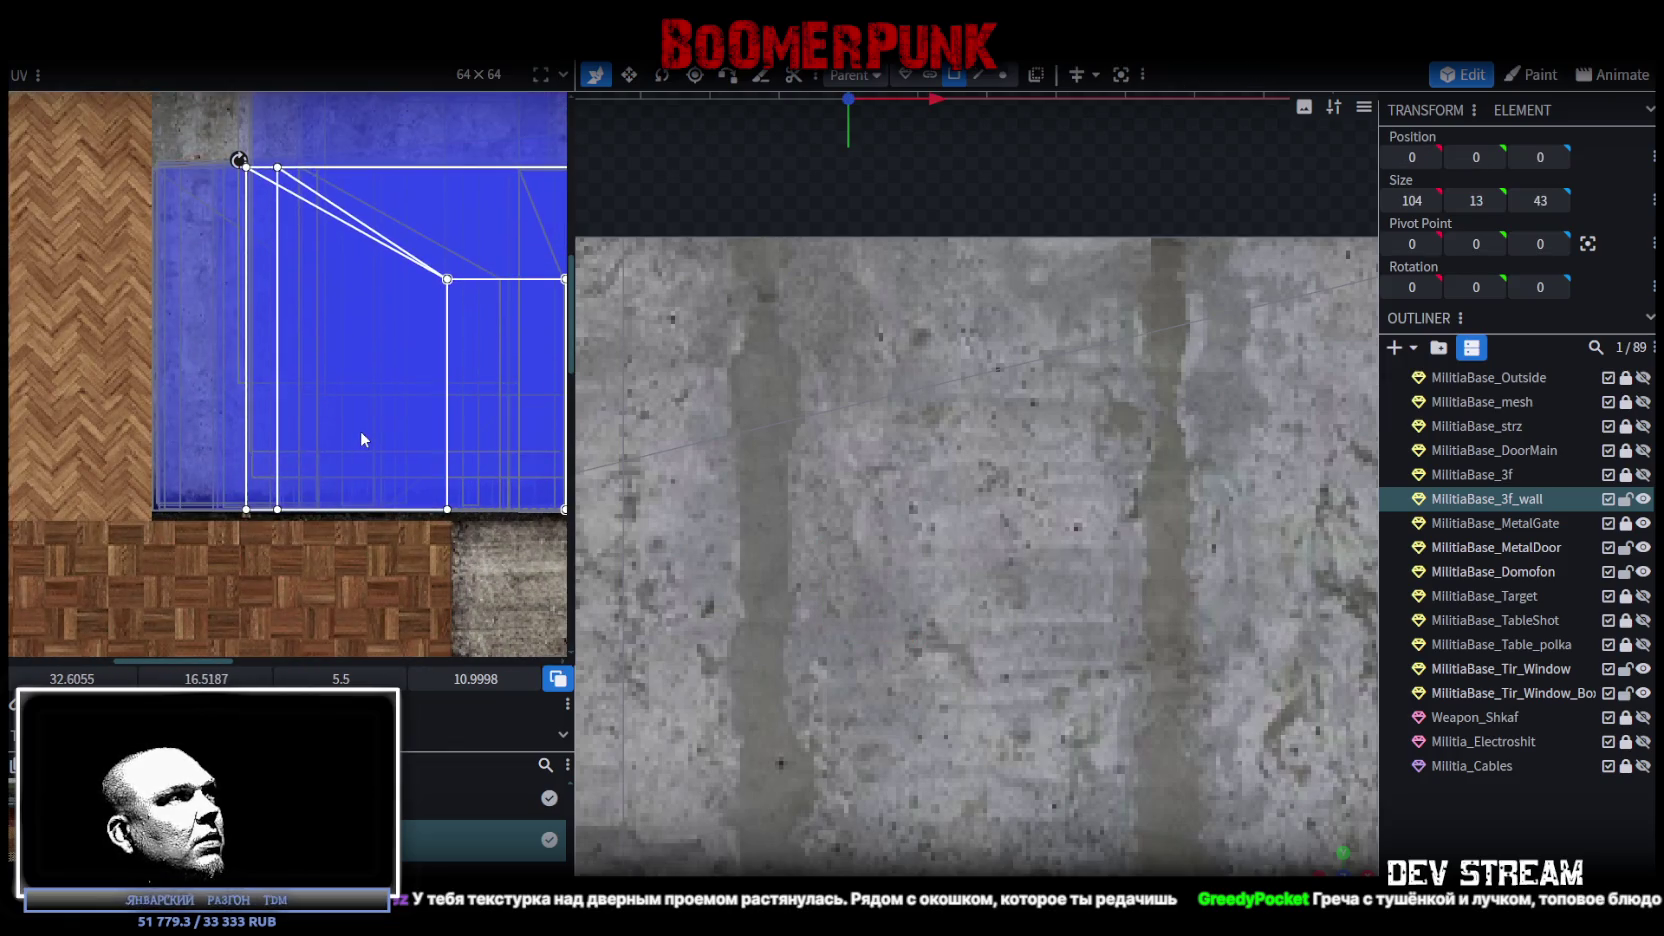
pyautogui.scroll(-5, 361, 433)
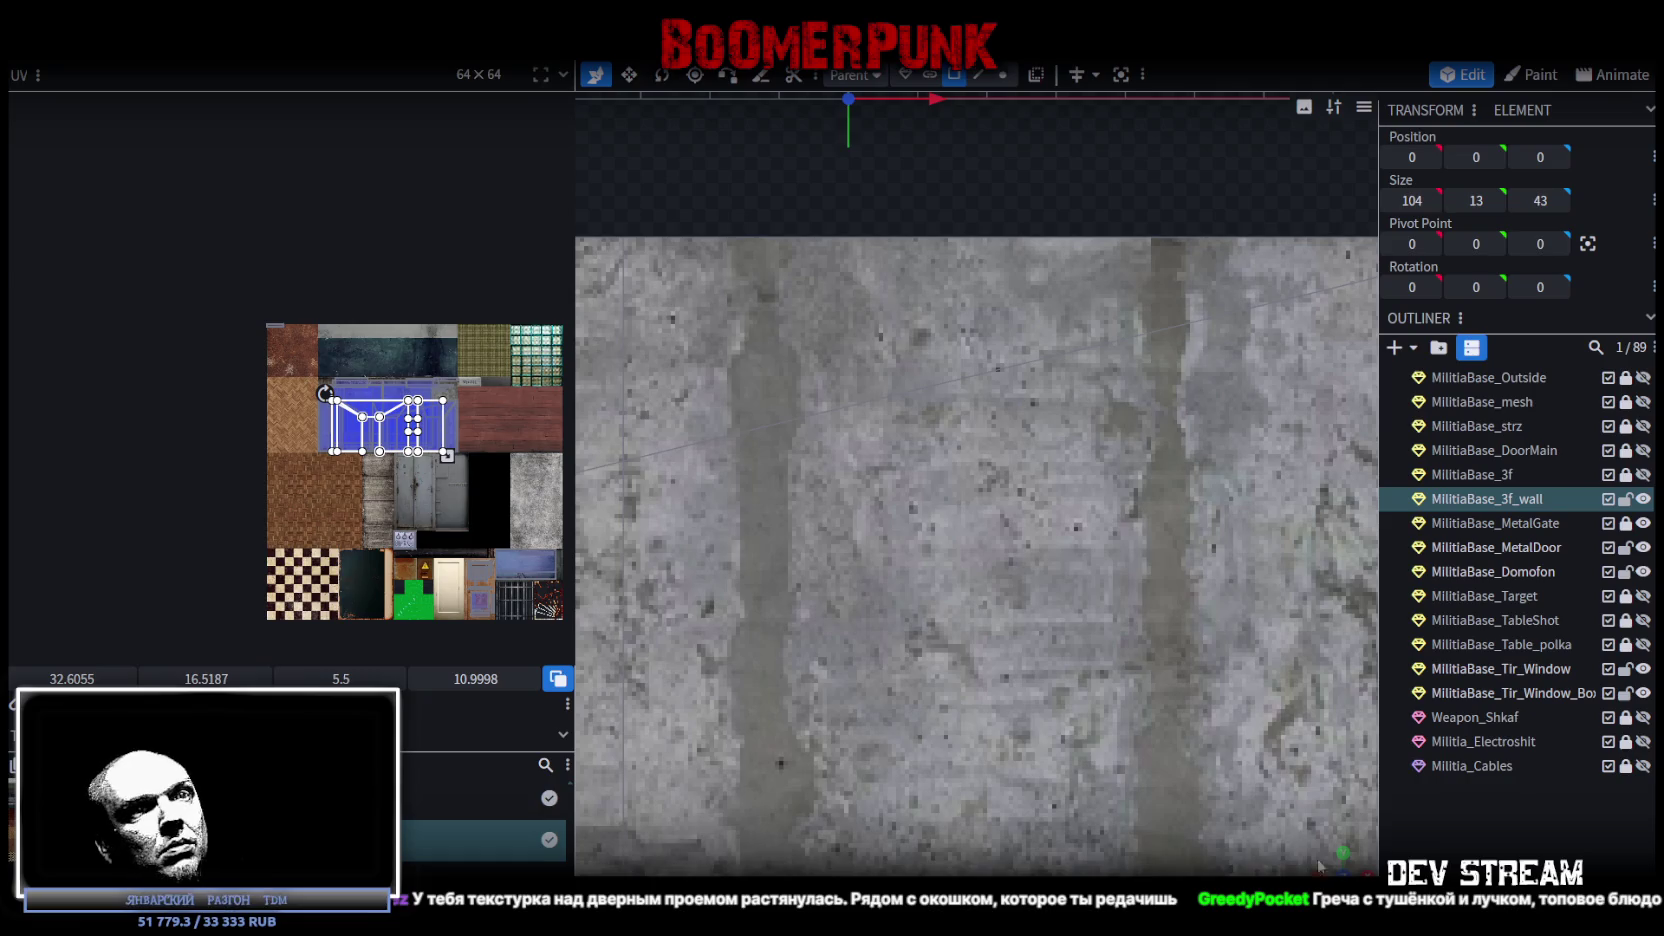
pyautogui.scroll(-5, 994, 659)
# Select four more third-floor wall faces to check their concrete mapping.
pyautogui.moveTo(838, 558); pyautogui.dragTo(789, 594)
pyautogui.click(789, 594)
pyautogui.keyDown('shift'); pyautogui.click(935, 458); pyautogui.keyUp('shift')
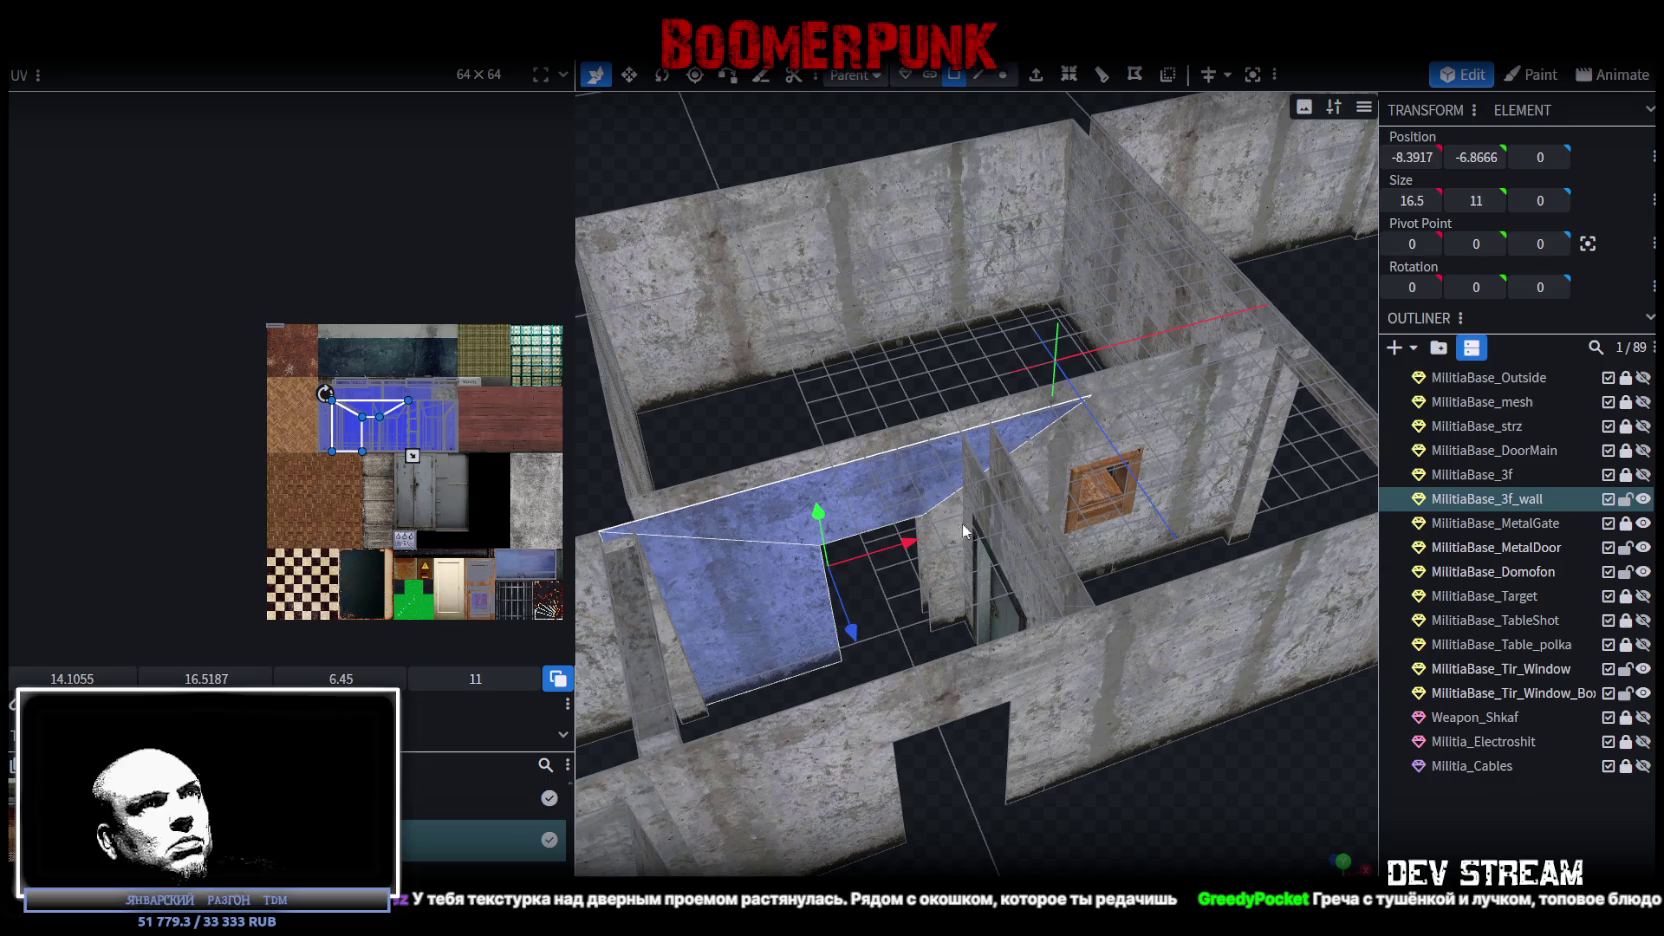
pyautogui.keyDown('shift'); pyautogui.click(1040, 470); pyautogui.keyUp('shift')
pyautogui.keyDown('shift'); pyautogui.click(1153, 417); pyautogui.keyUp('shift')
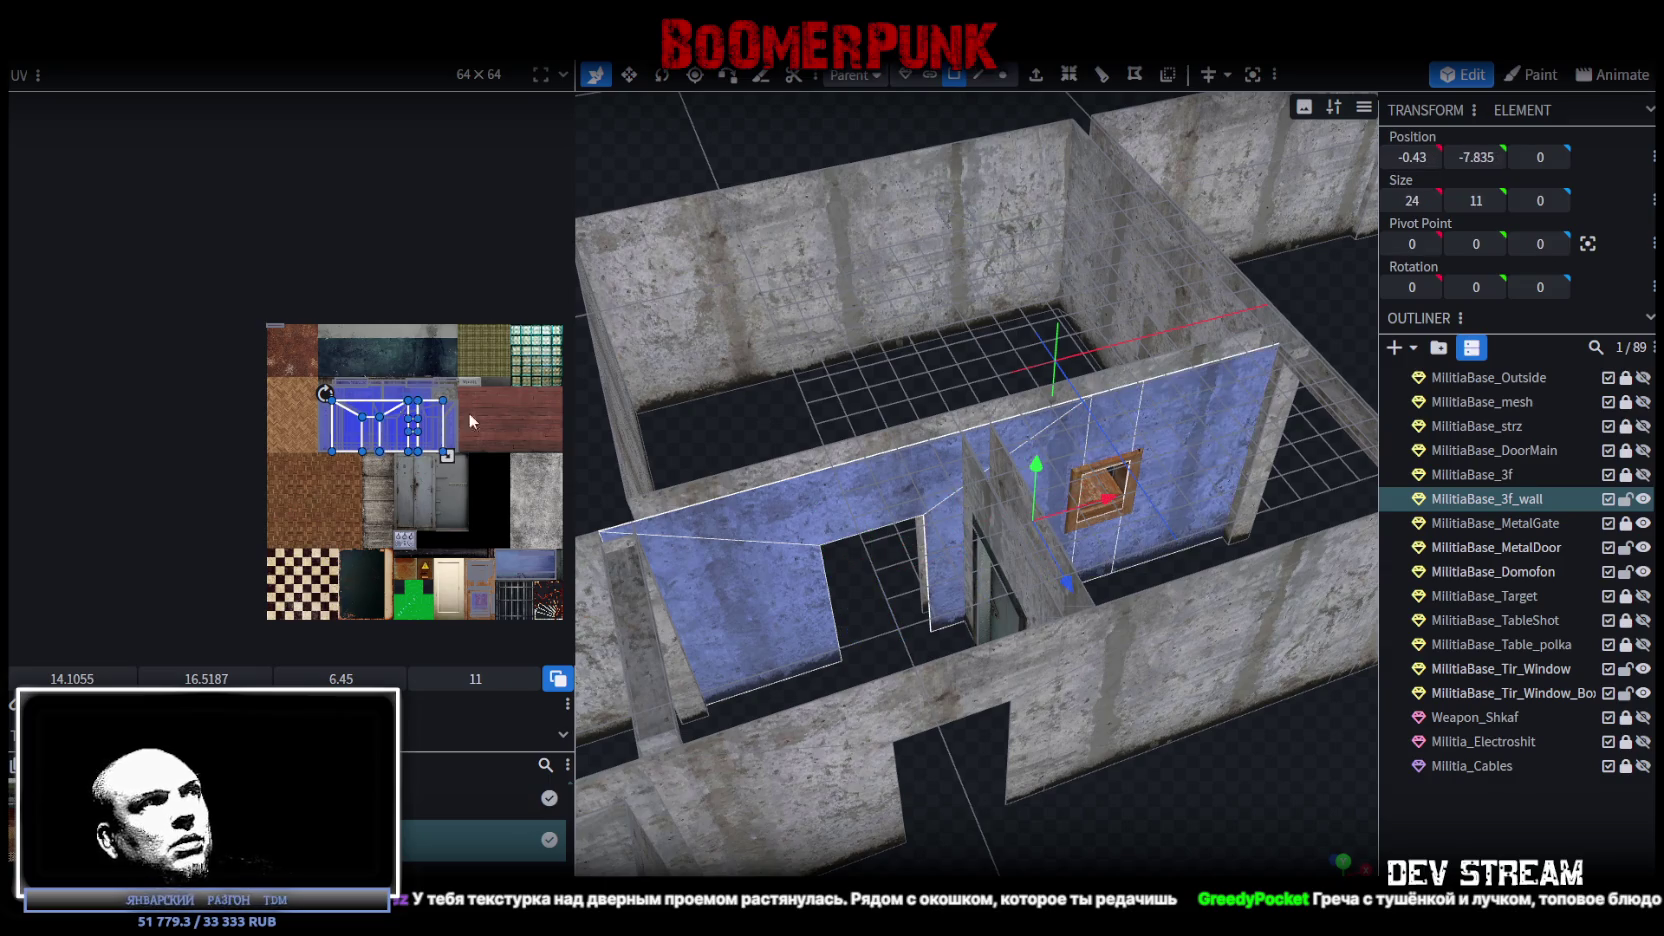
pyautogui.scroll(5, 468, 412)
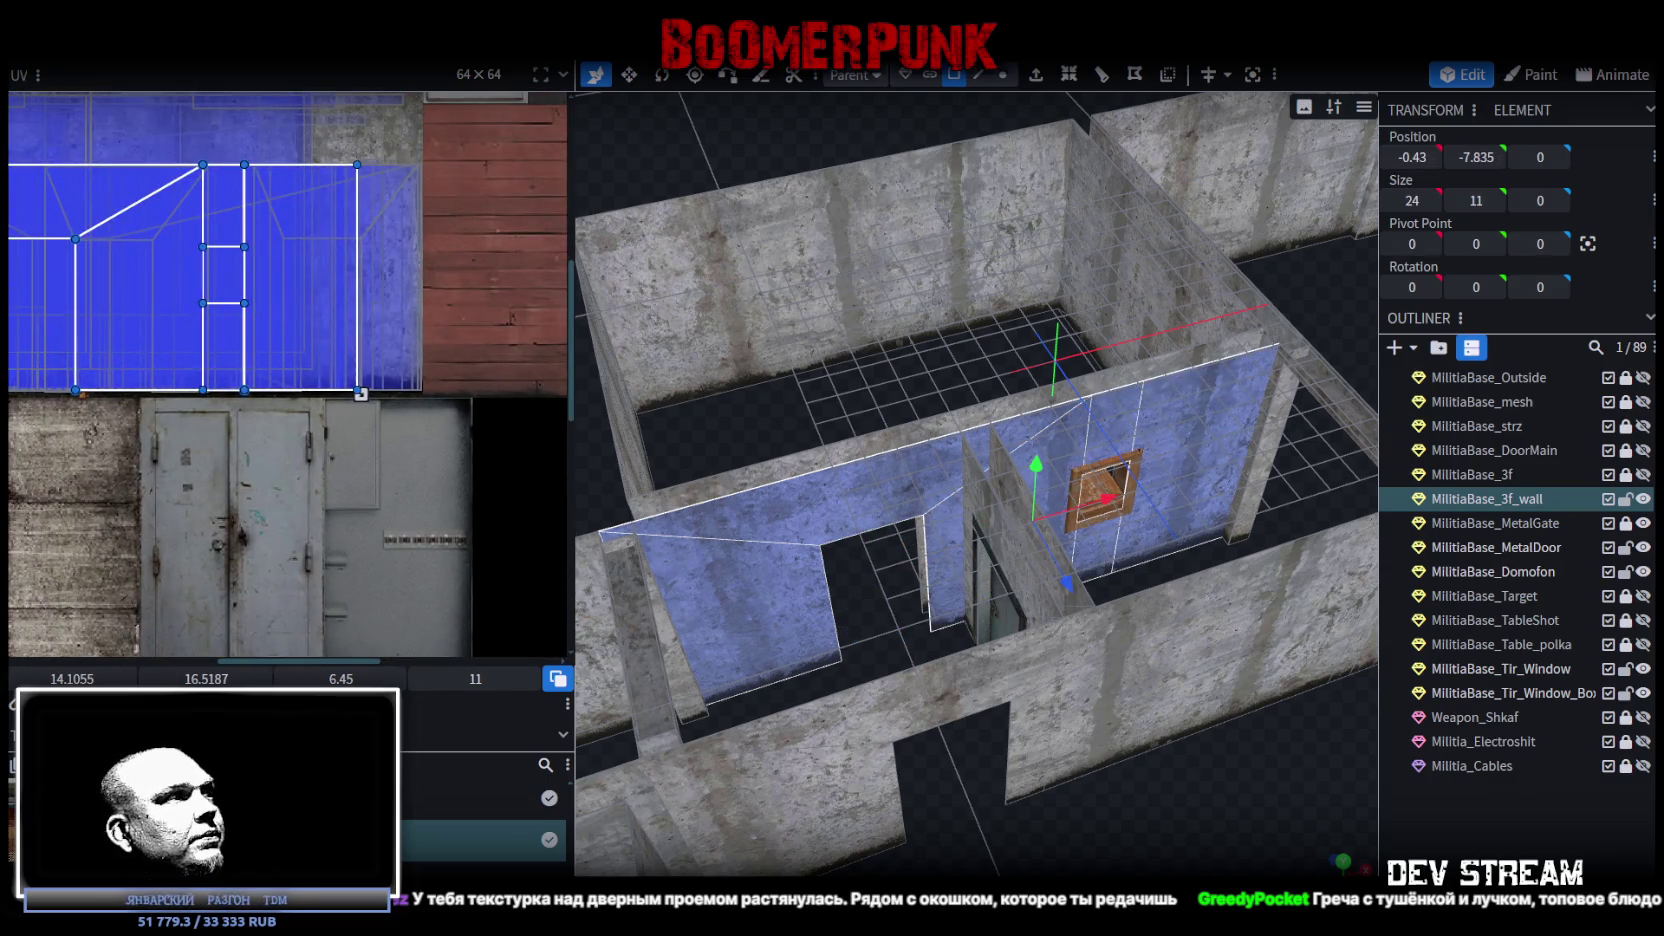
pyautogui.scroll(5, 358, 344)
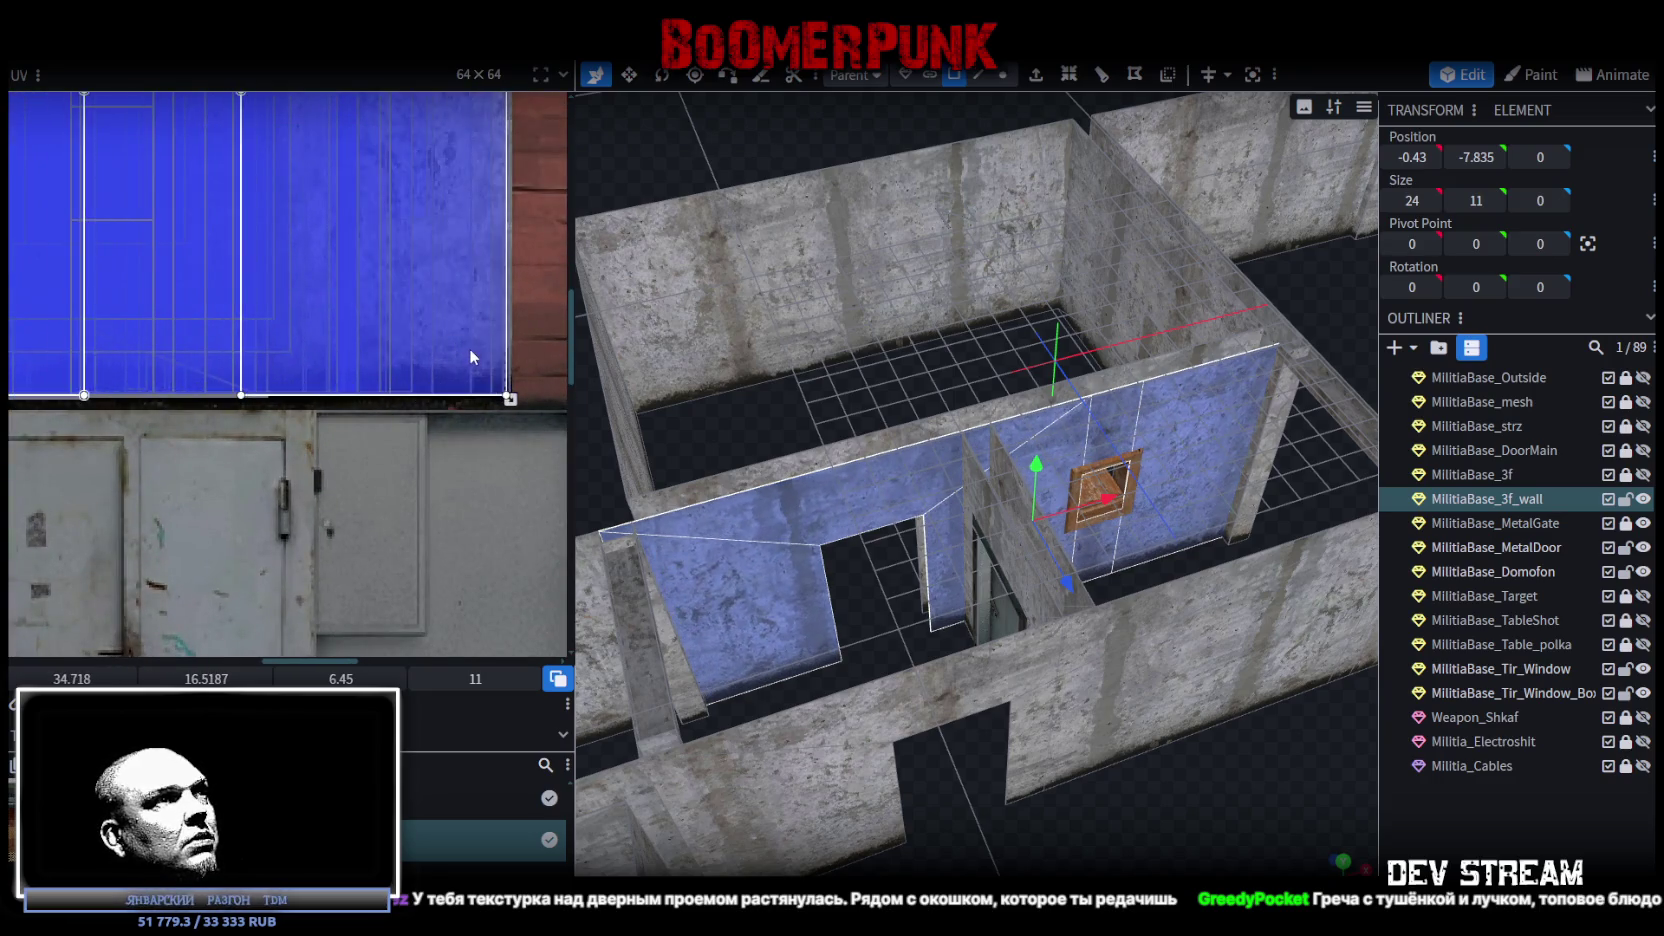
pyautogui.scroll(3, 469, 348)
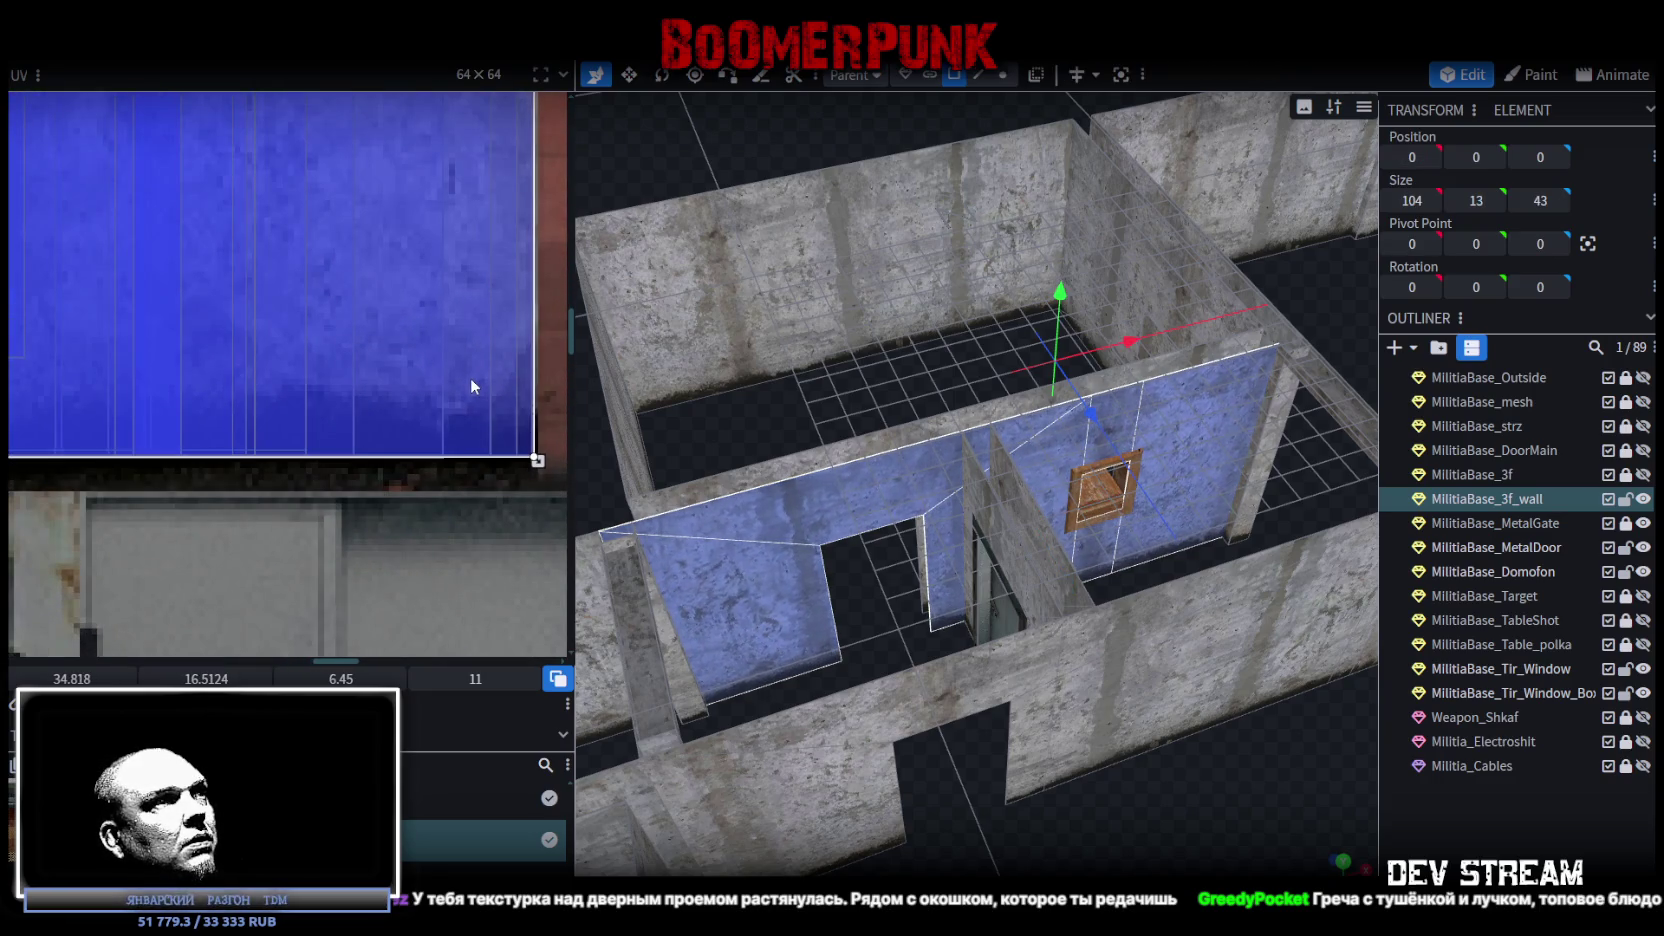
pyautogui.scroll(-3, 1174, 742)
# Deselect everything and look around the room to review the new walls.
pyautogui.click(1469, 829)
pyautogui.moveTo(1034, 754)
pyautogui.mouseDown()
pyautogui.moveTo(898, 731)
pyautogui.moveTo(985, 746)
pyautogui.moveTo(946, 734)
pyautogui.moveTo(1063, 731)
pyautogui.moveTo(1032, 749)
pyautogui.moveTo(1011, 842)
pyautogui.moveTo(925, 754)
pyautogui.moveTo(821, 784)
pyautogui.moveTo(917, 717)
pyautogui.moveTo(1004, 724)
pyautogui.mouseUp()
pyautogui.scroll(5, 985, 746)
pyautogui.scroll(5, 917, 717)
pyautogui.scroll(-5, 977, 707)
pyautogui.scroll(2, 1004, 724)
pyautogui.scroll(-2, 993, 696)
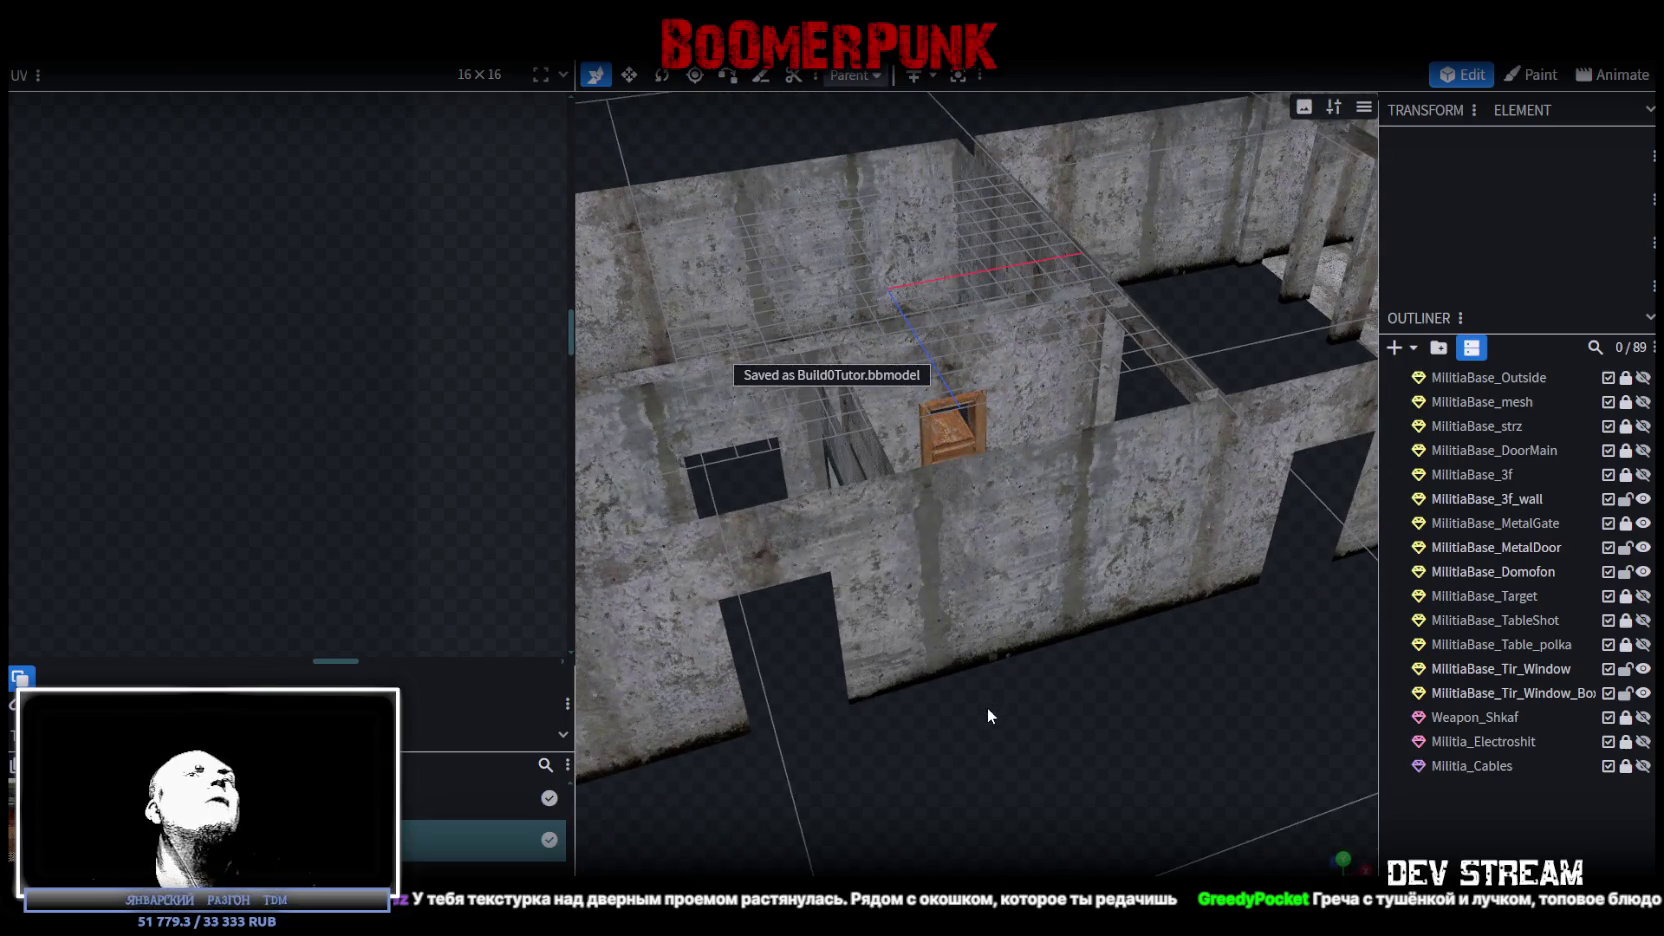
# Make the hidden MilitiaBase_intGlass panels visible.
pyautogui.scroll(-3, 988, 705)
pyautogui.moveTo(1034, 681); pyautogui.dragTo(933, 707)
pyautogui.scroll(3, 955, 700)
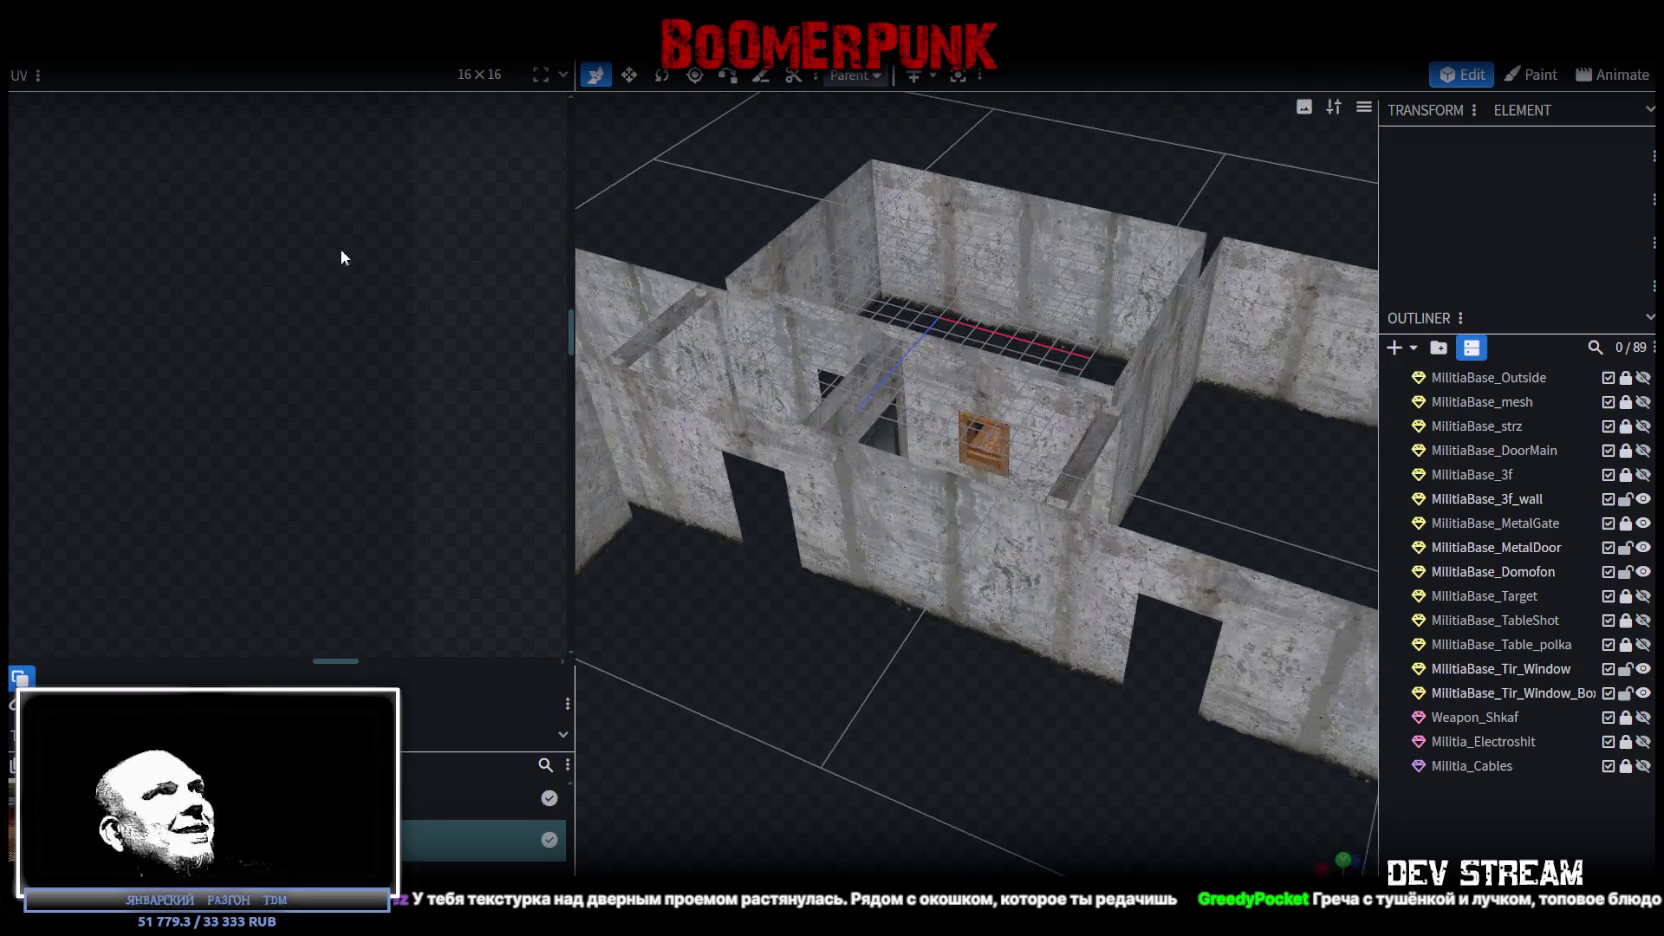
pyautogui.scroll(-2, 1141, 575)
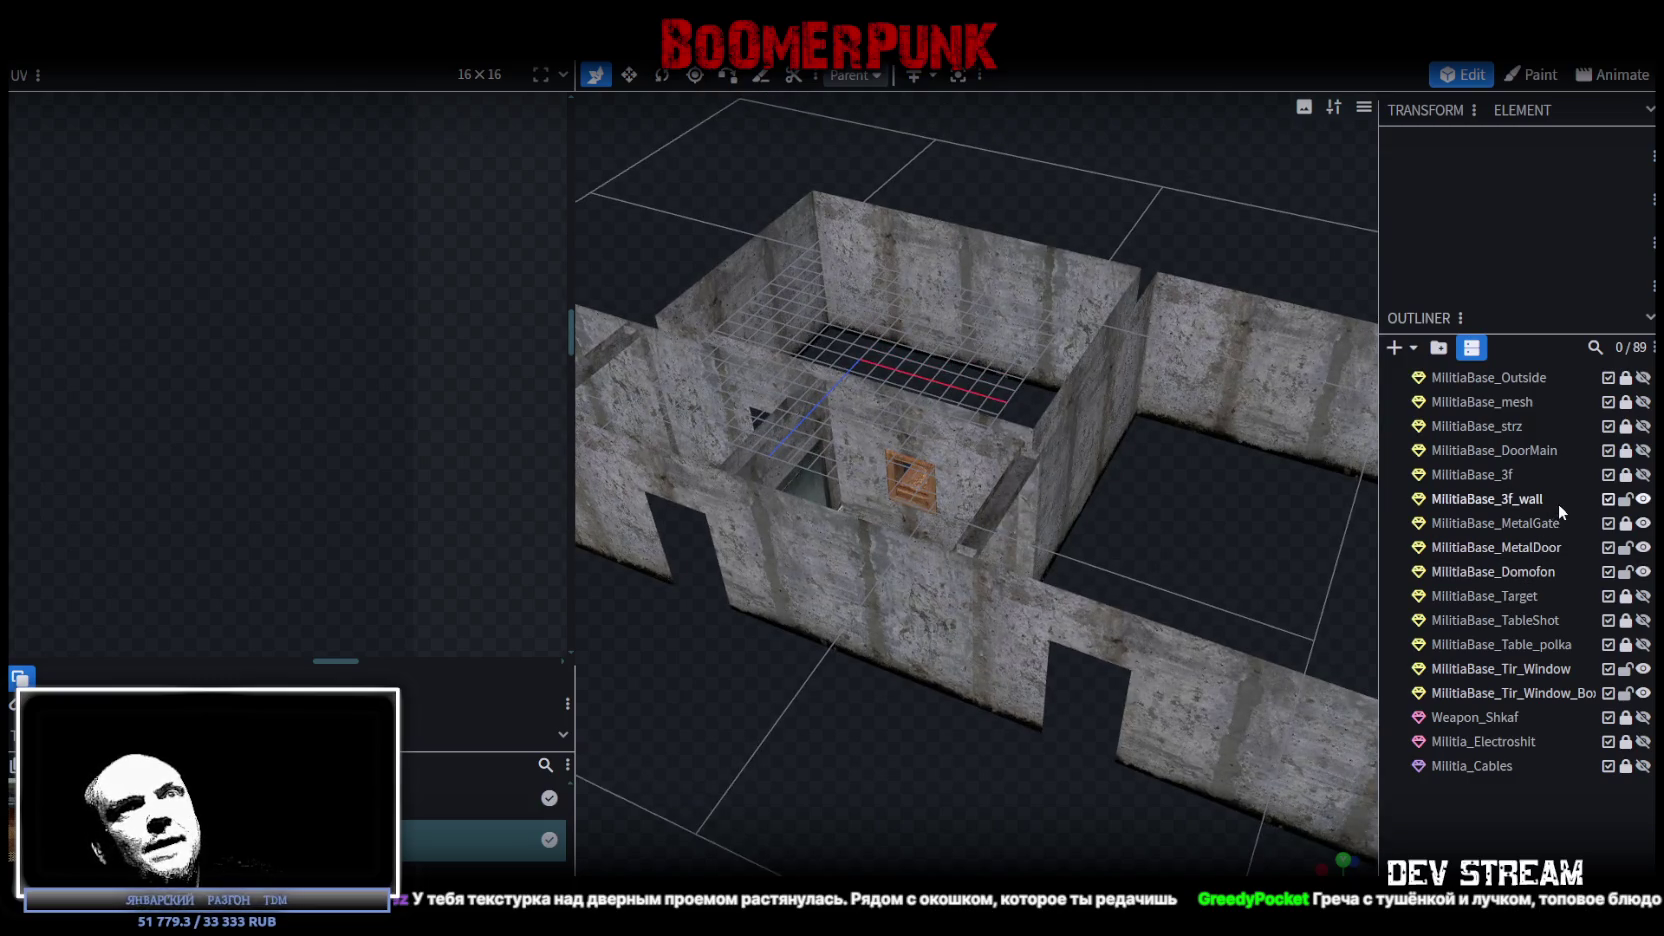
pyautogui.scroll(5, 1554, 552)
pyautogui.scroll(1, 1555, 560)
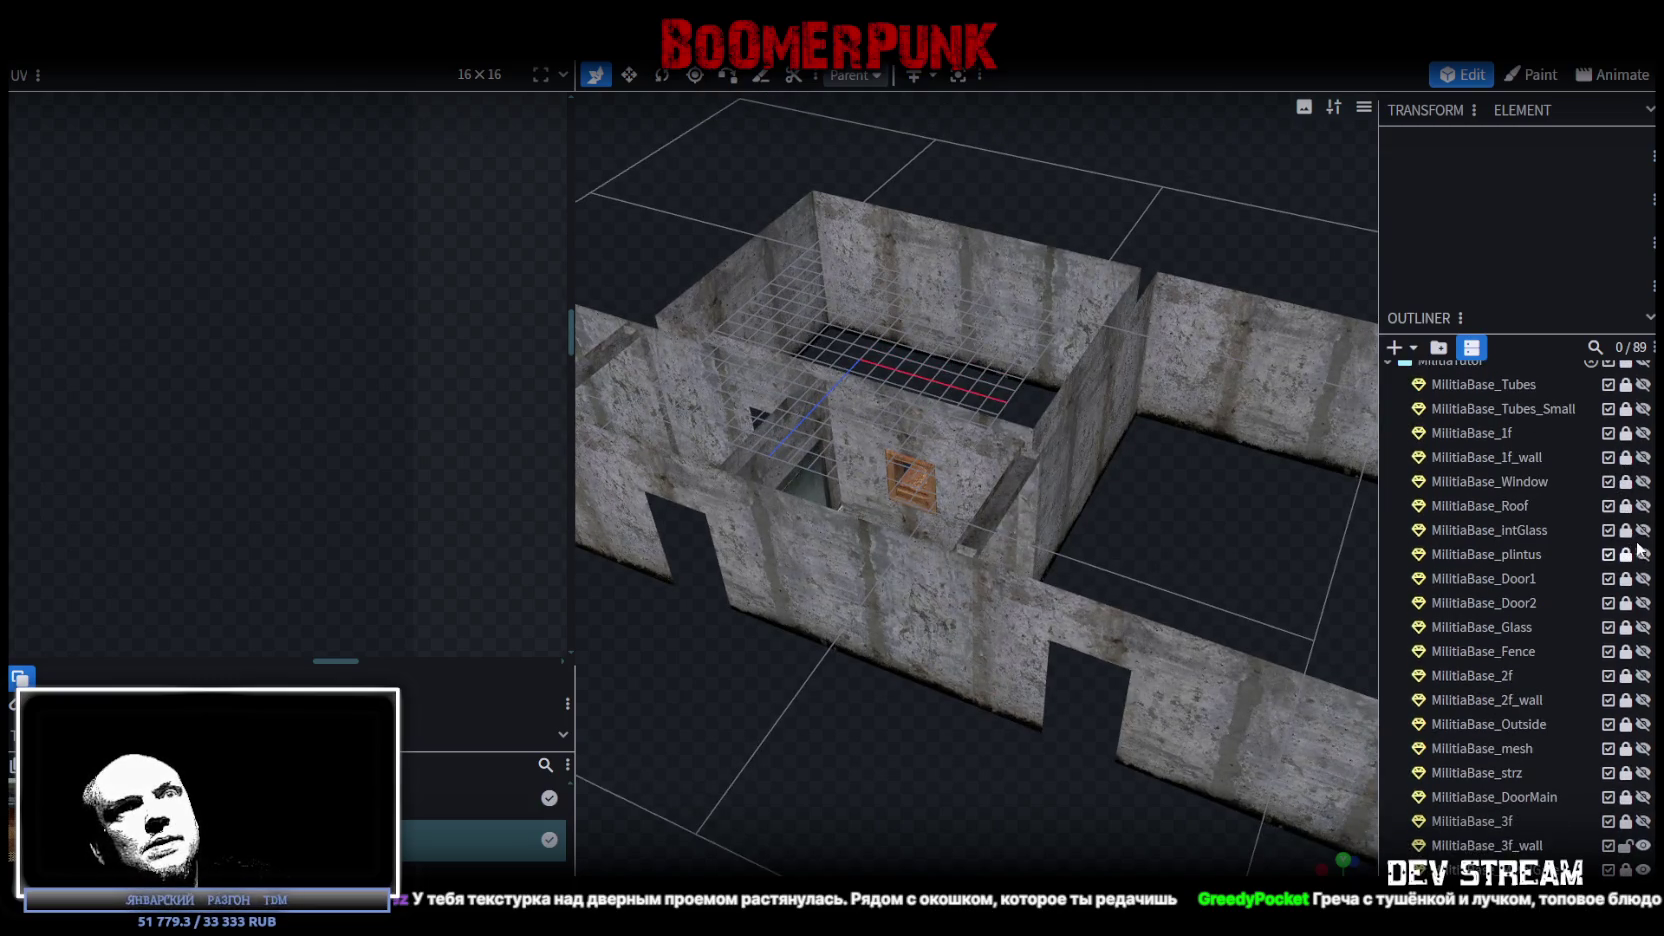
pyautogui.click(1642, 531)
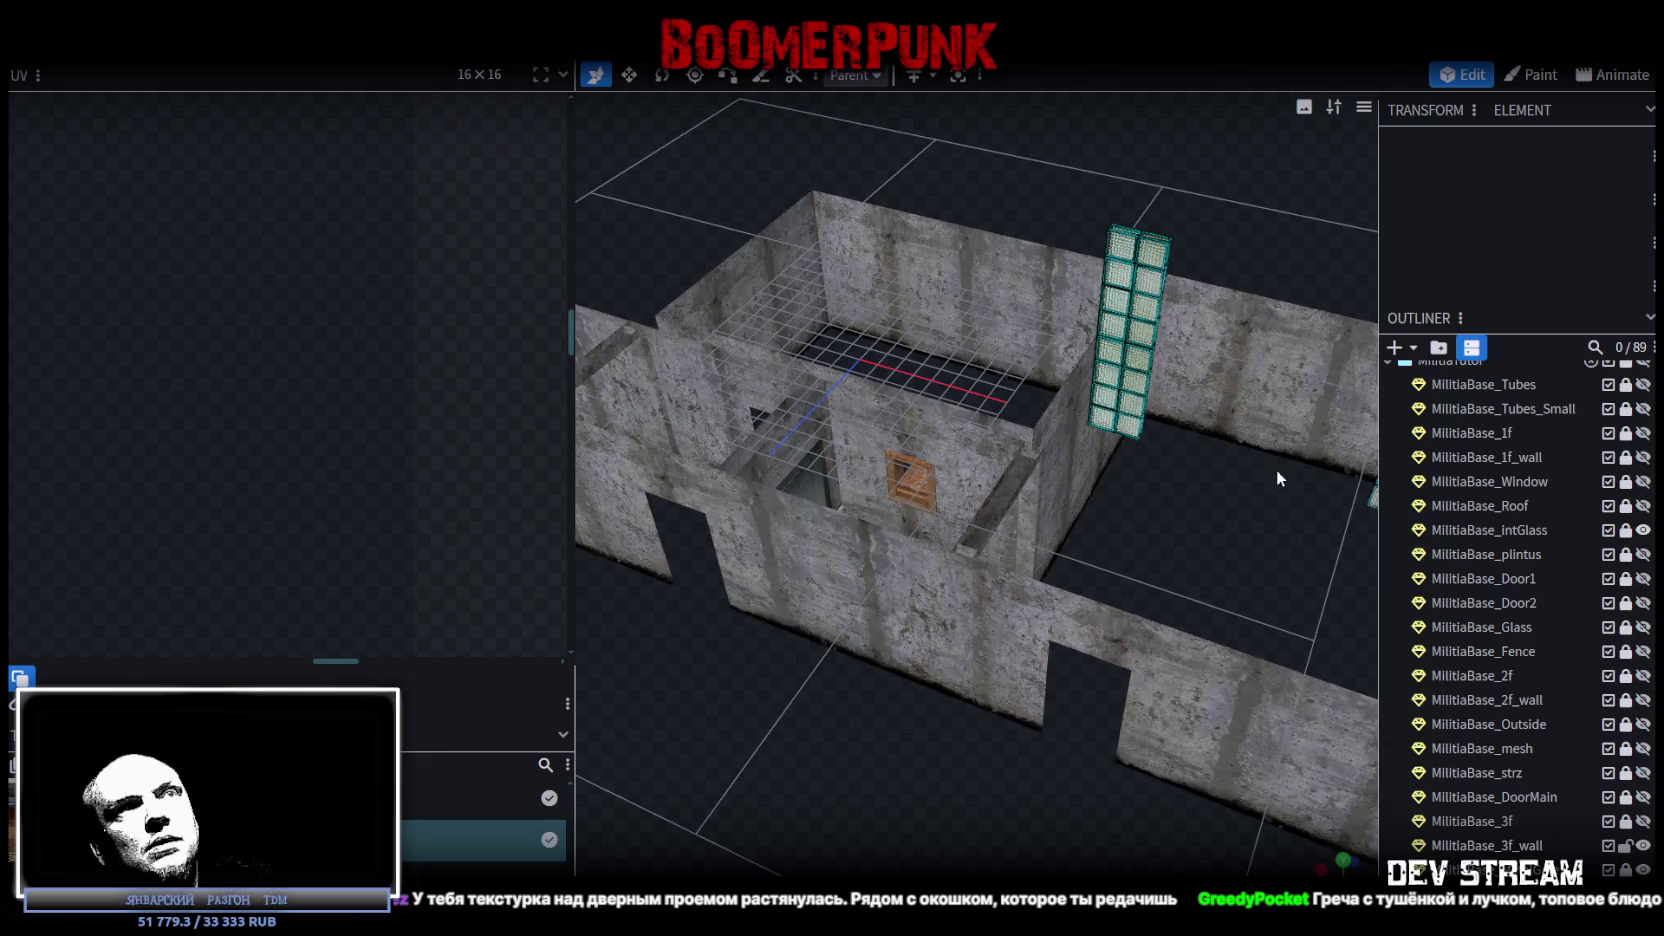
# Select the third-floor wall mesh and its triangular plane face.
pyautogui.moveTo(1277, 478)
pyautogui.mouseDown()
pyautogui.moveTo(1067, 493)
pyautogui.moveTo(1030, 456)
pyautogui.moveTo(878, 436)
pyautogui.moveTo(692, 459)
pyautogui.moveTo(660, 447)
pyautogui.moveTo(991, 464)
pyautogui.moveTo(916, 456)
pyautogui.moveTo(700, 507)
pyautogui.mouseUp()
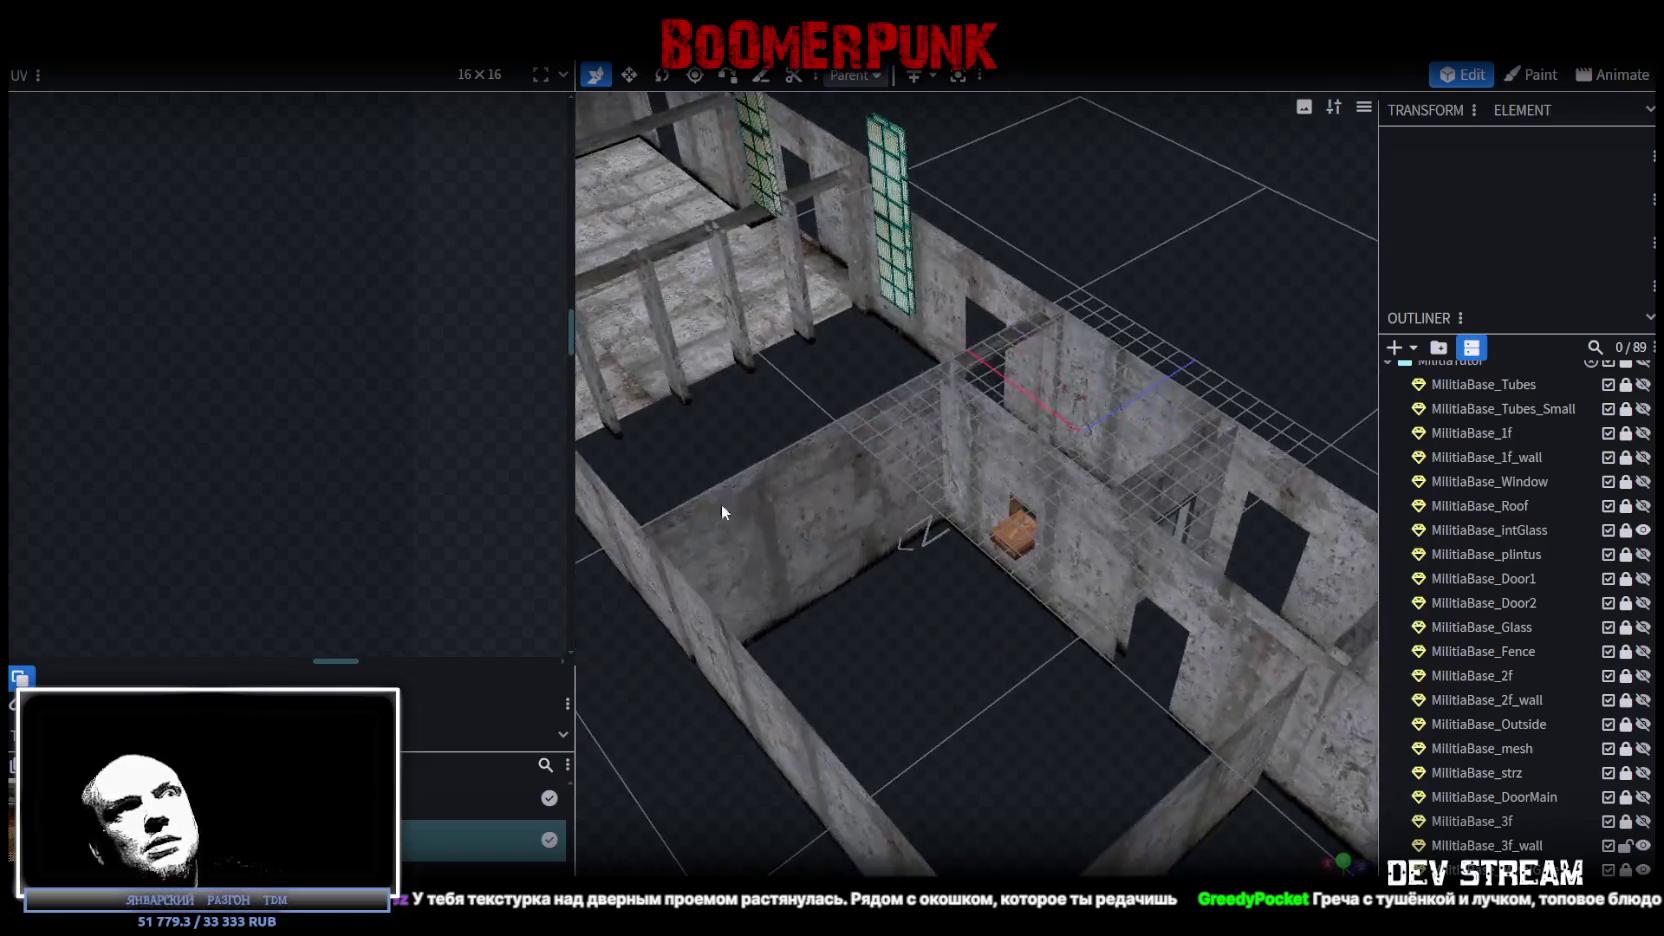
pyautogui.click(783, 491)
pyautogui.click(812, 512)
pyautogui.moveTo(812, 512)
pyautogui.mouseDown()
pyautogui.moveTo(1015, 630)
pyautogui.moveTo(911, 590)
pyautogui.mouseUp()
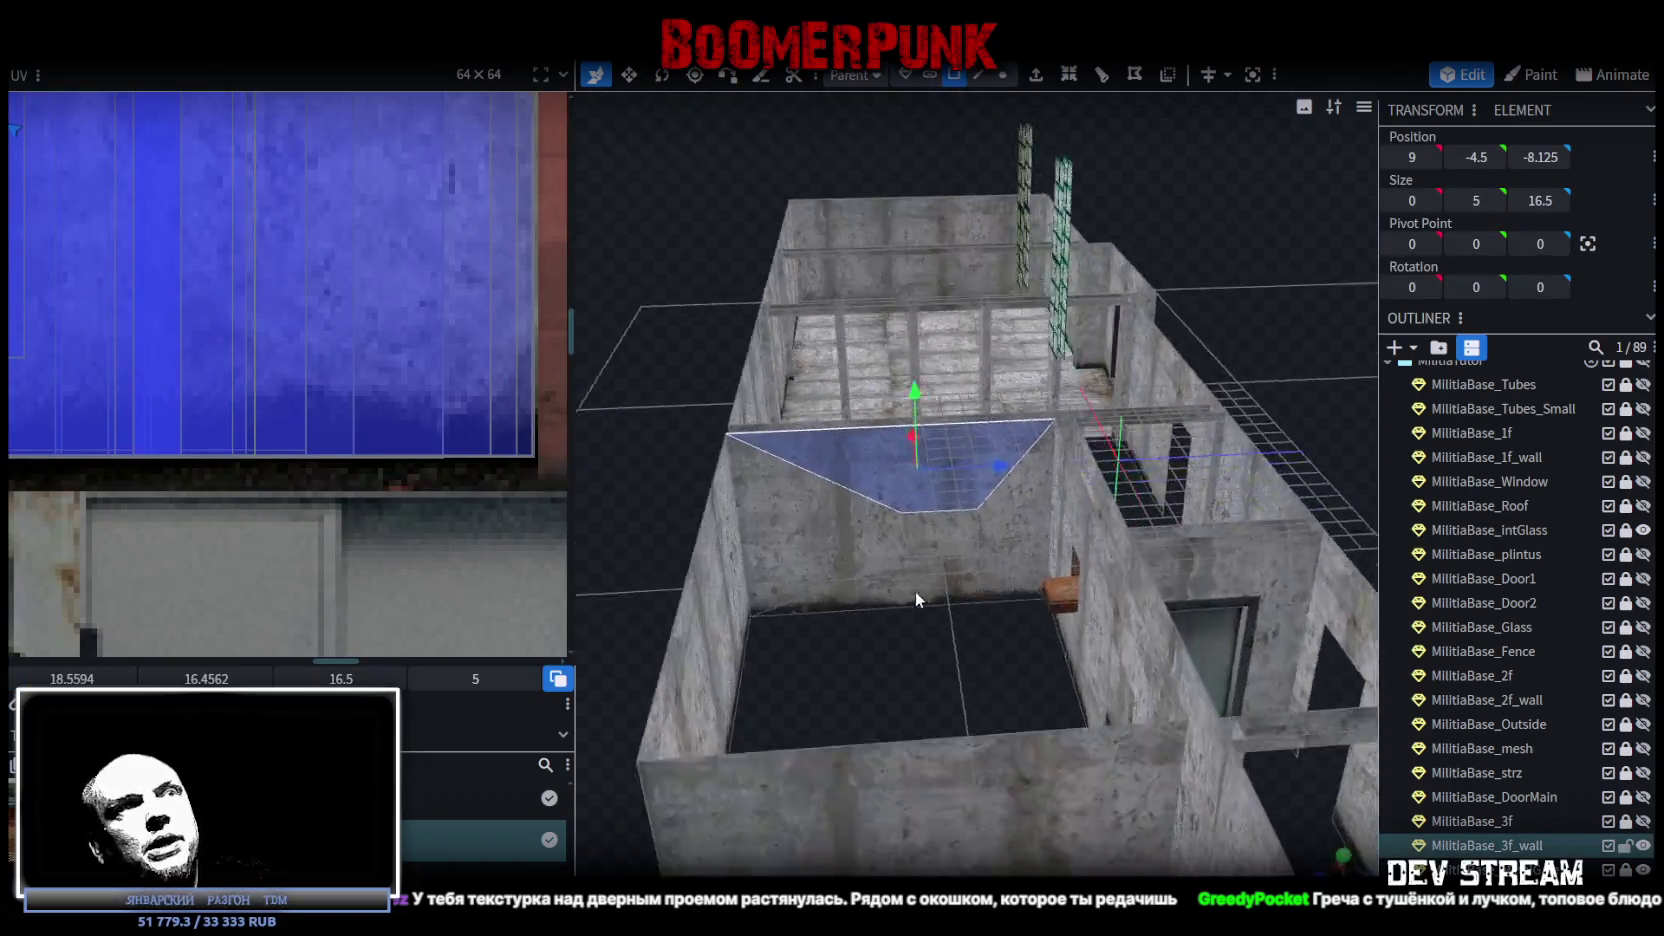
pyautogui.scroll(3, 911, 590)
pyautogui.click(881, 584)
pyautogui.click(1037, 519)
pyautogui.scroll(1, 1030, 700)
pyautogui.moveTo(1029, 760); pyautogui.dragTo(999, 772)
# Select the five stray vertices at the wall corner, using wireframe to reach hidden ones.
pyautogui.click(1003, 74)
pyautogui.scroll(1, 862, 597)
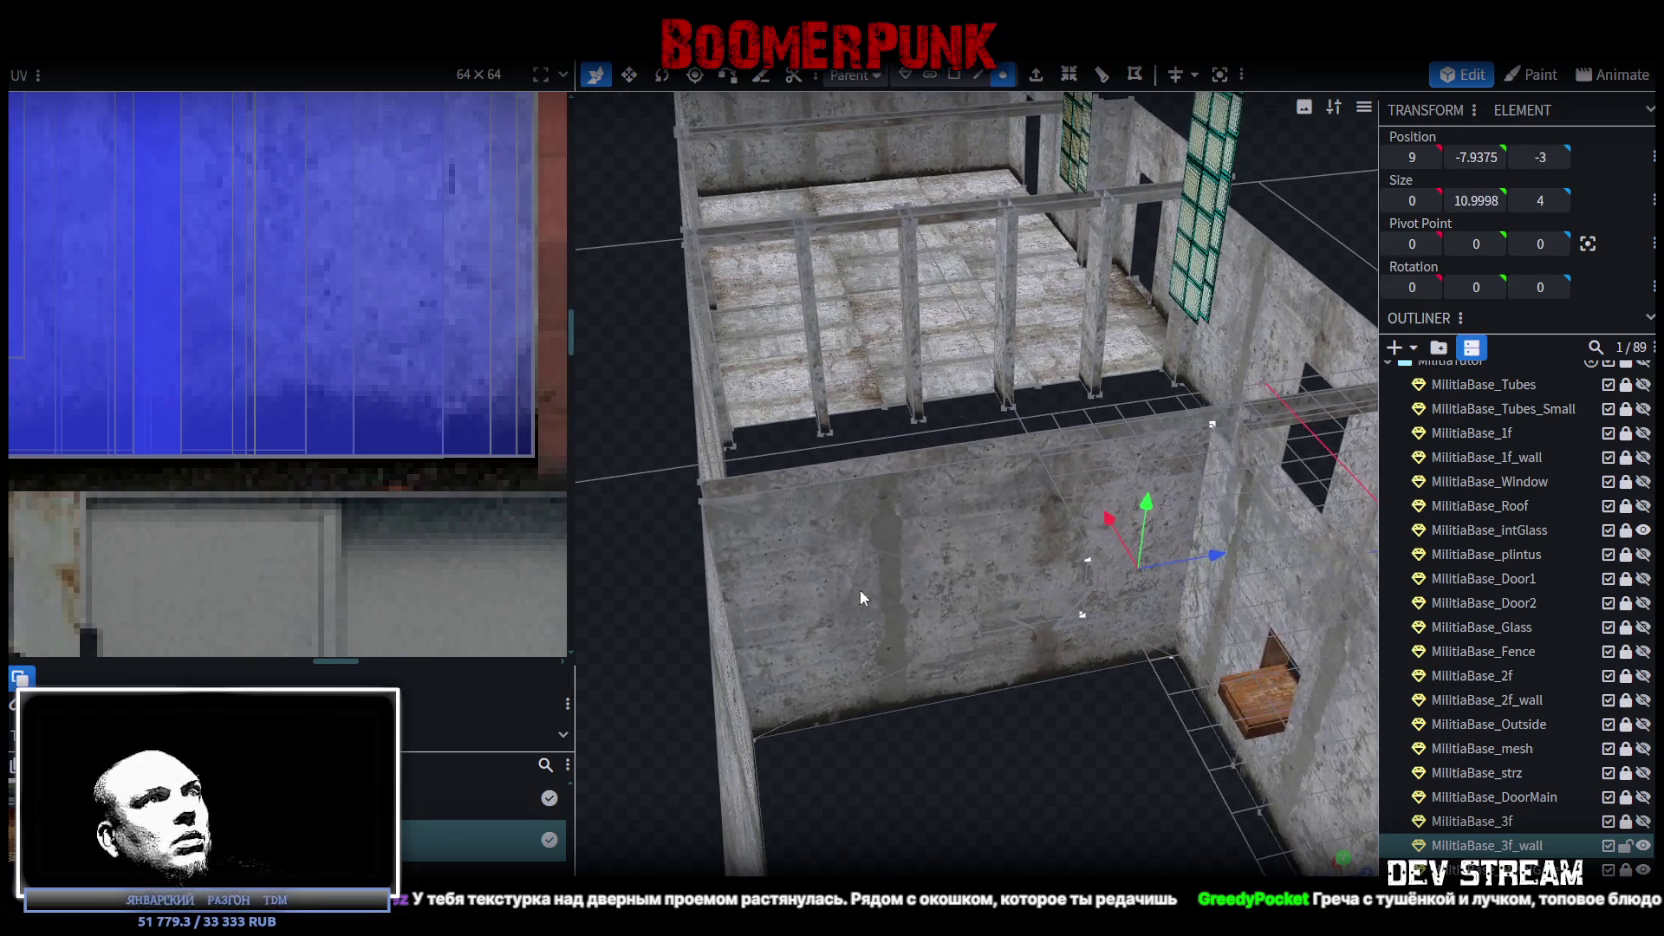
pyautogui.click(703, 501)
pyautogui.keyDown('shift'); pyautogui.click(983, 577); pyautogui.keyUp('shift')
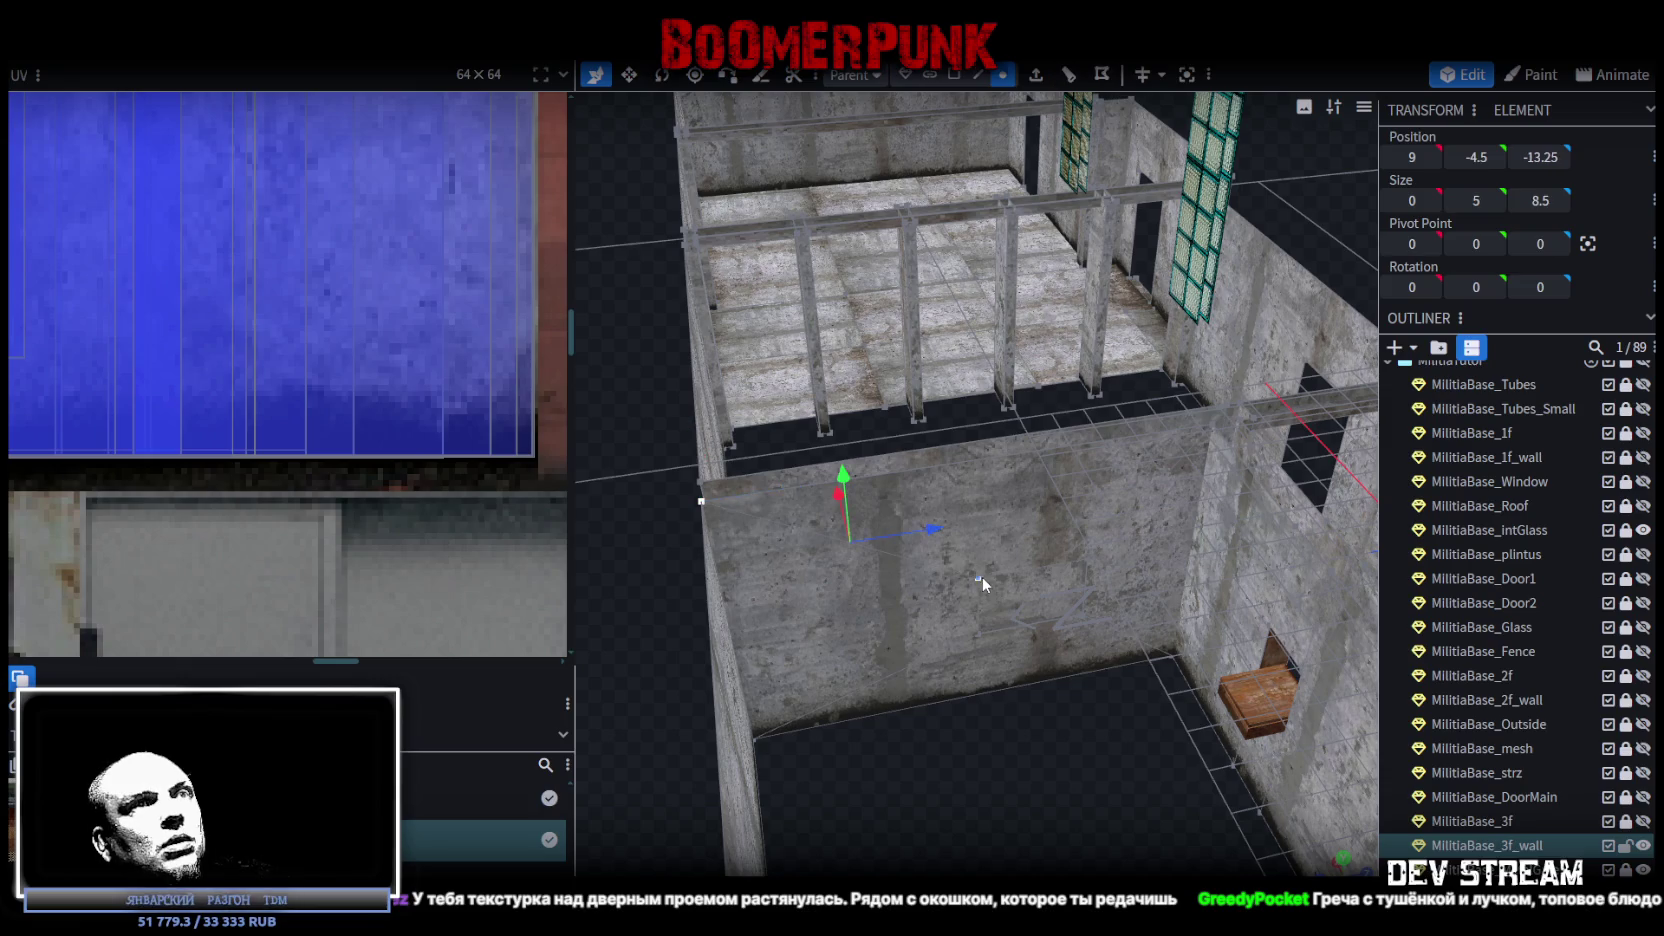
pyautogui.keyDown('shift'); pyautogui.click(1087, 559); pyautogui.keyUp('shift')
pyautogui.press('z')
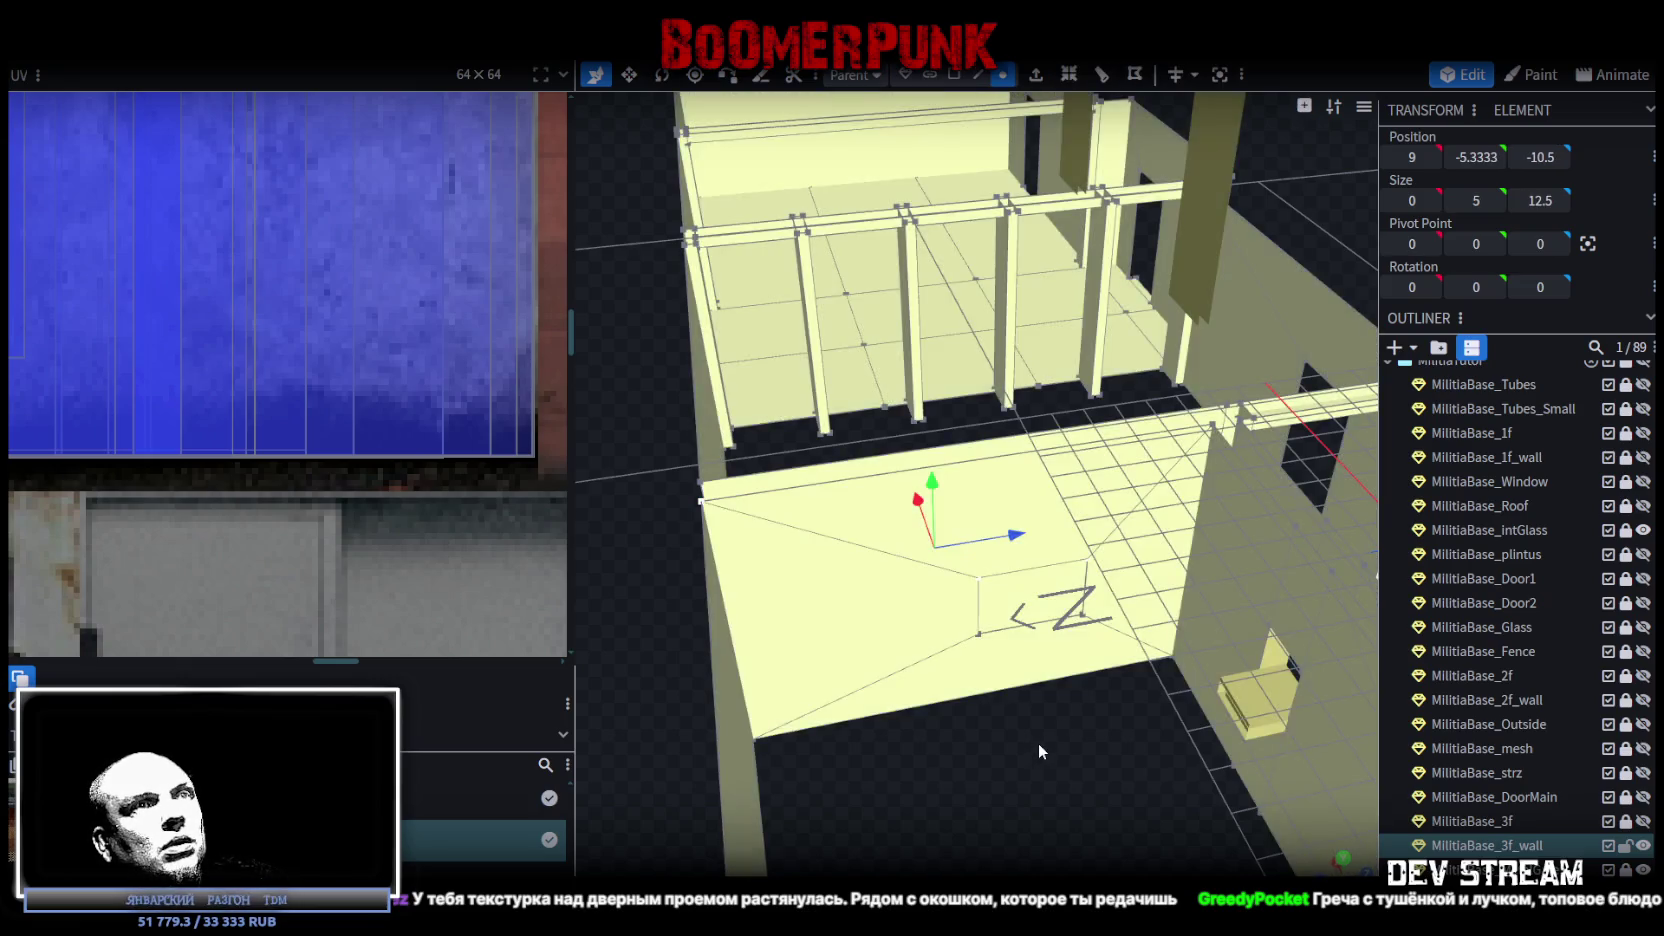
pyautogui.press('z')
pyautogui.moveTo(1034, 744)
pyautogui.mouseDown()
pyautogui.moveTo(988, 760)
pyautogui.moveTo(980, 744)
pyautogui.mouseUp()
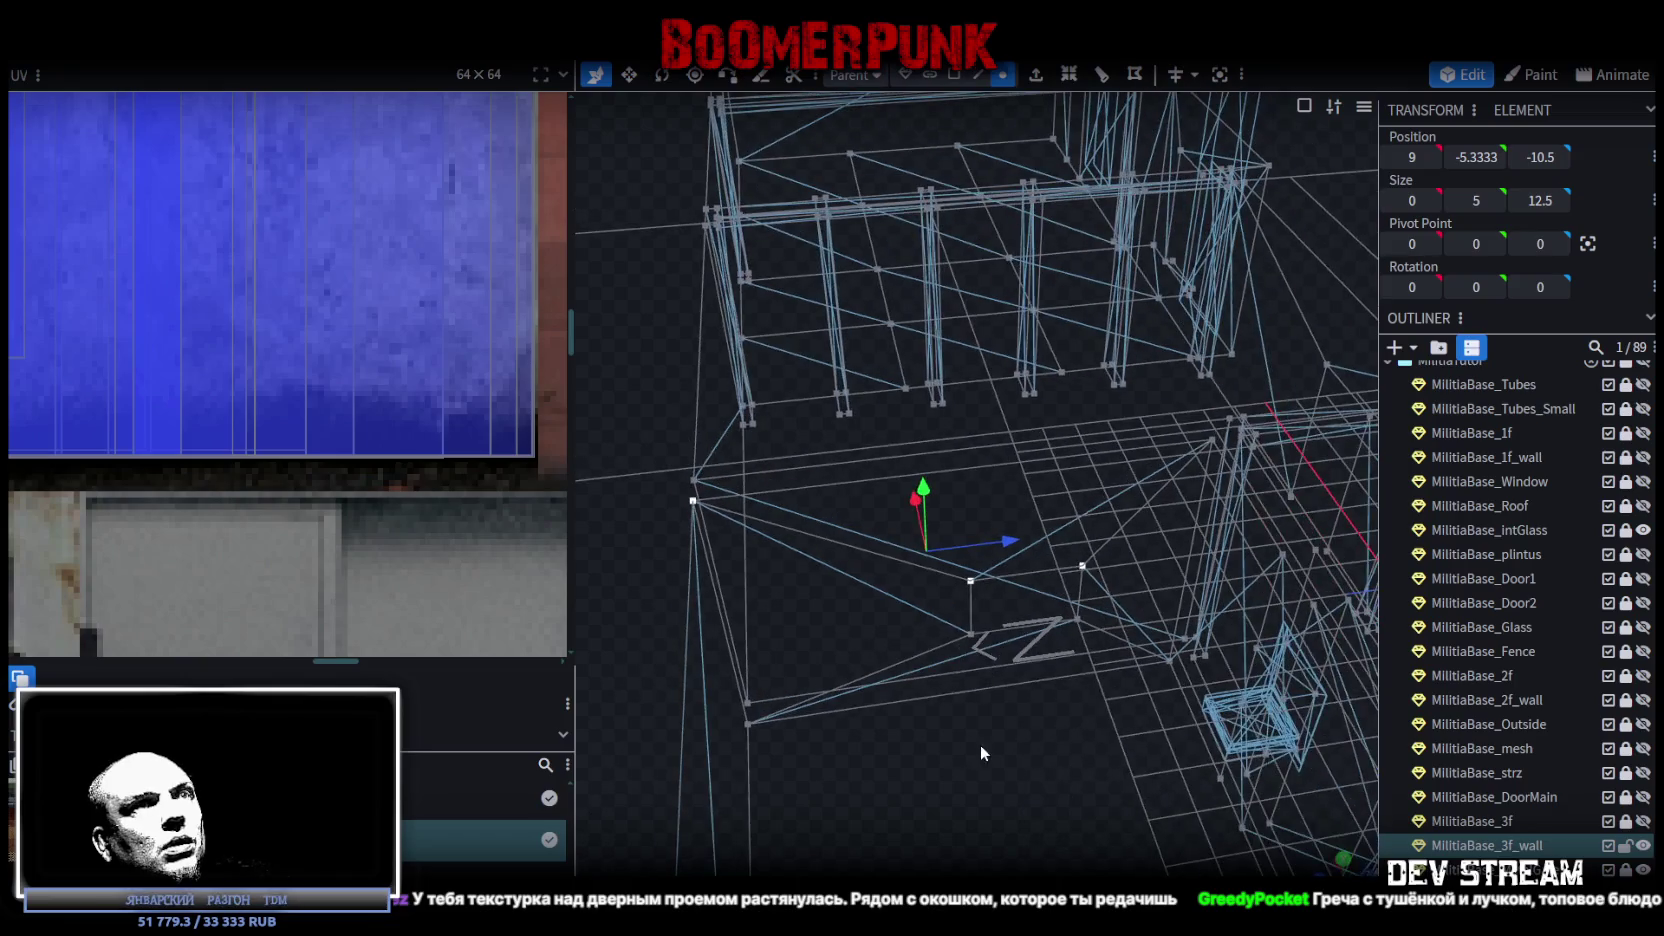
pyautogui.keyDown('shift'); pyautogui.click(971, 634); pyautogui.keyUp('shift')
pyautogui.keyDown('shift'); pyautogui.click(1077, 620); pyautogui.keyUp('shift')
# Merge all five vertices into one and pick a face of the merged plane.
pyautogui.rightClick(1076, 616)
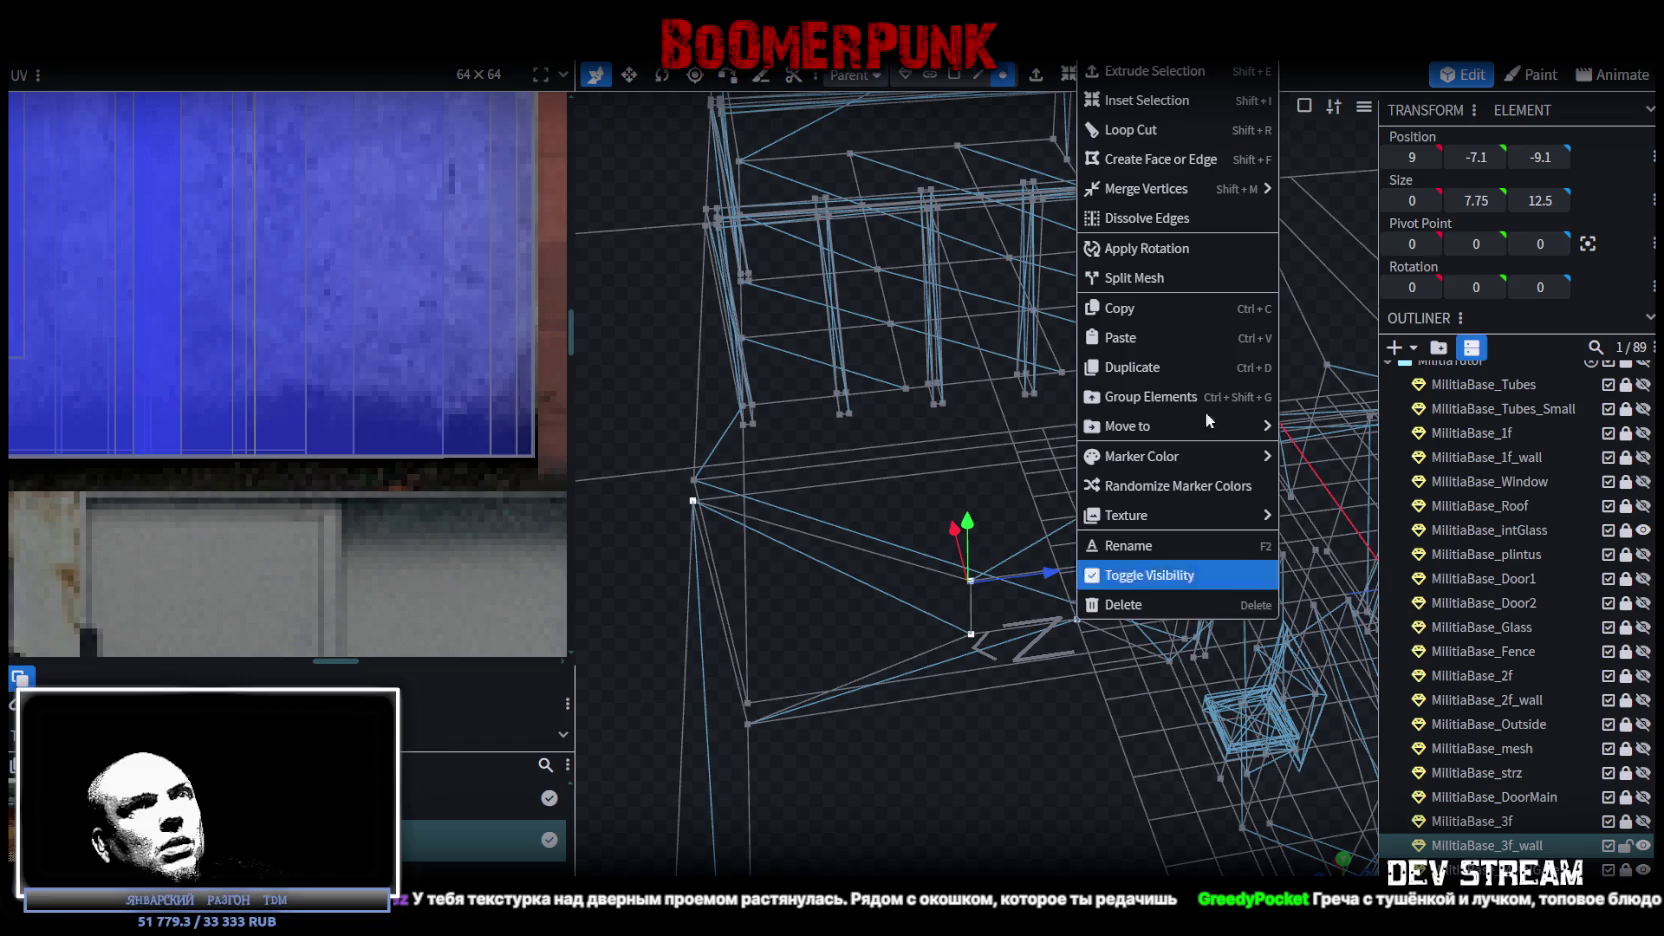
pyautogui.moveTo(1231, 186)
pyautogui.click(1326, 192)
pyautogui.moveTo(984, 639)
pyautogui.mouseDown()
pyautogui.moveTo(914, 724)
pyautogui.moveTo(985, 100)
pyautogui.mouseUp()
pyautogui.click(955, 74)
pyautogui.click(979, 549)
# Restore textured shading, view the merged wall face front-on, and verify its concrete UV placement.
pyautogui.press('z')
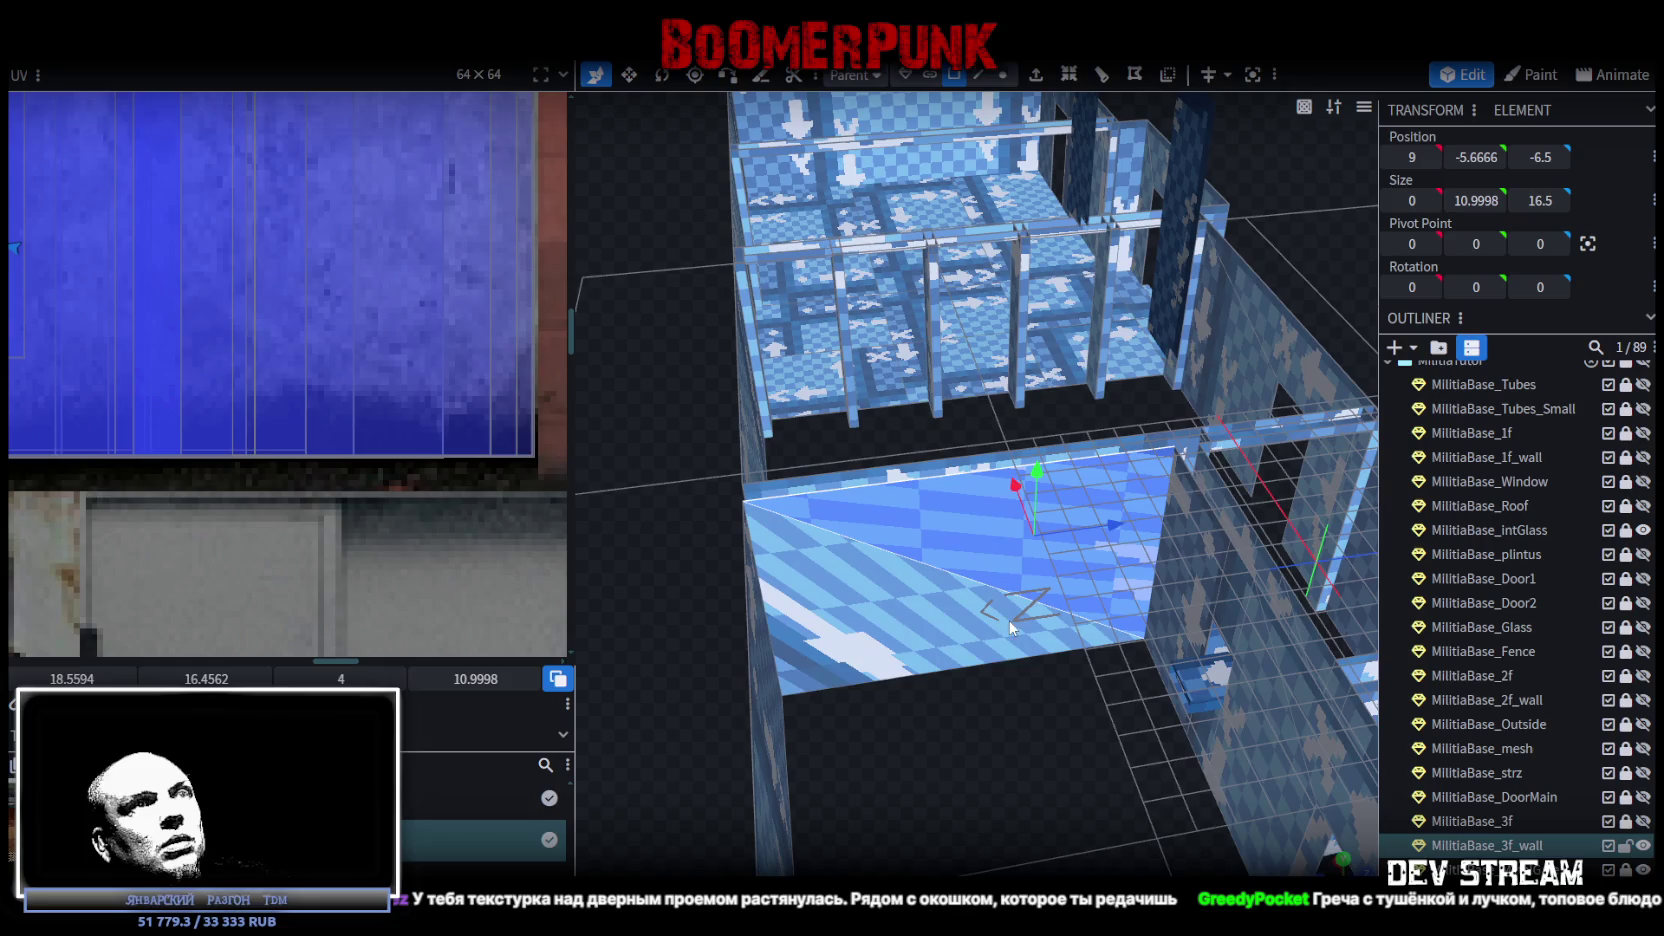
pyautogui.click(921, 624)
pyautogui.press('KP_1')
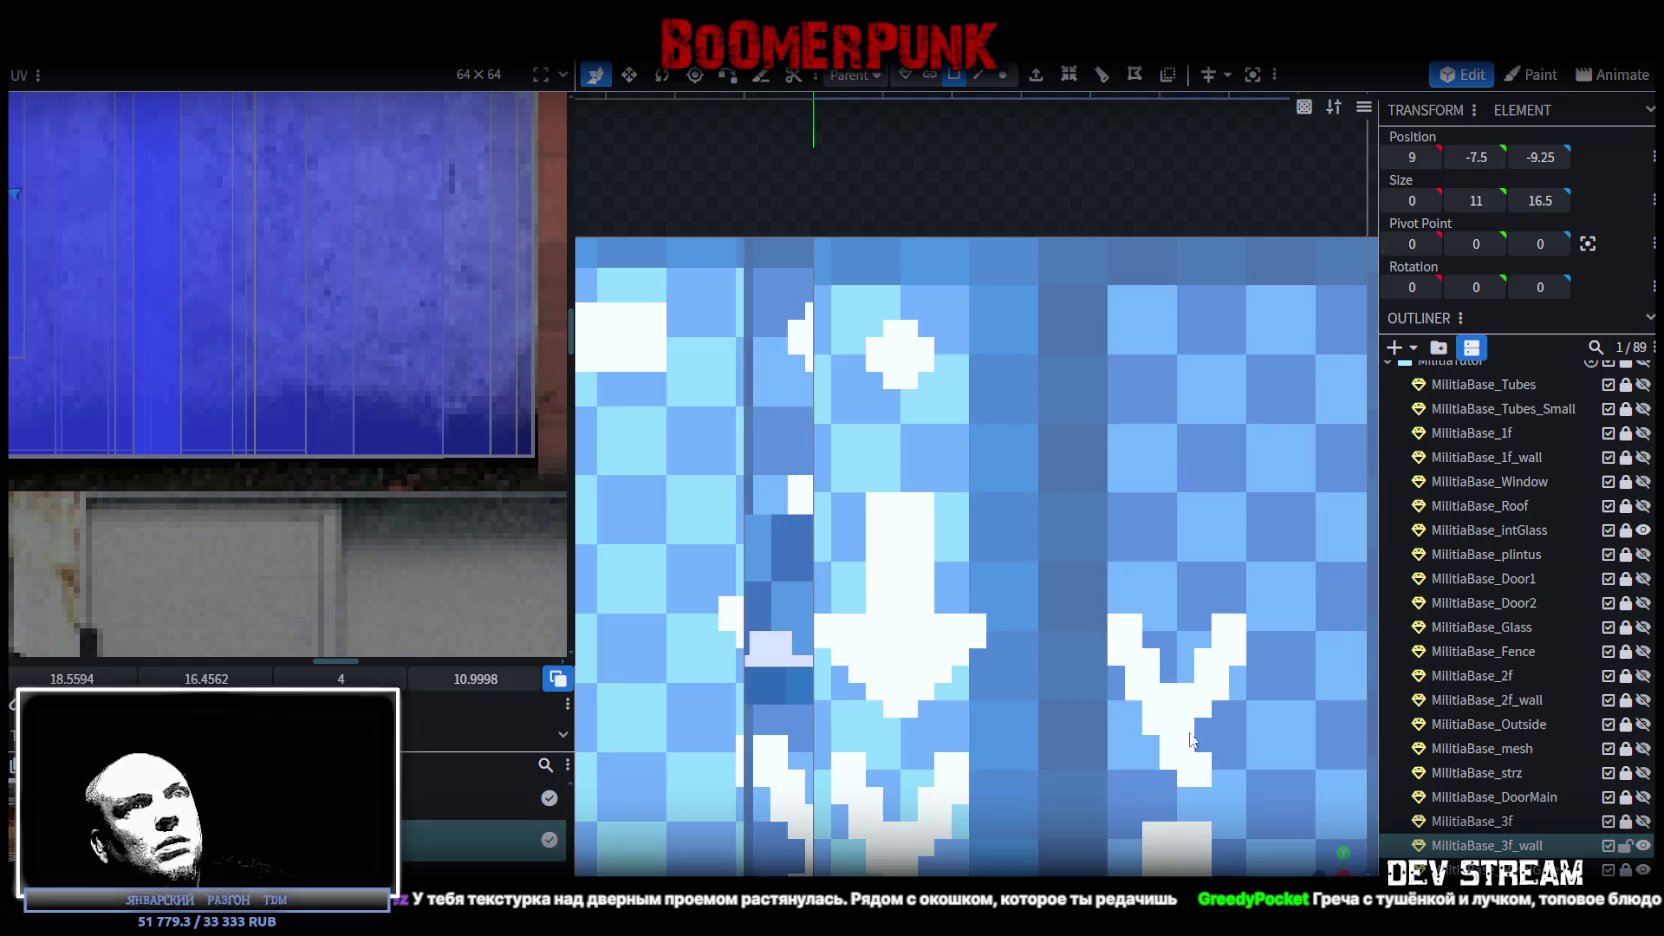
pyautogui.scroll(-5, 185, 369)
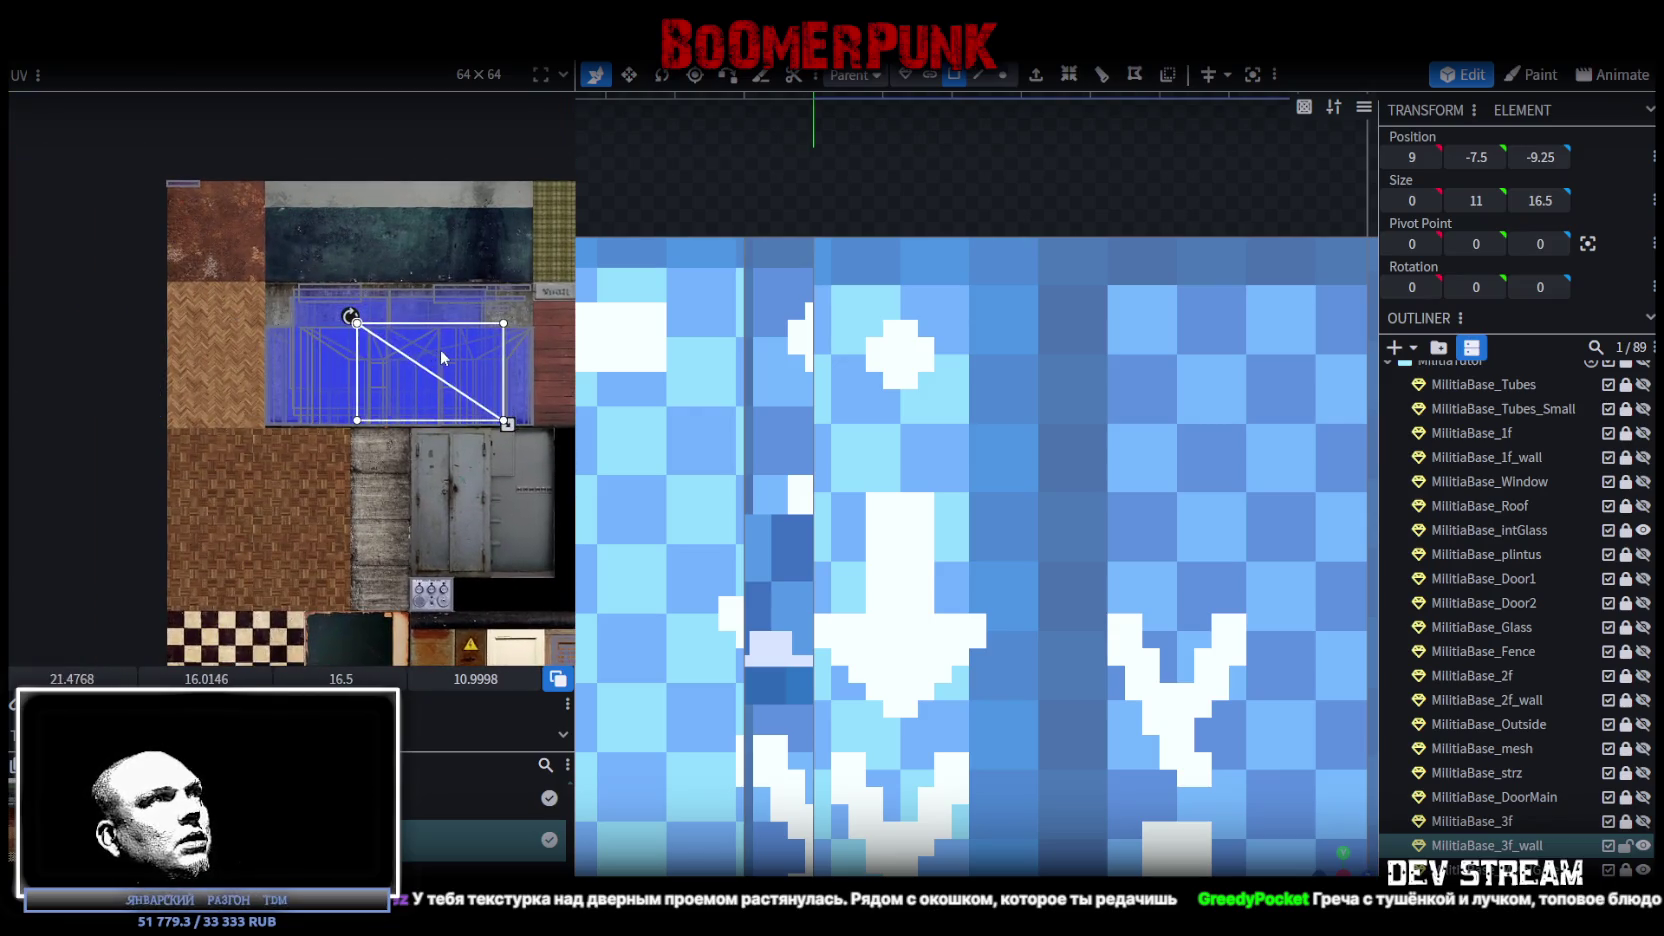
pyautogui.scroll(4, 425, 348)
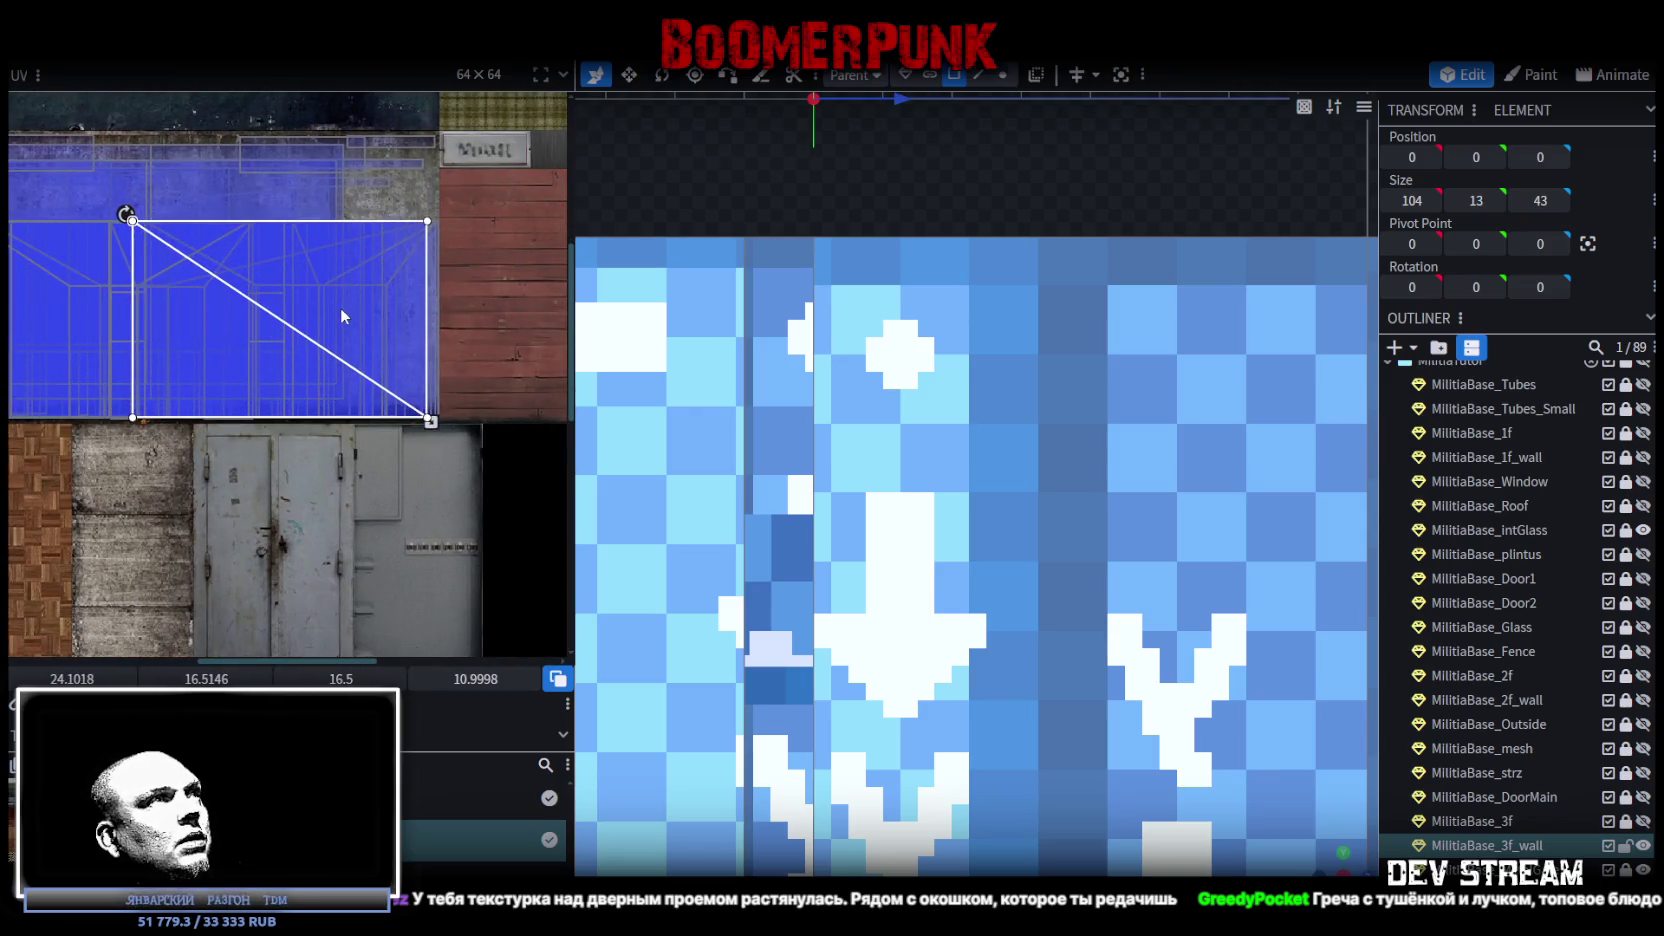
pyautogui.scroll(3, 345, 308)
pyautogui.moveTo(369, 379); pyautogui.dragTo(366, 377)
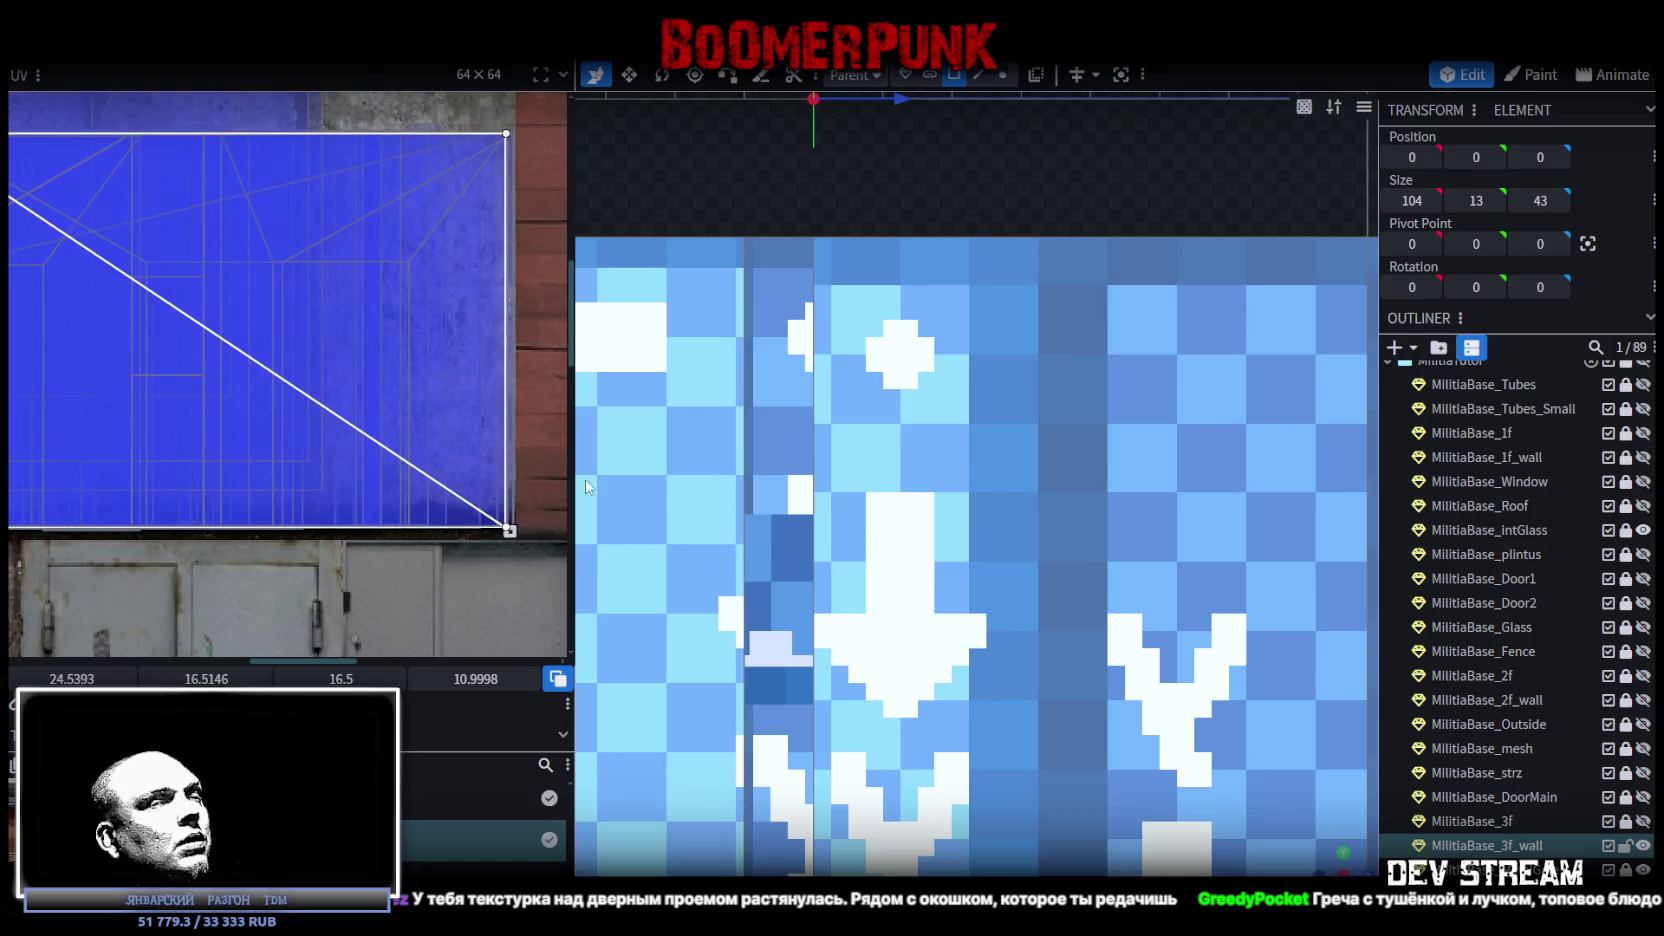
pyautogui.scroll(-5, 950, 500)
pyautogui.moveTo(1150, 750)
pyautogui.mouseDown()
pyautogui.moveTo(1291, 832)
pyautogui.moveTo(1266, 642)
pyautogui.moveTo(1138, 560)
pyautogui.moveTo(844, 668)
pyautogui.moveTo(1080, 645)
pyautogui.moveTo(1188, 696)
pyautogui.mouseUp()
pyautogui.moveTo(1148, 807)
pyautogui.mouseDown()
pyautogui.moveTo(1004, 670)
pyautogui.moveTo(1282, 696)
pyautogui.moveTo(993, 497)
pyautogui.moveTo(1264, 536)
pyautogui.moveTo(1247, 478)
pyautogui.moveTo(1160, 523)
pyautogui.moveTo(774, 524)
pyautogui.moveTo(902, 500)
pyautogui.moveTo(1225, 500)
pyautogui.moveTo(1069, 468)
pyautogui.moveTo(1134, 474)
pyautogui.moveTo(1098, 459)
pyautogui.moveTo(939, 465)
pyautogui.moveTo(1040, 476)
pyautogui.moveTo(1020, 478)
pyautogui.moveTo(692, 486)
pyautogui.moveTo(1034, 463)
pyautogui.moveTo(1104, 430)
pyautogui.moveTo(1044, 732)
pyautogui.moveTo(849, 699)
pyautogui.moveTo(790, 752)
pyautogui.mouseUp()
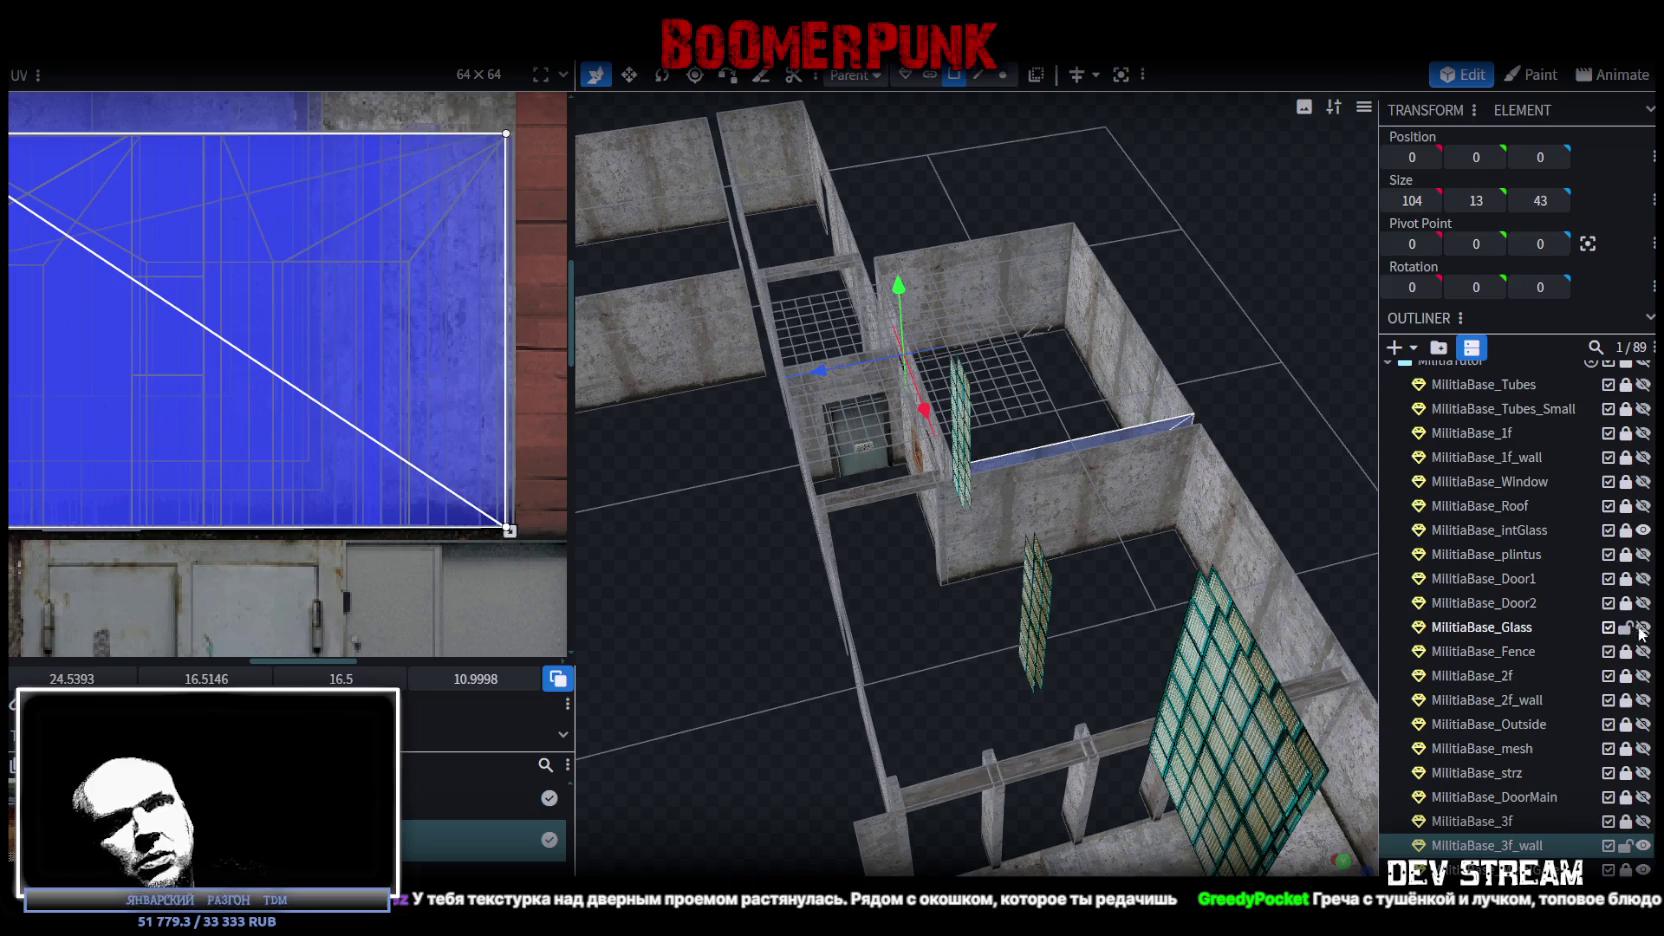
# Unhide MilitiaBase_Glass and slide the small 0 × 4 × 4 pane -10 on X to -0.25, -7, -7.
pyautogui.click(1643, 628)
pyautogui.click(1527, 628)
pyautogui.moveTo(1313, 455)
pyautogui.mouseDown()
pyautogui.moveTo(1197, 571)
pyautogui.moveTo(952, 526)
pyautogui.moveTo(980, 561)
pyautogui.moveTo(1111, 529)
pyautogui.moveTo(1219, 566)
pyautogui.mouseUp()
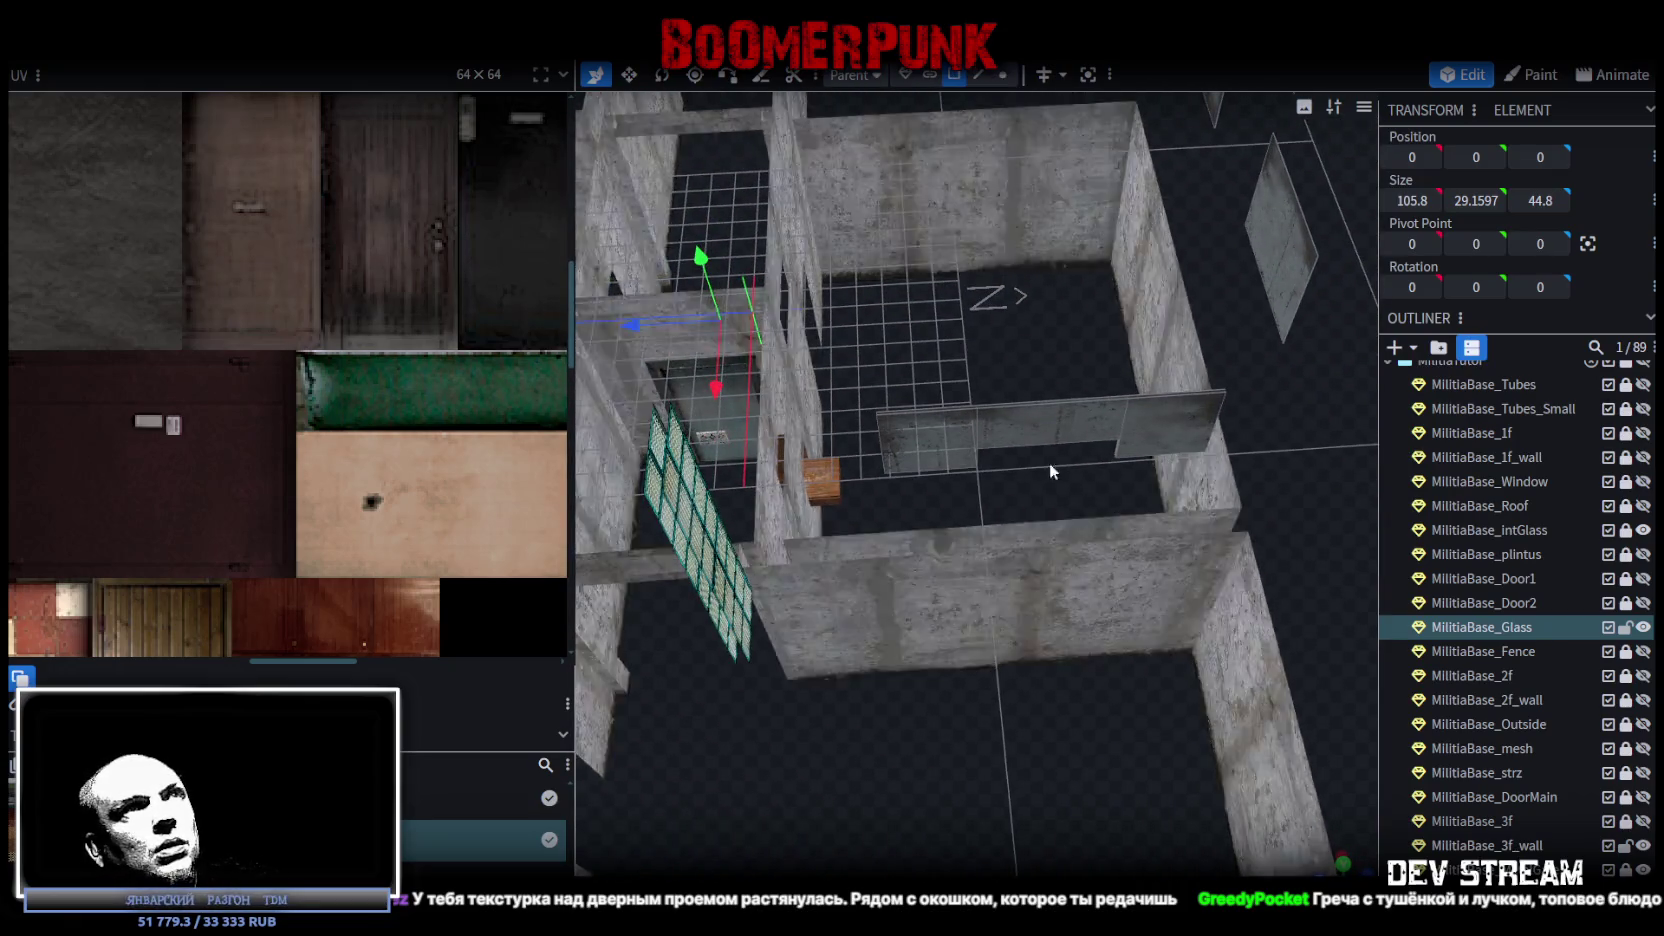
pyautogui.moveTo(1125, 738)
pyautogui.mouseDown()
pyautogui.moveTo(920, 486)
pyautogui.moveTo(1069, 542)
pyautogui.moveTo(1026, 759)
pyautogui.mouseUp()
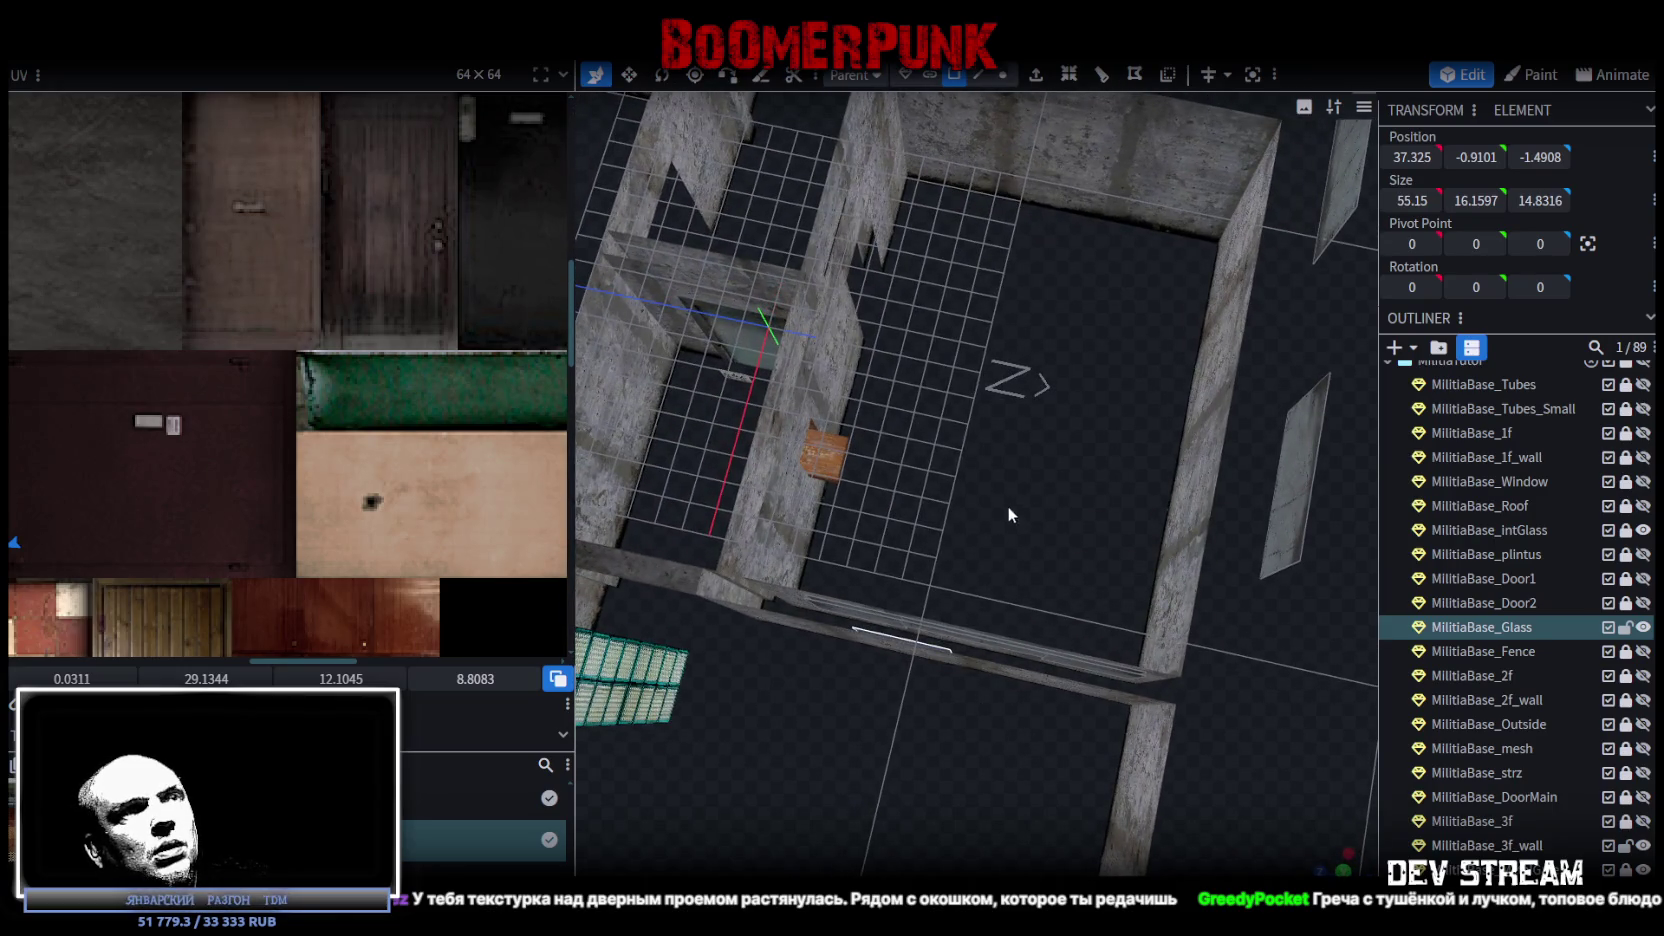
pyautogui.click(943, 649)
pyautogui.moveTo(942, 647)
pyautogui.mouseDown()
pyautogui.moveTo(1045, 393)
pyautogui.moveTo(827, 637)
pyautogui.moveTo(948, 514)
pyautogui.moveTo(968, 474)
pyautogui.moveTo(939, 454)
pyautogui.moveTo(1149, 455)
pyautogui.moveTo(1238, 515)
pyautogui.moveTo(1138, 489)
pyautogui.moveTo(1138, 464)
pyautogui.moveTo(992, 403)
pyautogui.mouseUp()
# Separate the glass pane into its own mesh, MilitiaBase_Glass_Tir, then switch to Paint mode.
pyautogui.rightClick(992, 403)
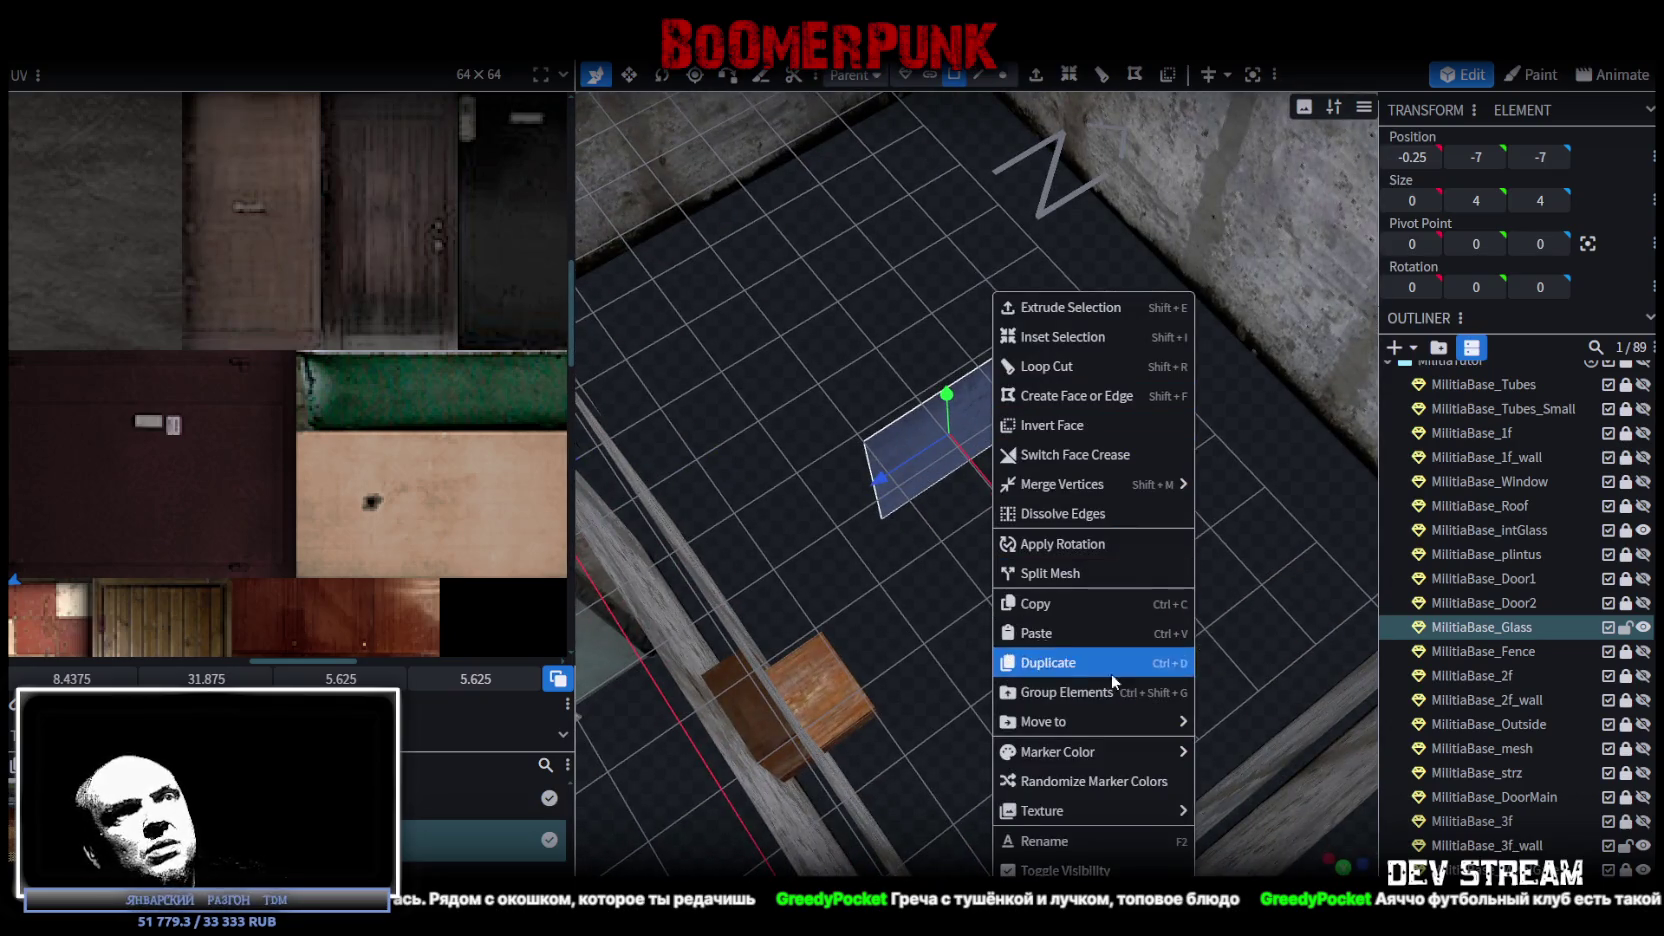
pyautogui.click(1068, 574)
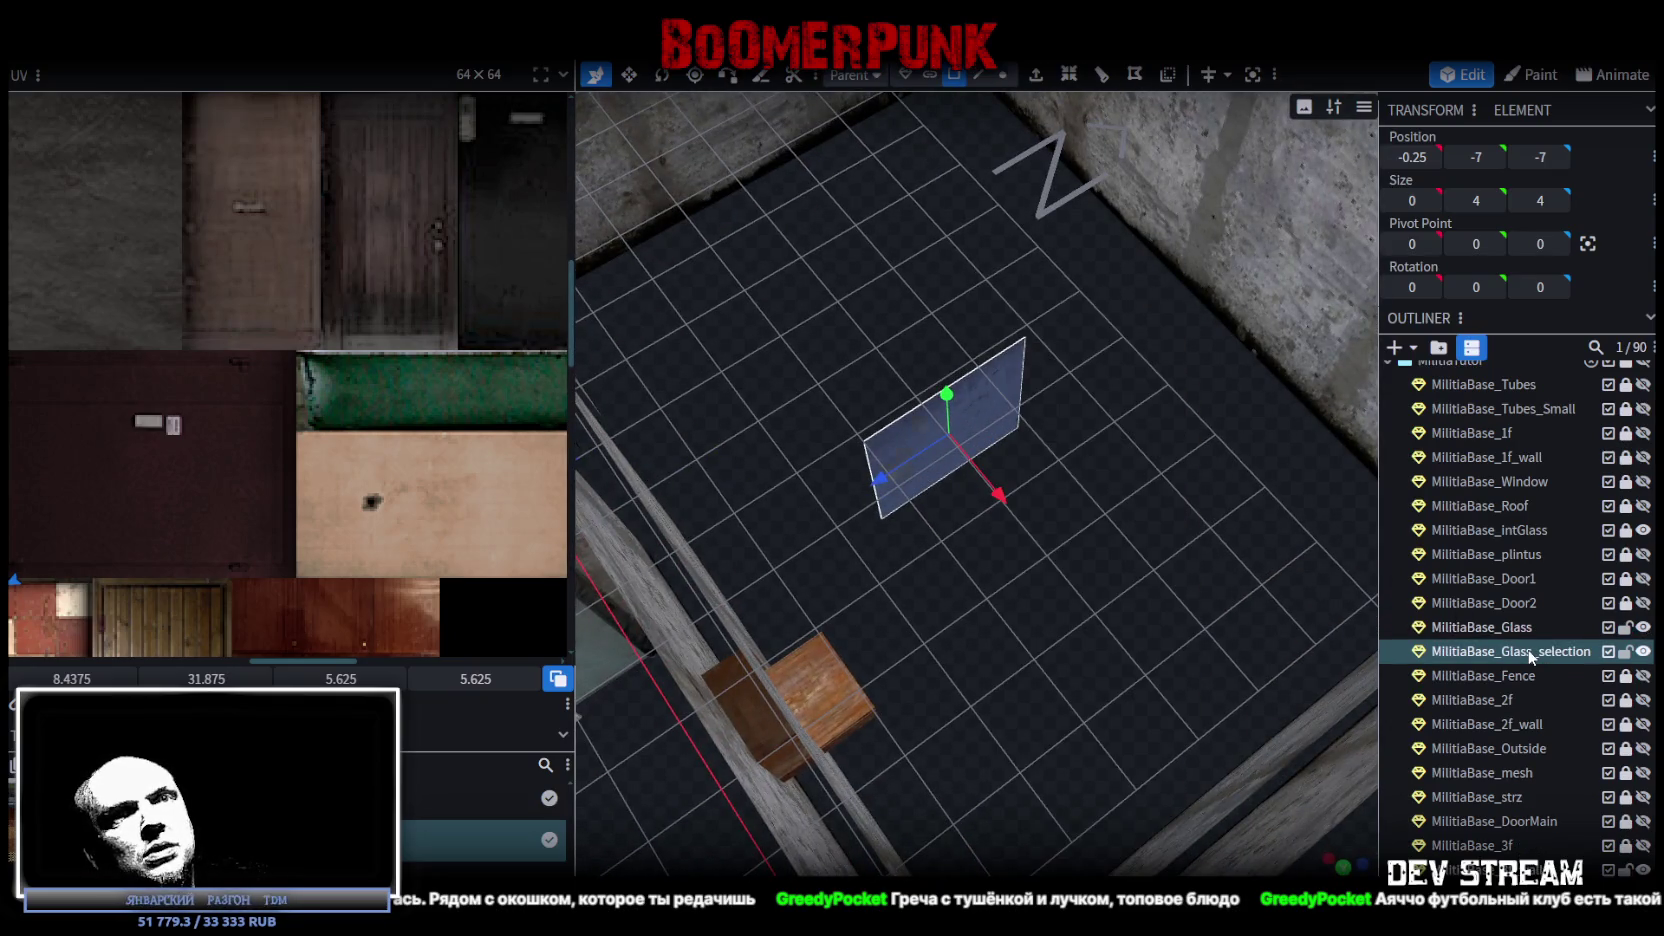
pyautogui.doubleClick(1541, 655)
pyautogui.write('Tir')
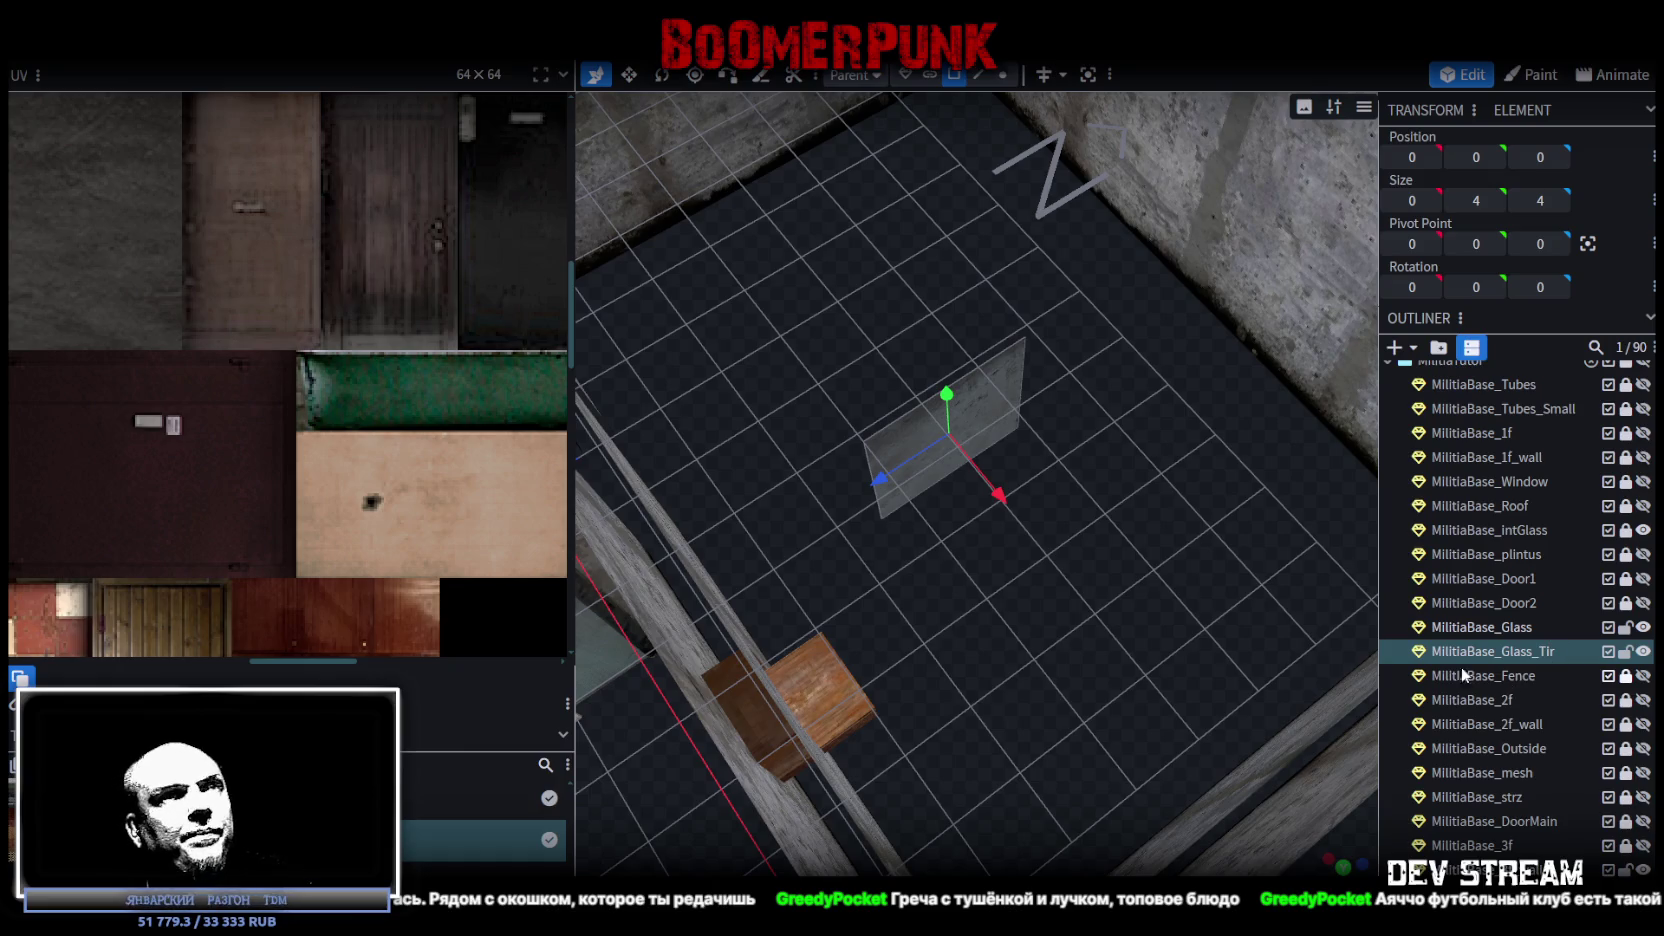
pyautogui.moveTo(1028, 552); pyautogui.dragTo(1037, 554)
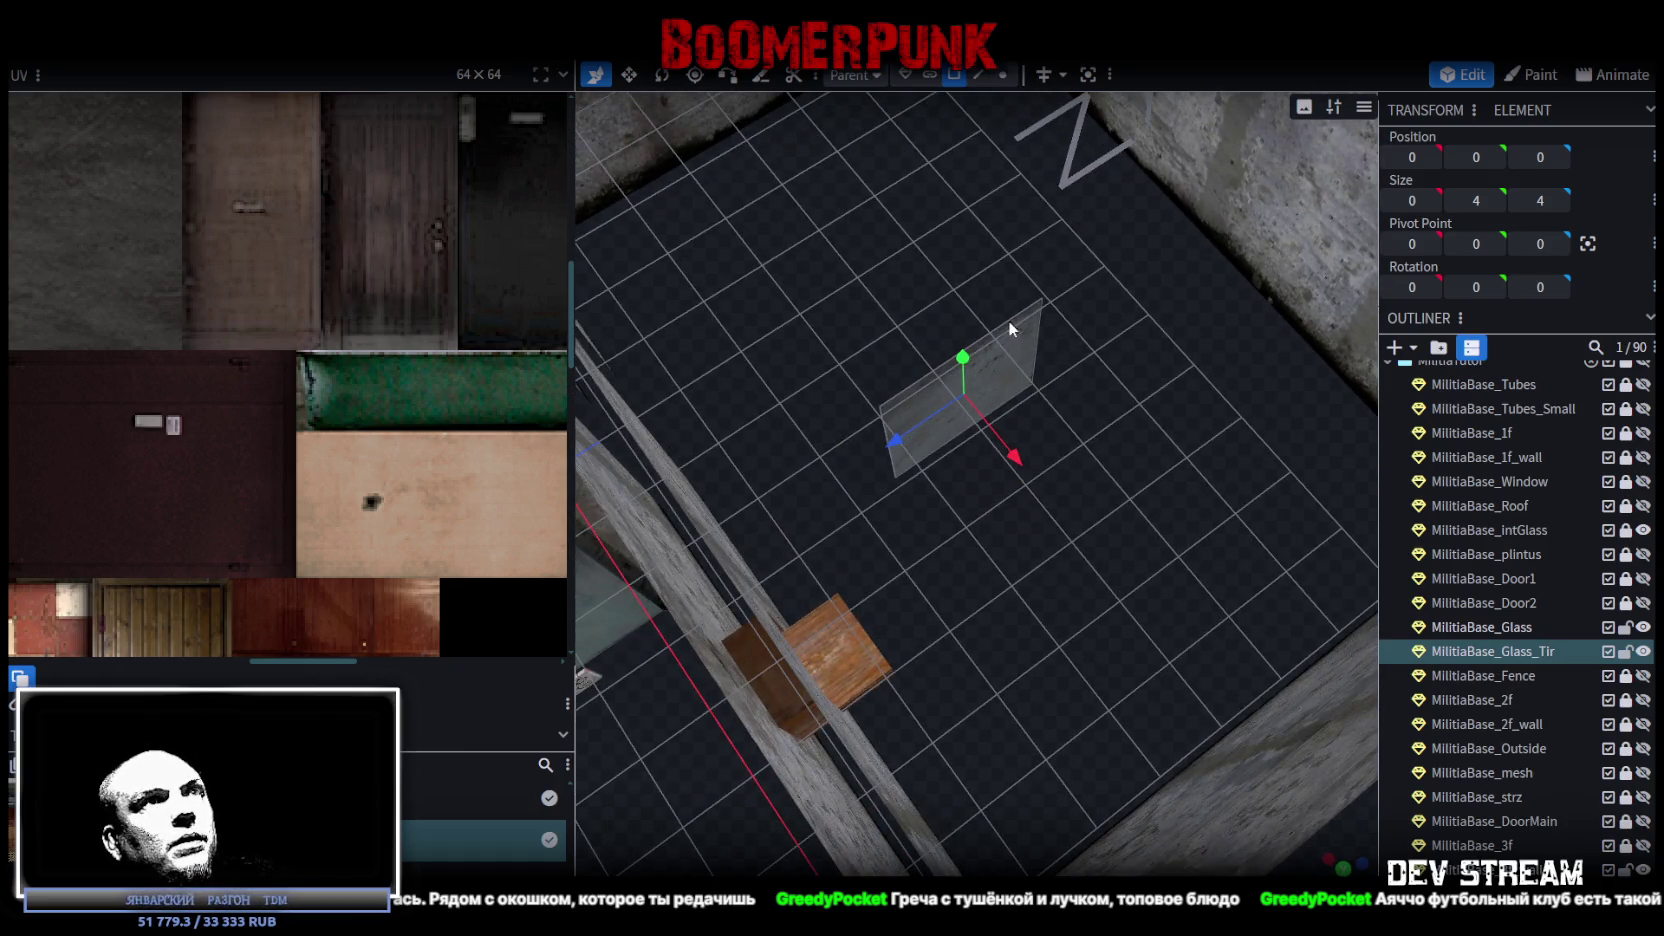
pyautogui.press('Tab')
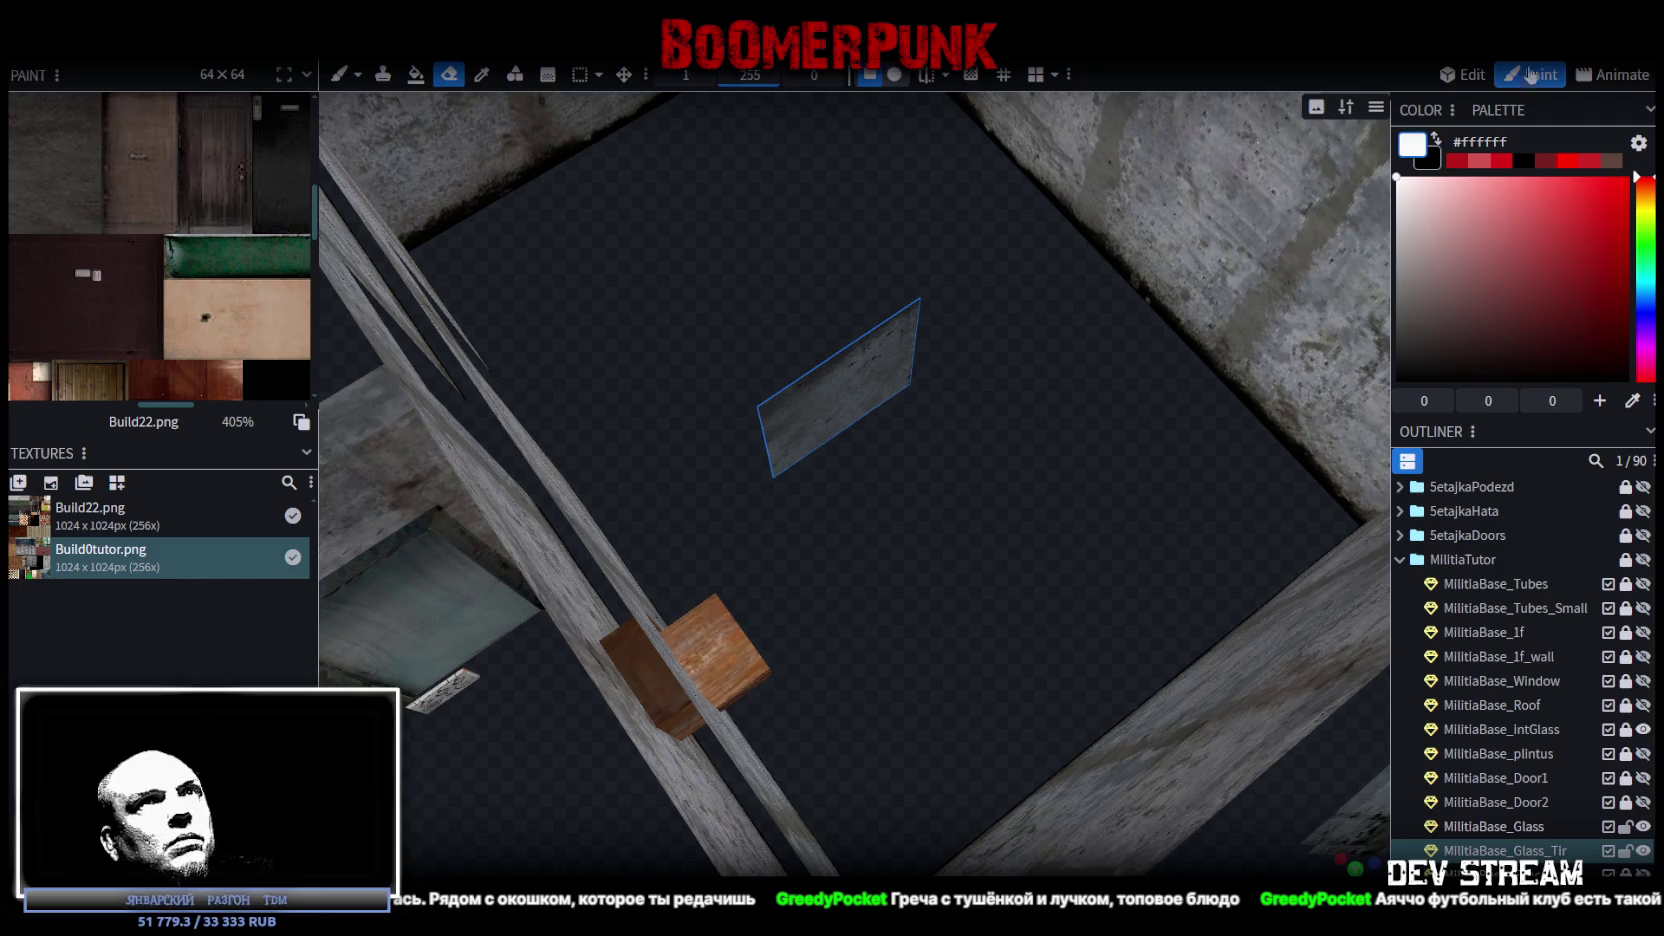
# Back in Edit mode, rotate the glass plane 90° upright and move it 2.8 onto the window.
pyautogui.click(1462, 74)
pyautogui.press('r')
pyautogui.moveTo(996, 378)
pyautogui.mouseDown()
pyautogui.moveTo(965, 498)
pyautogui.moveTo(780, 446)
pyautogui.moveTo(909, 452)
pyautogui.mouseUp()
pyautogui.press('v')
pyautogui.moveTo(1091, 499)
pyautogui.mouseDown()
pyautogui.moveTo(1180, 488)
pyautogui.moveTo(1050, 492)
pyautogui.mouseUp()
pyautogui.moveTo(914, 497); pyautogui.dragTo(842, 666)
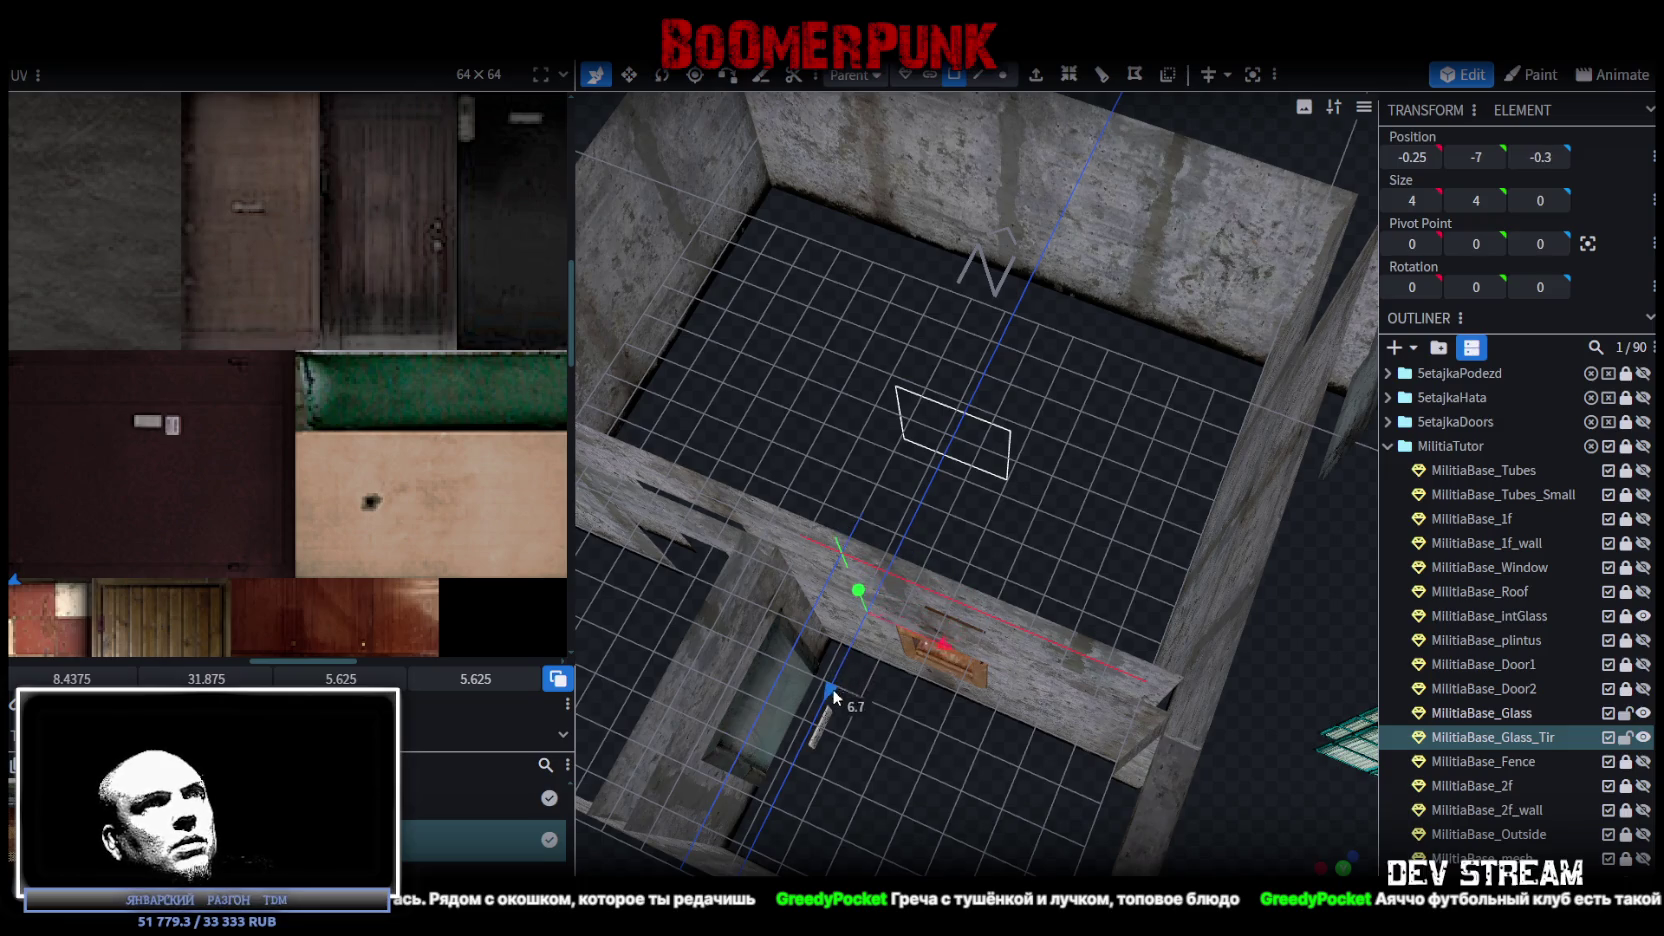
pyautogui.moveTo(1063, 524); pyautogui.dragTo(1130, 393)
pyautogui.scroll(5, 1129, 390)
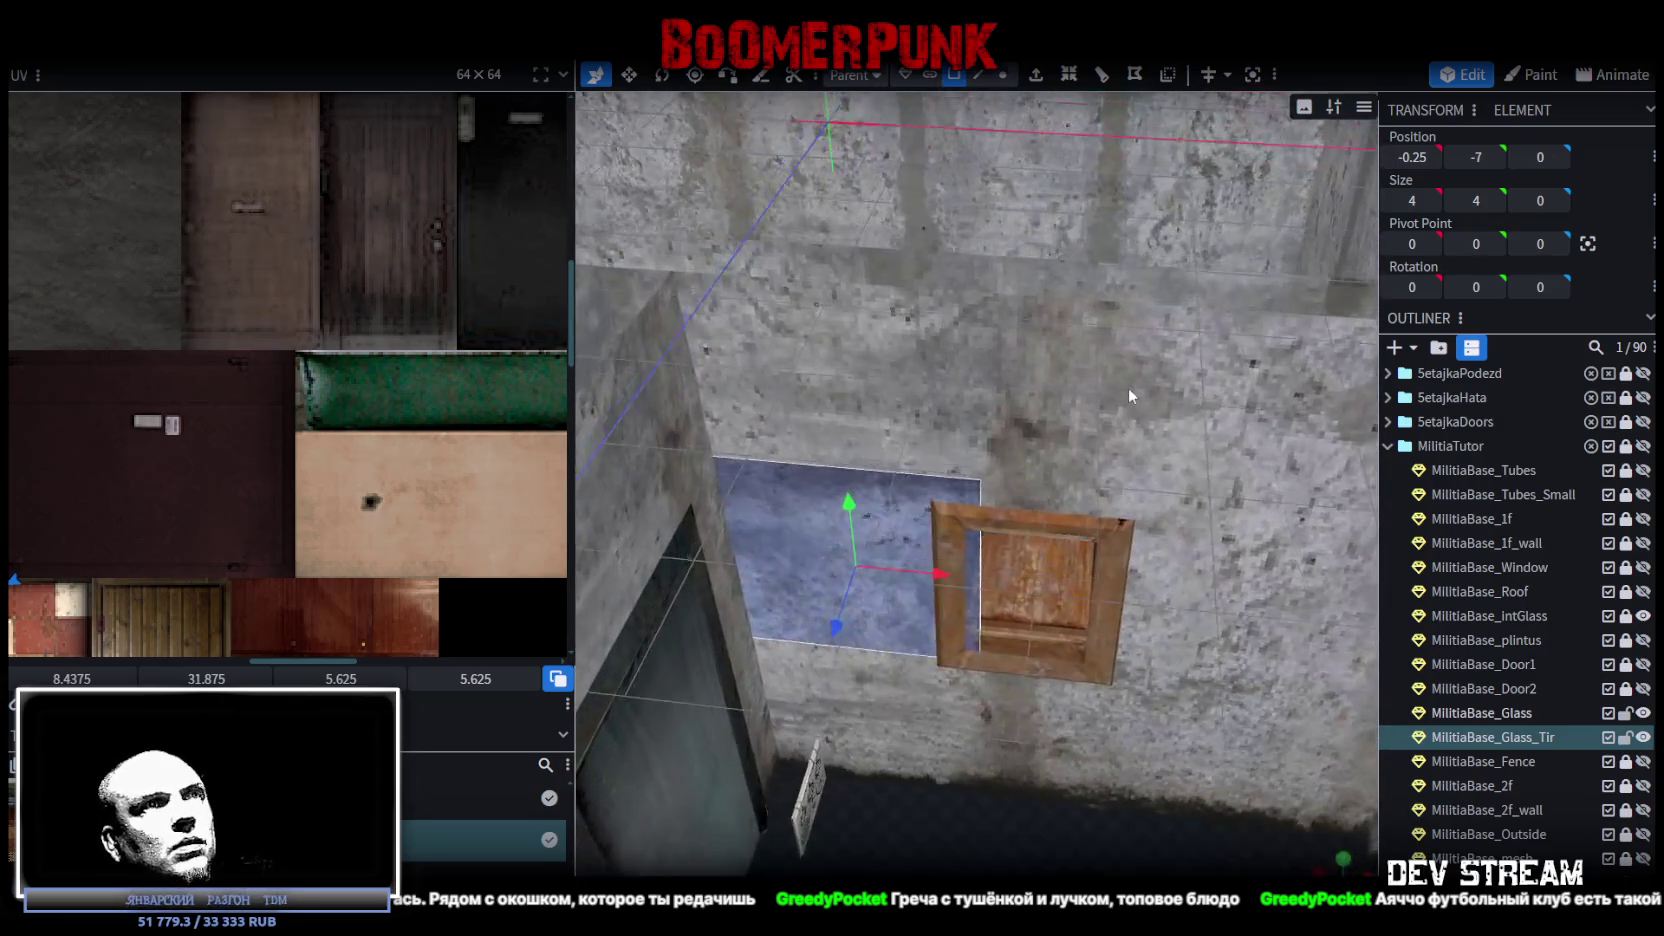
pyautogui.moveTo(964, 571)
pyautogui.mouseDown()
pyautogui.moveTo(1116, 600)
pyautogui.moveTo(1066, 590)
pyautogui.mouseUp()
# Scale the glass plane to about 2 wide and nudge it along X toward 3.5.
pyautogui.press('r')
pyautogui.press('s')
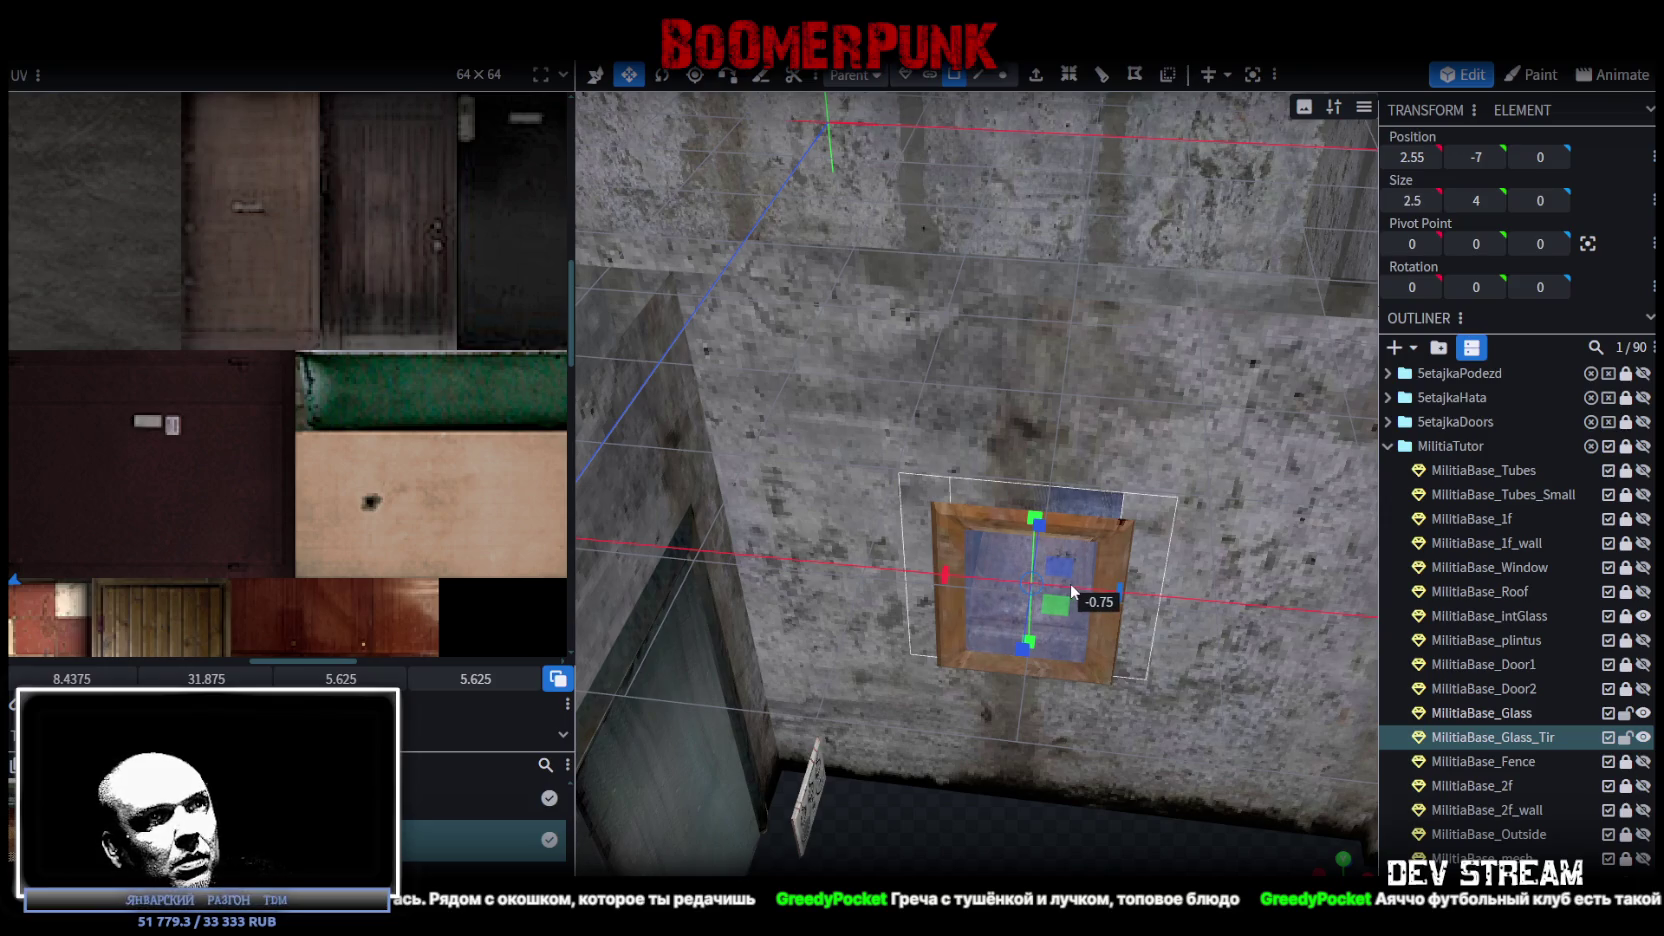
pyautogui.moveTo(1070, 582)
pyautogui.mouseDown()
pyautogui.moveTo(1139, 621)
pyautogui.moveTo(1147, 603)
pyautogui.moveTo(1044, 621)
pyautogui.mouseUp()
pyautogui.moveTo(1016, 541)
pyautogui.mouseDown()
pyautogui.moveTo(1094, 714)
pyautogui.moveTo(952, 703)
pyautogui.mouseUp()
pyautogui.click(971, 763)
pyautogui.moveTo(971, 763)
pyautogui.mouseDown()
pyautogui.moveTo(1105, 828)
pyautogui.moveTo(1060, 433)
pyautogui.mouseUp()
pyautogui.click(1060, 433)
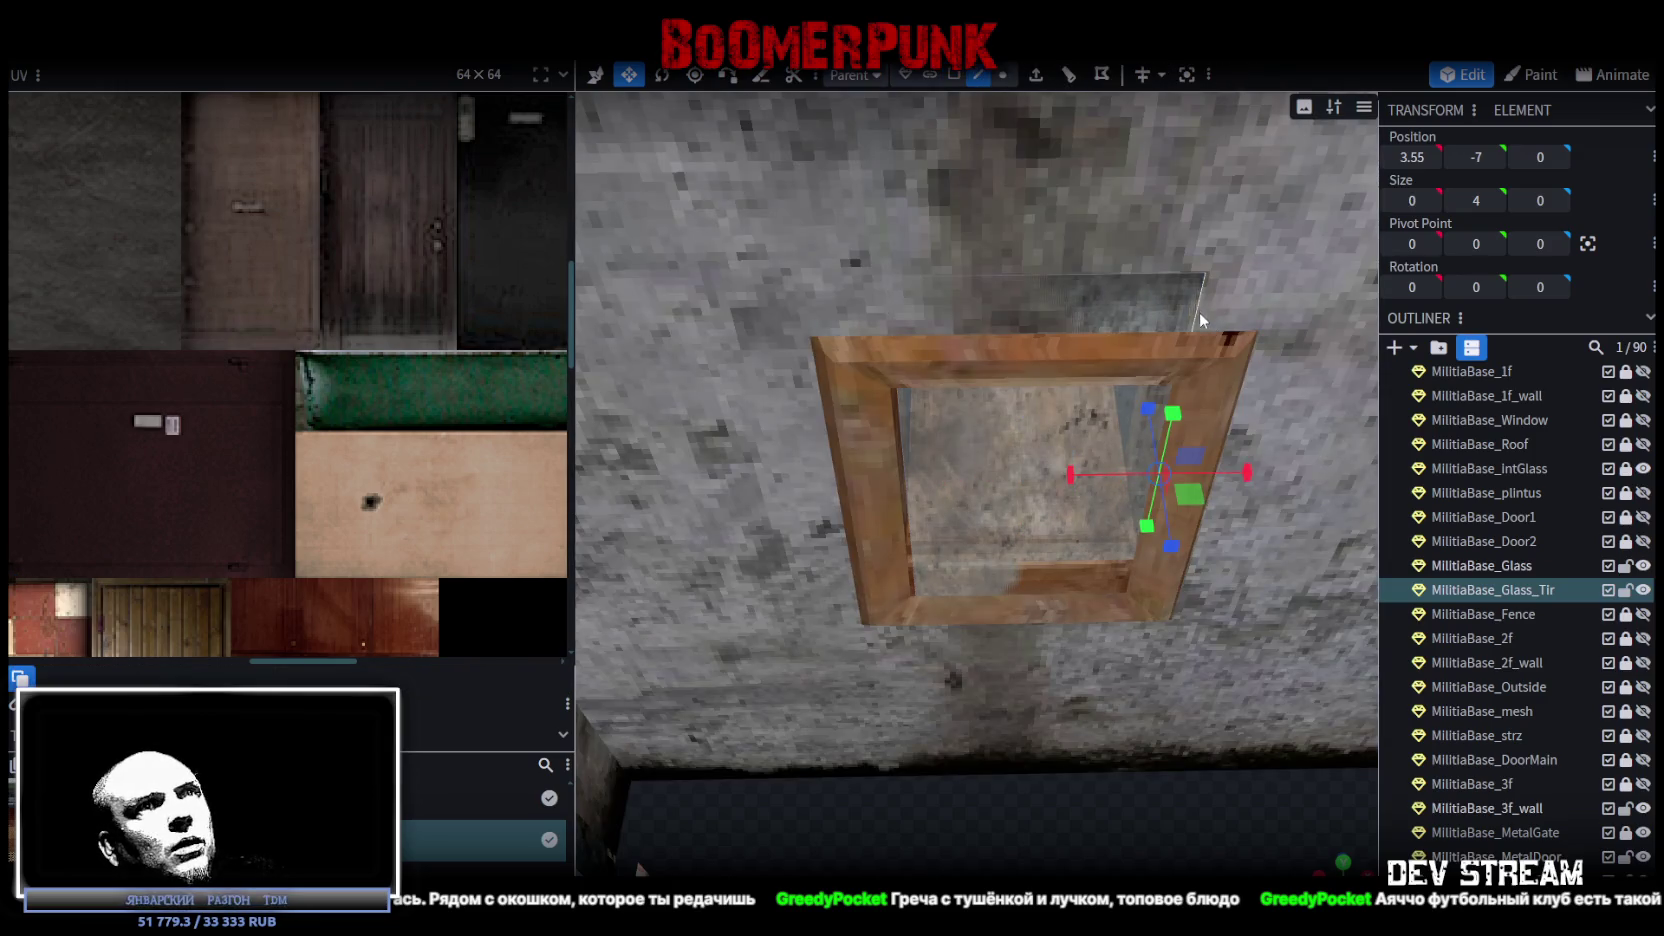
pyautogui.press('x')
pyautogui.moveTo(1252, 475); pyautogui.dragTo(1239, 478)
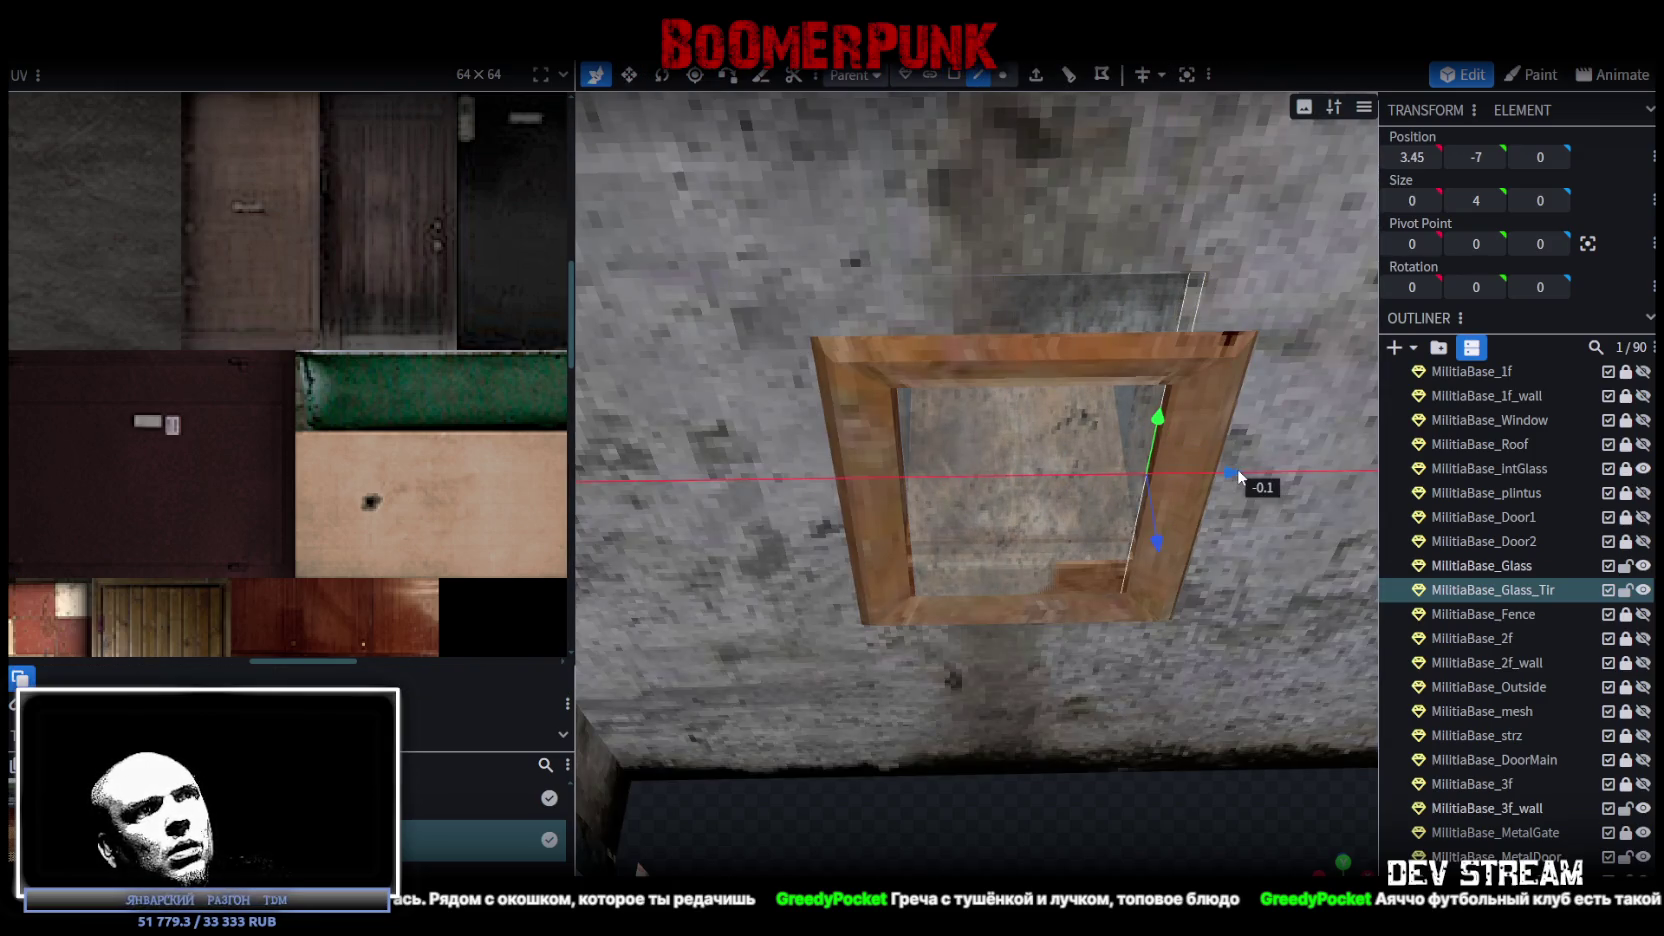
pyautogui.scroll(5, 1100, 610)
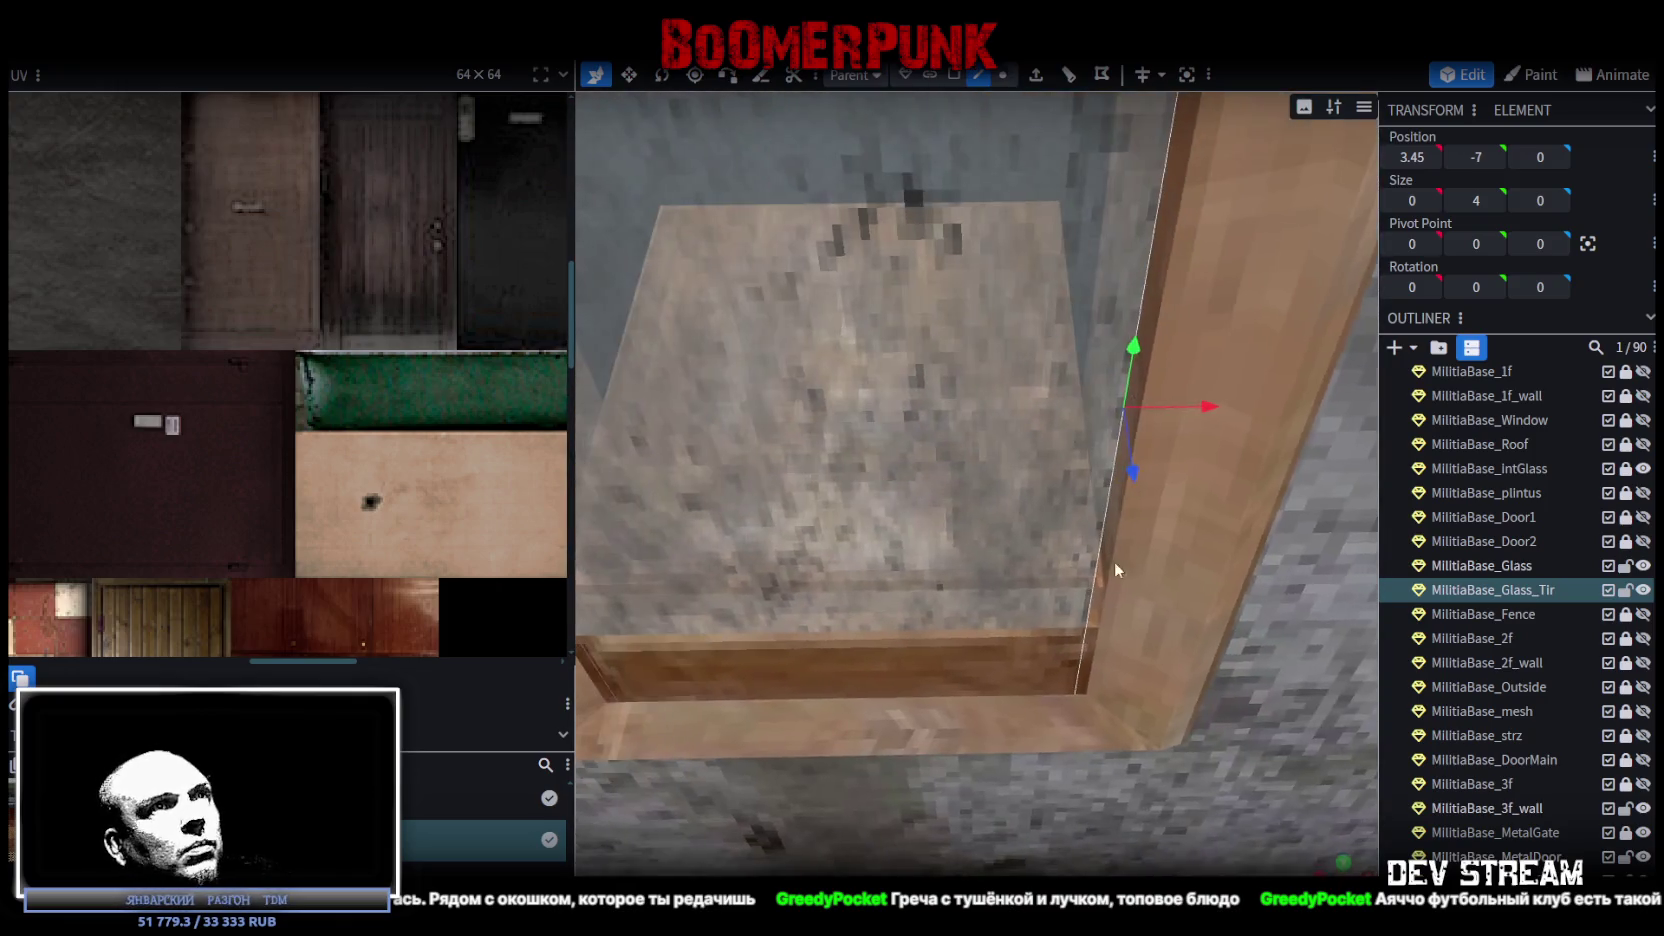
pyautogui.moveTo(1208, 412)
pyautogui.mouseDown()
pyautogui.moveTo(1118, 408)
pyautogui.moveTo(1205, 407)
pyautogui.mouseUp()
pyautogui.scroll(-5, 1188, 497)
# Lower the glass pane down into the window frame and lock the MilitiaBase_Glass element.
pyautogui.click(955, 216)
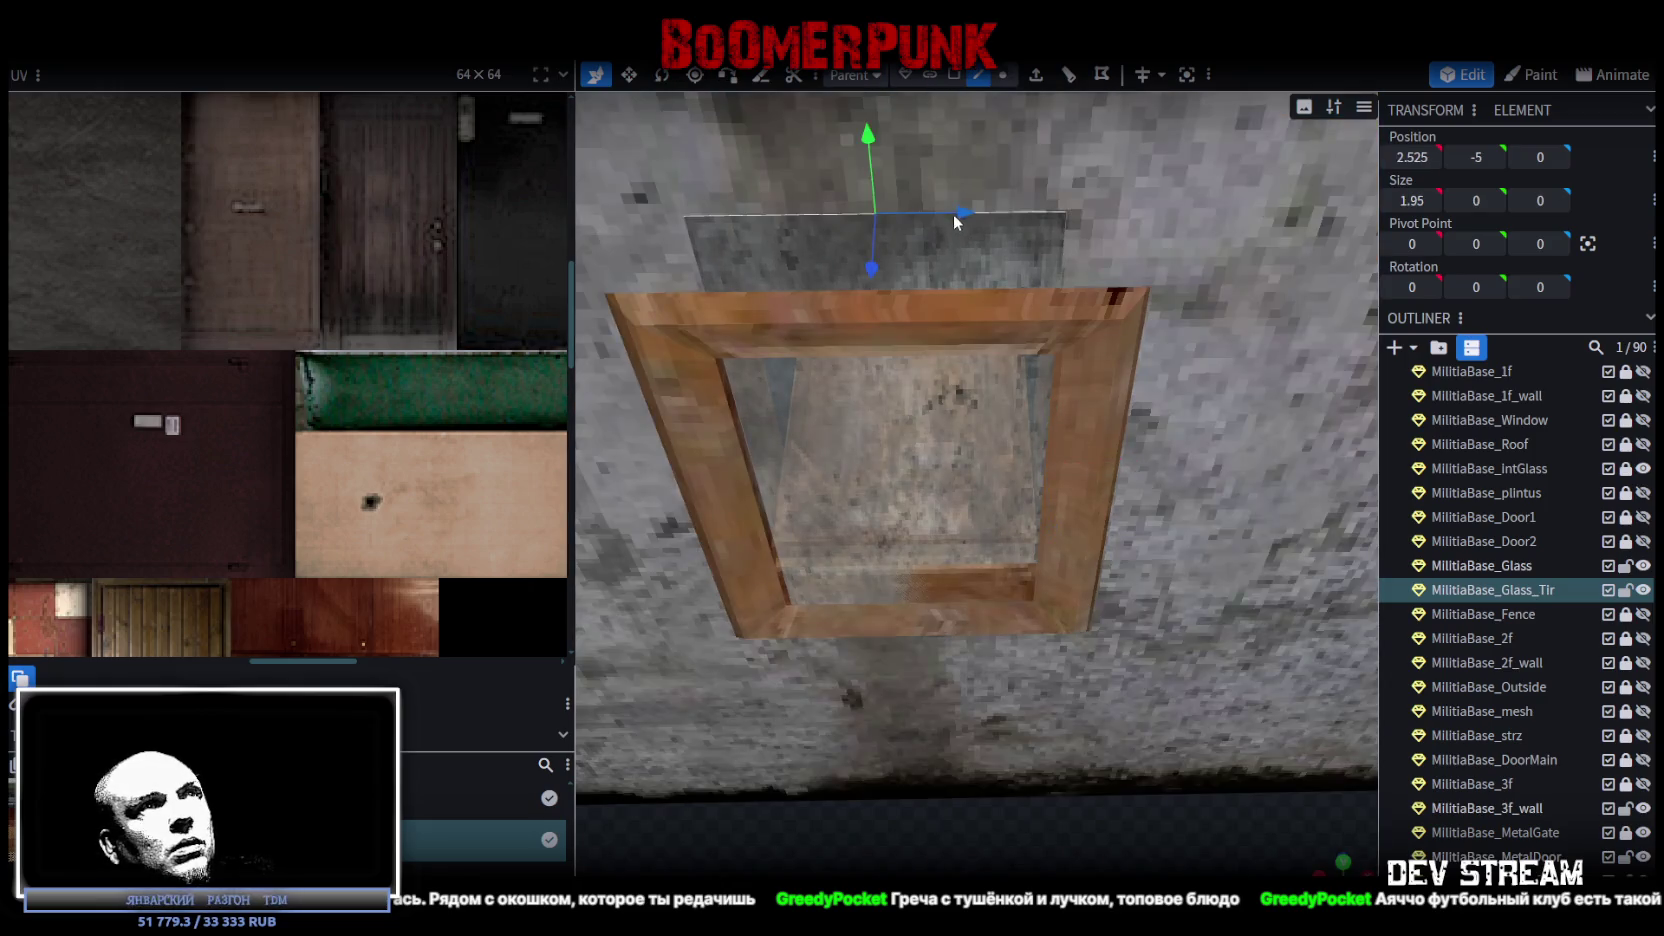
pyautogui.moveTo(864, 127)
pyautogui.mouseDown()
pyautogui.moveTo(871, 292)
pyautogui.moveTo(871, 273)
pyautogui.mouseUp()
pyautogui.scroll(-3, 1131, 679)
pyautogui.moveTo(1131, 679); pyautogui.dragTo(1102, 748)
pyautogui.scroll(5, 1102, 610)
pyautogui.moveTo(1104, 615); pyautogui.dragTo(1298, 570)
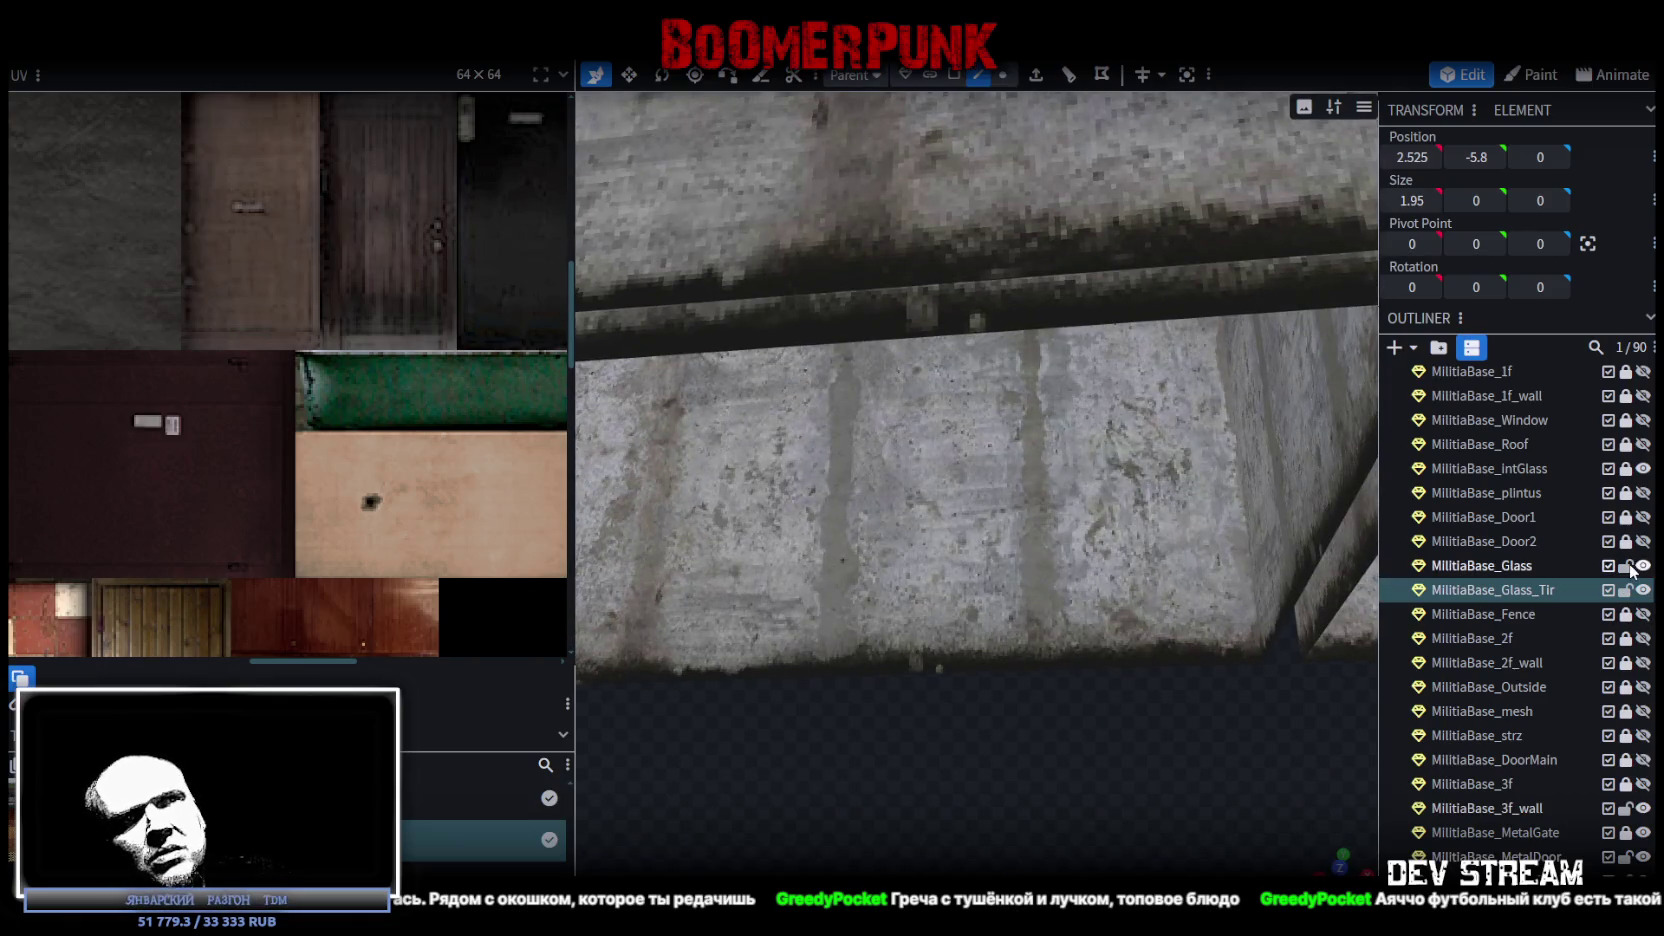
pyautogui.click(1626, 566)
pyautogui.scroll(-5, 1609, 693)
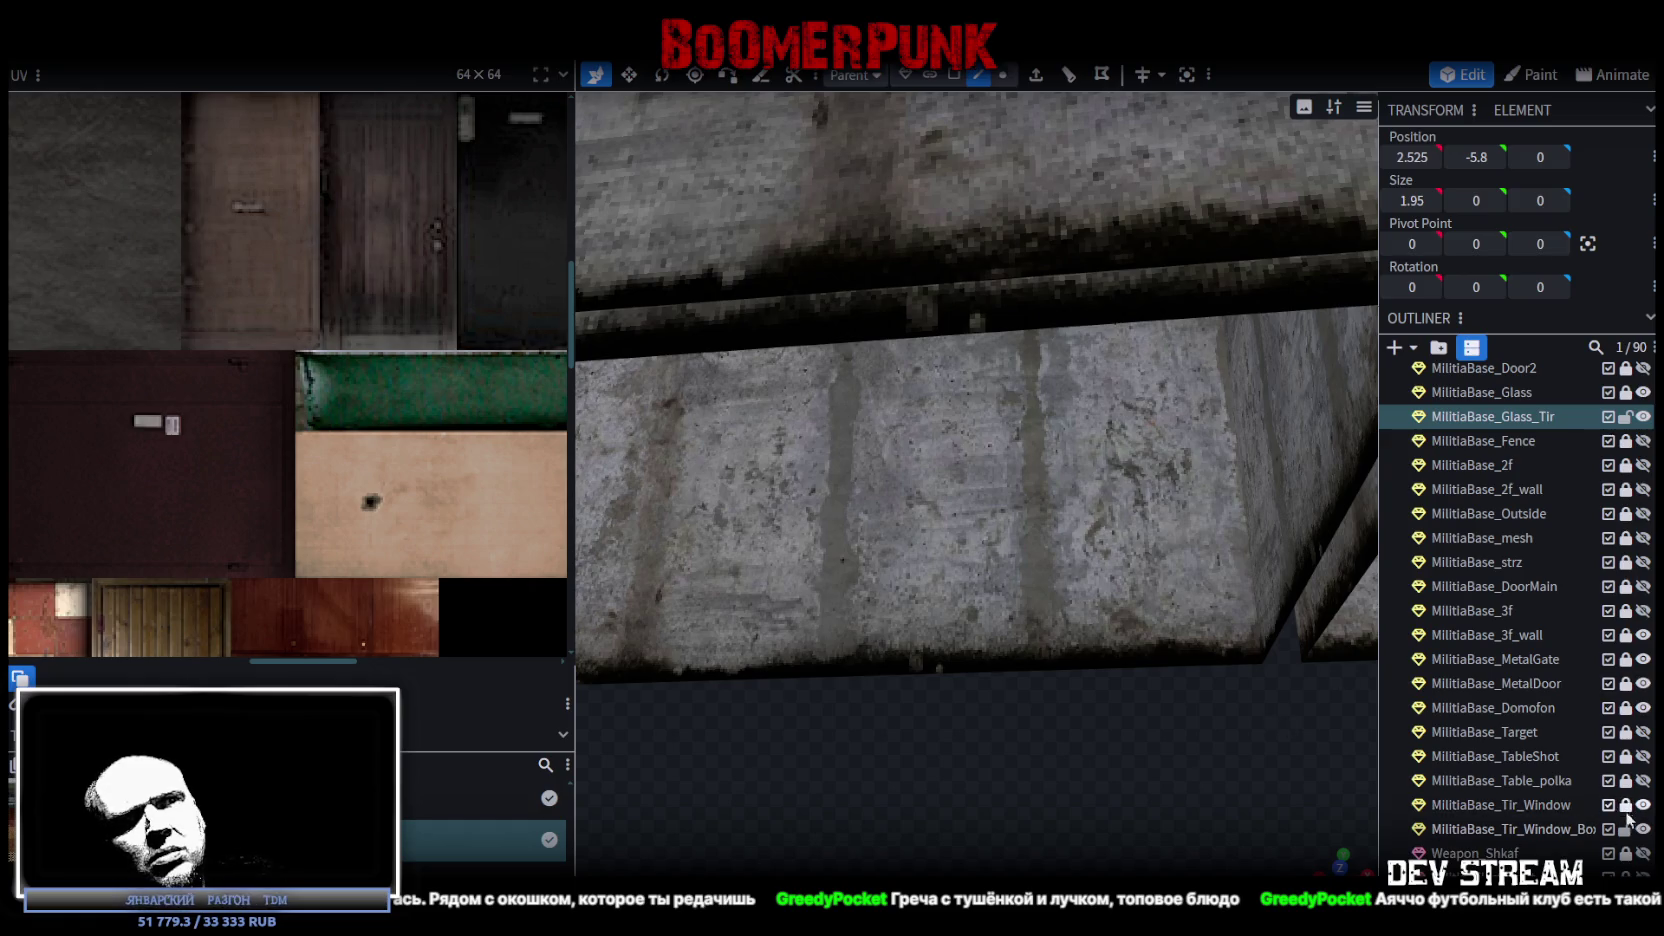
pyautogui.scroll(5, 1589, 795)
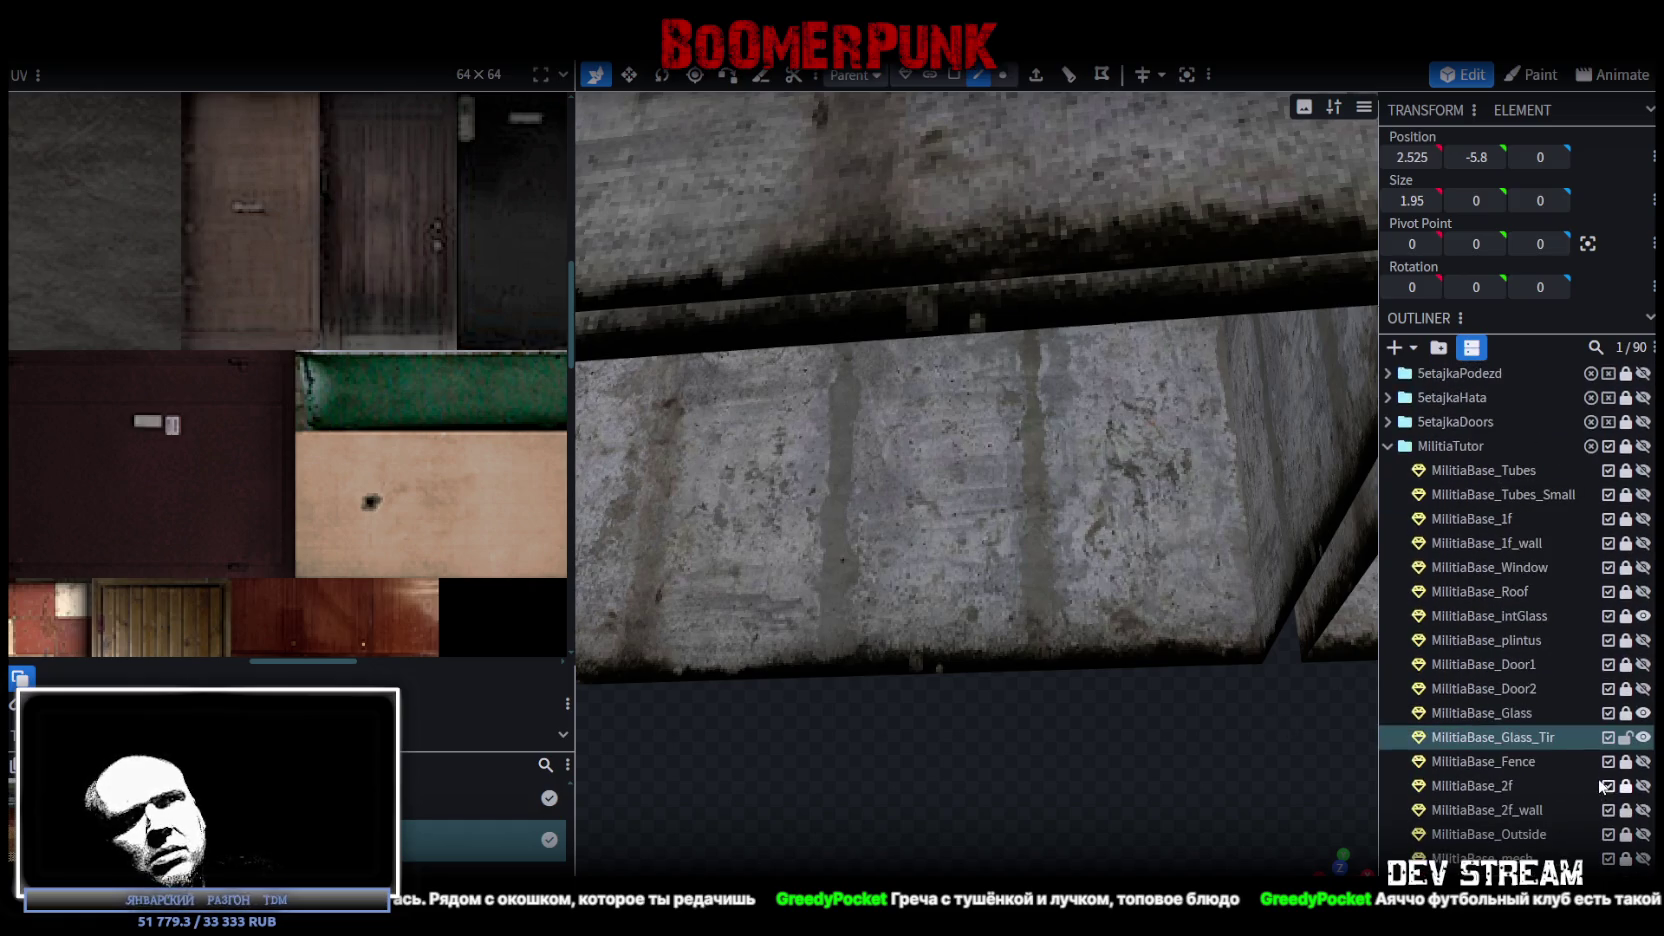
pyautogui.moveTo(1039, 403)
pyautogui.mouseDown()
pyautogui.moveTo(1108, 478)
pyautogui.moveTo(1071, 530)
pyautogui.moveTo(1149, 696)
pyautogui.moveTo(1219, 532)
pyautogui.moveTo(904, 203)
pyautogui.moveTo(876, 242)
pyautogui.moveTo(874, 228)
pyautogui.moveTo(1105, 479)
pyautogui.moveTo(933, 628)
pyautogui.mouseUp()
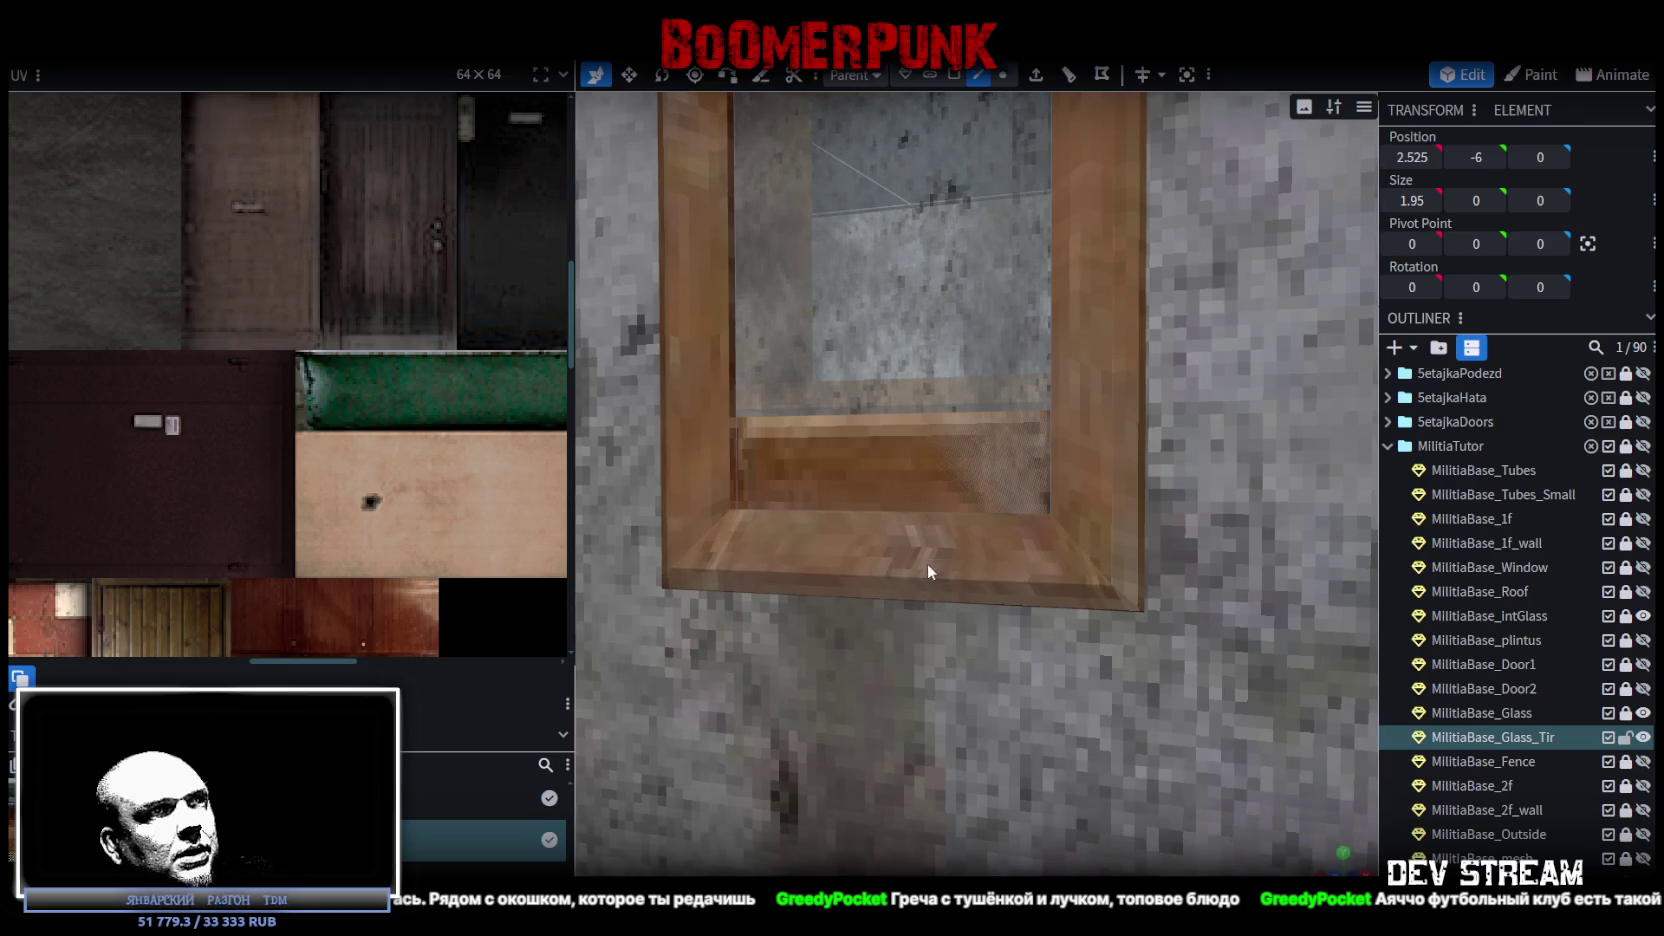
# Raise the glass pane's bottom vertices by 1 so it sits above the sill.
pyautogui.moveTo(966, 566)
pyautogui.mouseDown()
pyautogui.moveTo(978, 606)
pyautogui.moveTo(1053, 670)
pyautogui.mouseUp()
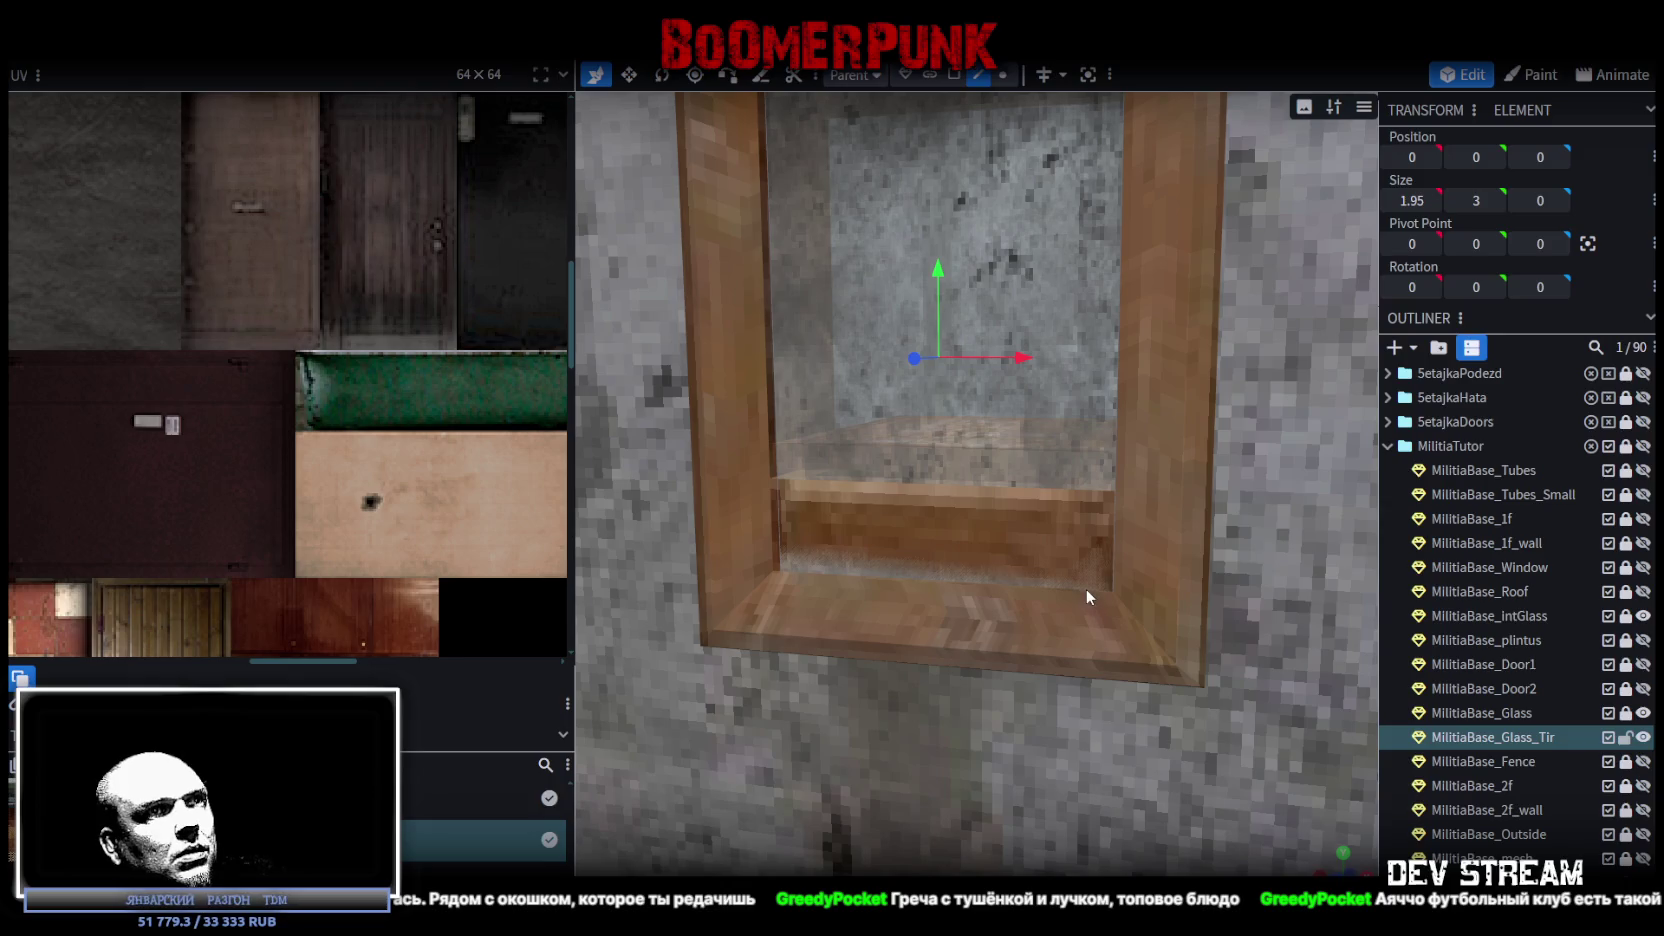
pyautogui.click(955, 75)
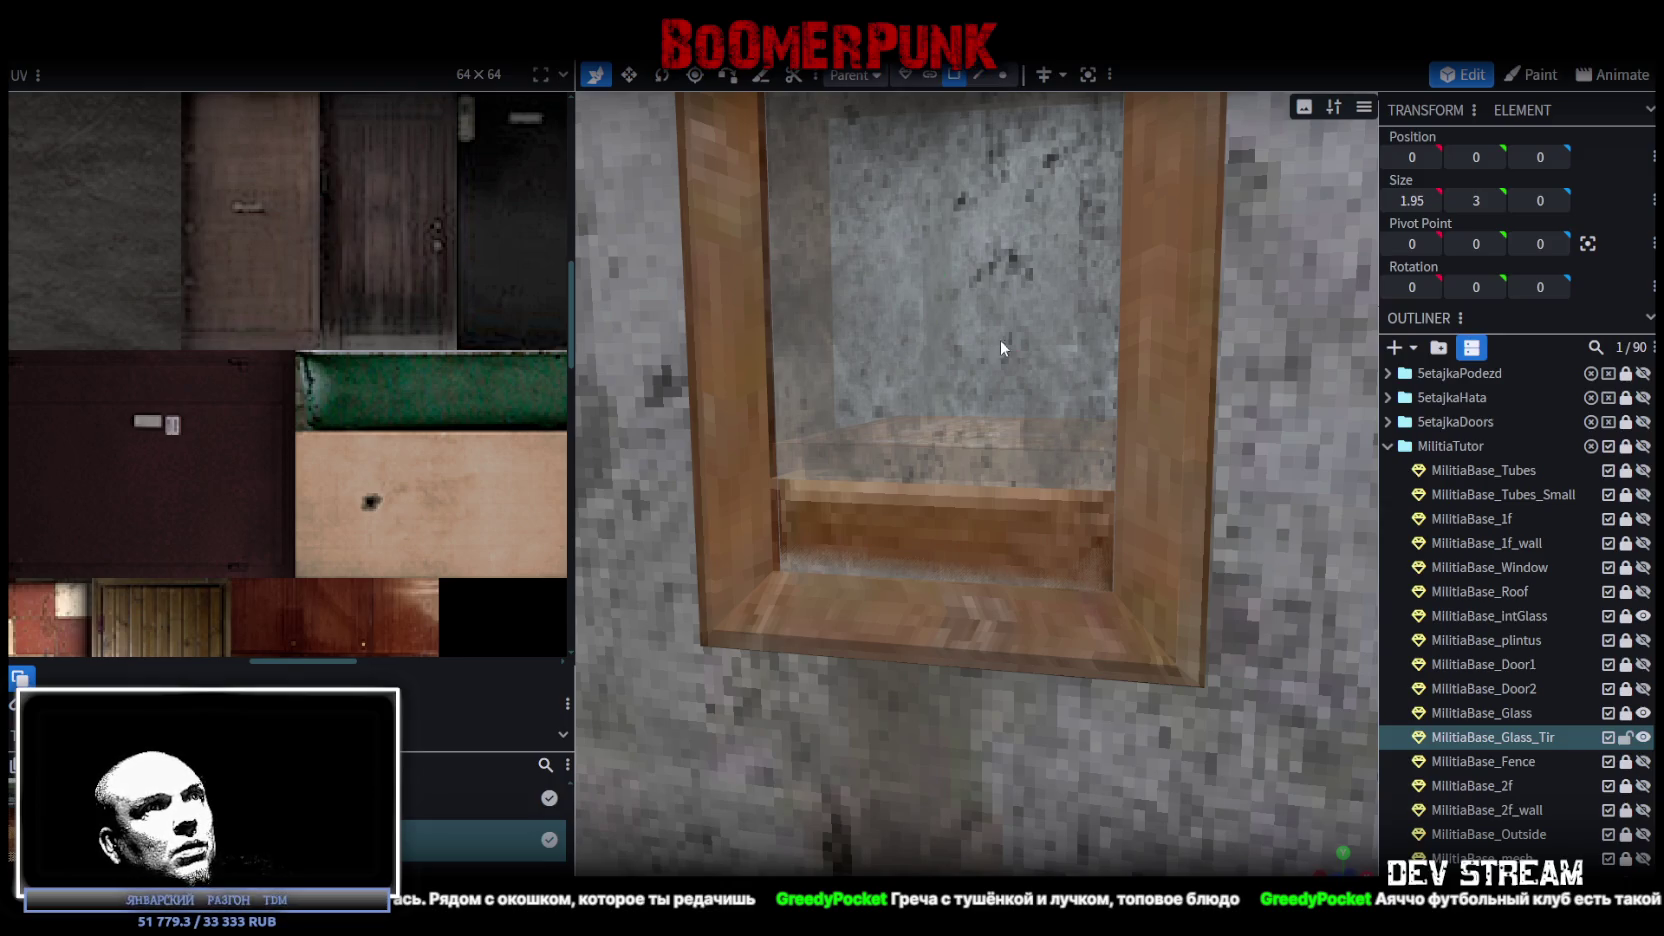
pyautogui.click(1000, 339)
pyautogui.moveTo(1001, 346); pyautogui.dragTo(979, 468)
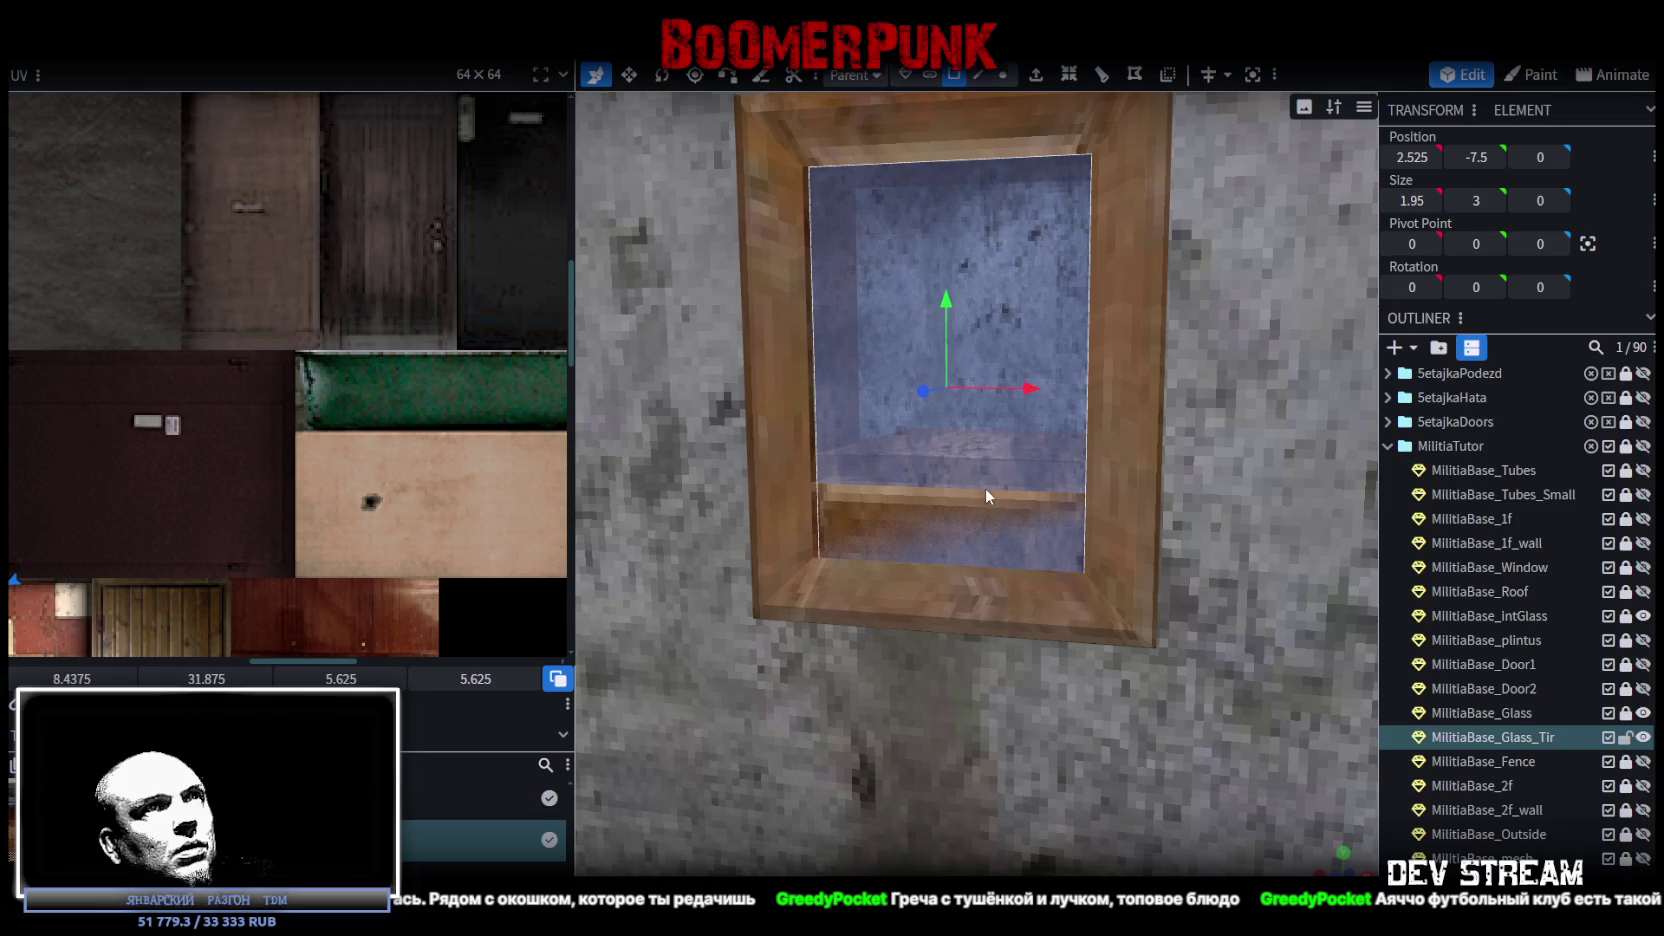
pyautogui.click(1003, 76)
pyautogui.moveTo(690, 824); pyautogui.dragTo(1180, 527)
pyautogui.moveTo(945, 516)
pyautogui.mouseDown()
pyautogui.moveTo(948, 366)
pyautogui.moveTo(952, 380)
pyautogui.mouseUp()
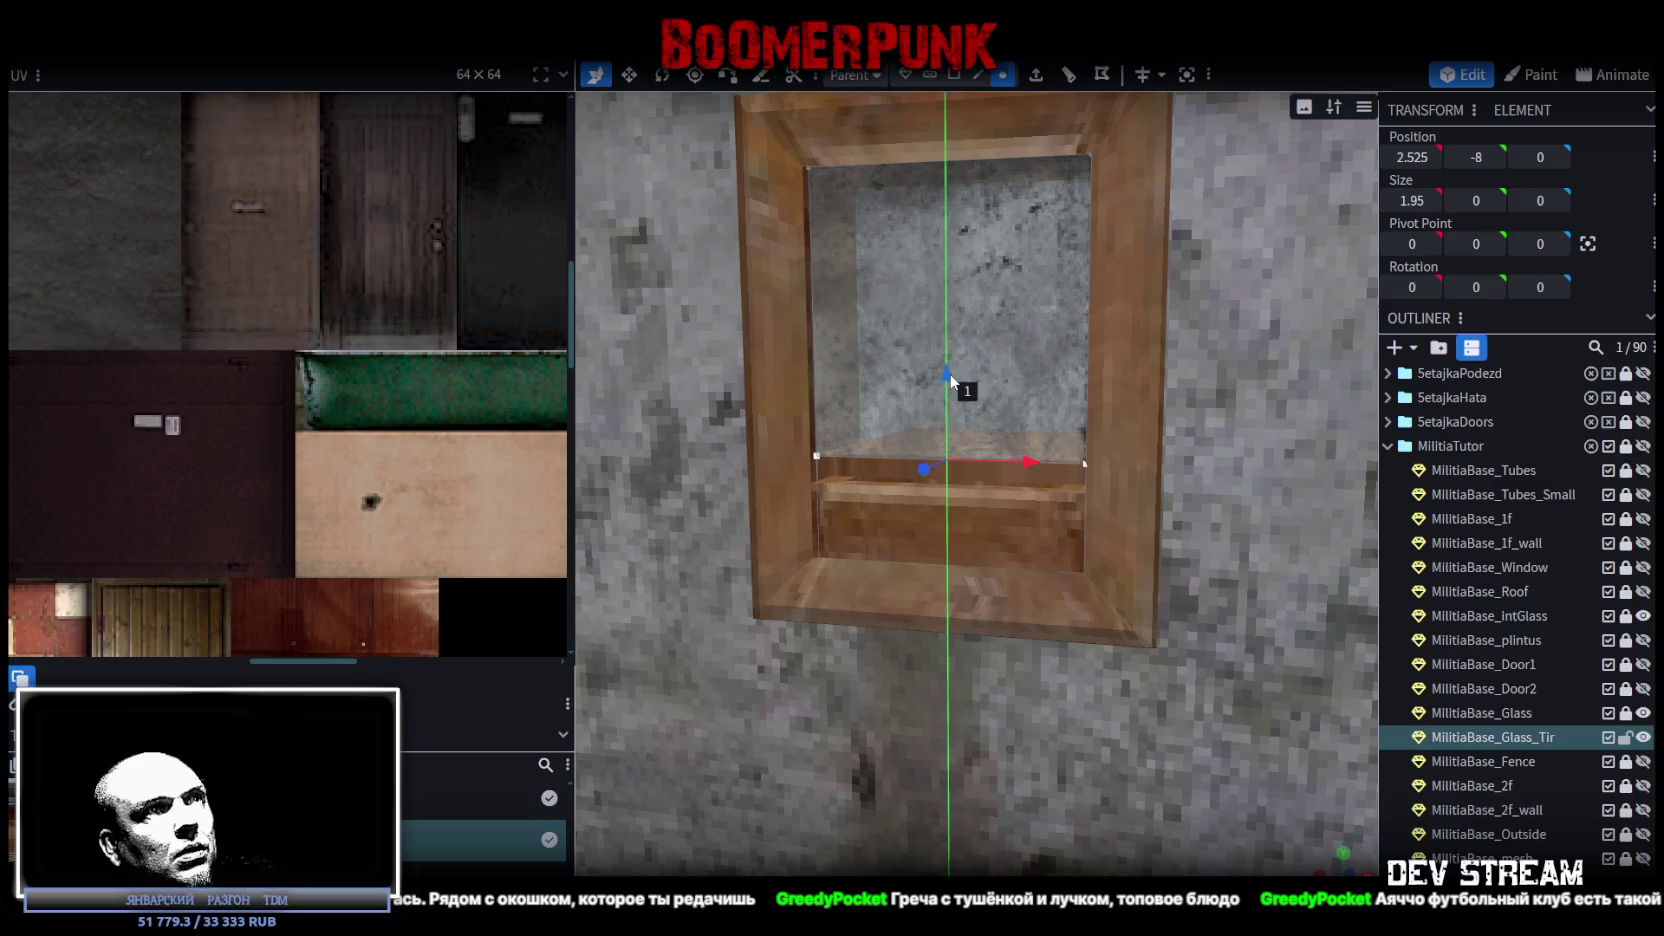
# Move the glass face back into the frame at Z -0.1.
pyautogui.click(952, 75)
pyautogui.click(1054, 332)
pyautogui.moveTo(1149, 691)
pyautogui.mouseDown()
pyautogui.moveTo(1092, 744)
pyautogui.moveTo(770, 524)
pyautogui.mouseUp()
pyautogui.moveTo(805, 719); pyautogui.dragTo(945, 732)
pyautogui.scroll(5, 945, 735)
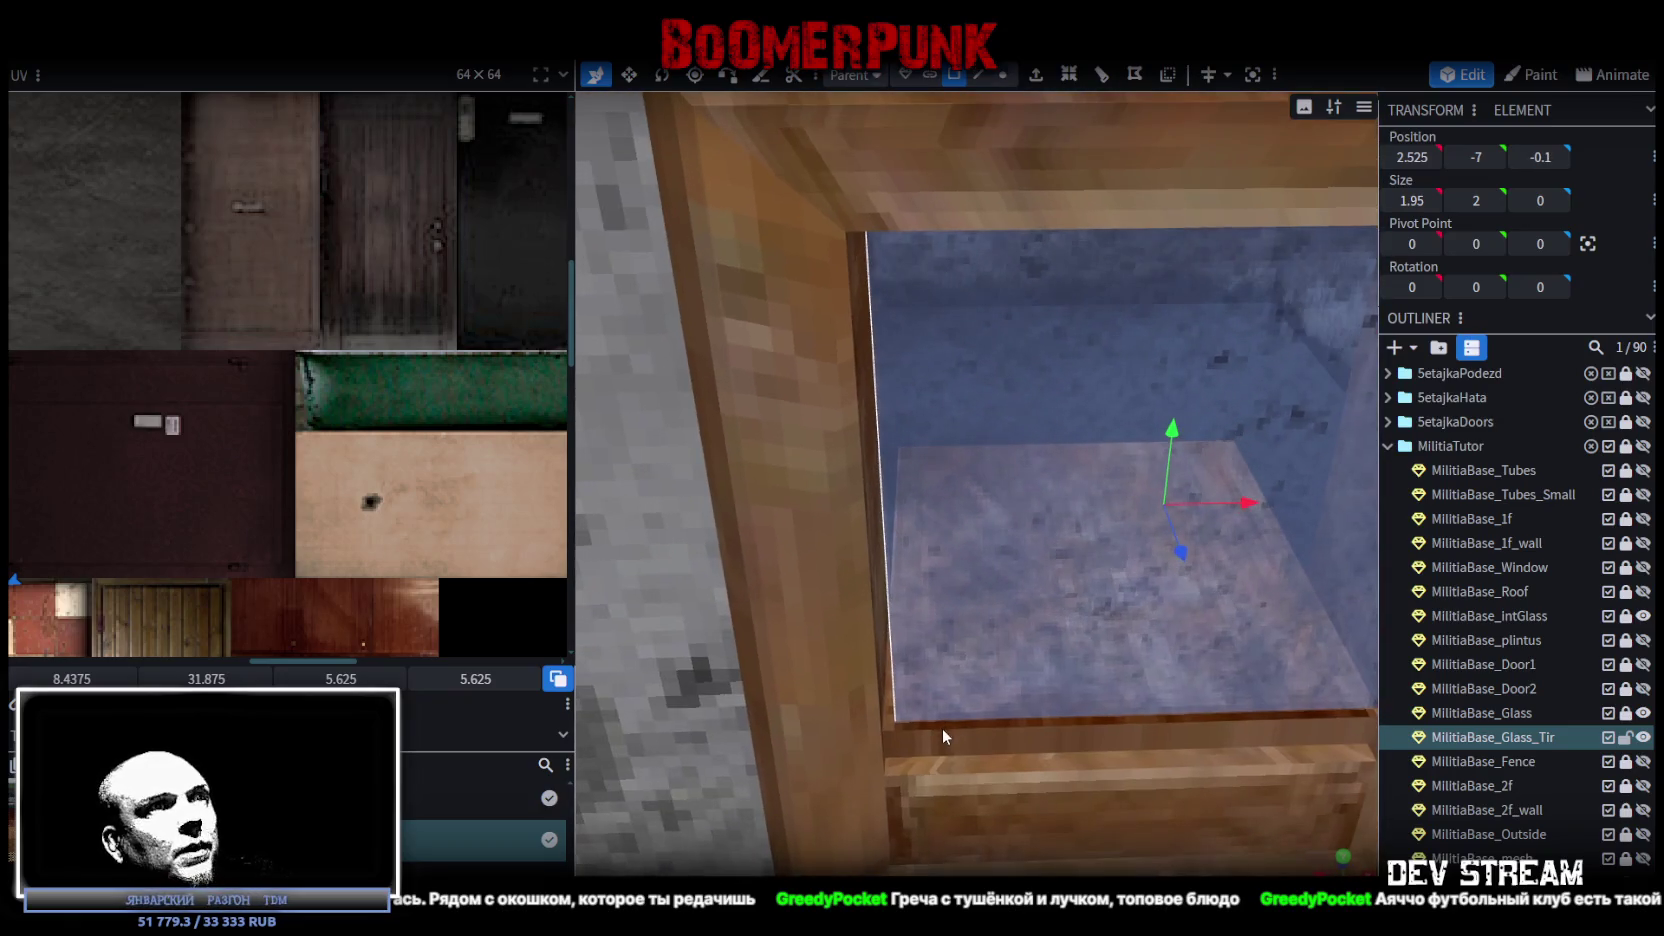
# Shift the glass's left edge 0.25 right so the pane becomes a 2 × 2 square.
pyautogui.click(984, 76)
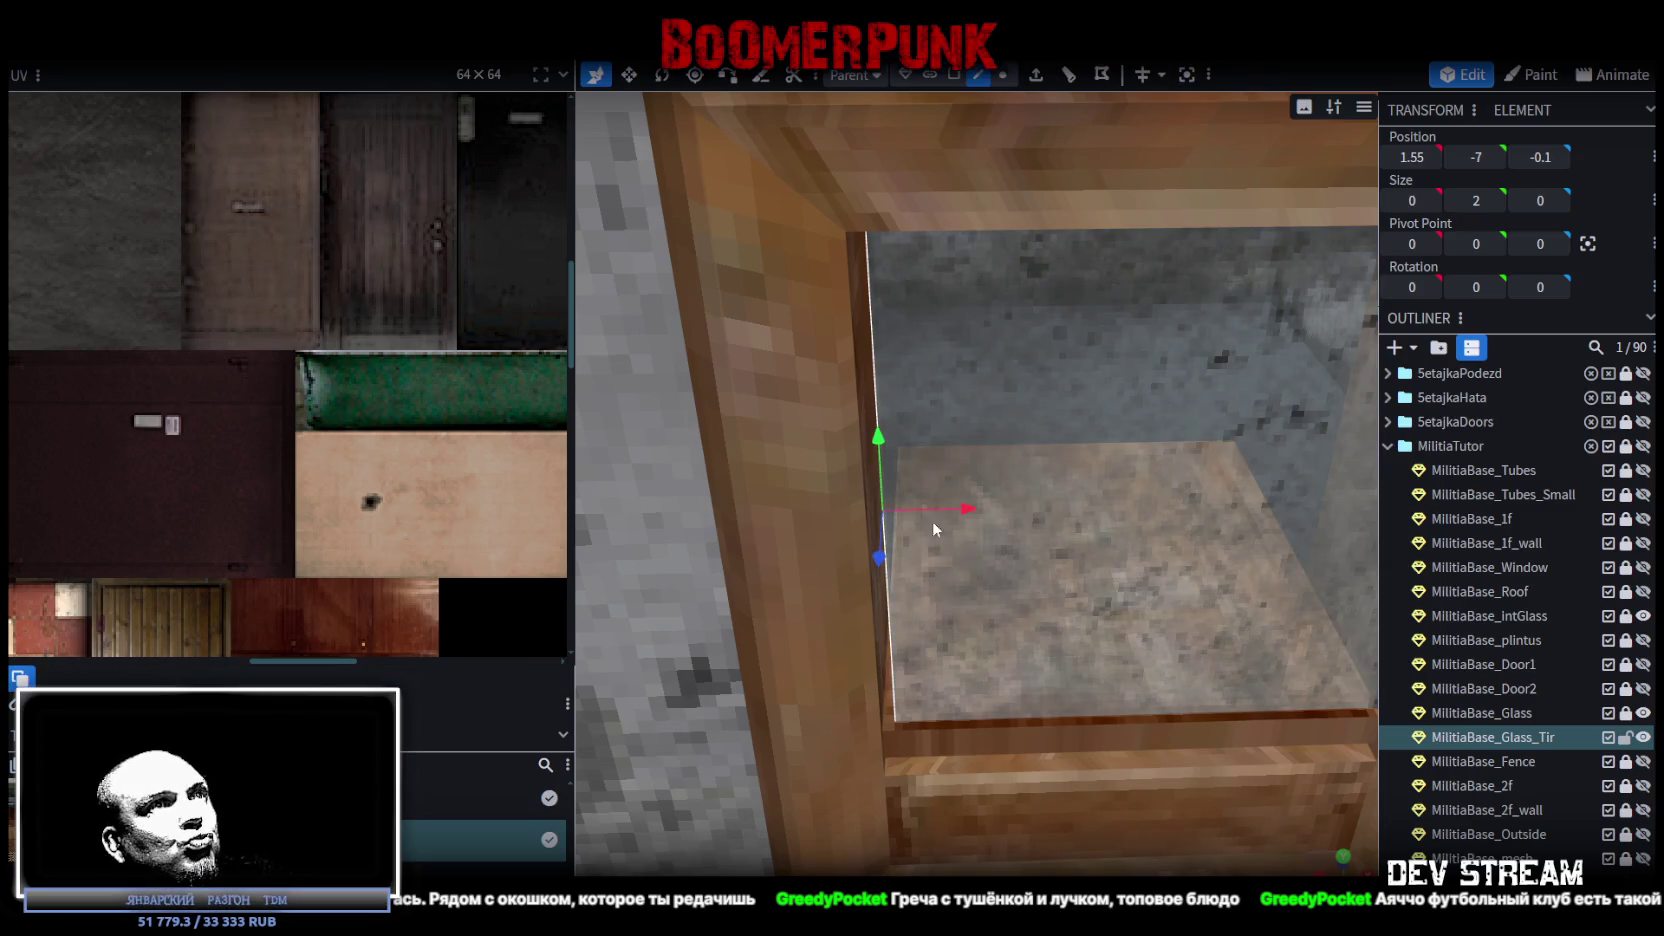
pyautogui.moveTo(968, 511)
pyautogui.mouseDown()
pyautogui.moveTo(1010, 513)
pyautogui.moveTo(952, 516)
pyautogui.mouseUp()
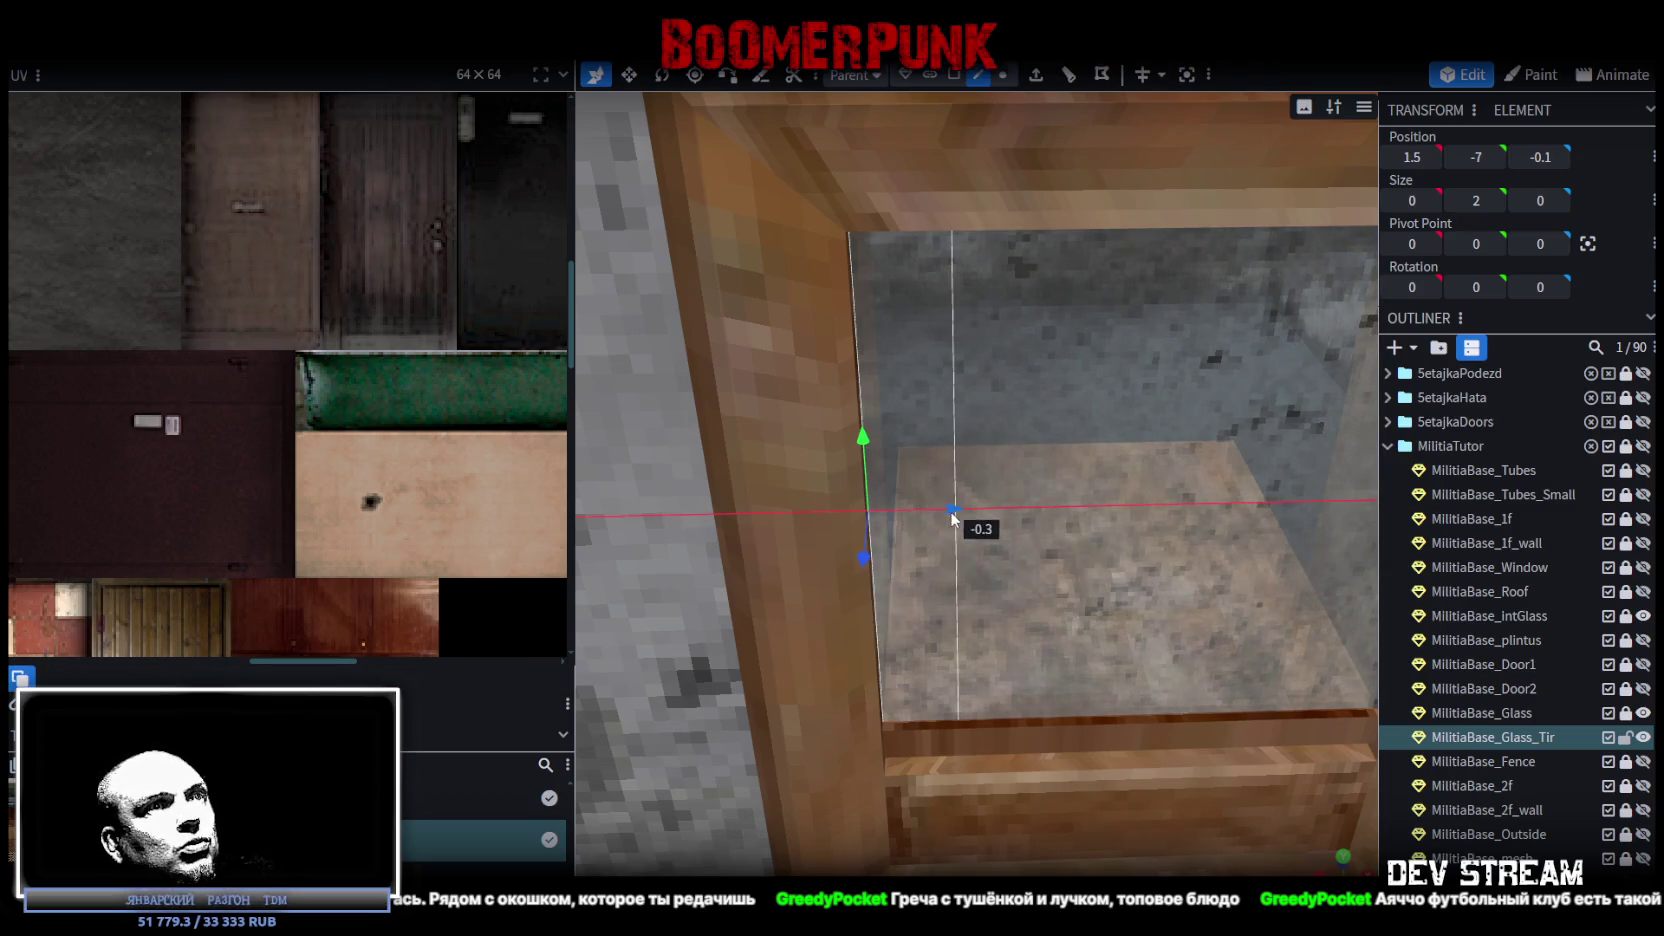
pyautogui.moveTo(1097, 618)
pyautogui.mouseDown()
pyautogui.moveTo(998, 577)
pyautogui.moveTo(1235, 619)
pyautogui.moveTo(1228, 540)
pyautogui.mouseUp()
pyautogui.scroll(-3, 1228, 540)
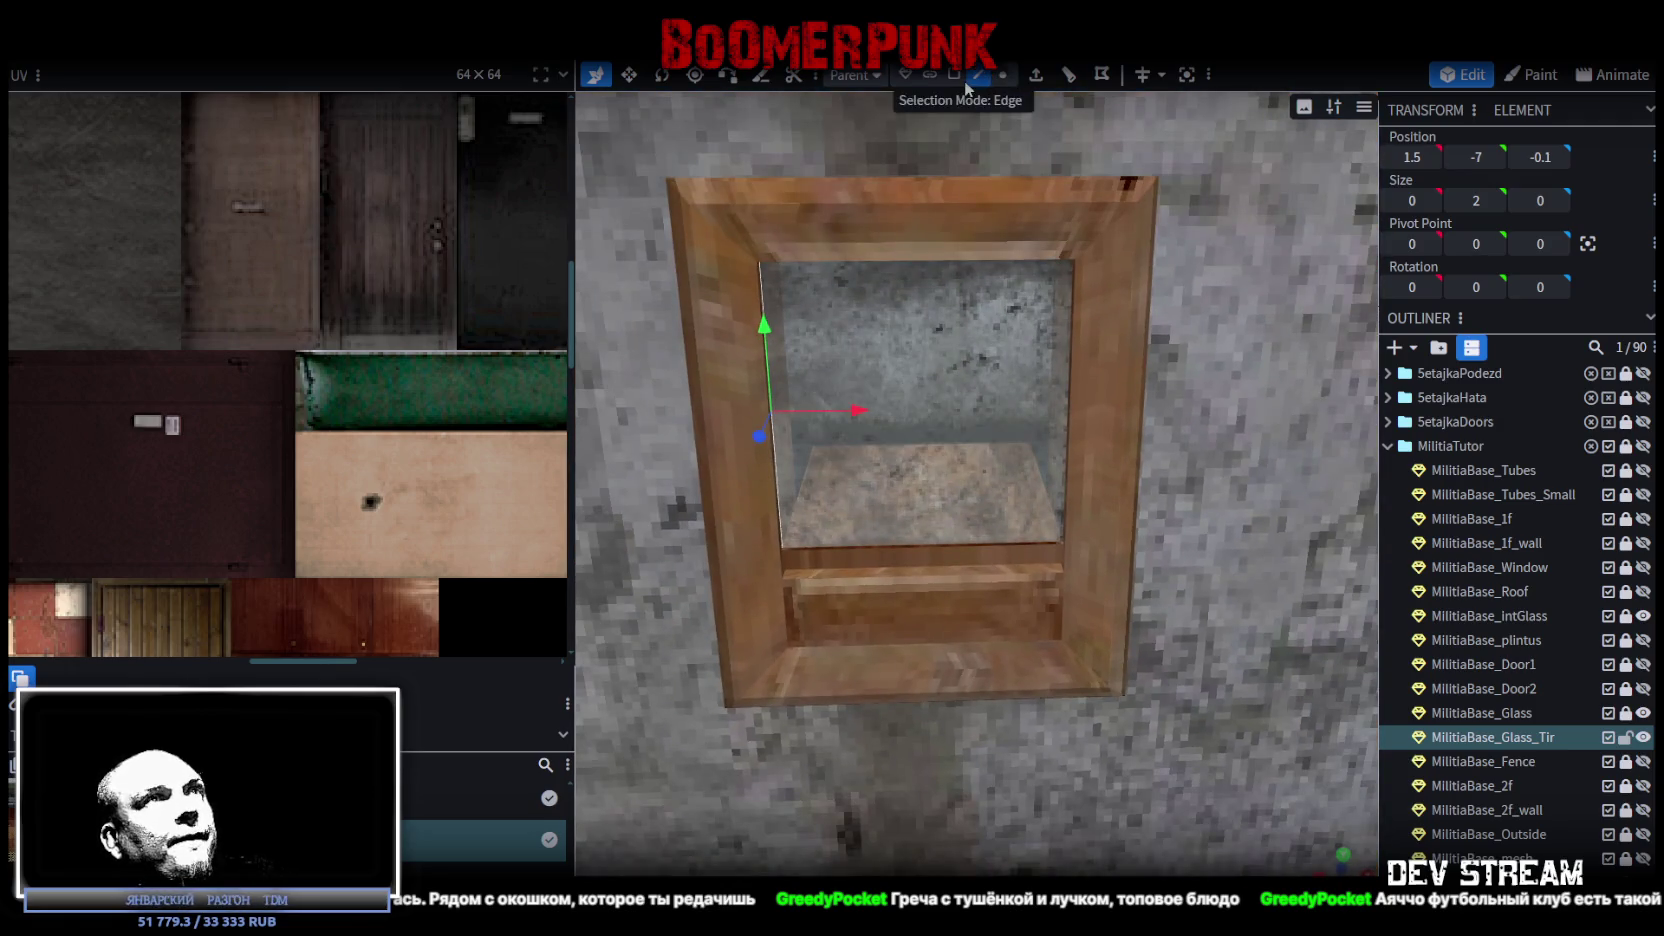
pyautogui.click(954, 74)
pyautogui.click(989, 368)
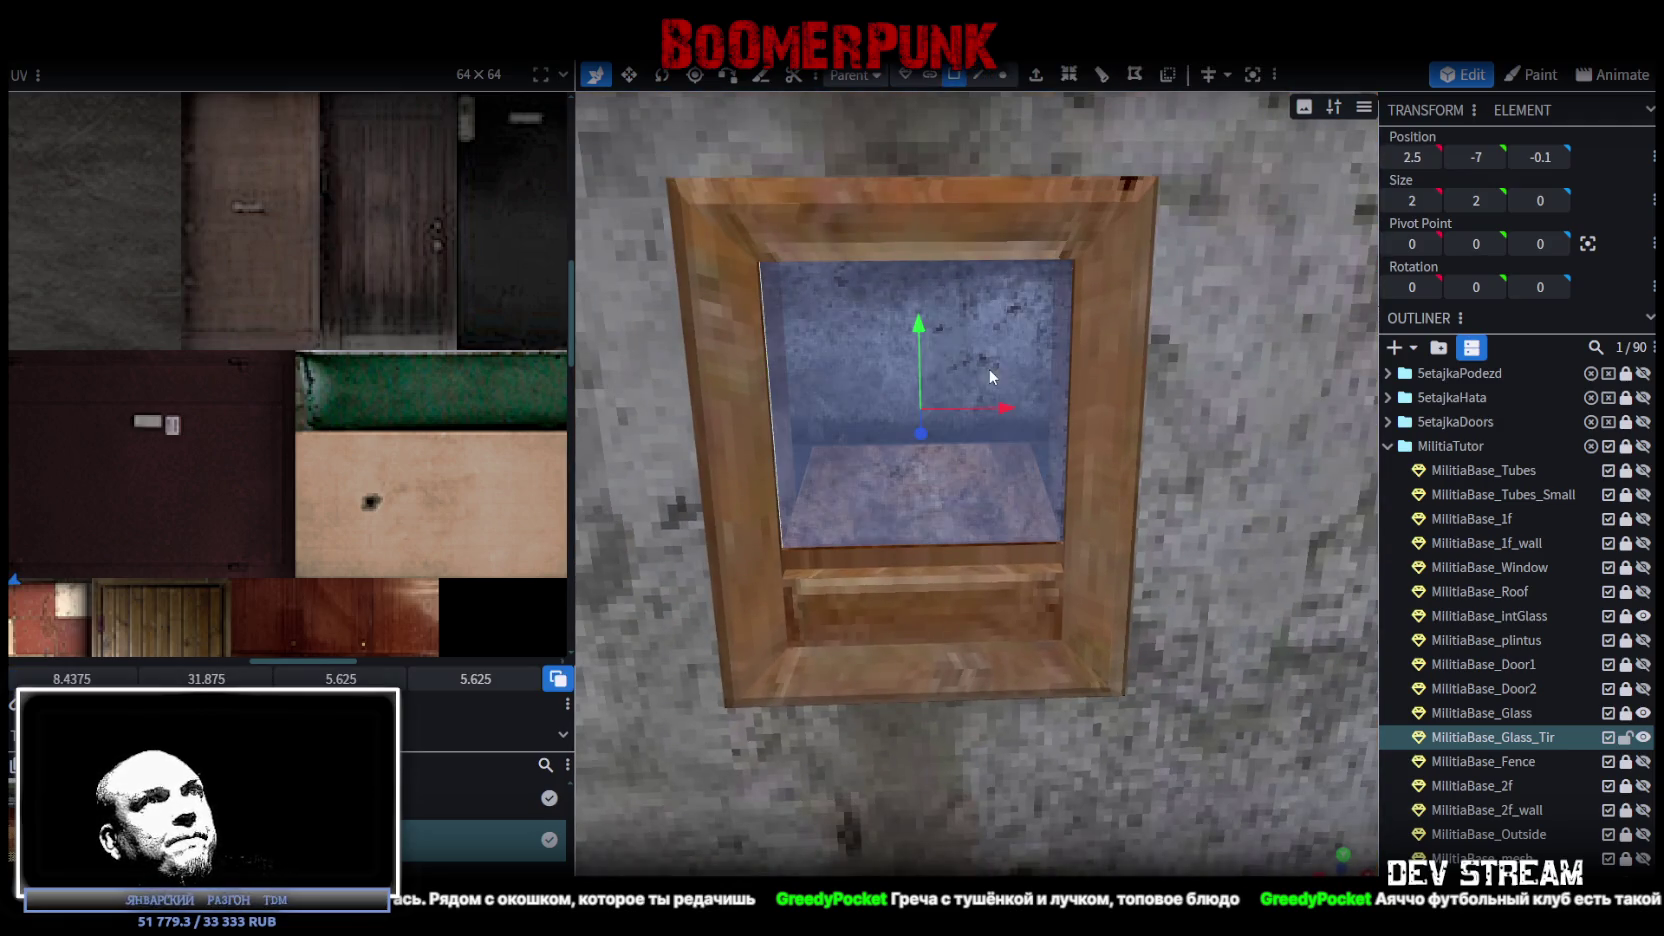
# Shrink the glass face's UV box and move it down-left in the UV editor.
pyautogui.scroll(-5, 448, 367)
pyautogui.scroll(8, 342, 407)
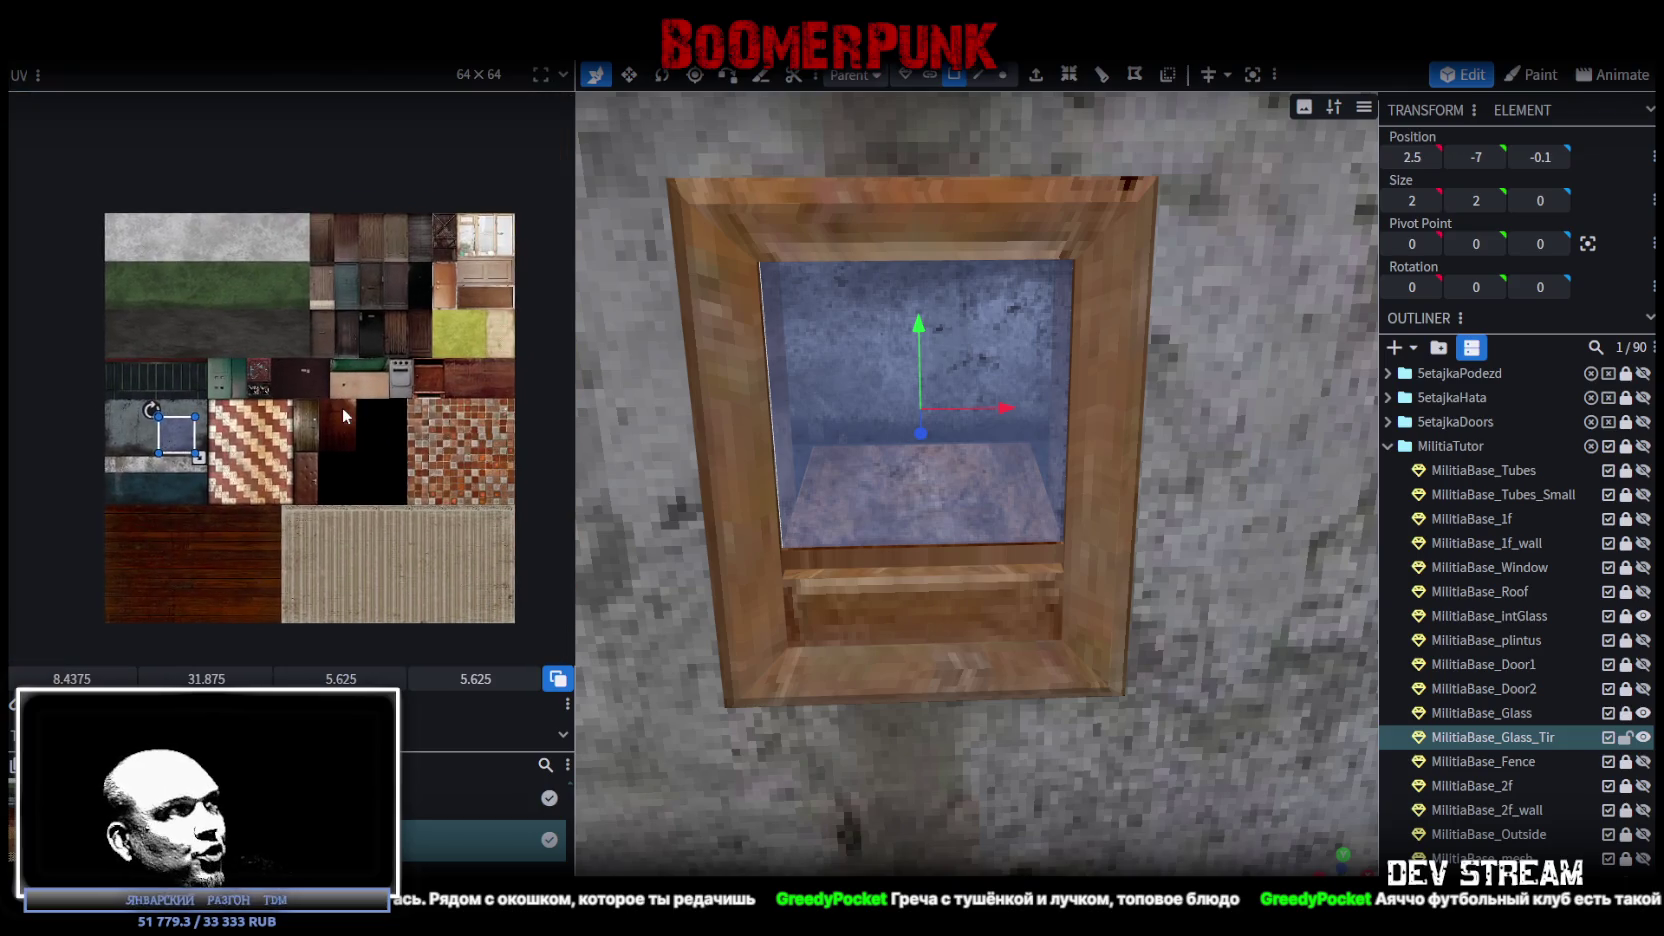
pyautogui.moveTo(266, 371); pyautogui.dragTo(186, 340)
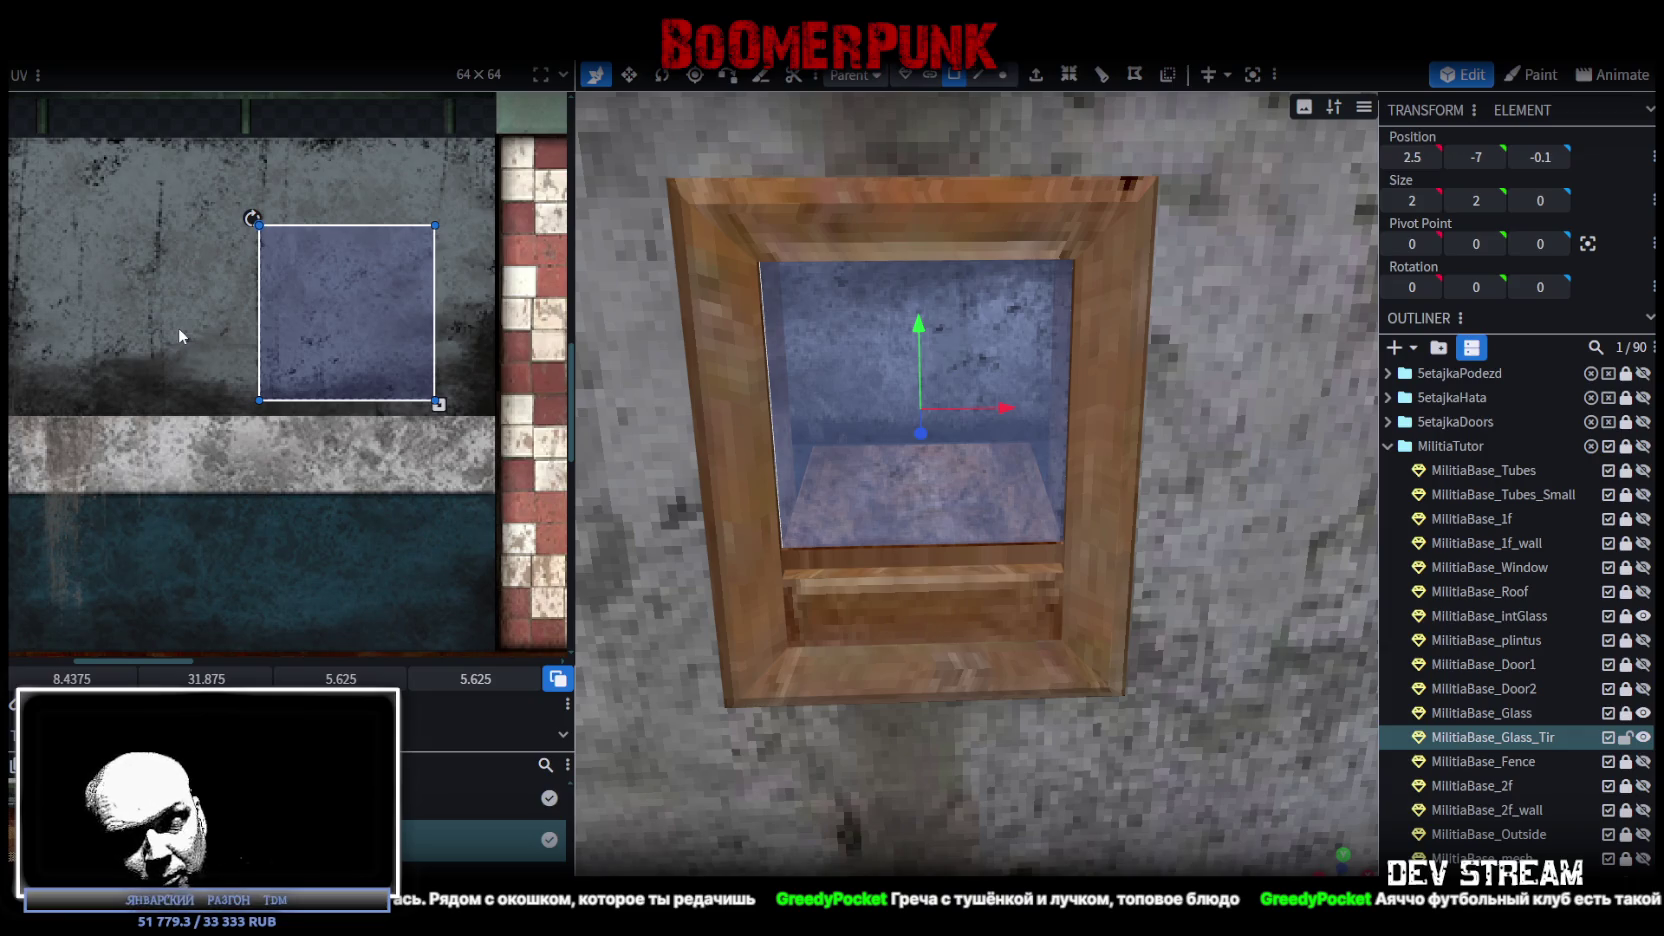
pyautogui.scroll(-10, 980, 536)
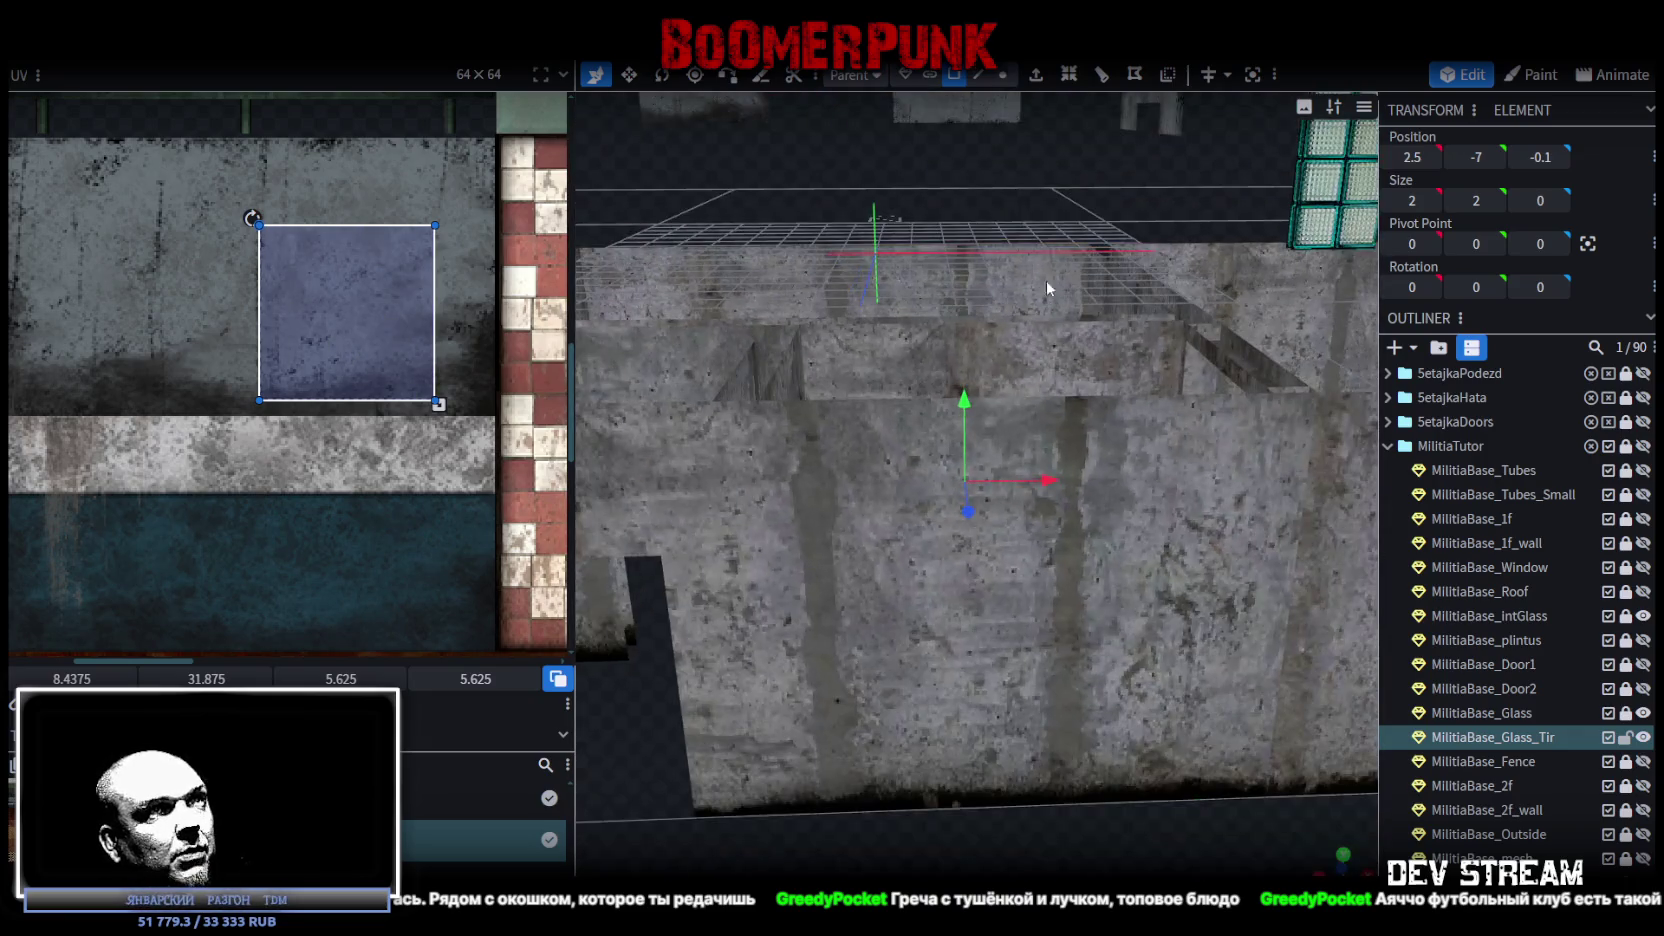
pyautogui.moveTo(998, 229)
pyautogui.mouseDown()
pyautogui.moveTo(972, 203)
pyautogui.moveTo(988, 199)
pyautogui.moveTo(896, 192)
pyautogui.mouseUp()
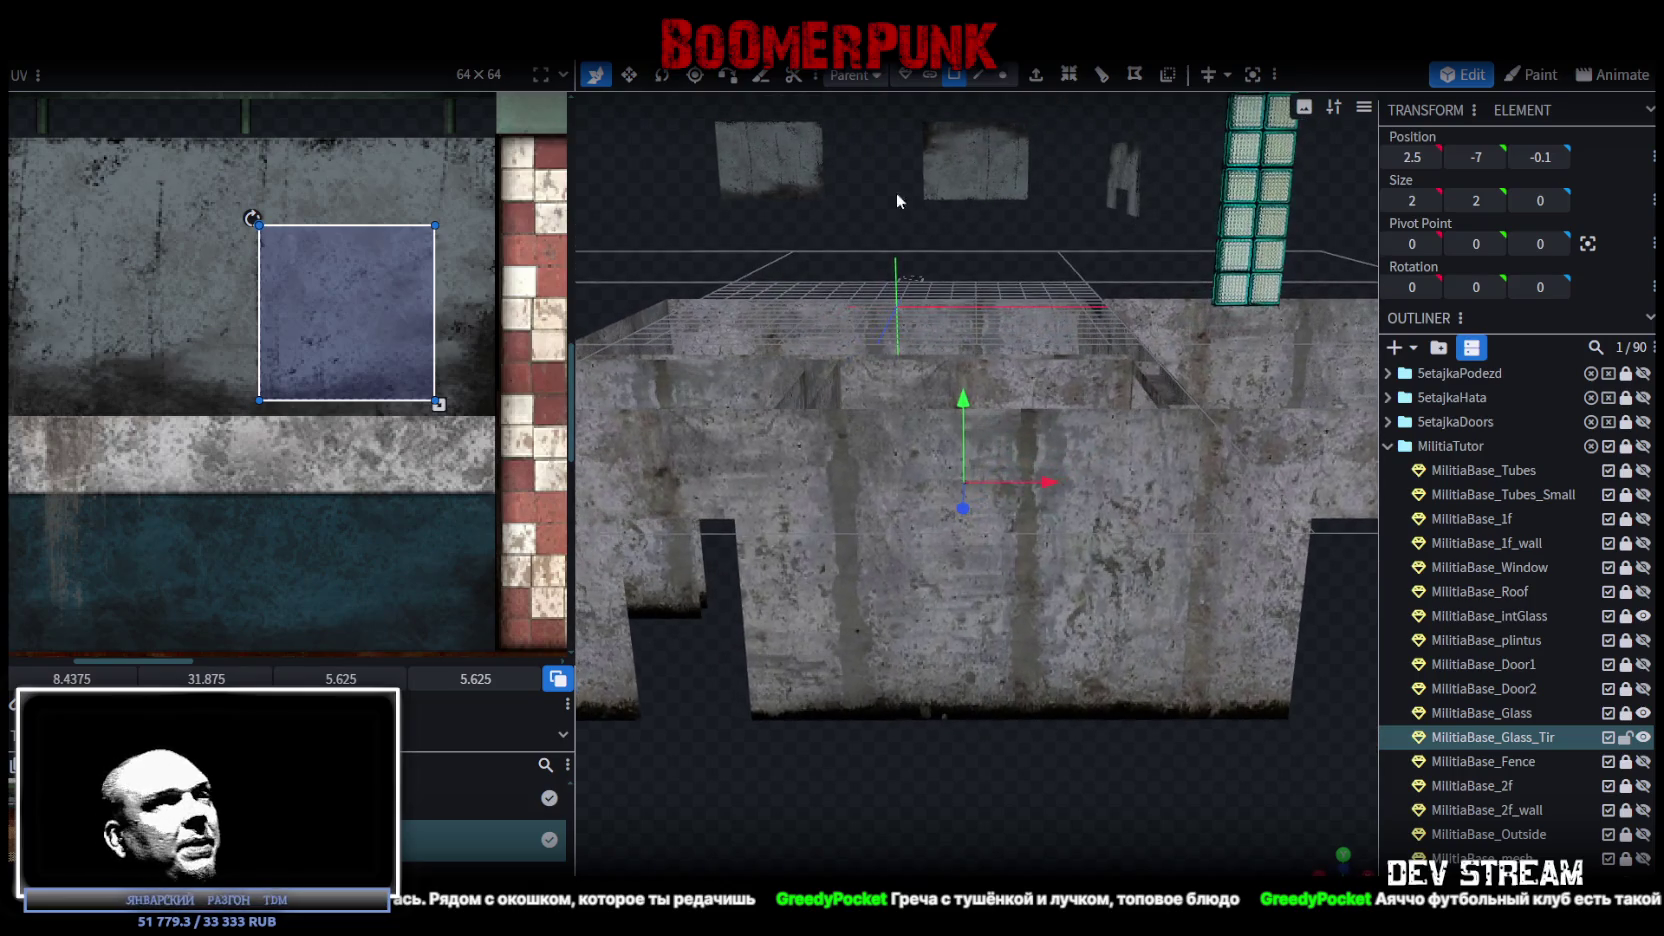
pyautogui.moveTo(1117, 276)
pyautogui.mouseDown()
pyautogui.moveTo(1041, 287)
pyautogui.moveTo(1105, 398)
pyautogui.moveTo(1003, 394)
pyautogui.moveTo(1013, 403)
pyautogui.moveTo(945, 335)
pyautogui.moveTo(1041, 458)
pyautogui.moveTo(1076, 411)
pyautogui.moveTo(1058, 396)
pyautogui.moveTo(1082, 400)
pyautogui.mouseUp()
pyautogui.scroll(5, 1076, 408)
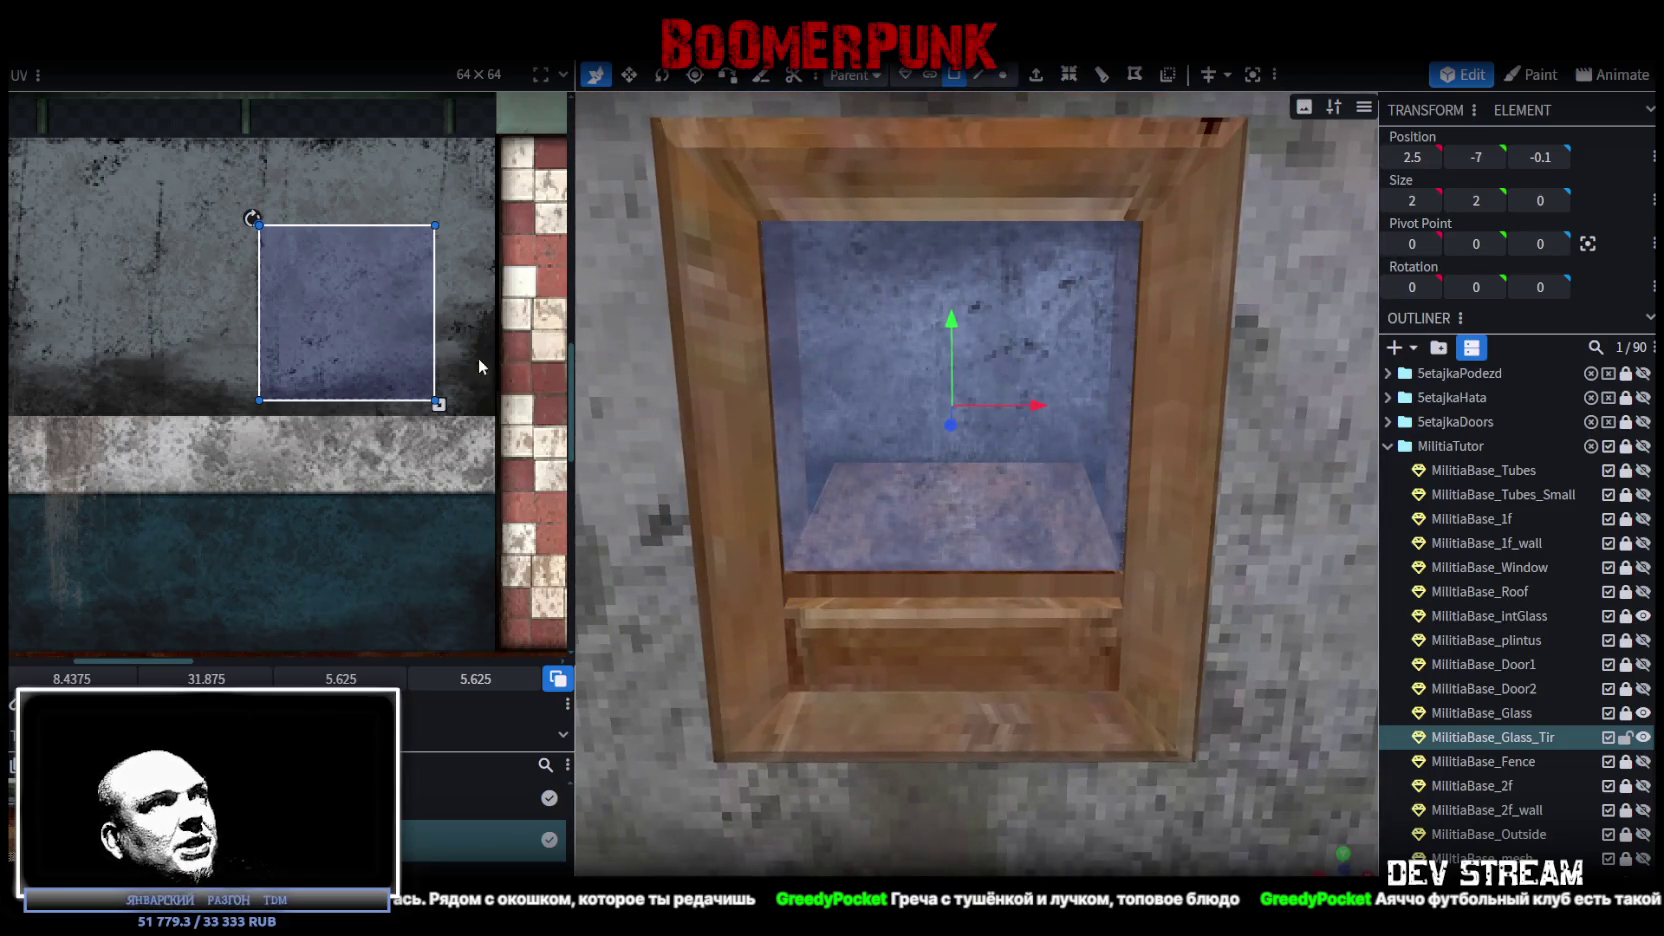
pyautogui.moveTo(437, 404); pyautogui.dragTo(377, 374)
pyautogui.moveTo(337, 290)
pyautogui.mouseDown()
pyautogui.moveTo(356, 332)
pyautogui.moveTo(333, 342)
pyautogui.moveTo(407, 322)
pyautogui.moveTo(141, 313)
pyautogui.moveTo(234, 309)
pyautogui.mouseUp()
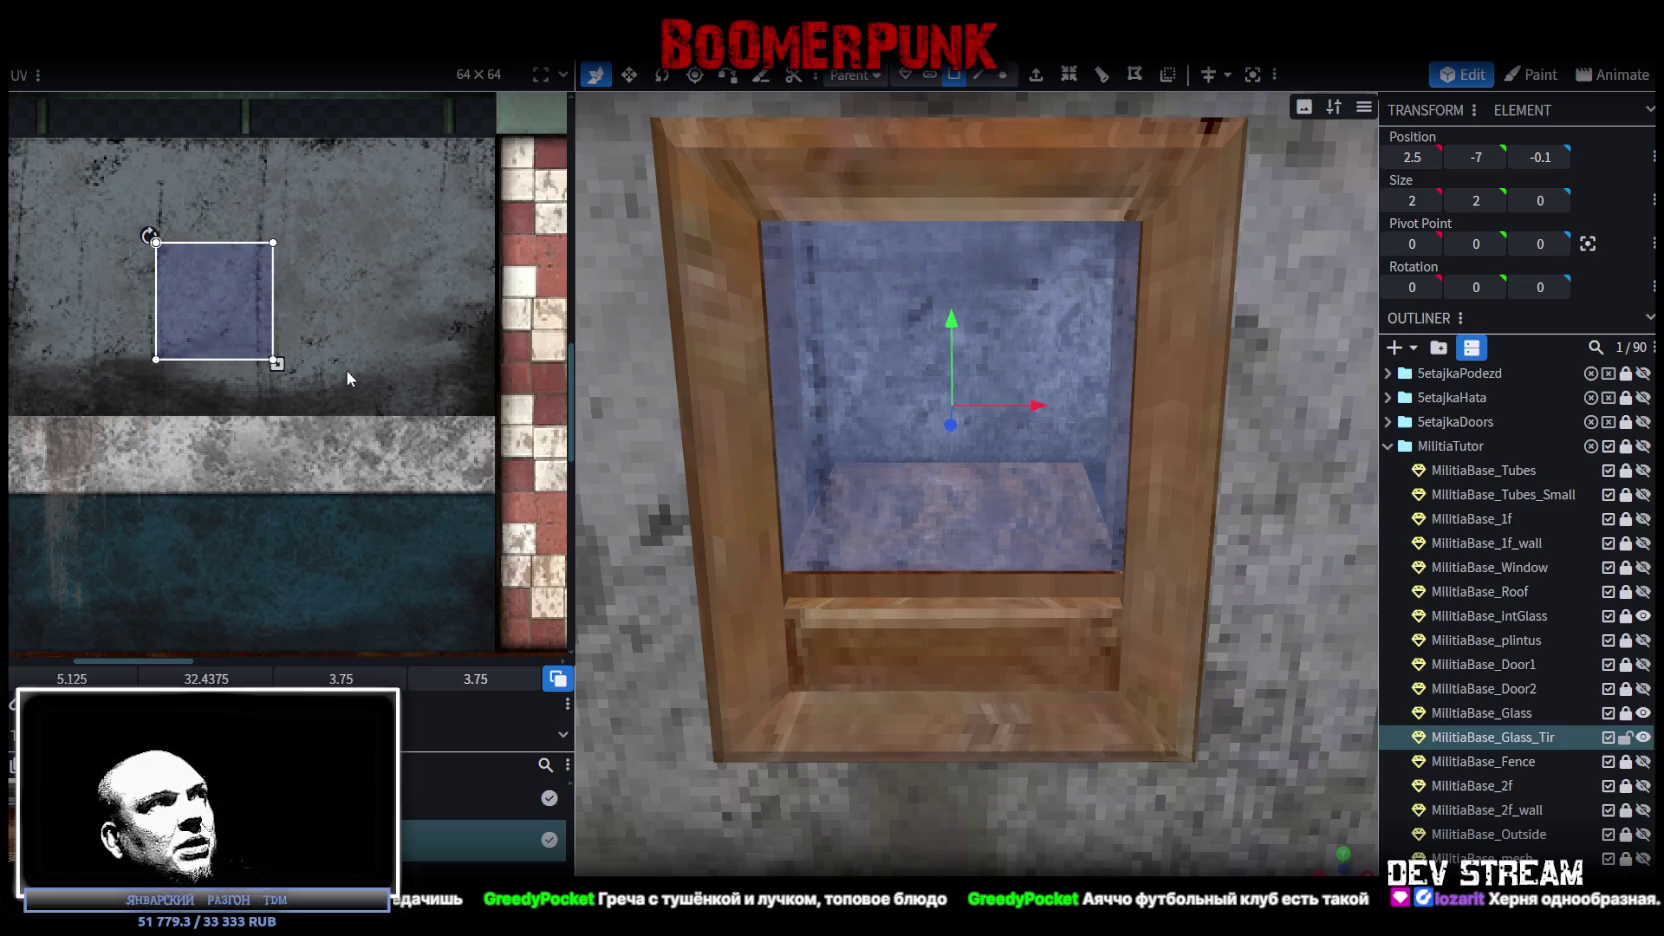
# Fine-tune the glass UV to 3.375 × 3.375 at 5.2063, 32.775, then switch to Steam.
pyautogui.moveTo(274, 361); pyautogui.dragTo(263, 350)
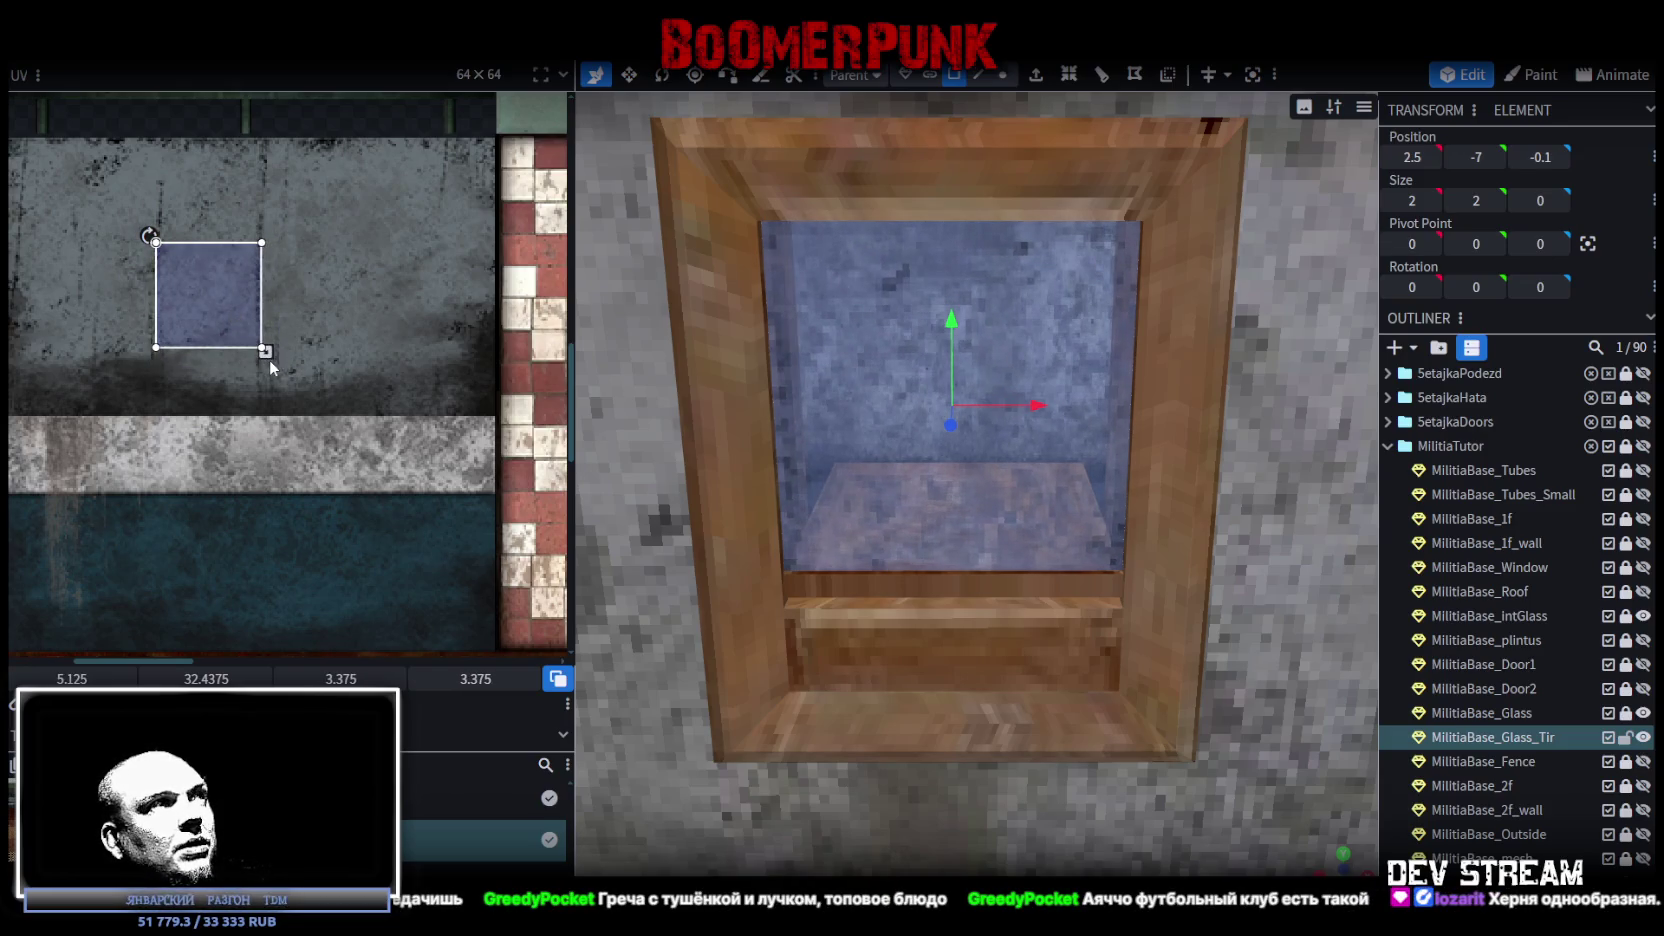
pyautogui.moveTo(213, 295); pyautogui.dragTo(210, 310)
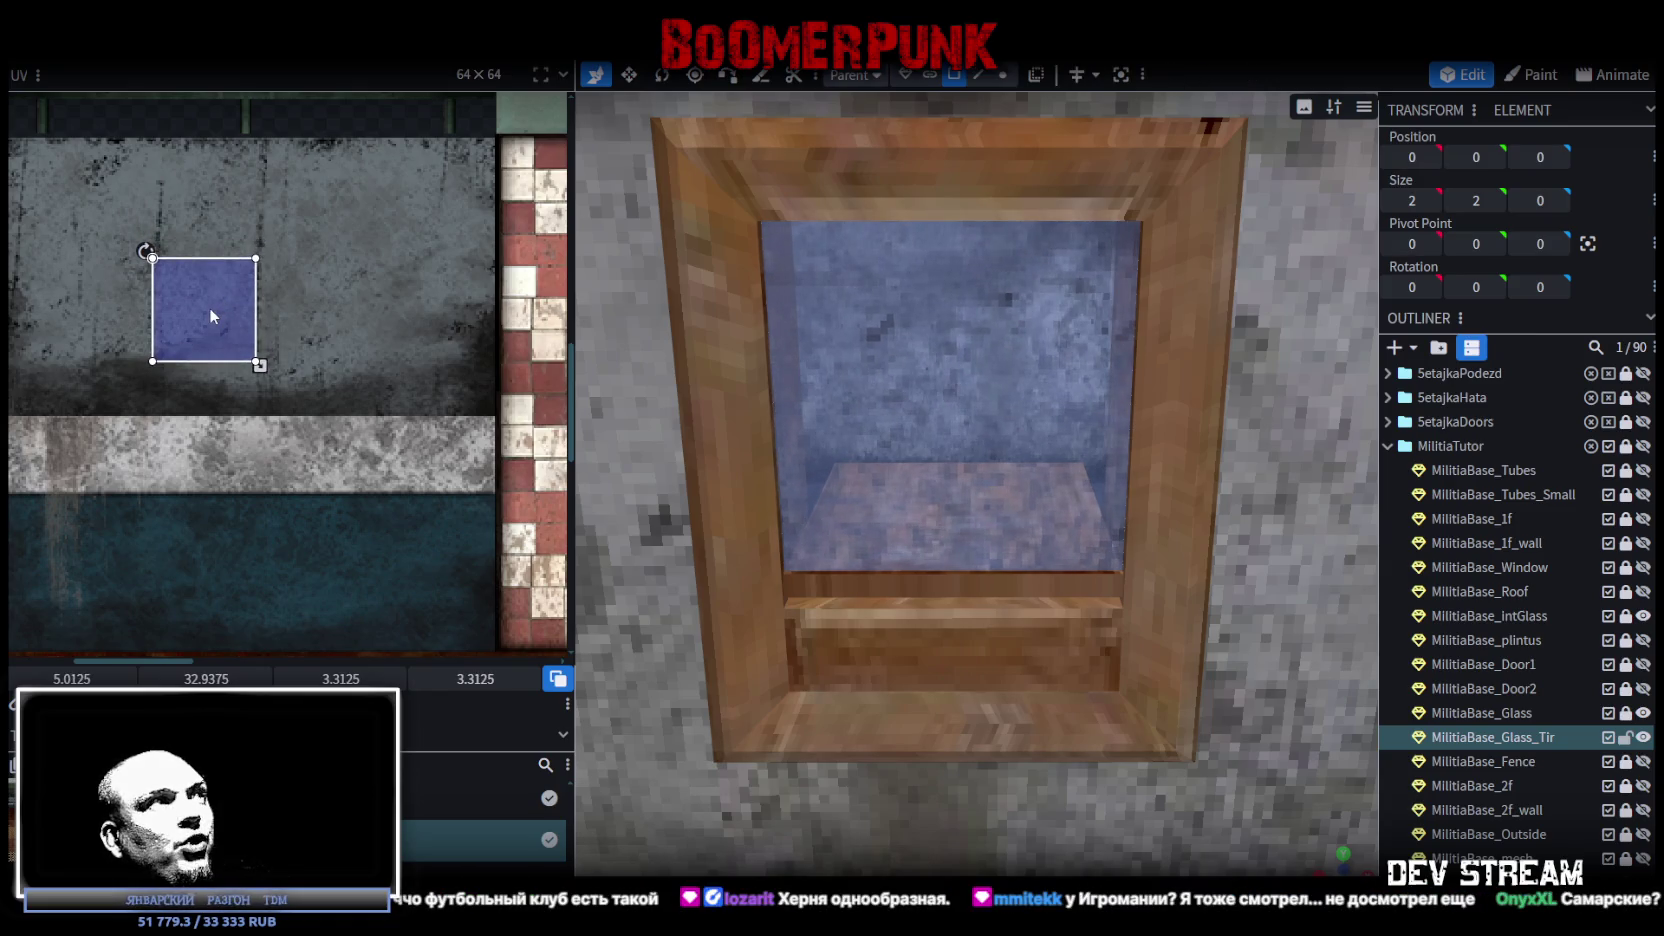
pyautogui.moveTo(260, 365); pyautogui.dragTo(264, 368)
pyautogui.moveTo(205, 311); pyautogui.dragTo(203, 305)
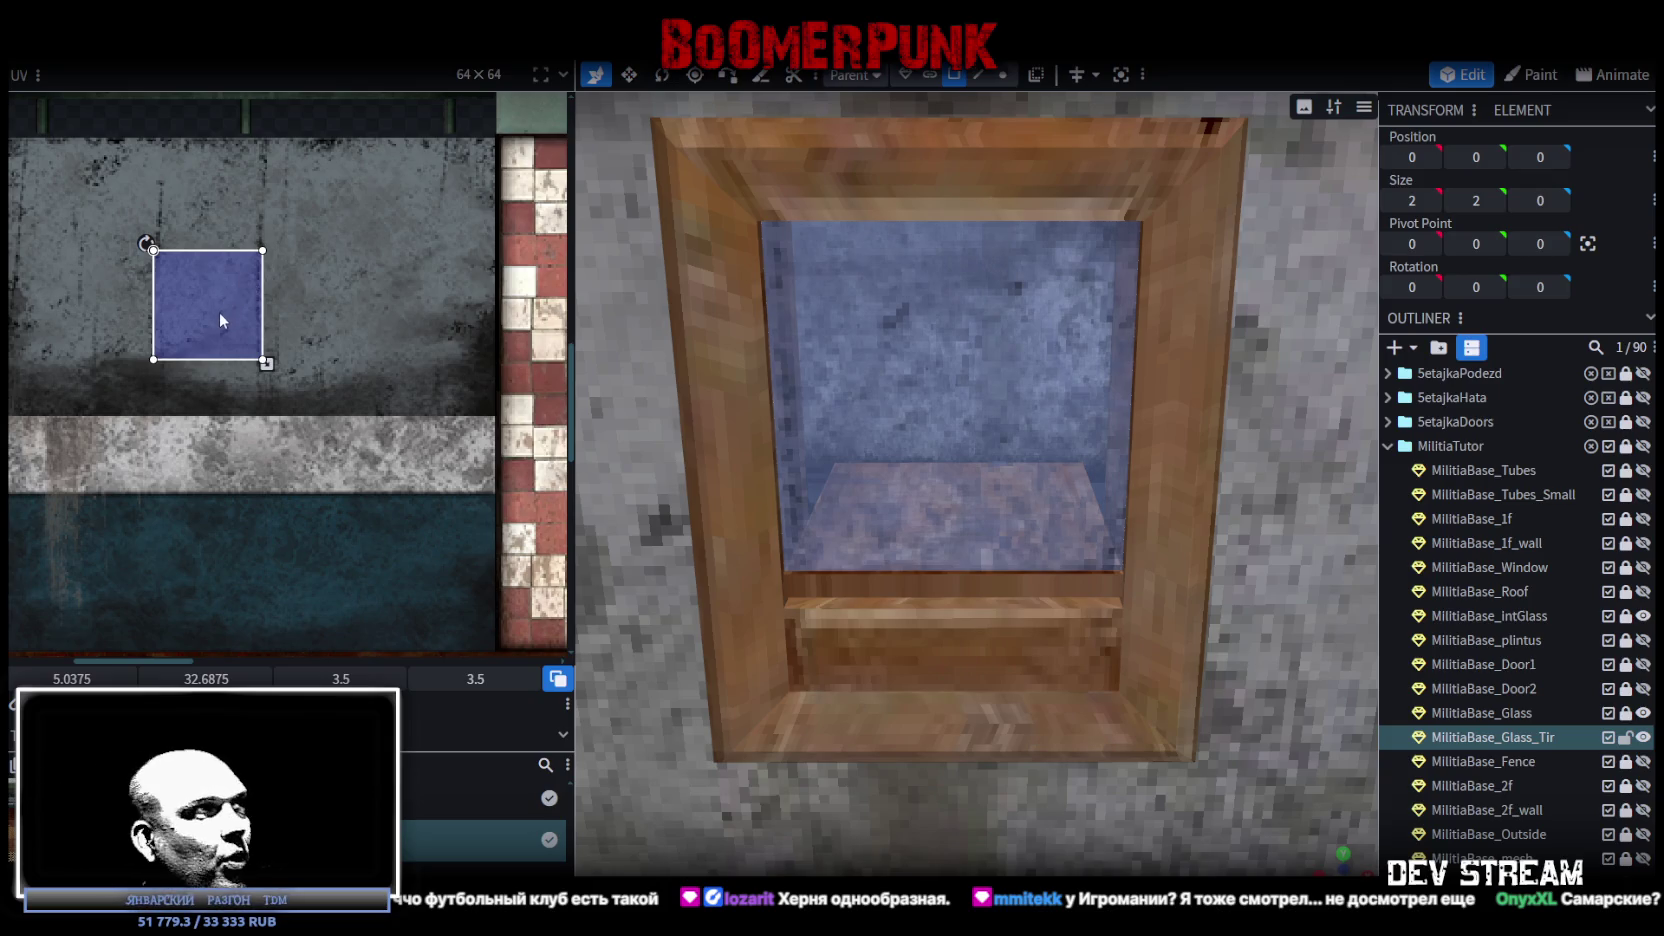
pyautogui.moveTo(220, 313); pyautogui.dragTo(205, 311)
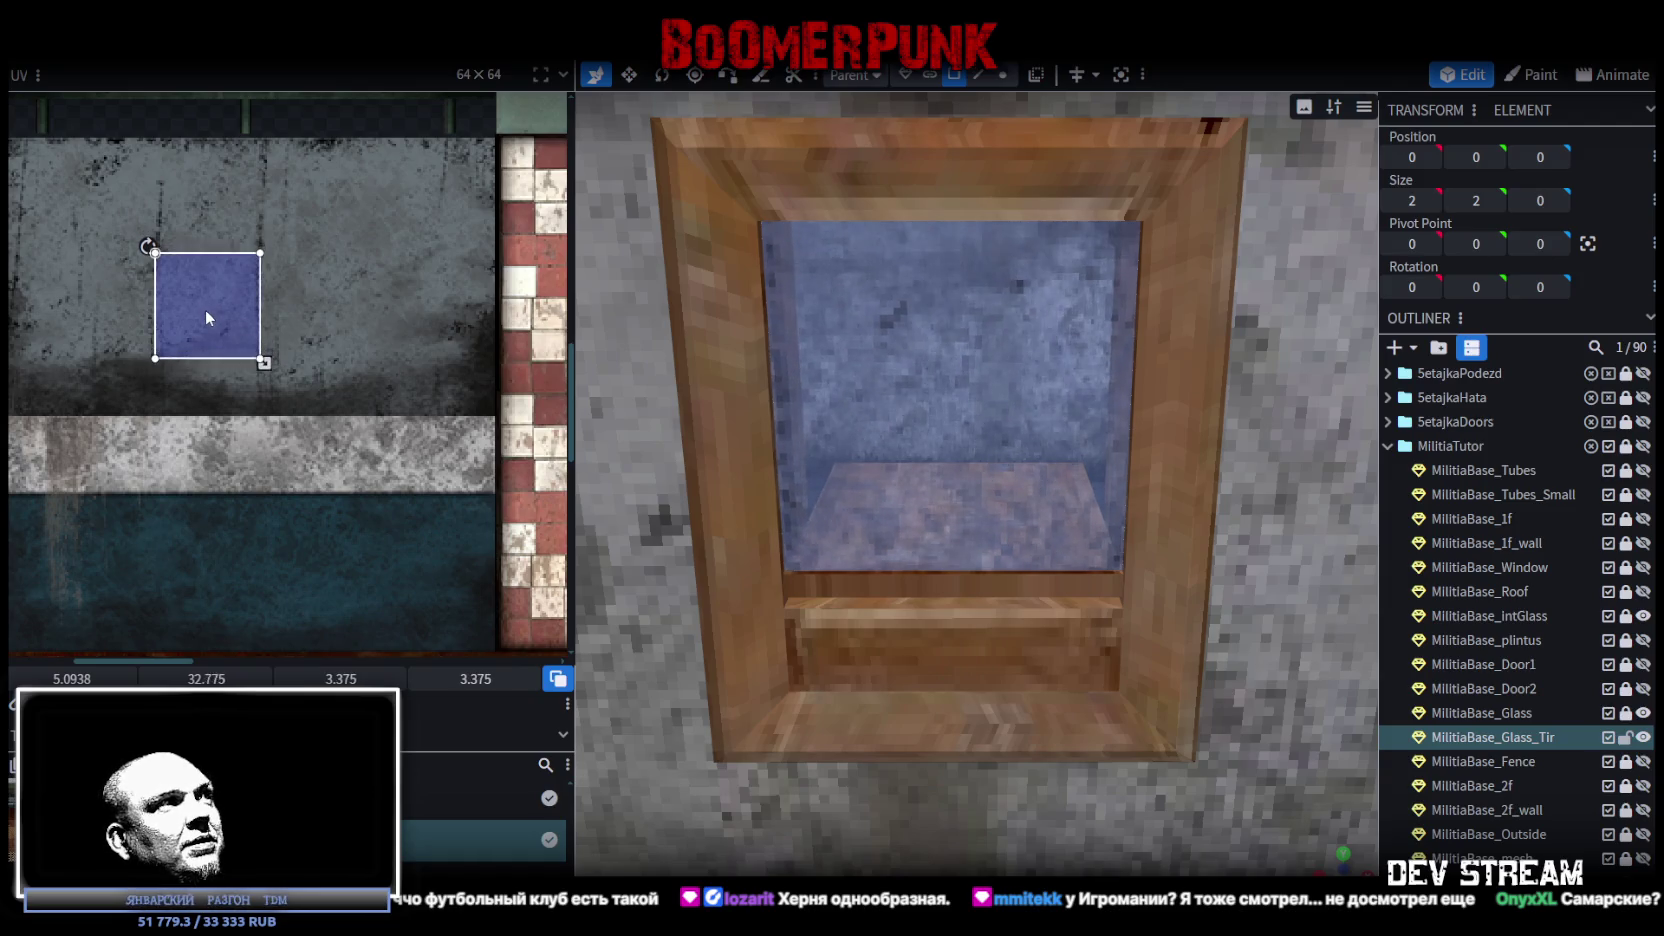
pyautogui.moveTo(205, 308); pyautogui.dragTo(209, 310)
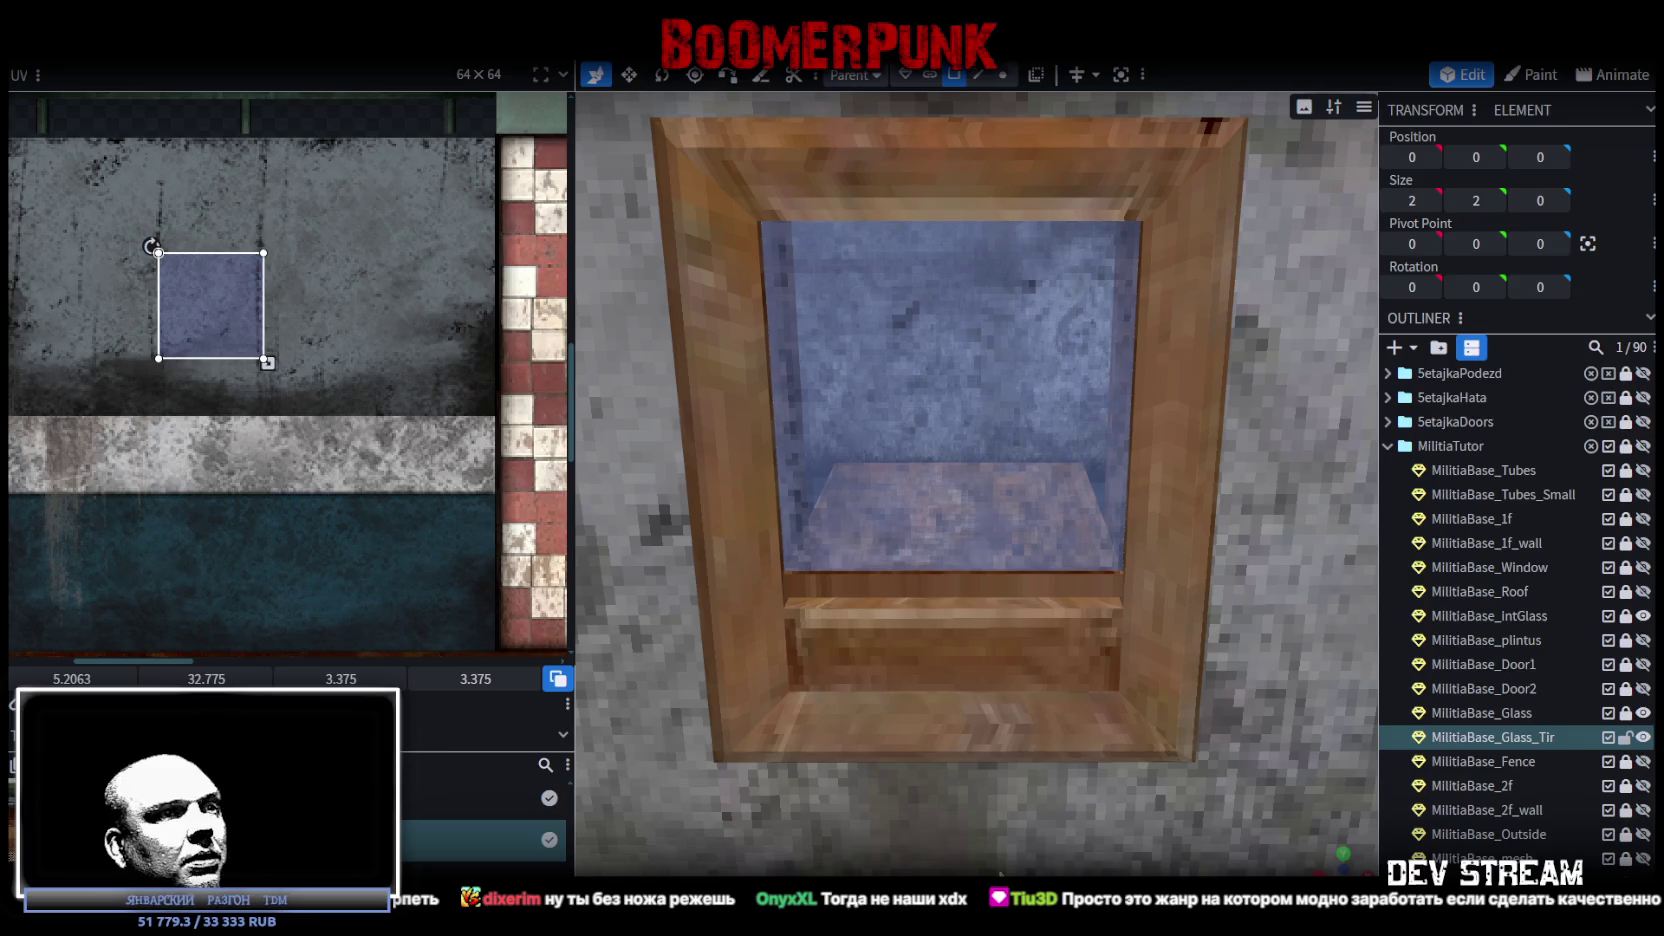
pyautogui.hotkey('alt', 'Tab')
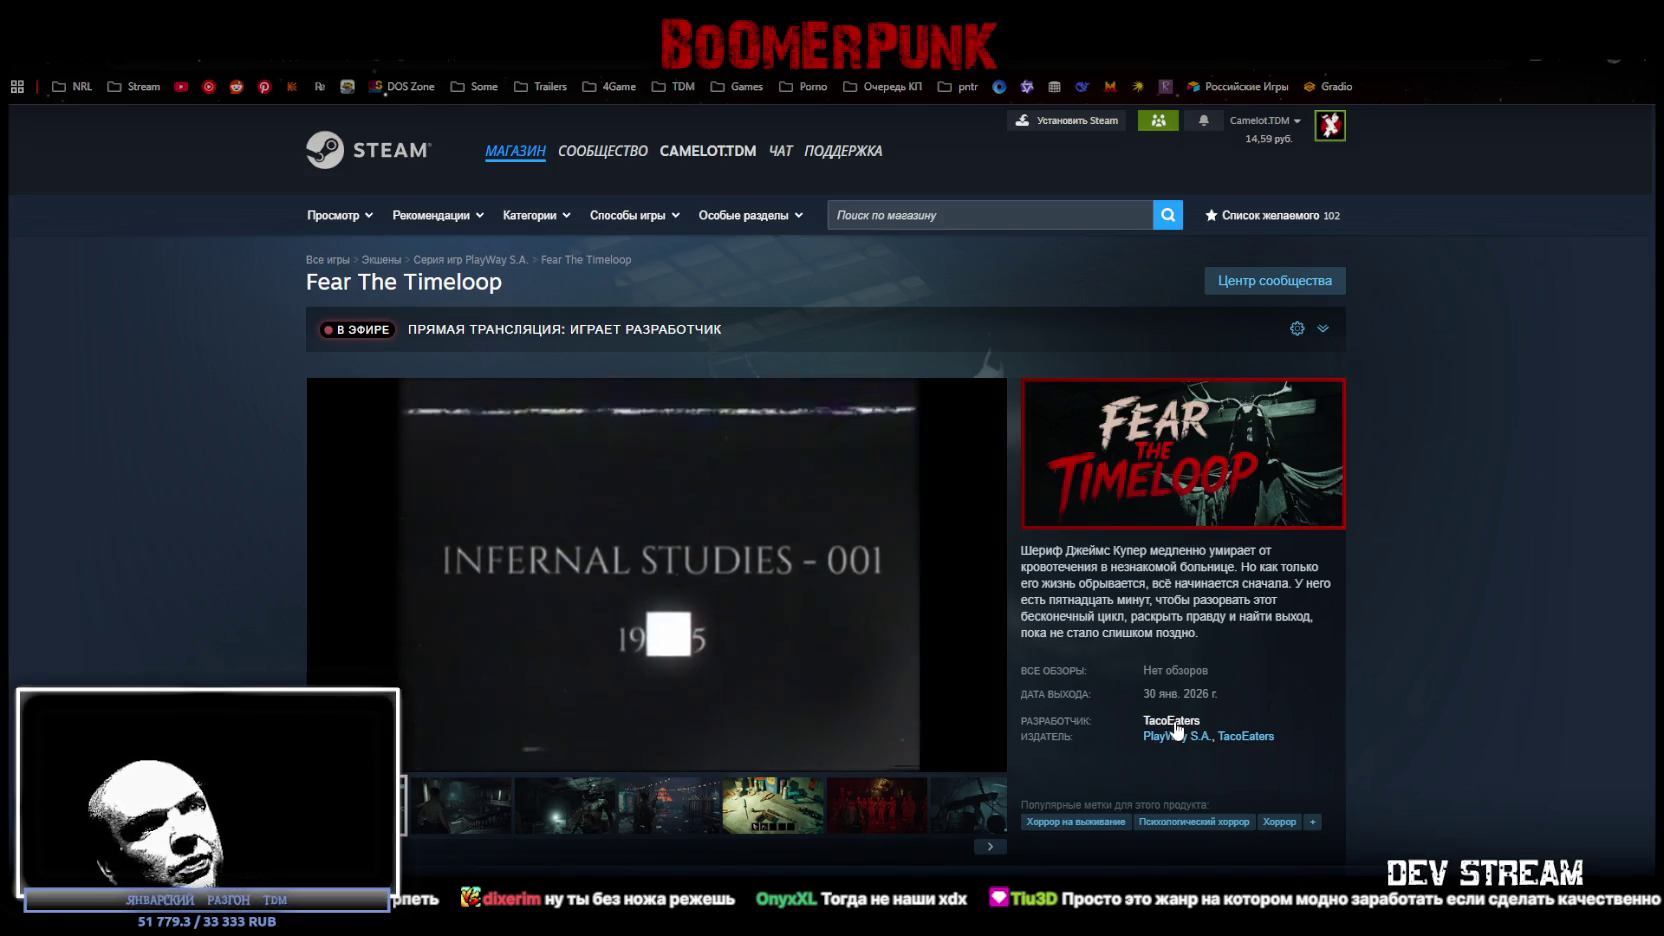
# Watch the Fear The Timeloop trailer fullscreen, then exit fullscreen and pause it.
pyautogui.scroll(-3, 1175, 730)
pyautogui.scroll(2, 1154, 716)
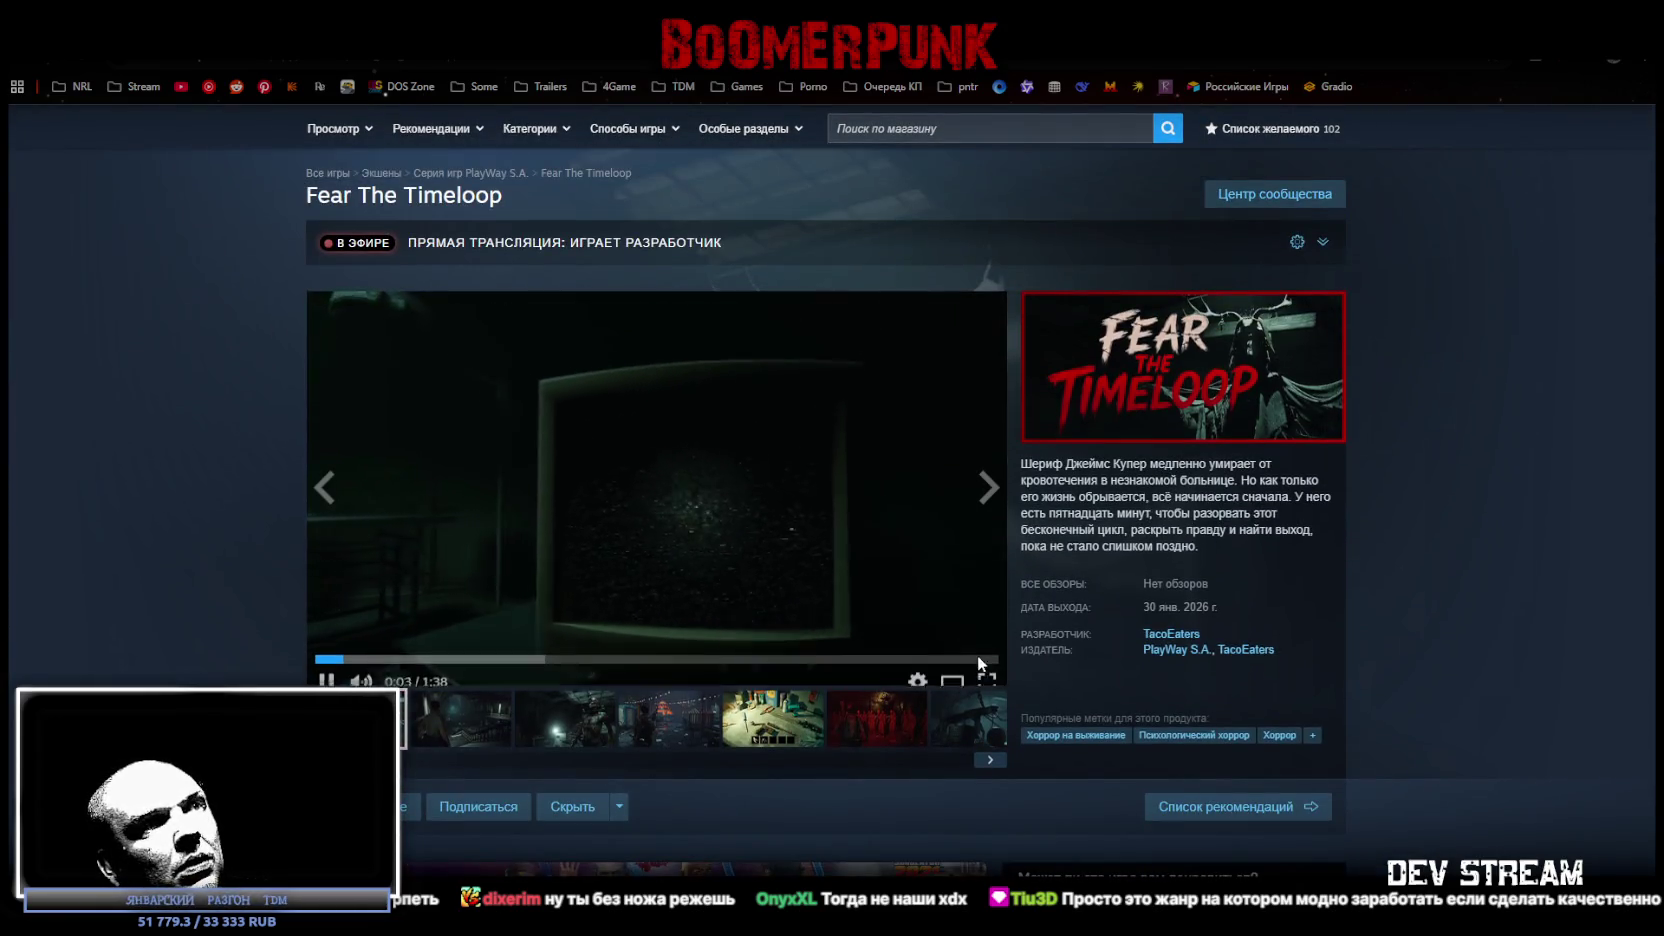
pyautogui.click(988, 669)
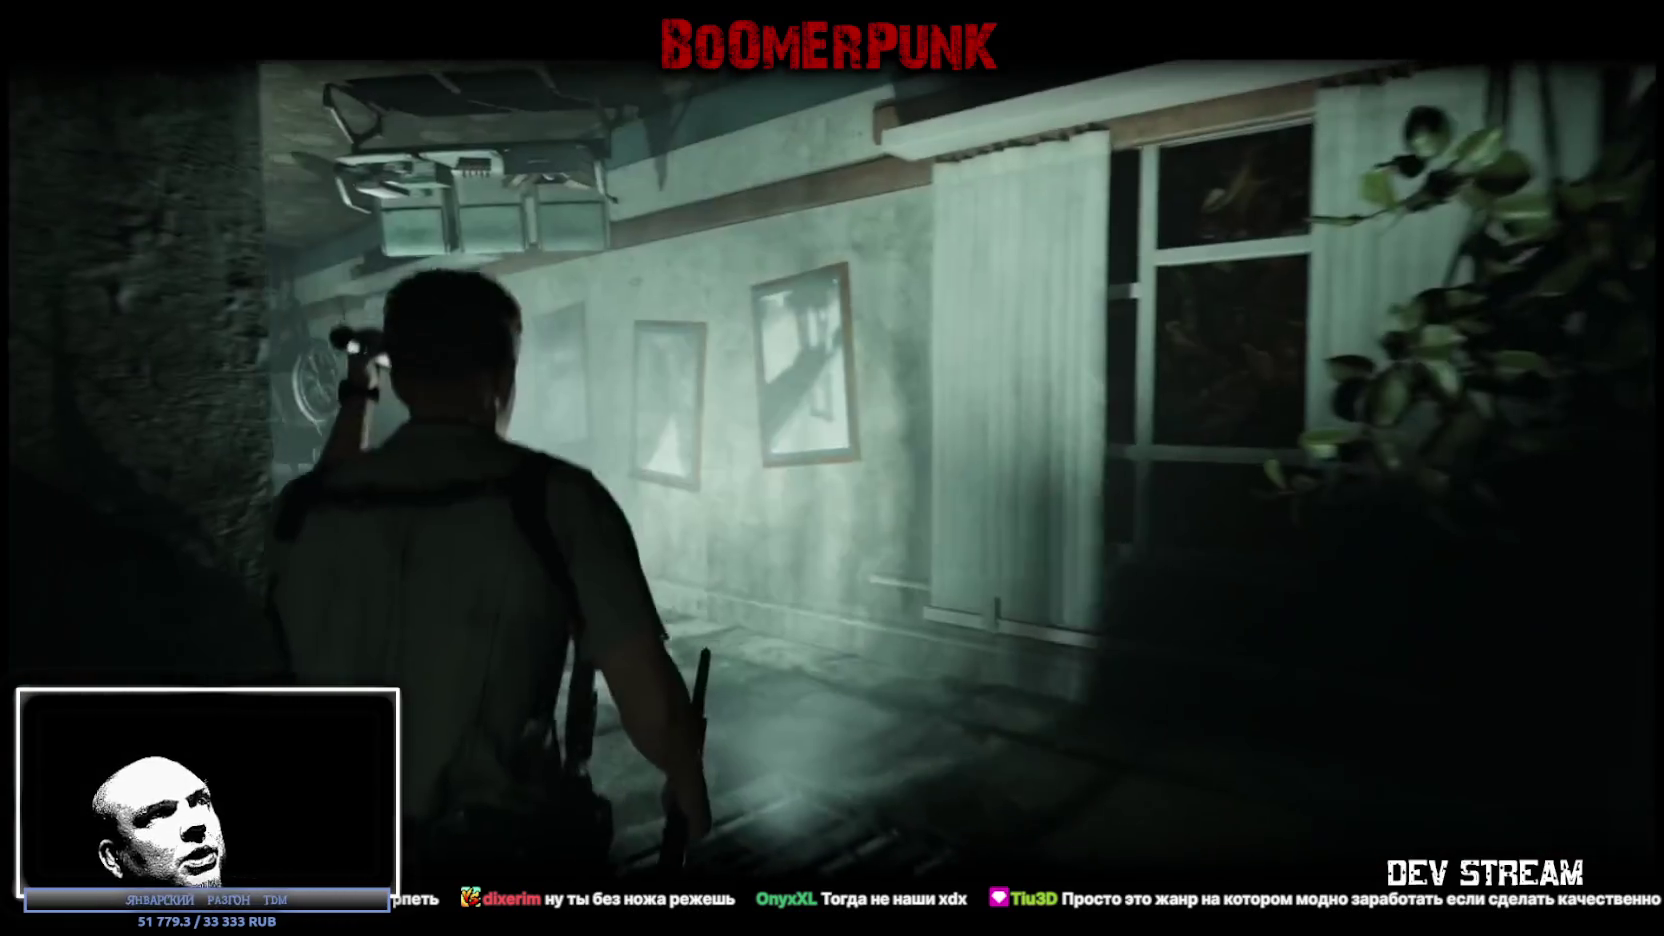
pyautogui.press('Escape')
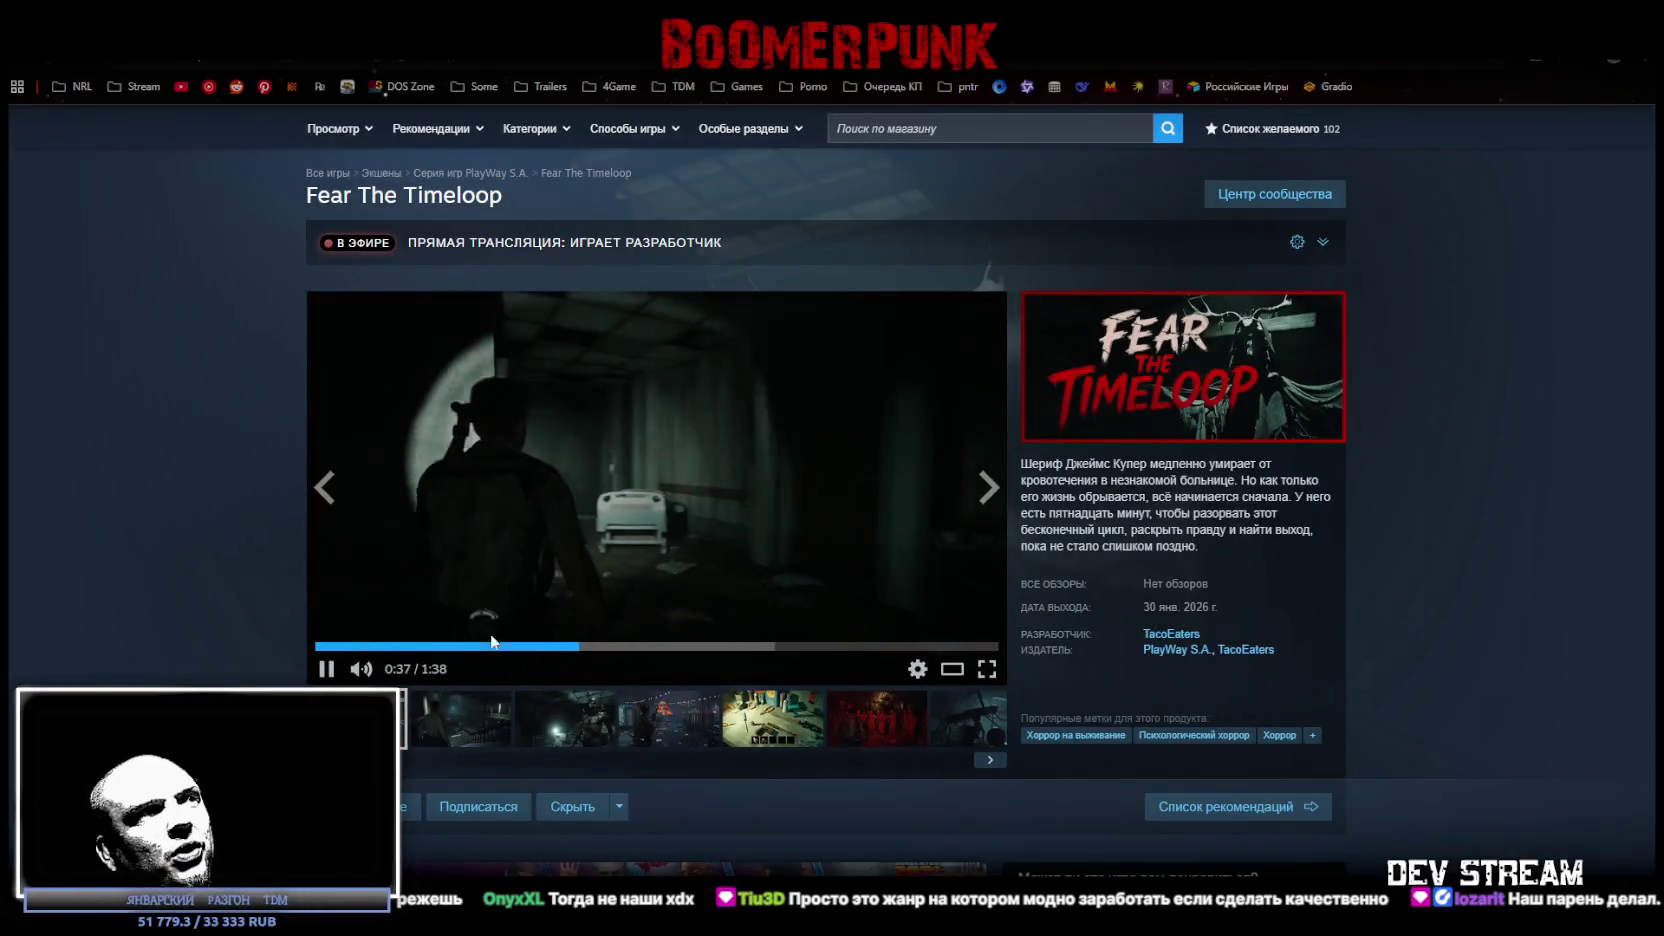
pyautogui.scroll(-3, 1061, 689)
pyautogui.scroll(-3, 1346, 718)
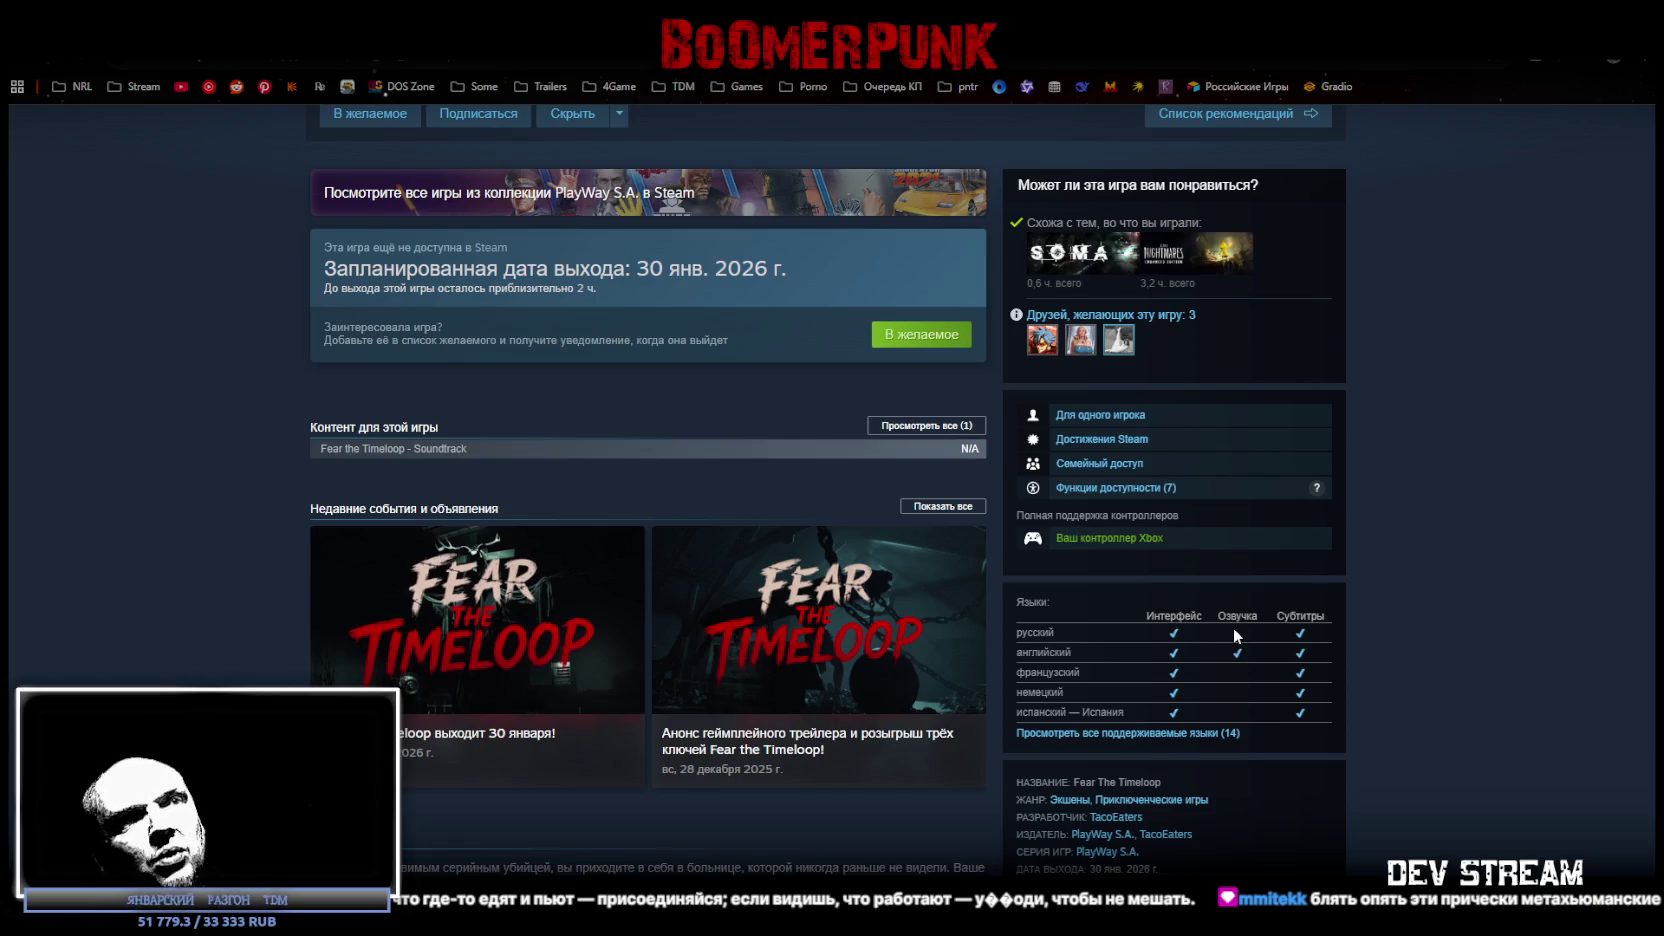
pyautogui.scroll(6, 1149, 650)
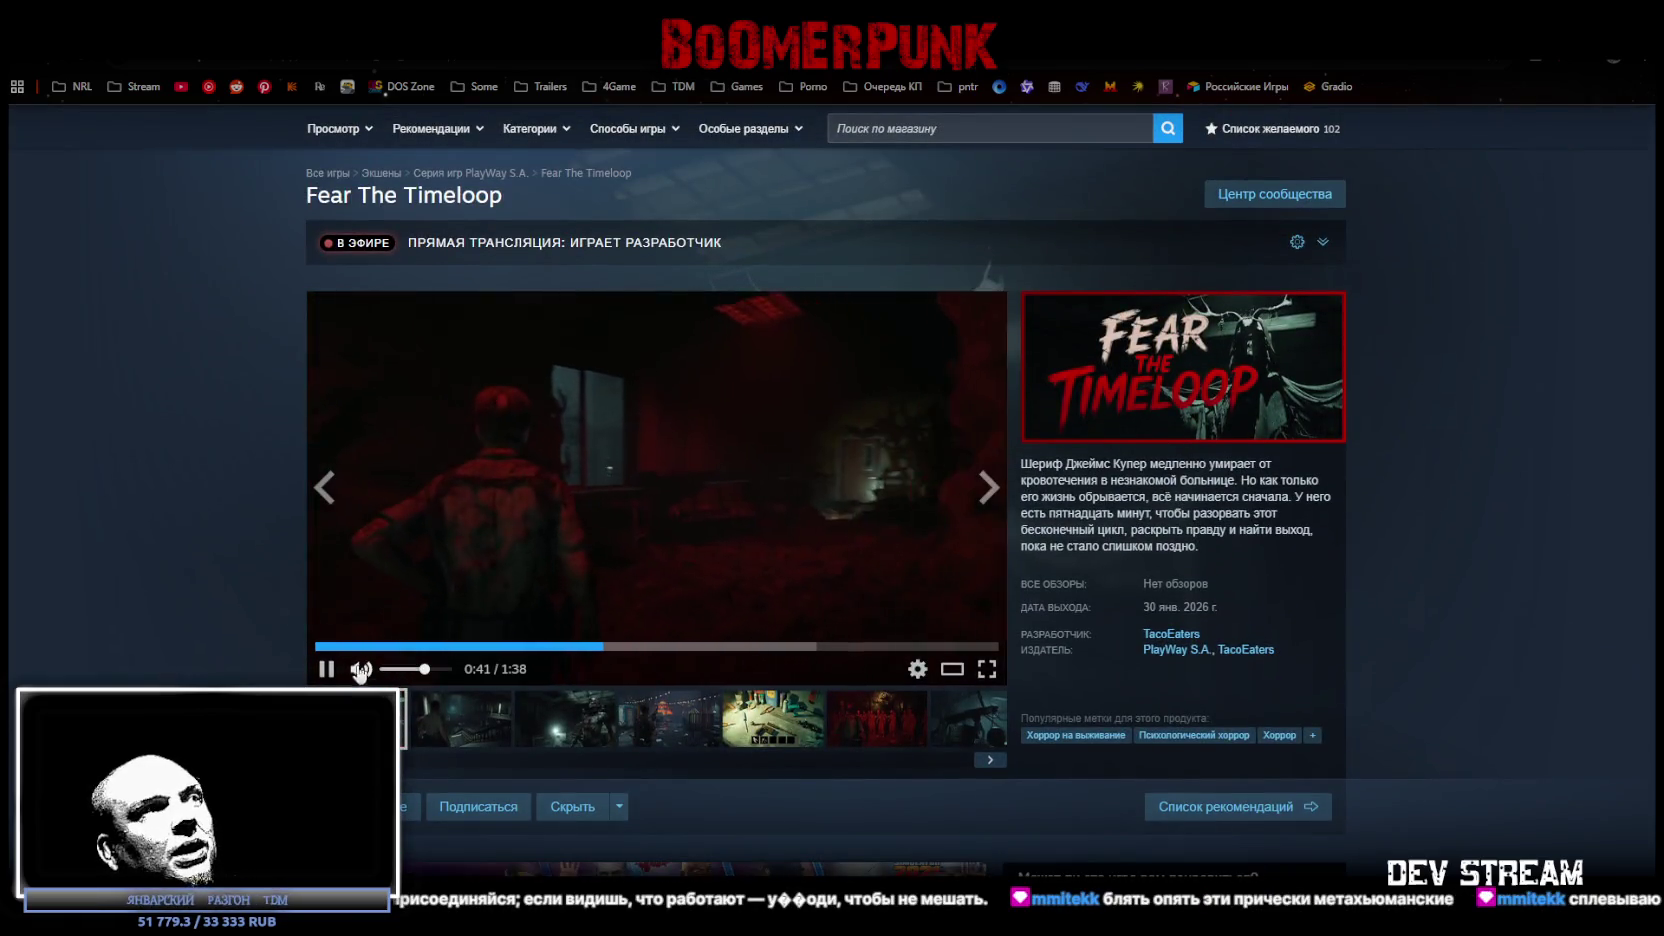
pyautogui.click(663, 437)
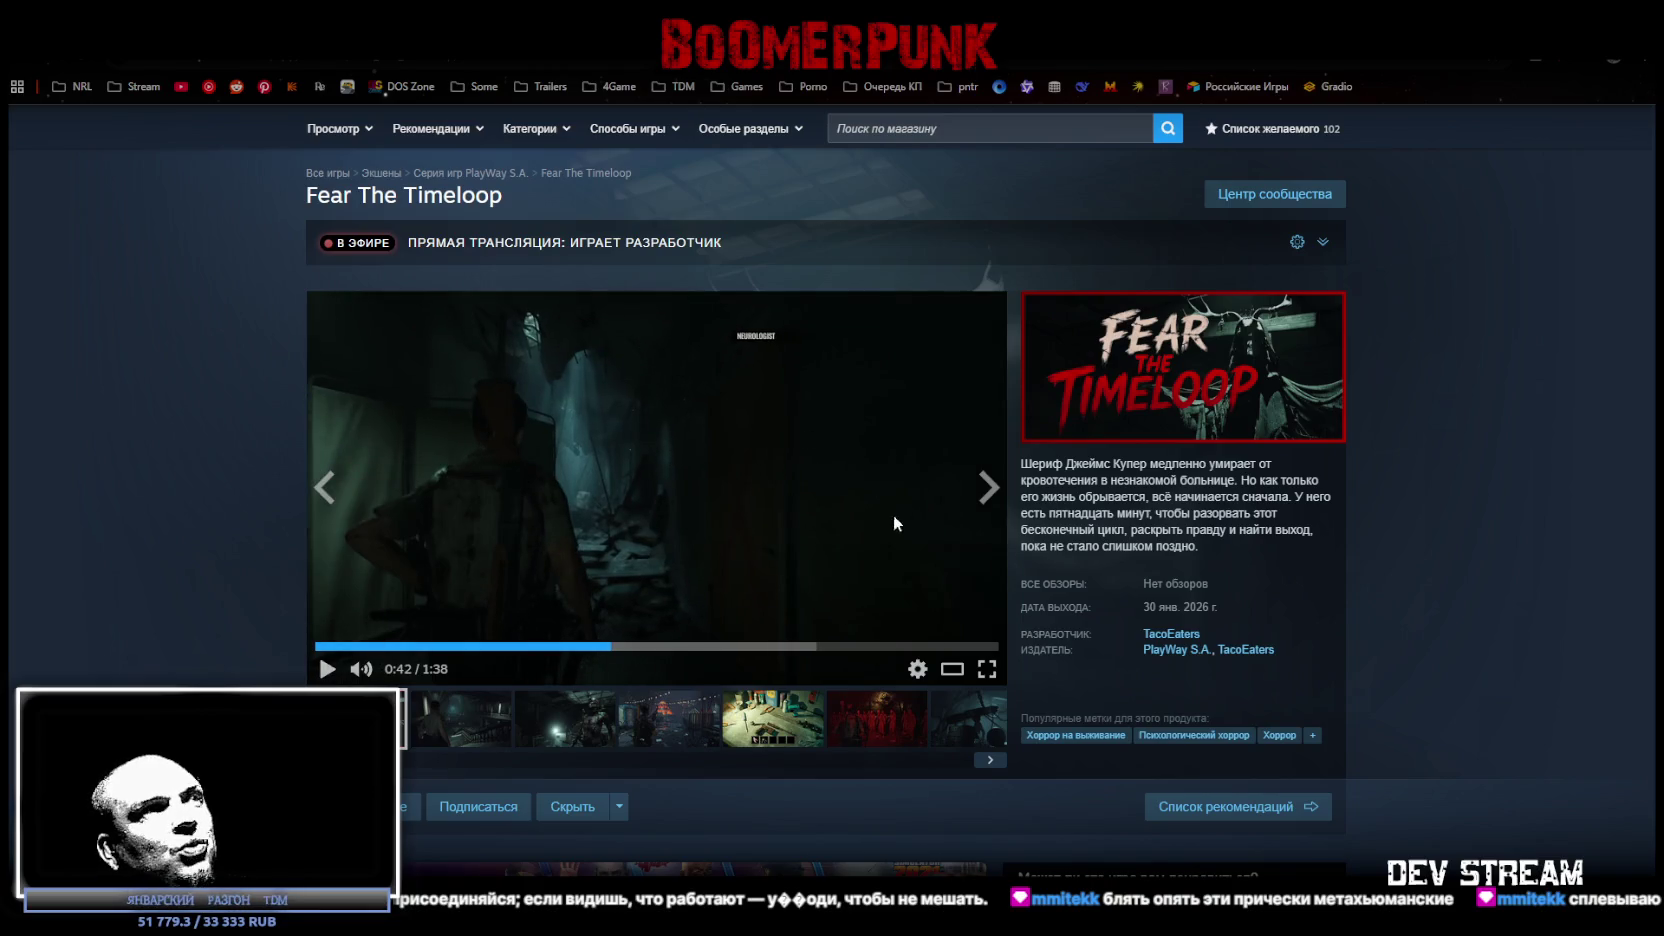
# Flip through the workbench and red-figures screenshots to land on the carnival screenshot.
pyautogui.click(760, 725)
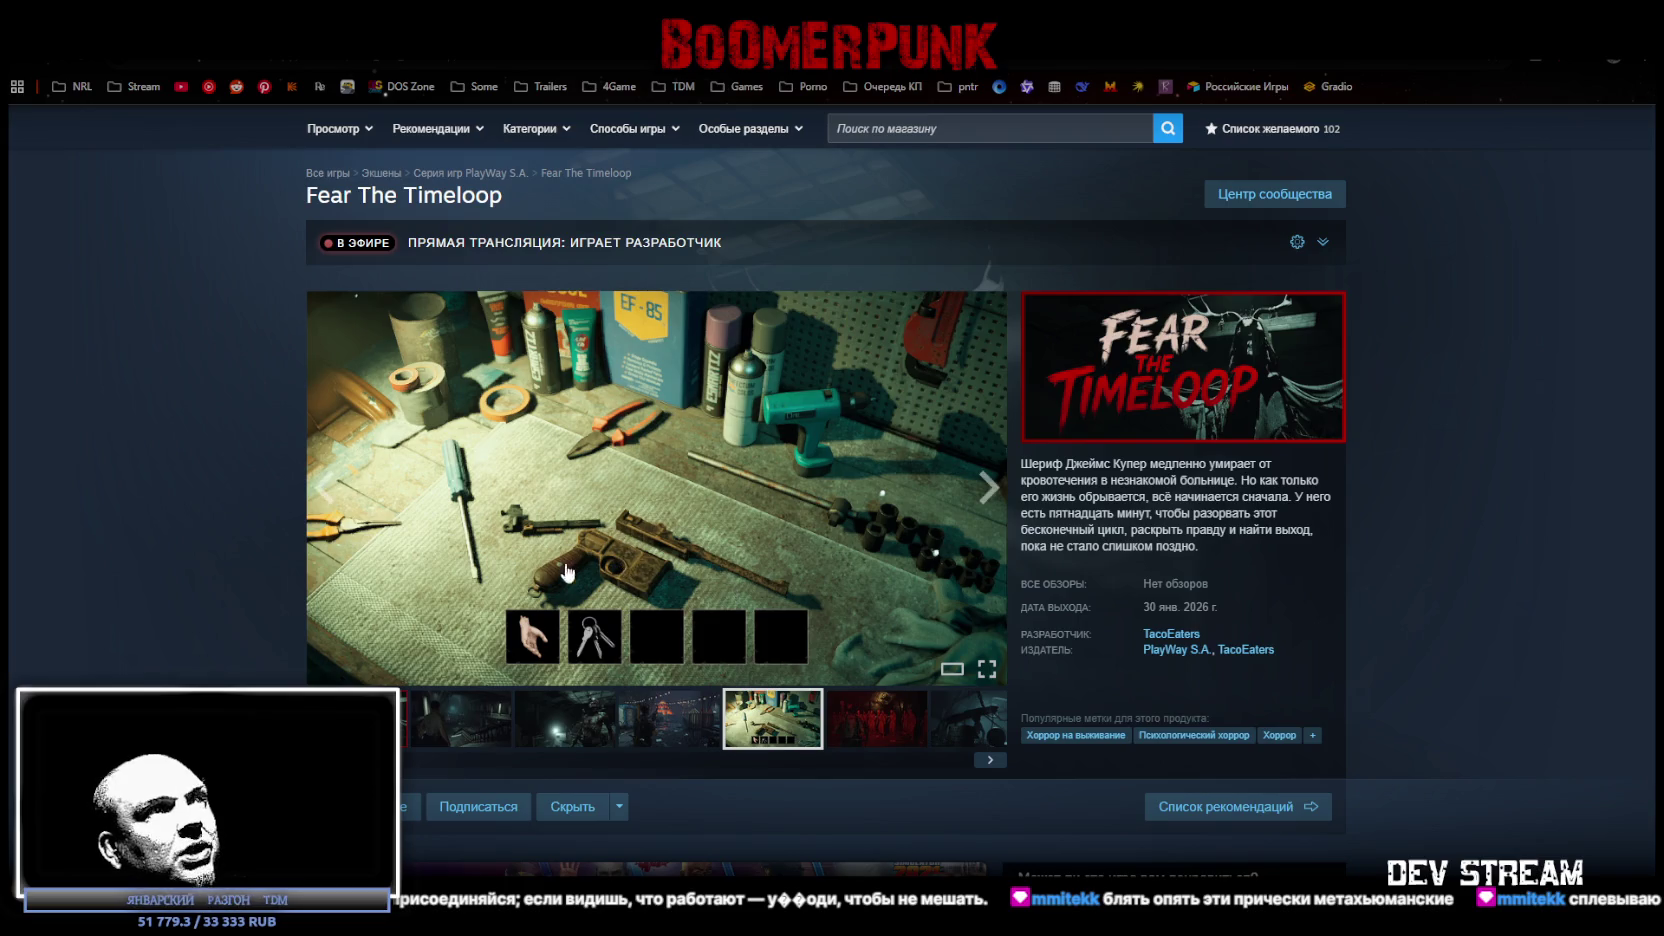
pyautogui.click(856, 719)
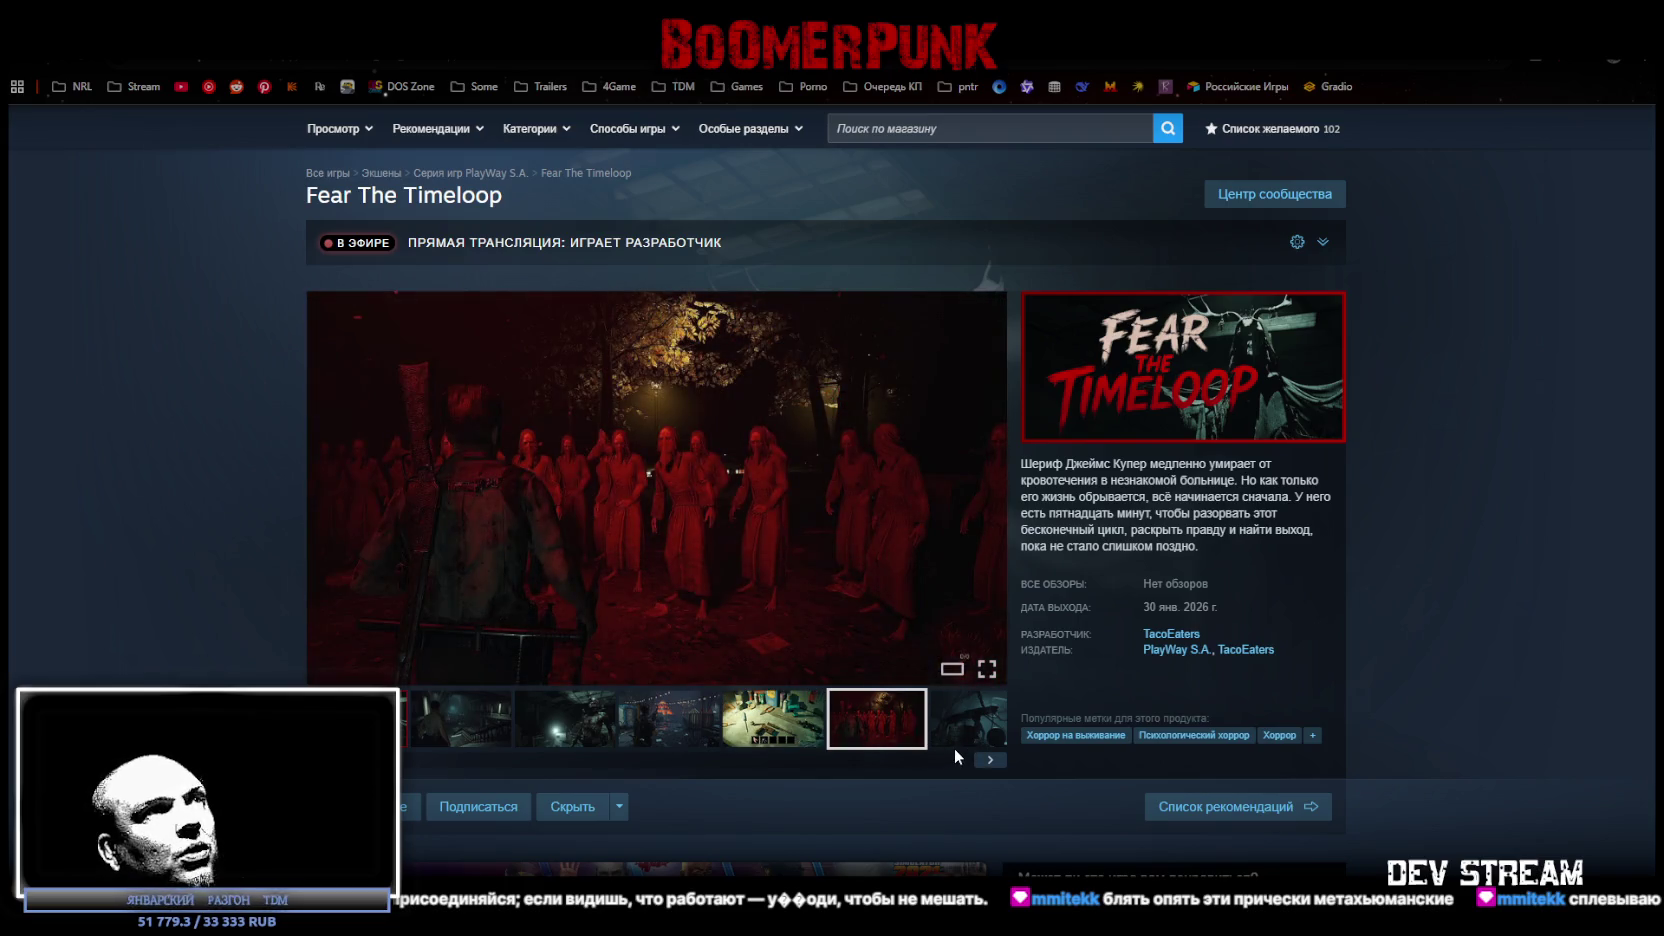
pyautogui.click(800, 731)
pyautogui.click(672, 726)
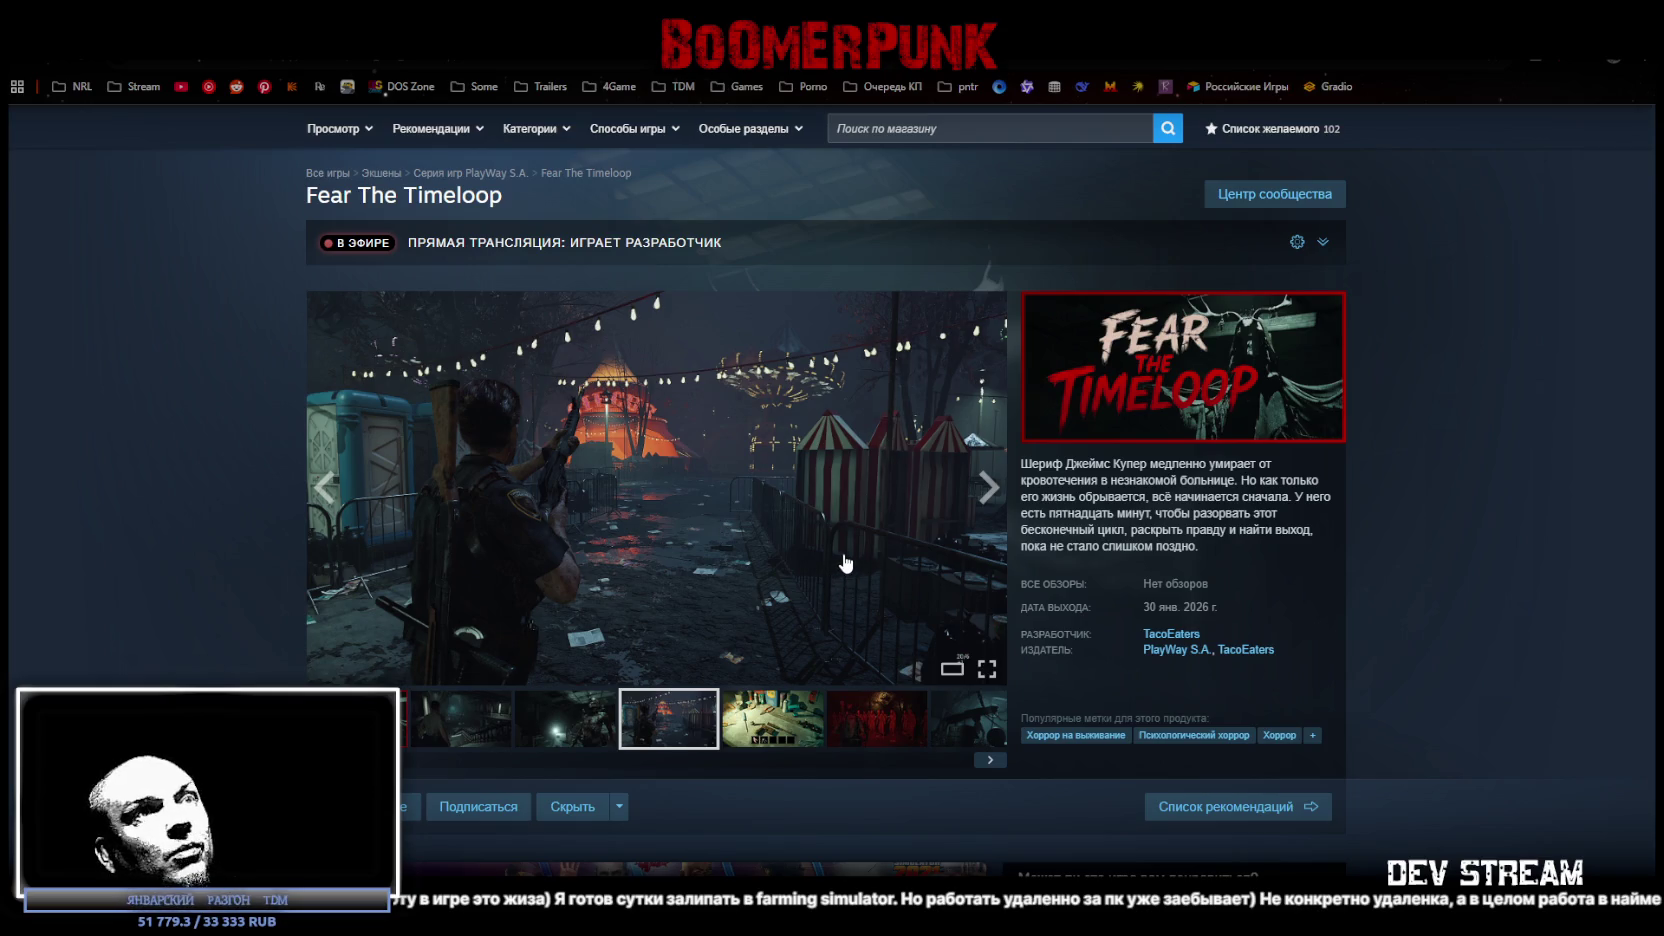
# Expand Read More under About This Game, read the description, and scroll back to the top.
pyautogui.scroll(-5, 845, 563)
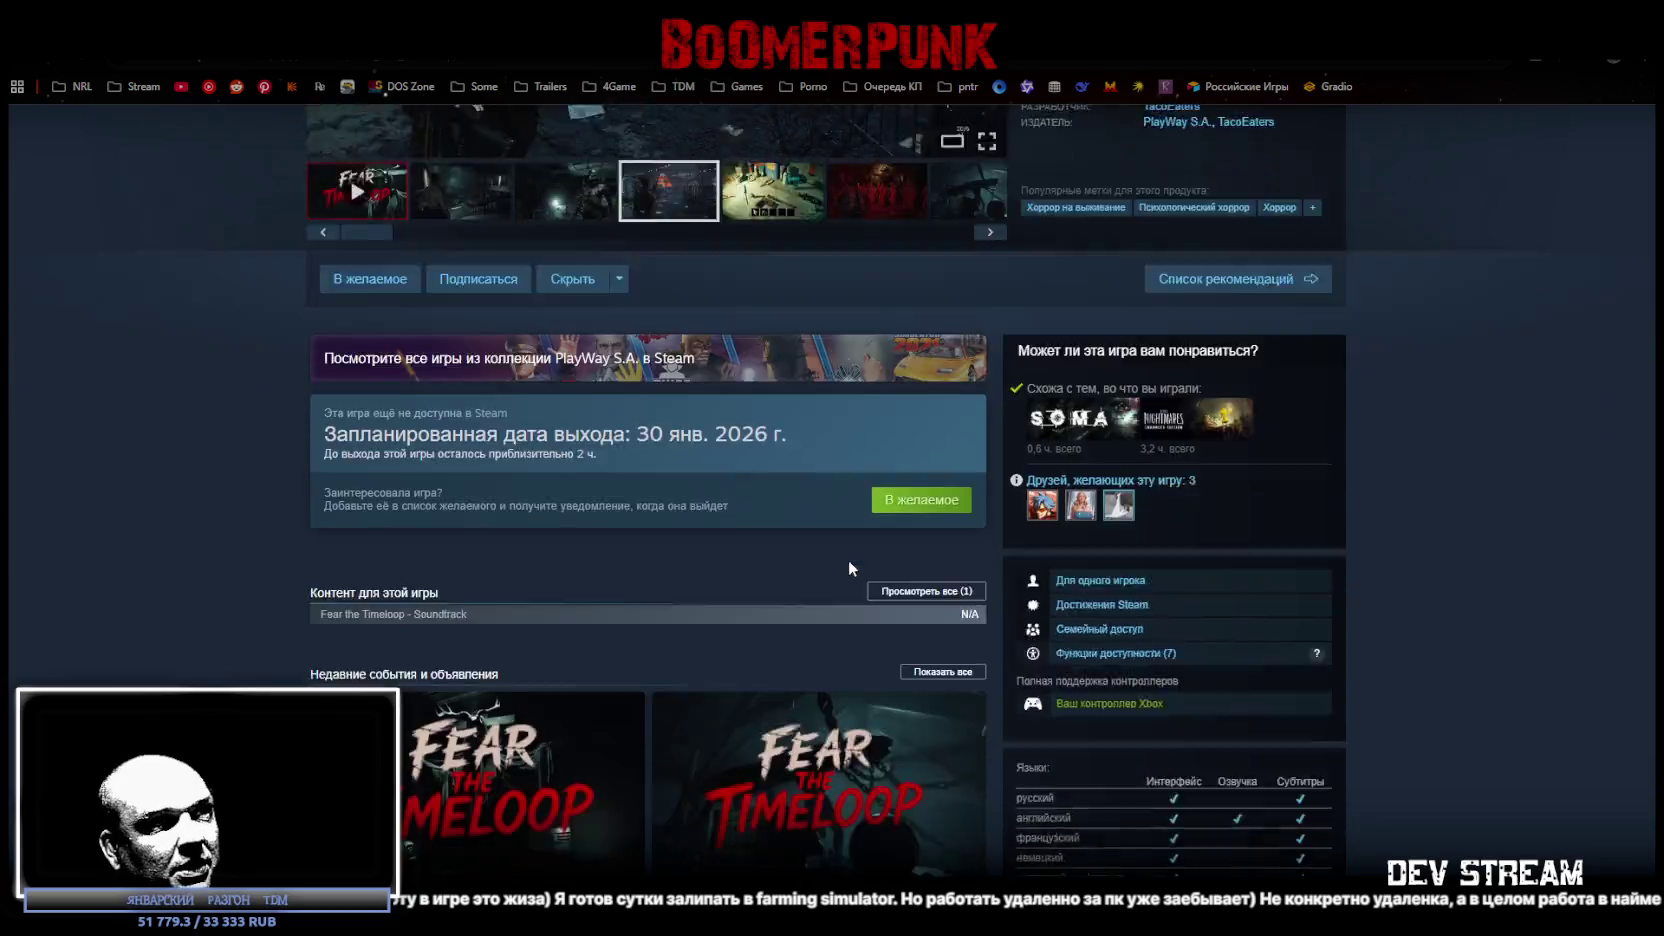
pyautogui.scroll(-7, 848, 559)
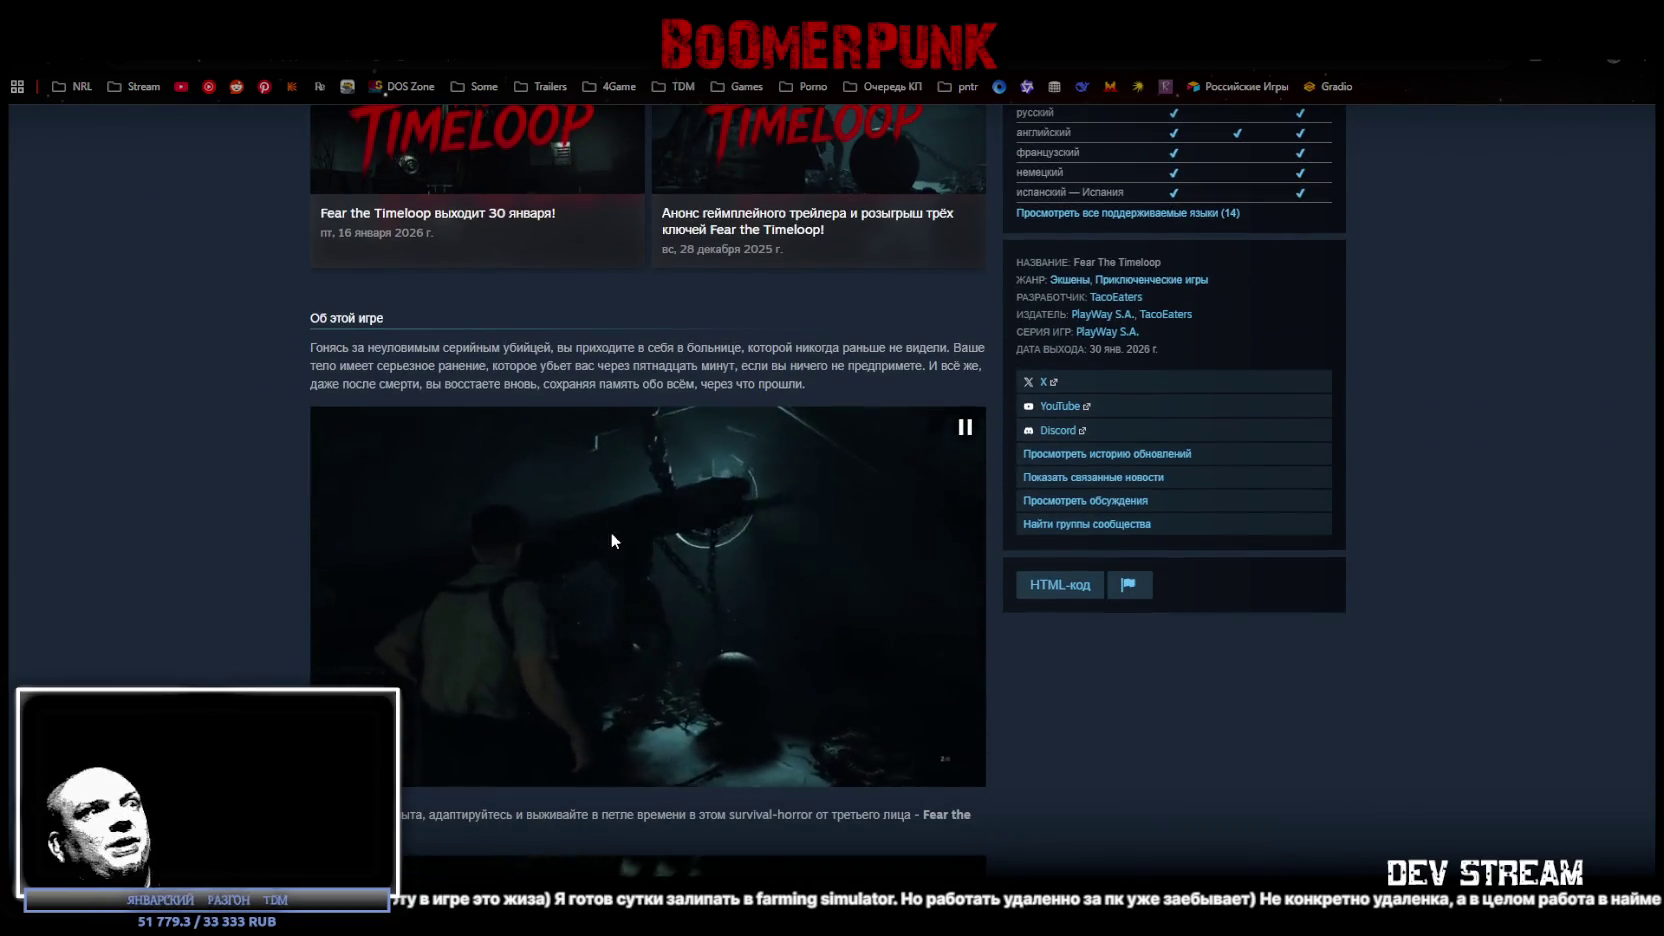
pyautogui.scroll(-3, 902, 611)
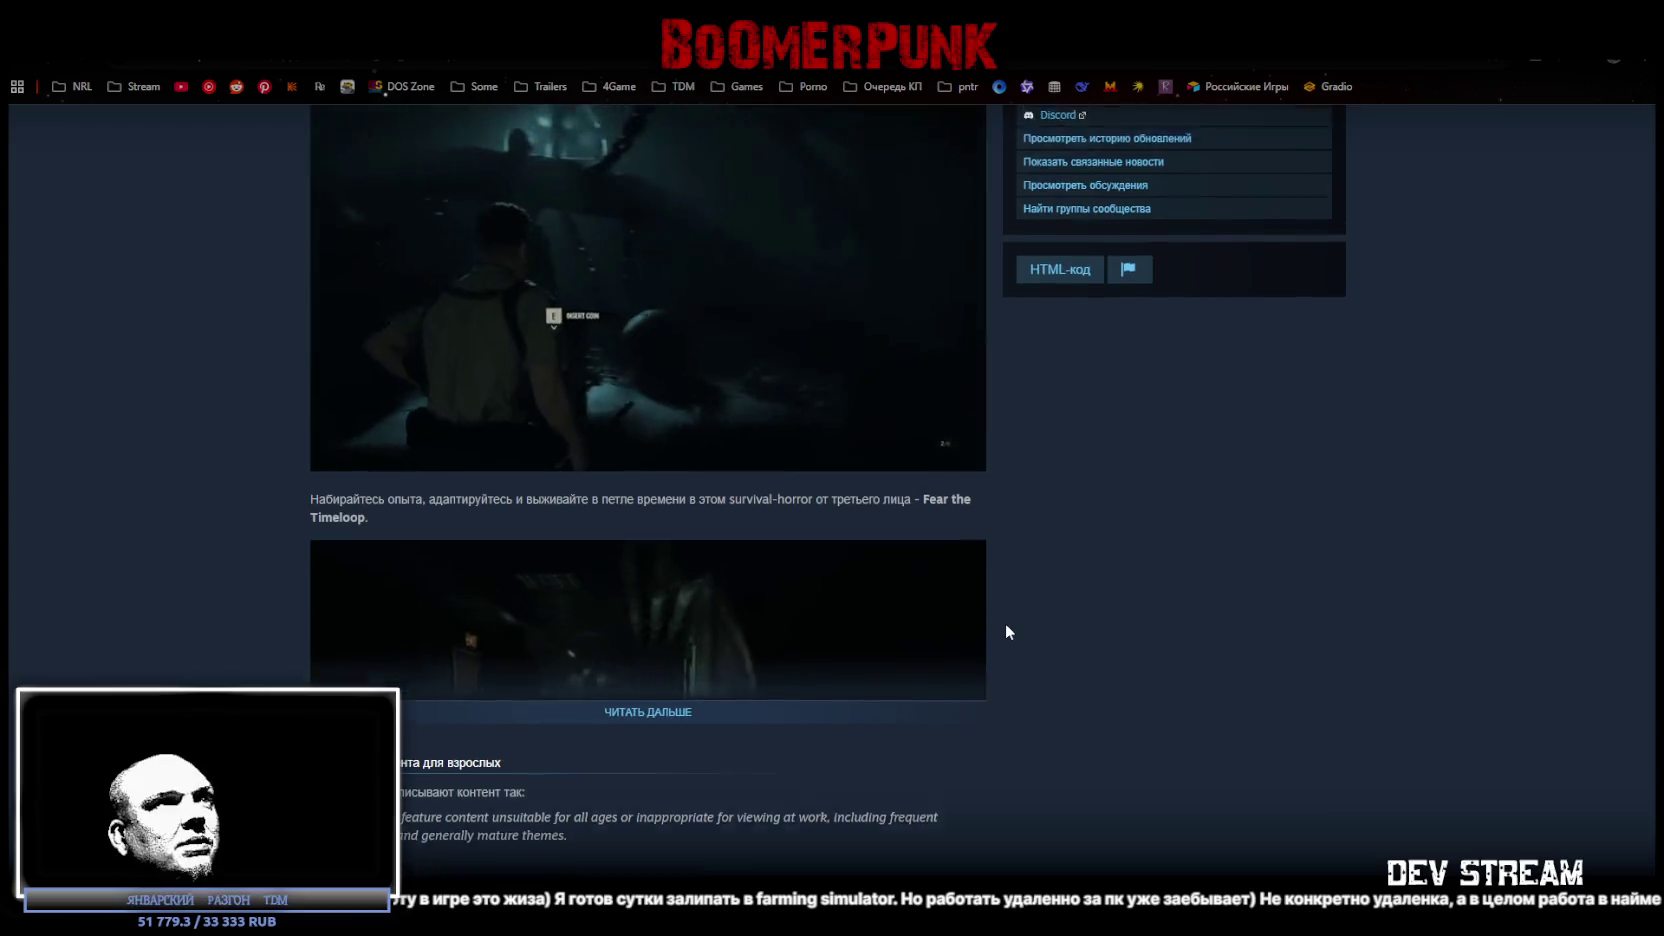
pyautogui.scroll(1, 1005, 631)
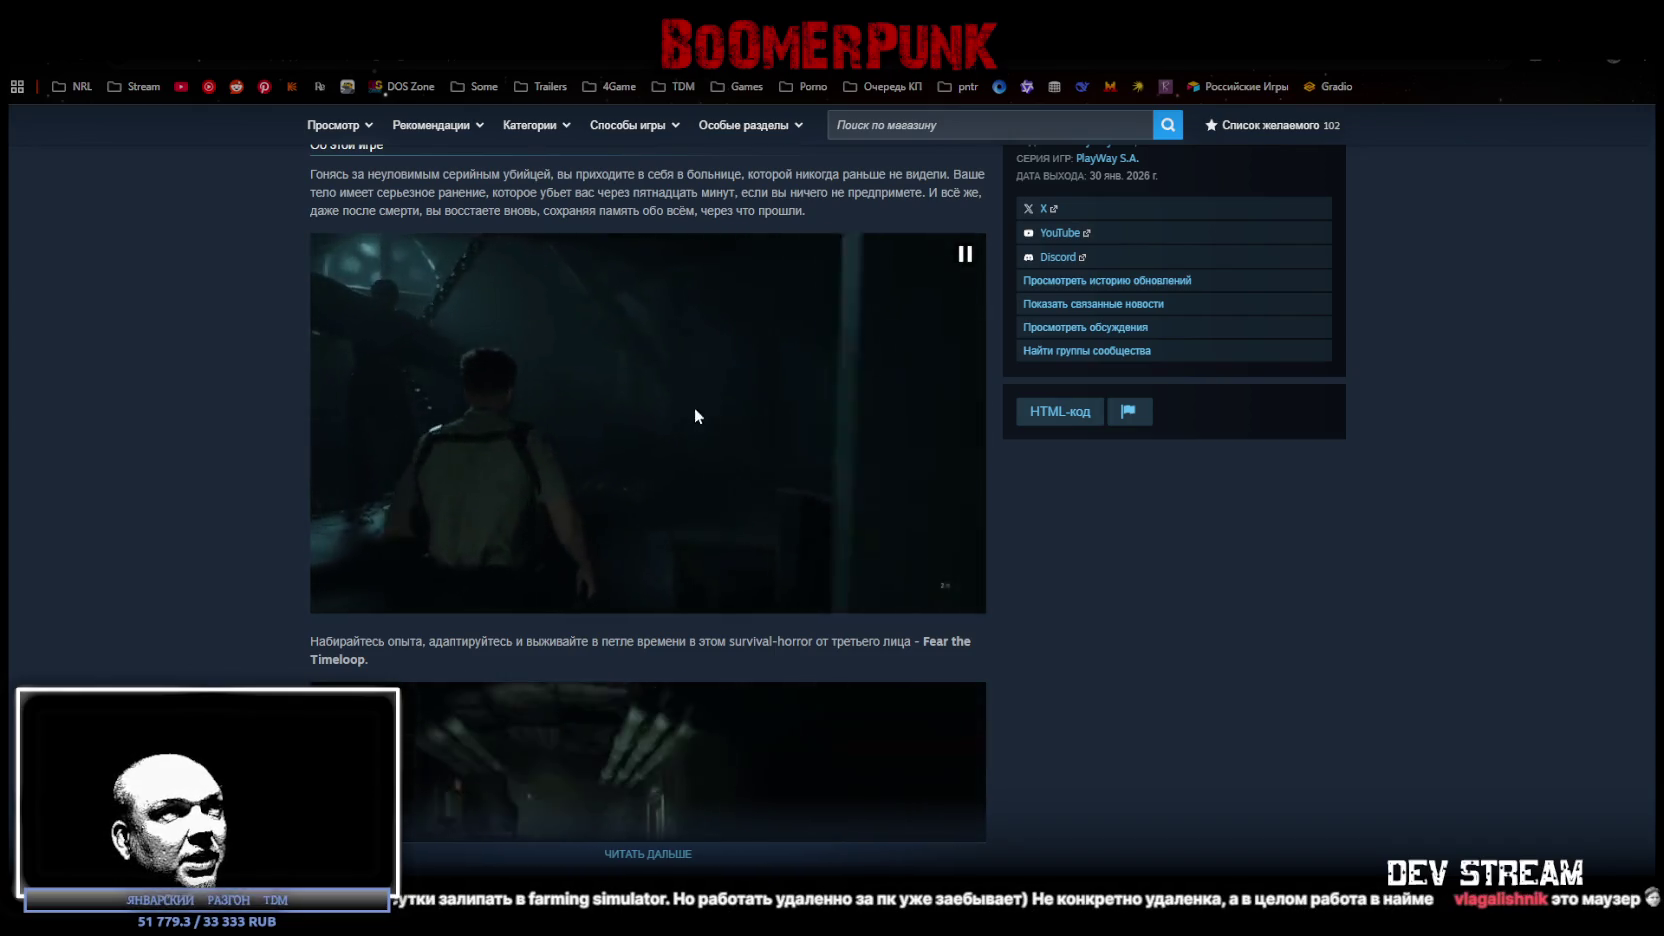
pyautogui.scroll(-2, 843, 612)
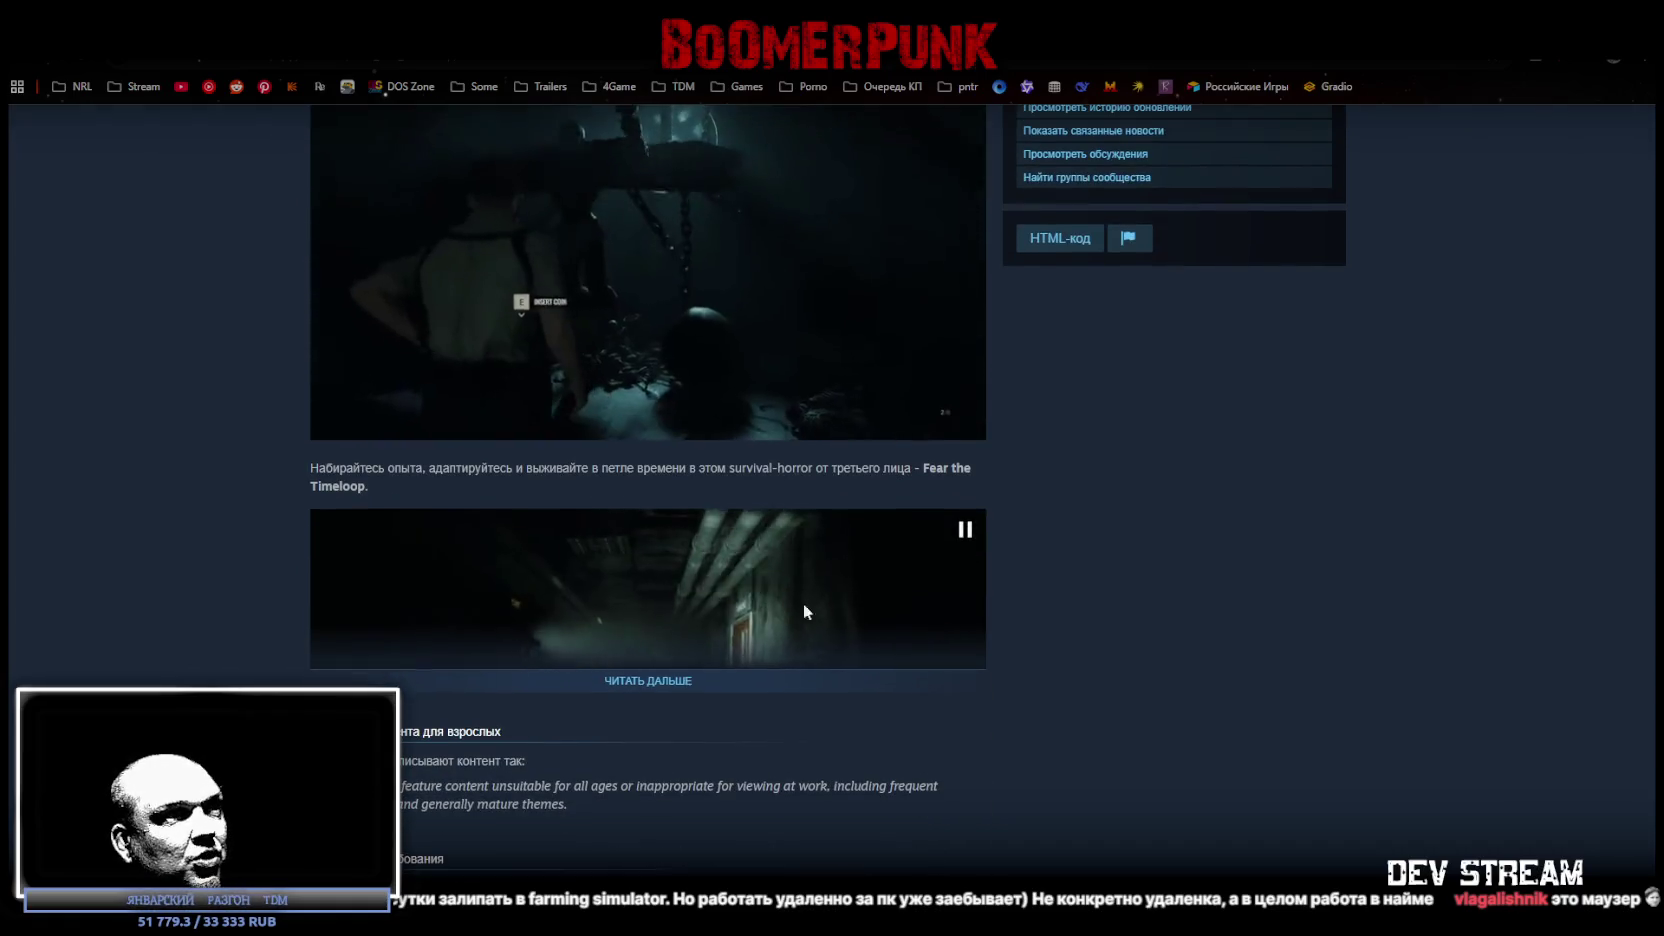
pyautogui.click(652, 681)
pyautogui.scroll(-3, 913, 654)
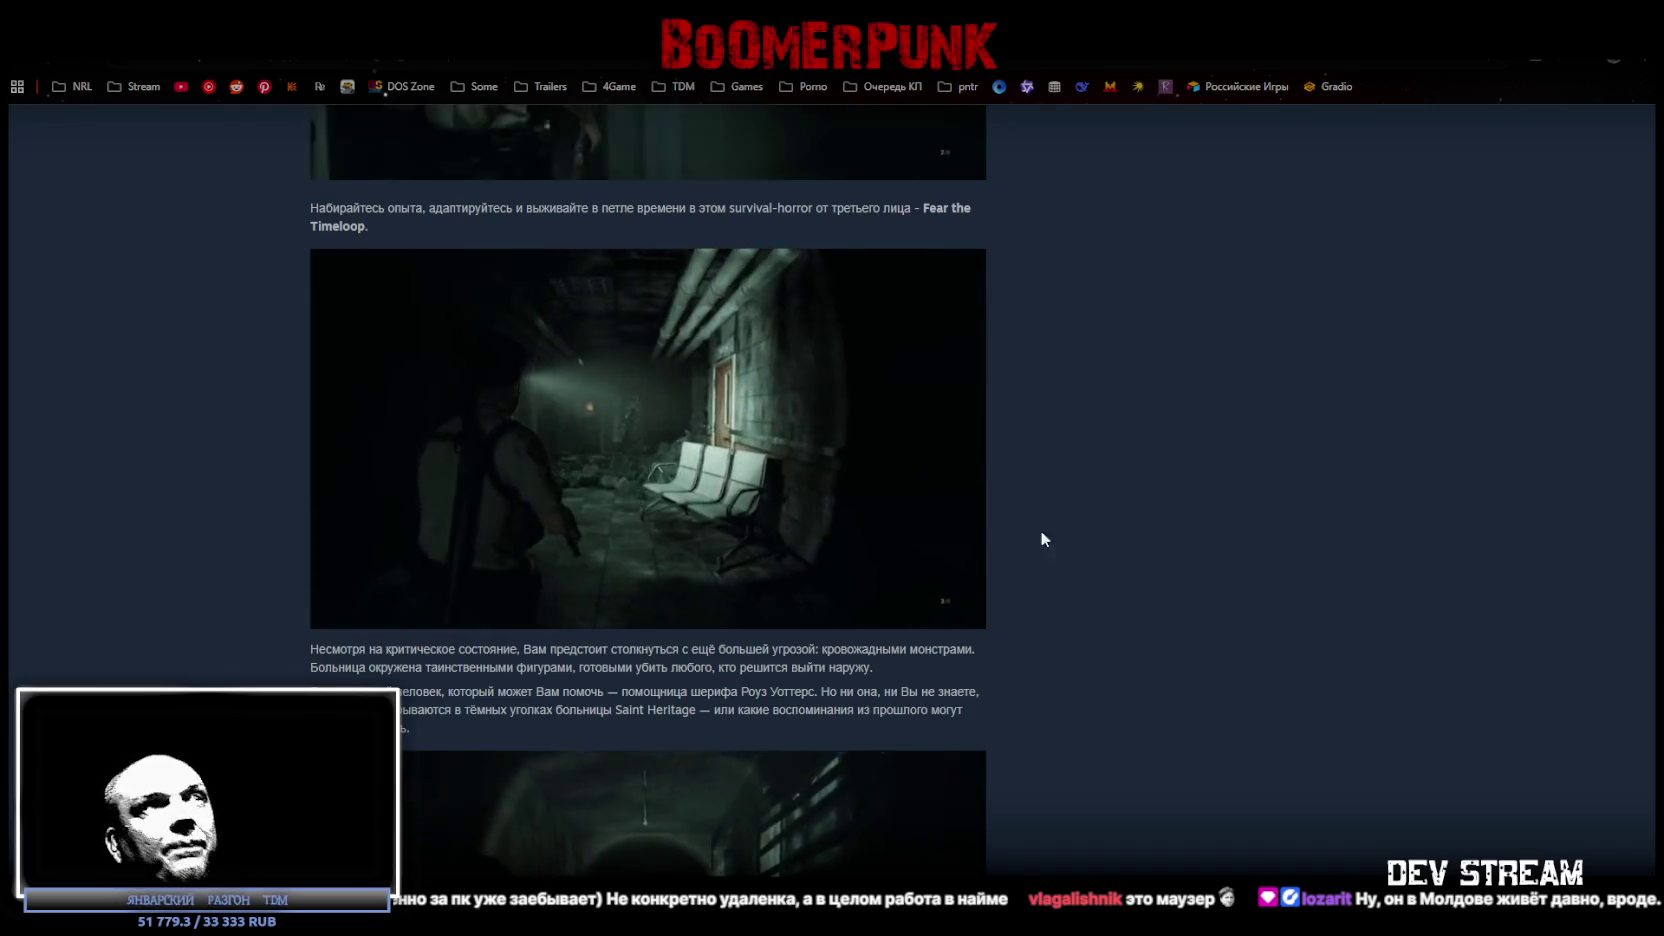
pyautogui.scroll(-5, 764, 632)
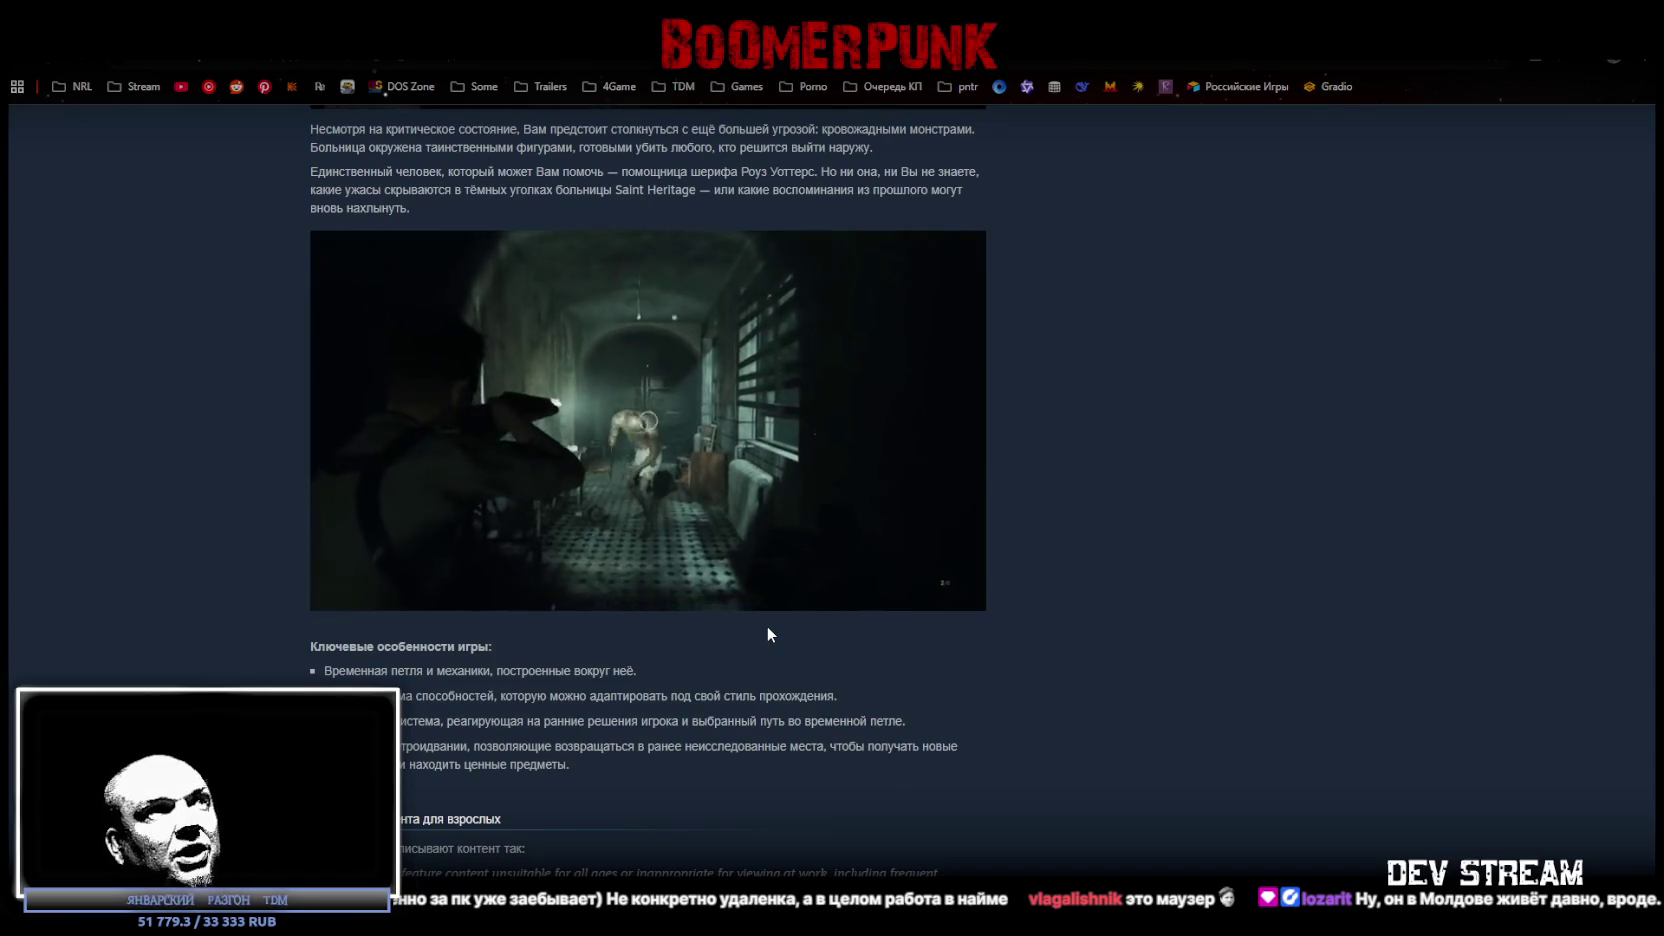
pyautogui.scroll(4, 770, 628)
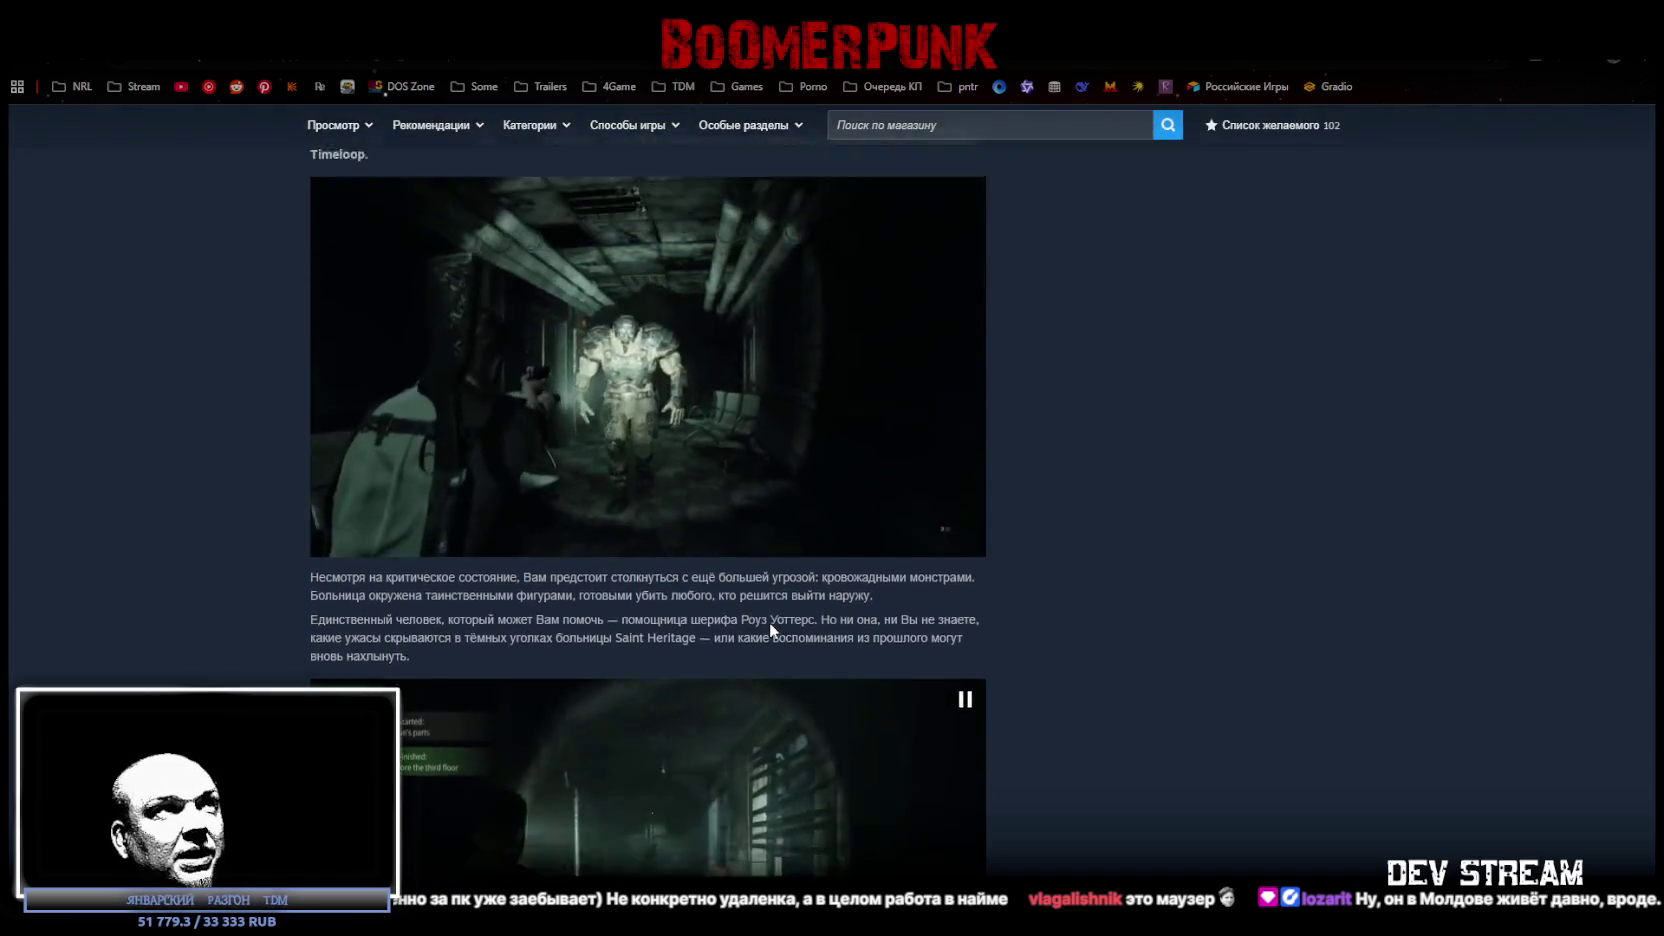
pyautogui.scroll(-2, 770, 628)
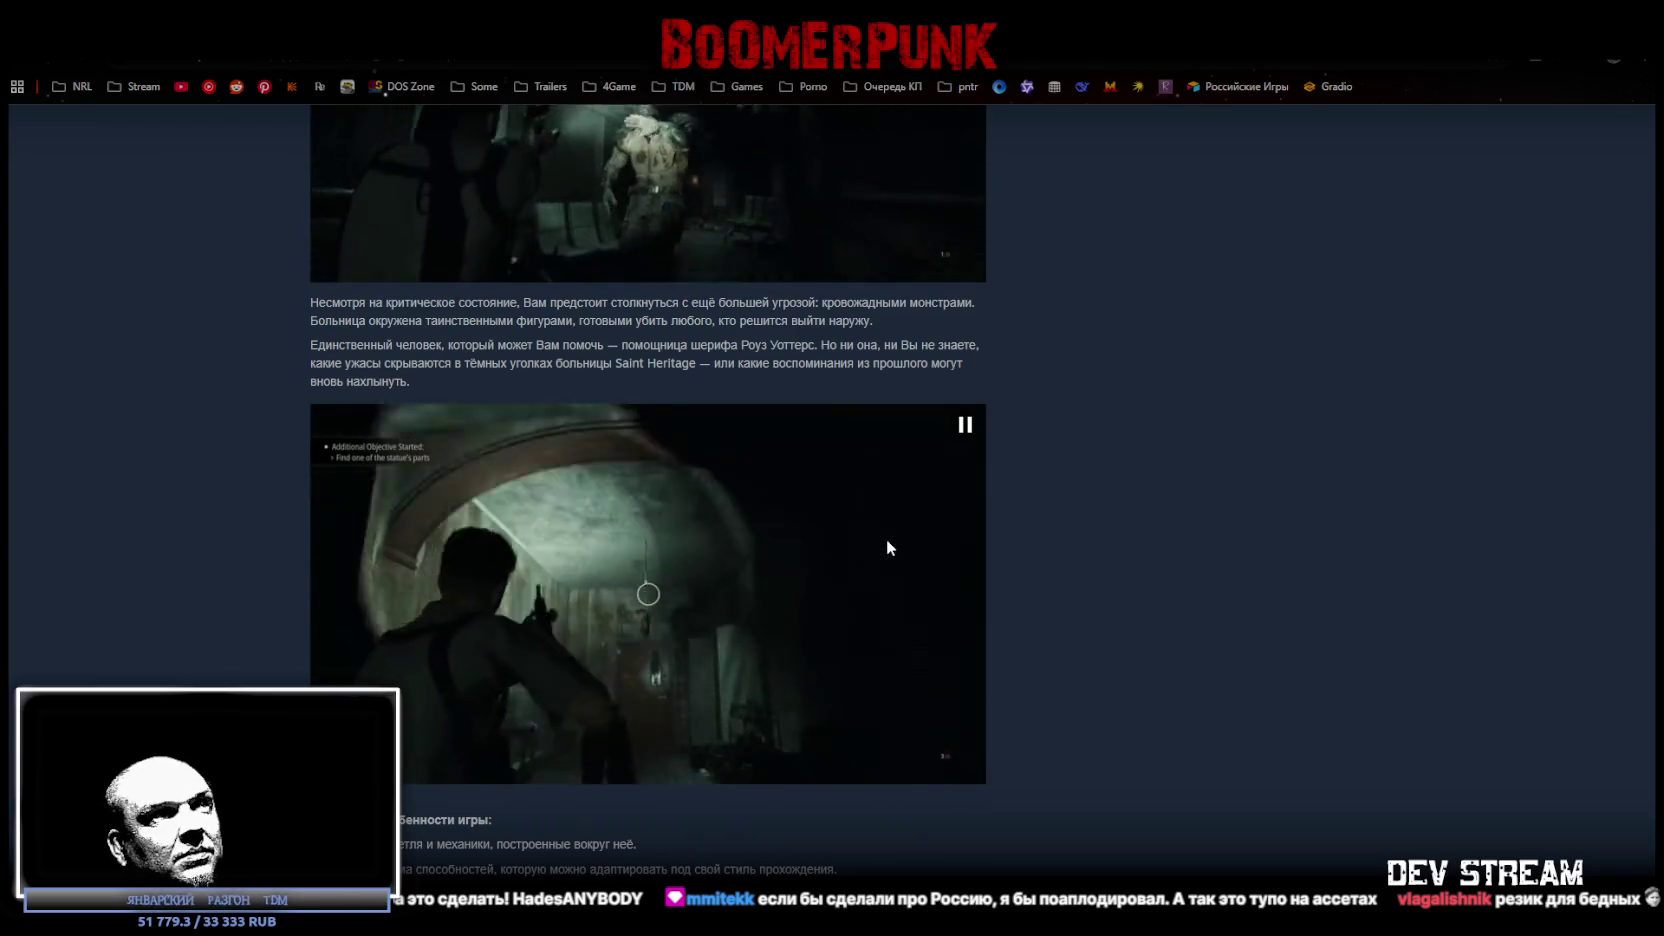
pyautogui.scroll(-4, 1078, 762)
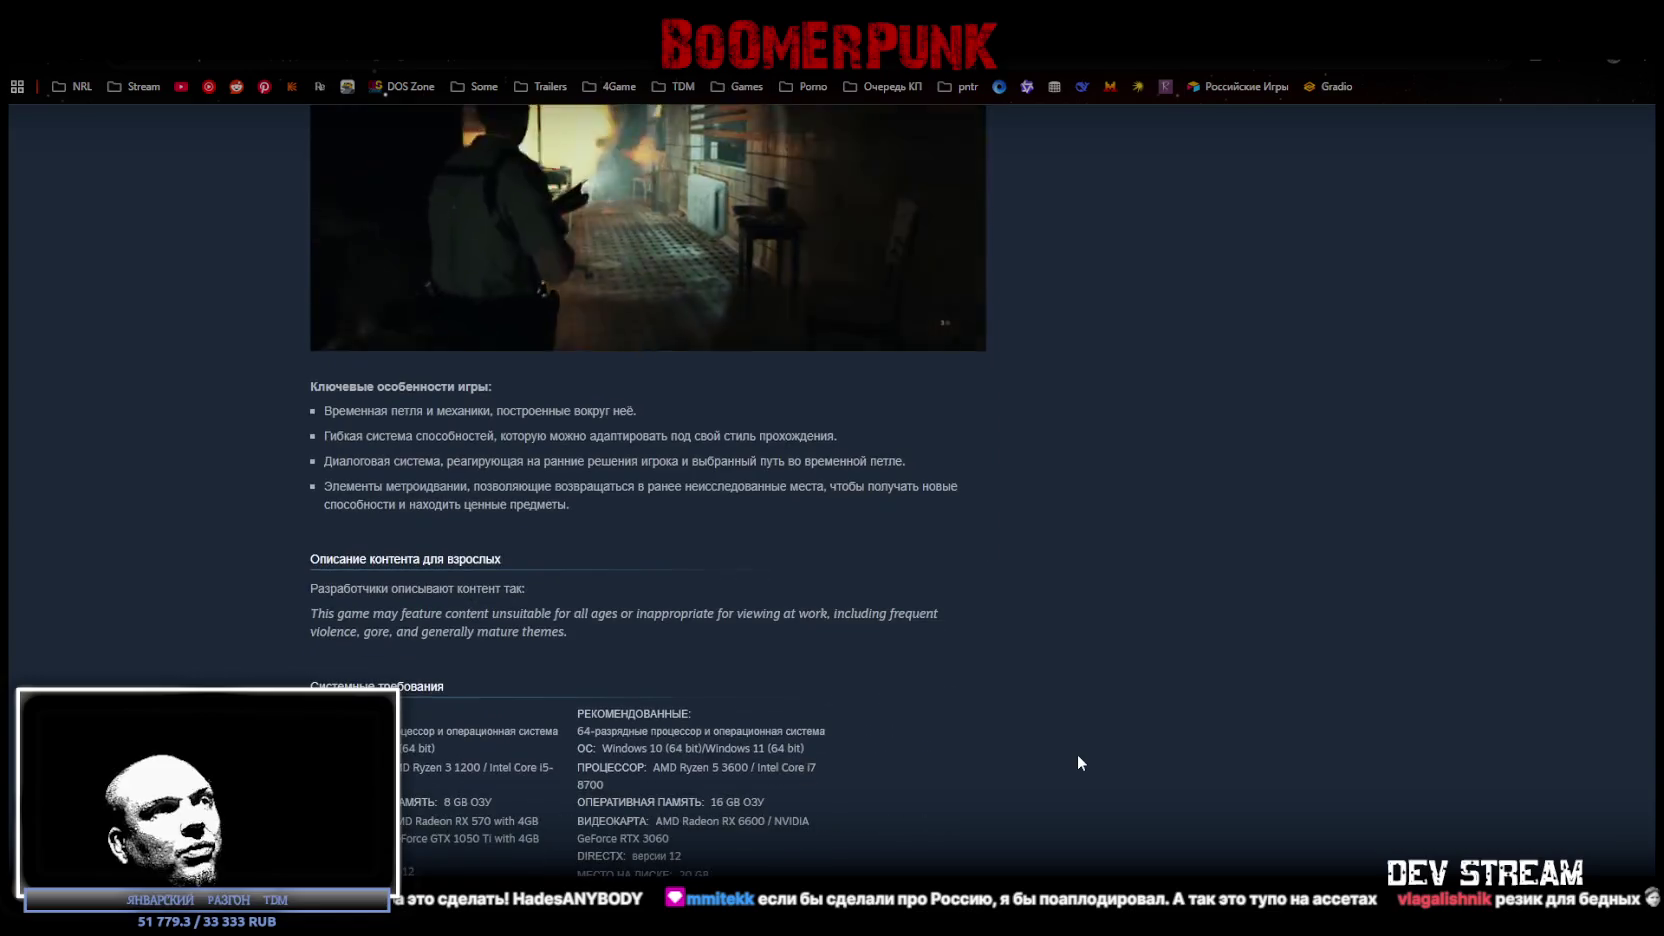
pyautogui.scroll(4, 1058, 703)
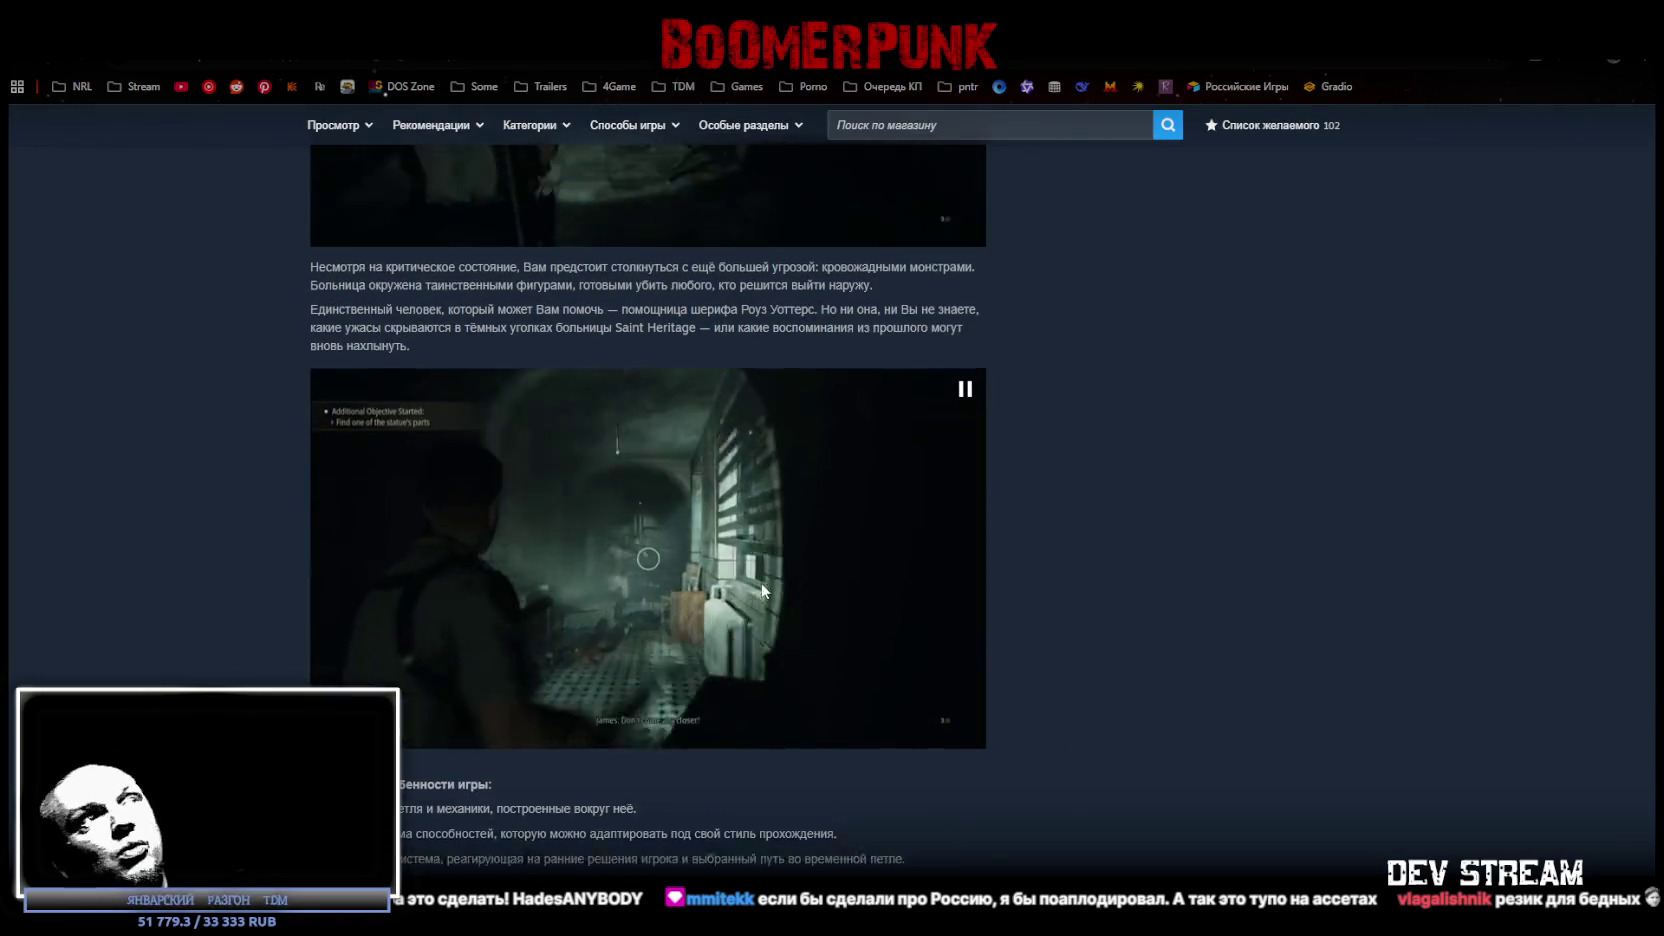
pyautogui.scroll(4, 762, 590)
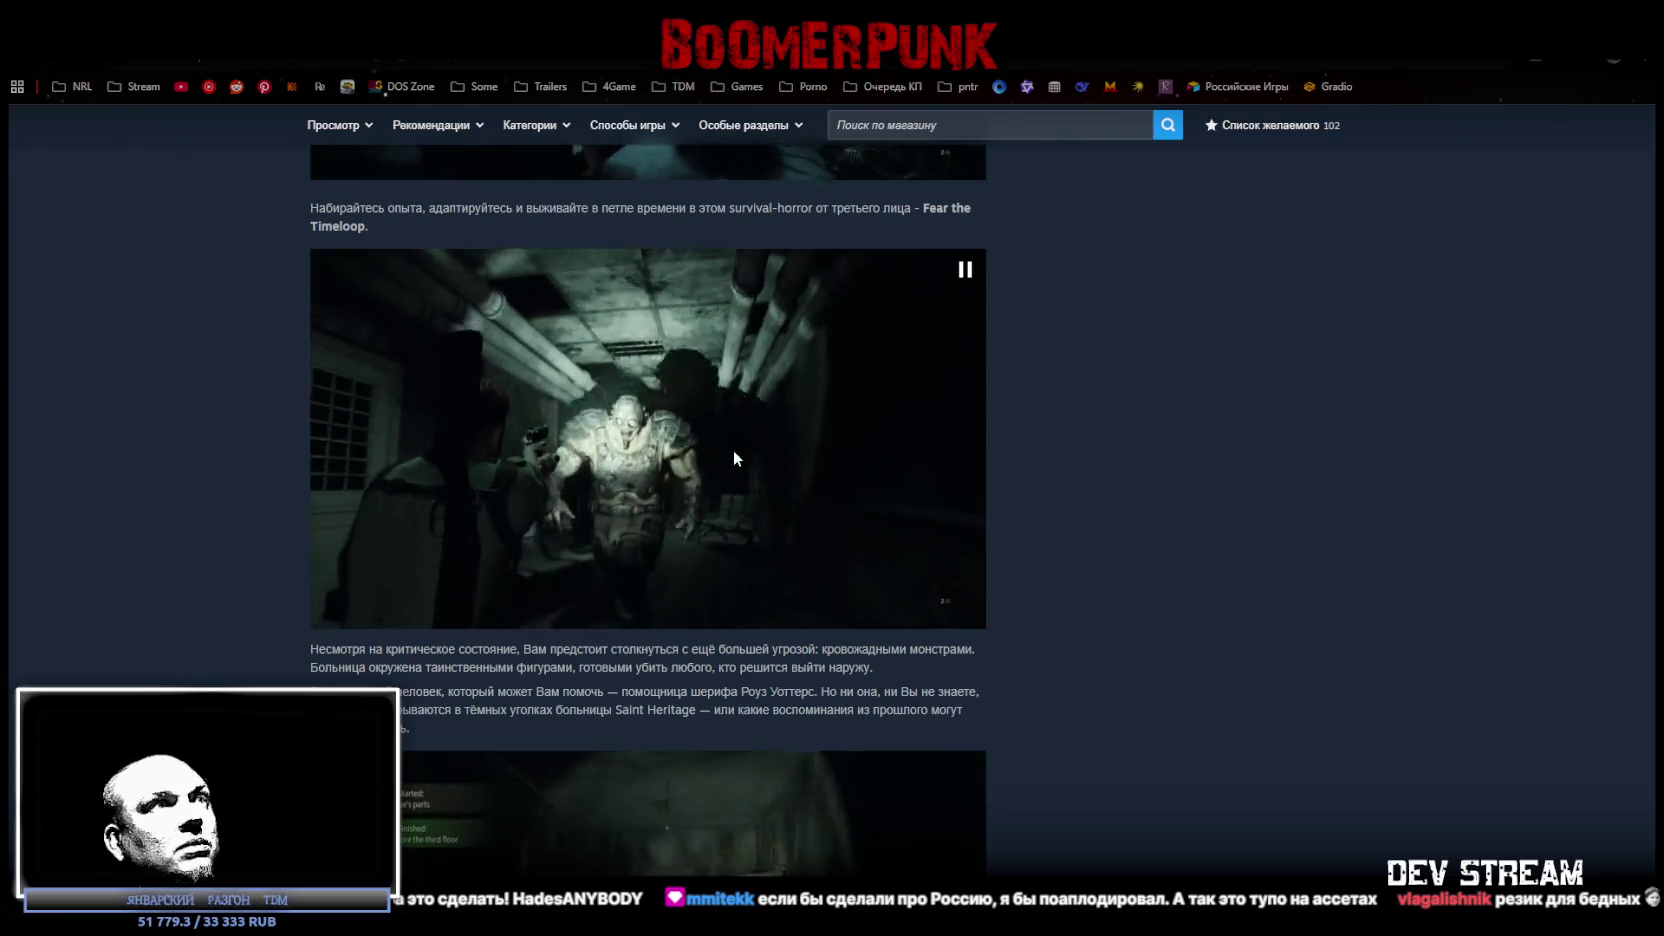
pyautogui.scroll(4, 770, 452)
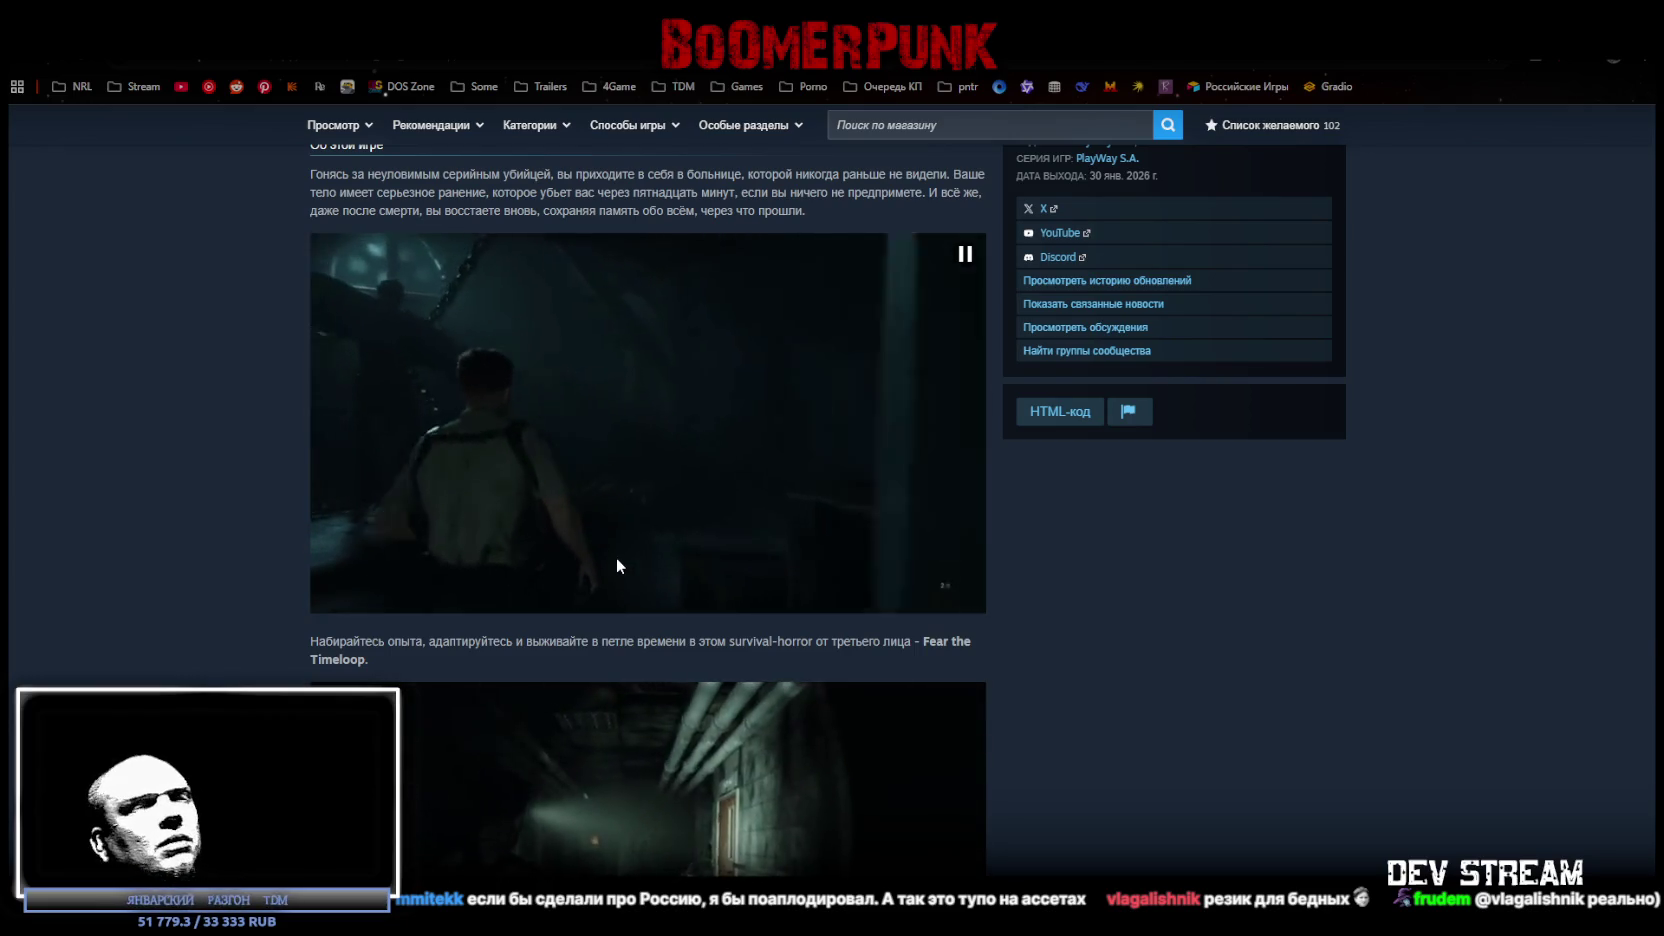
pyautogui.scroll(5, 815, 503)
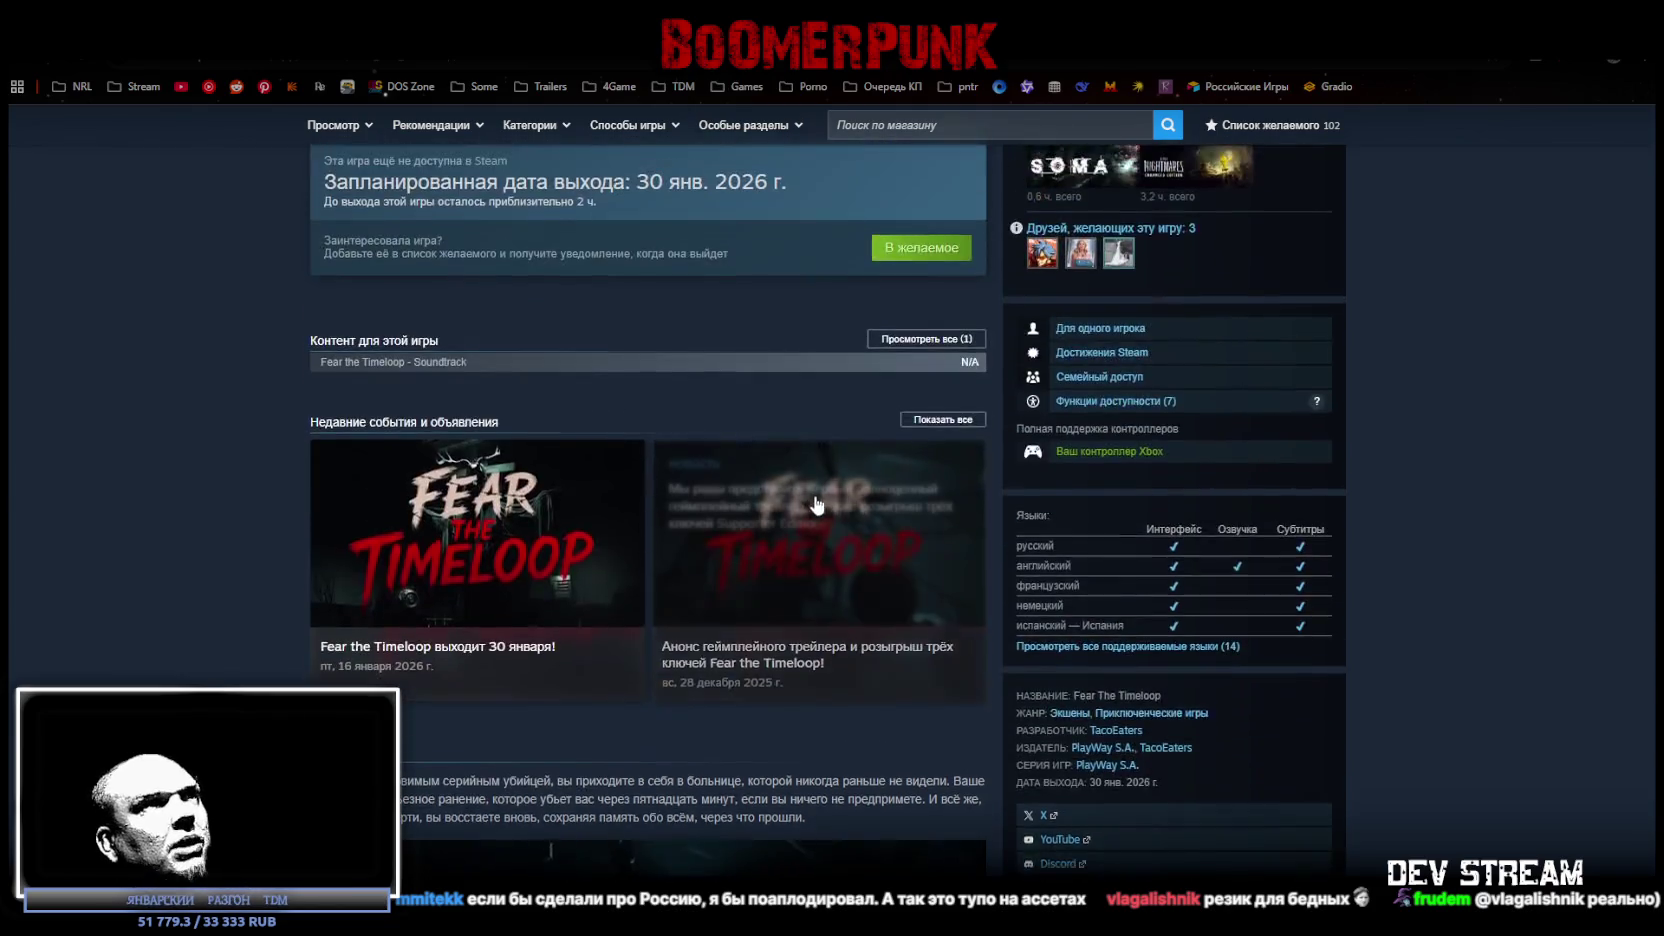
pyautogui.scroll(6, 815, 503)
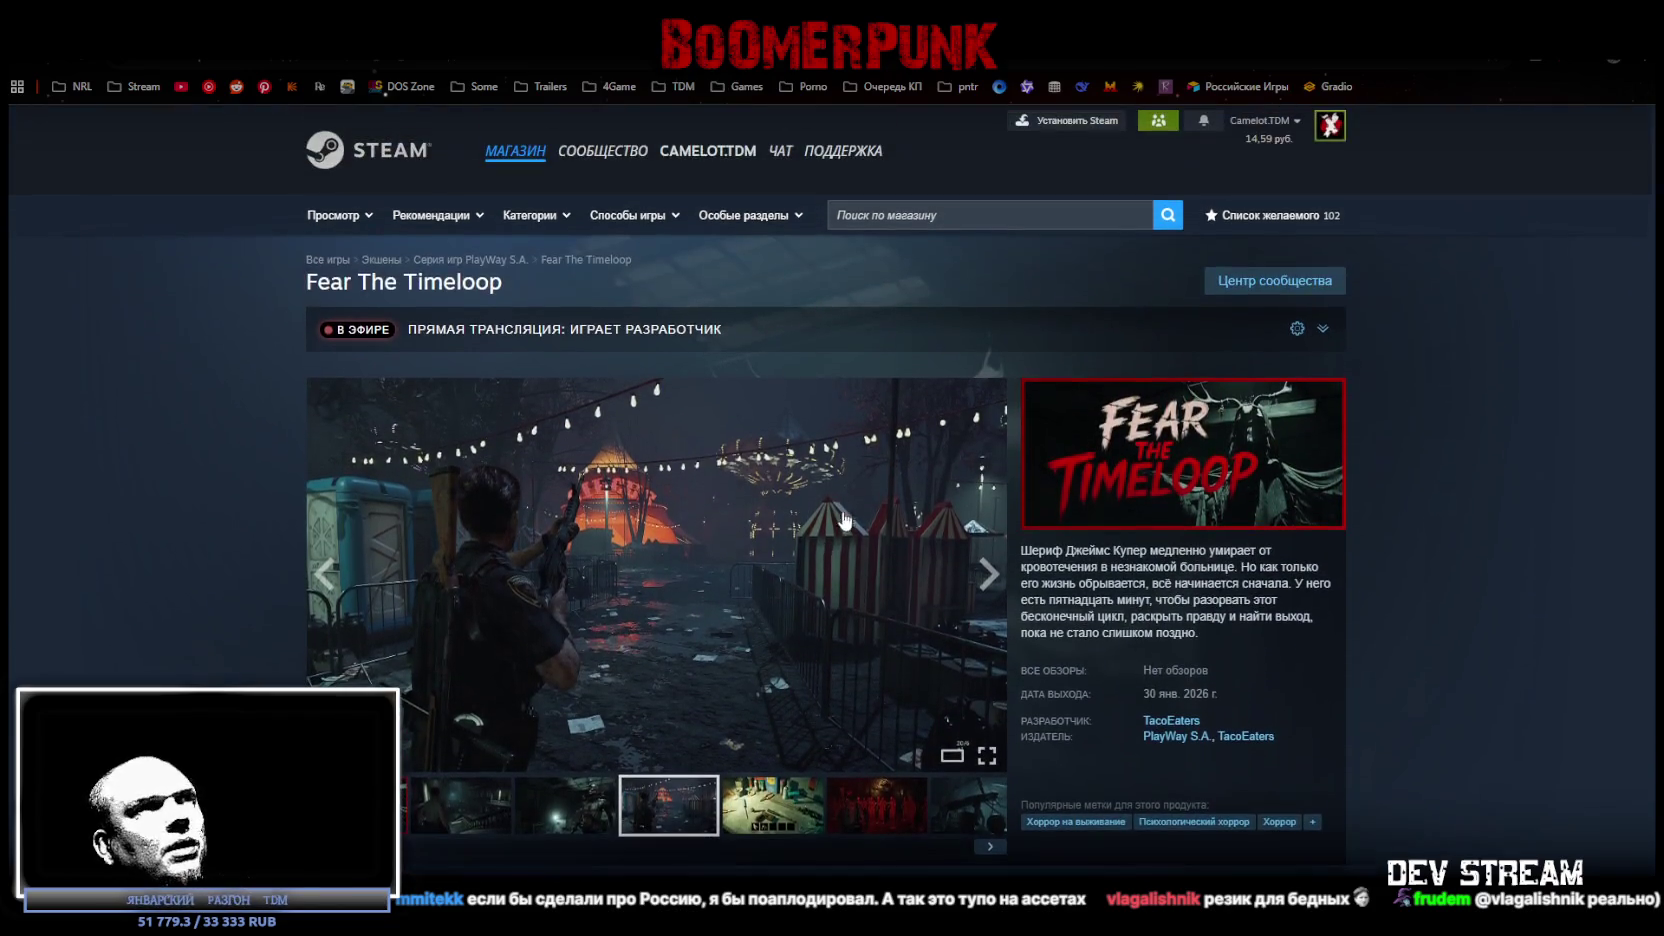
# Browse the screenshots, from workbench and corridor shots through to the cave and red forest.
pyautogui.click(797, 808)
pyautogui.click(880, 815)
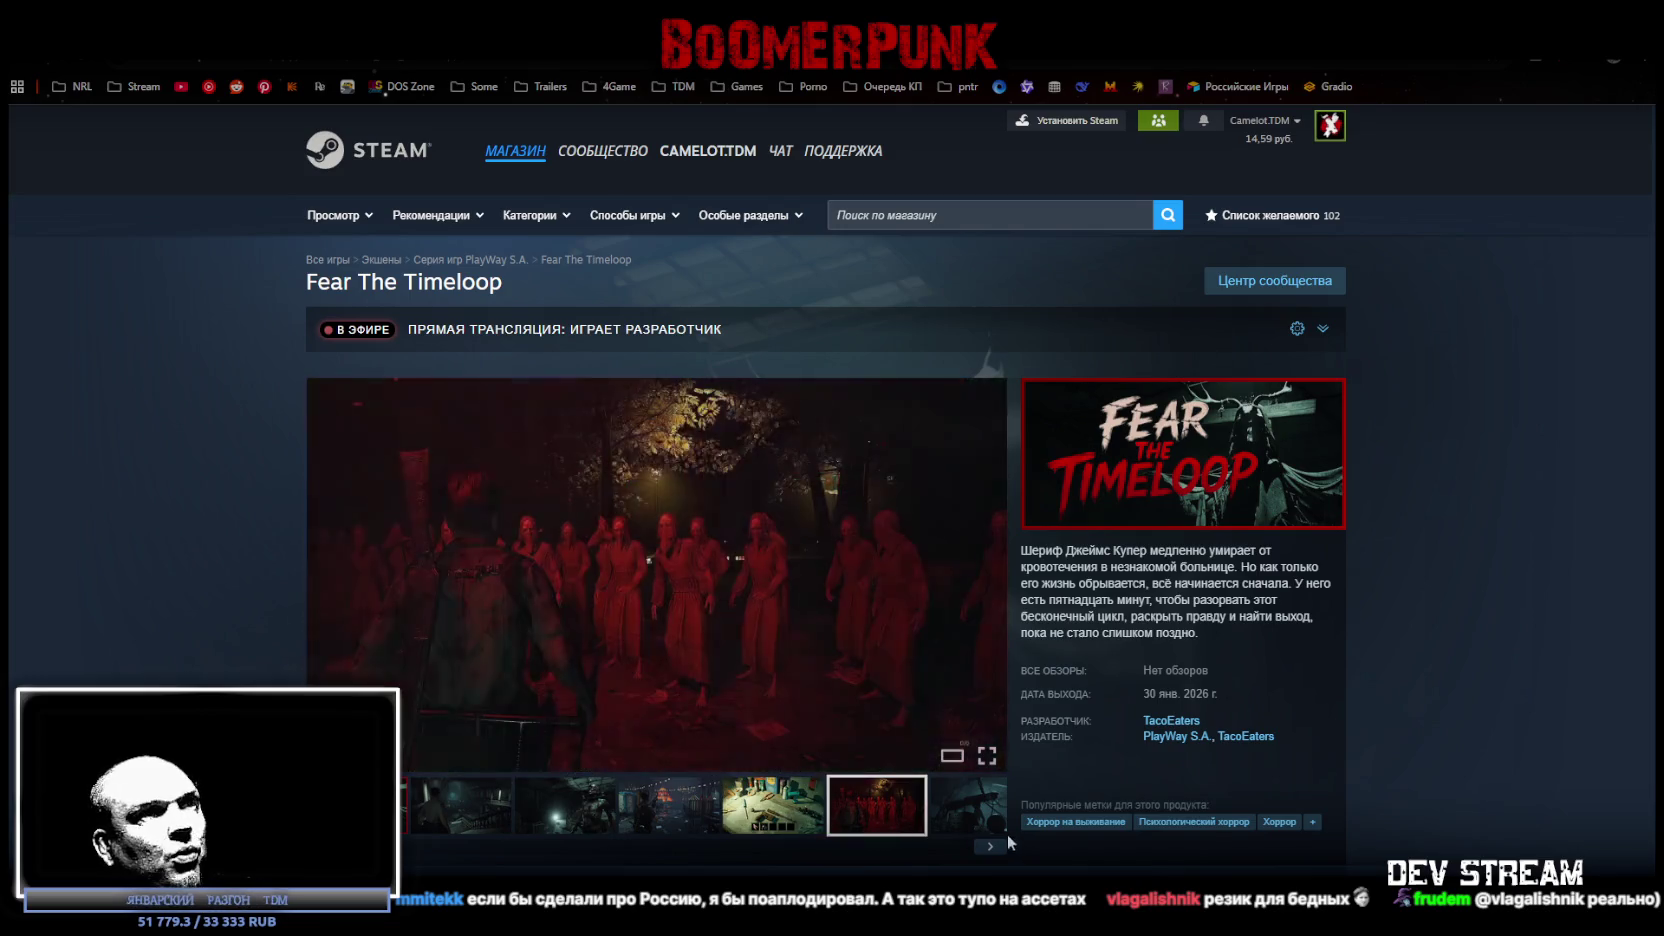
pyautogui.click(968, 823)
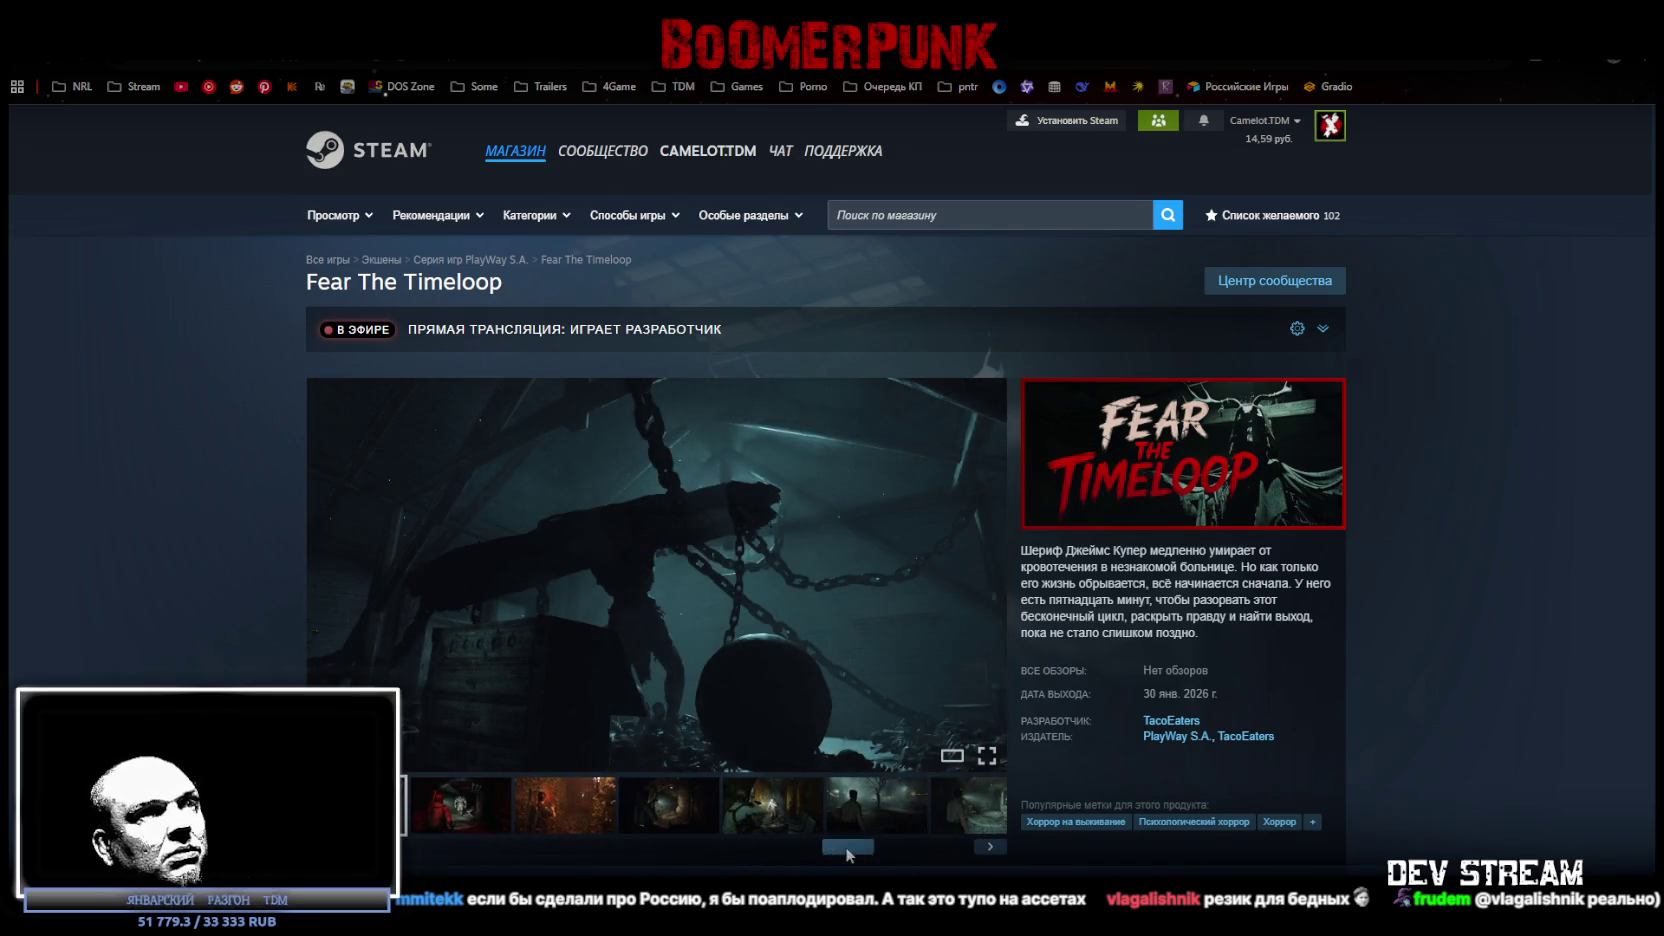
pyautogui.click(960, 808)
pyautogui.click(855, 810)
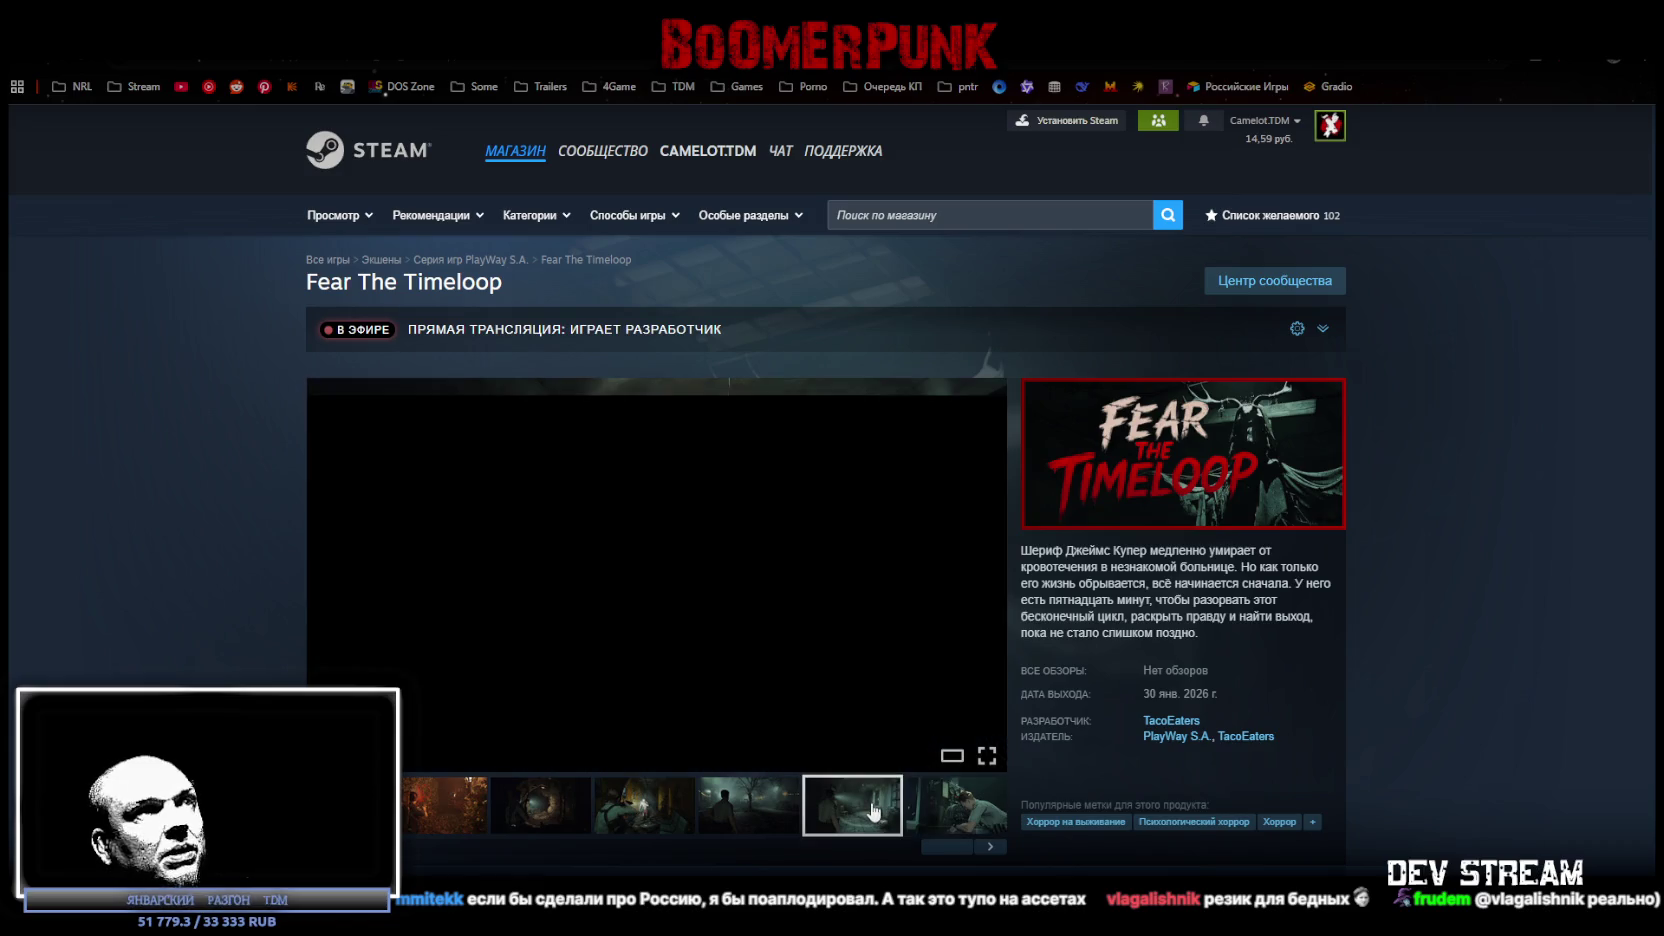
pyautogui.click(770, 808)
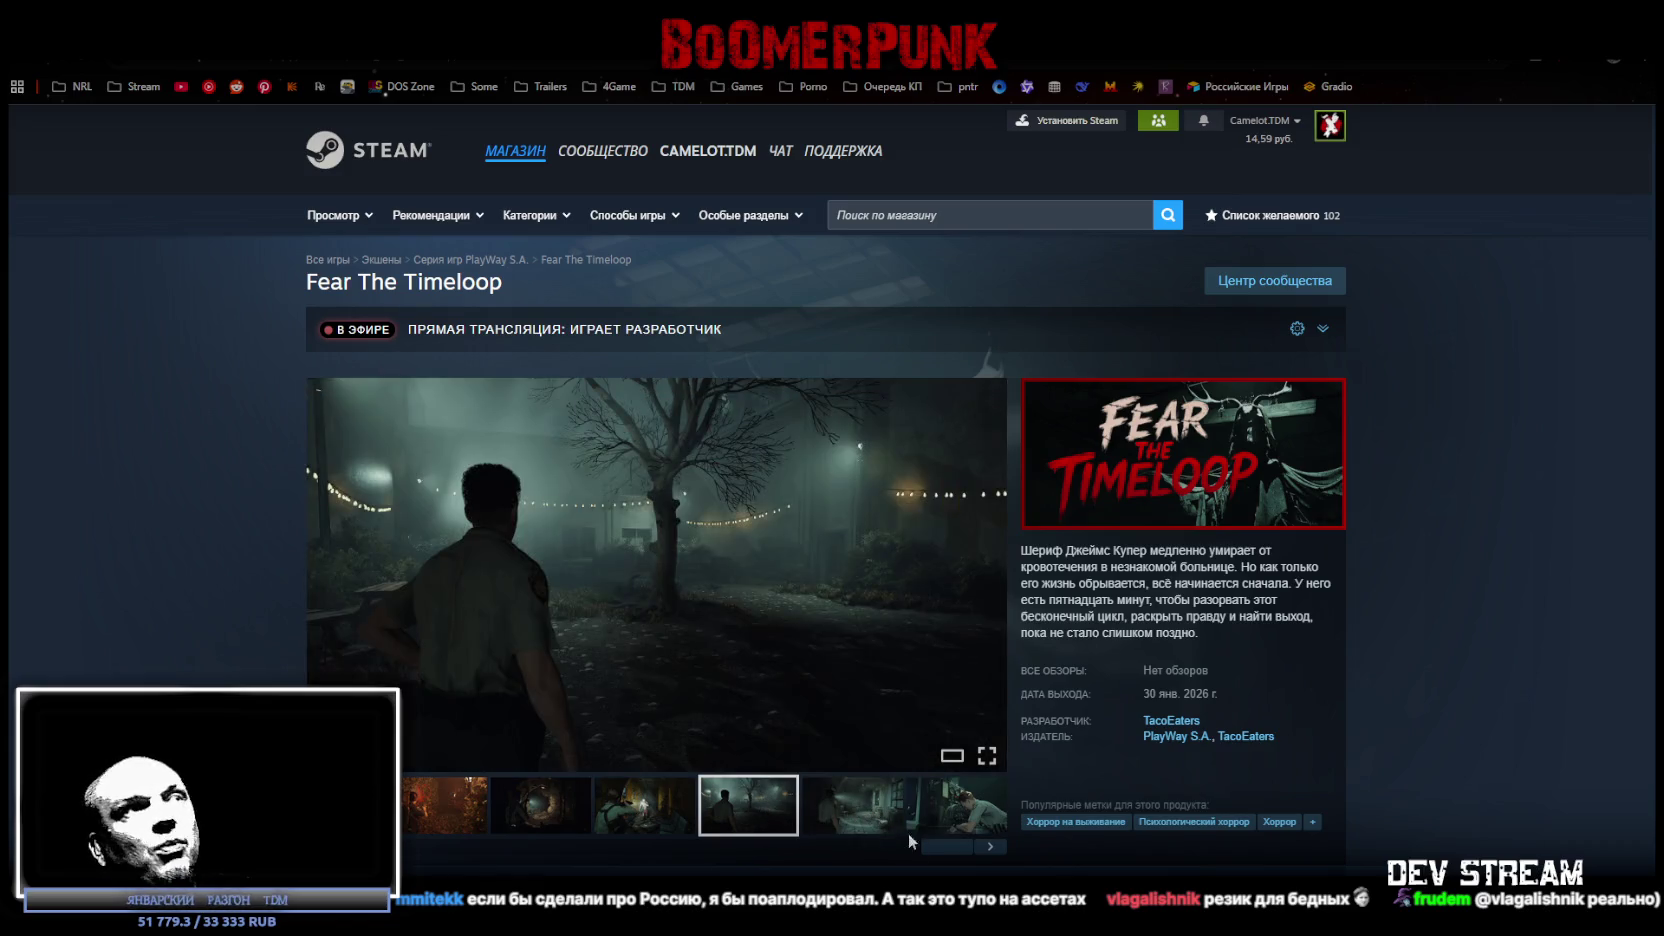
pyautogui.click(648, 815)
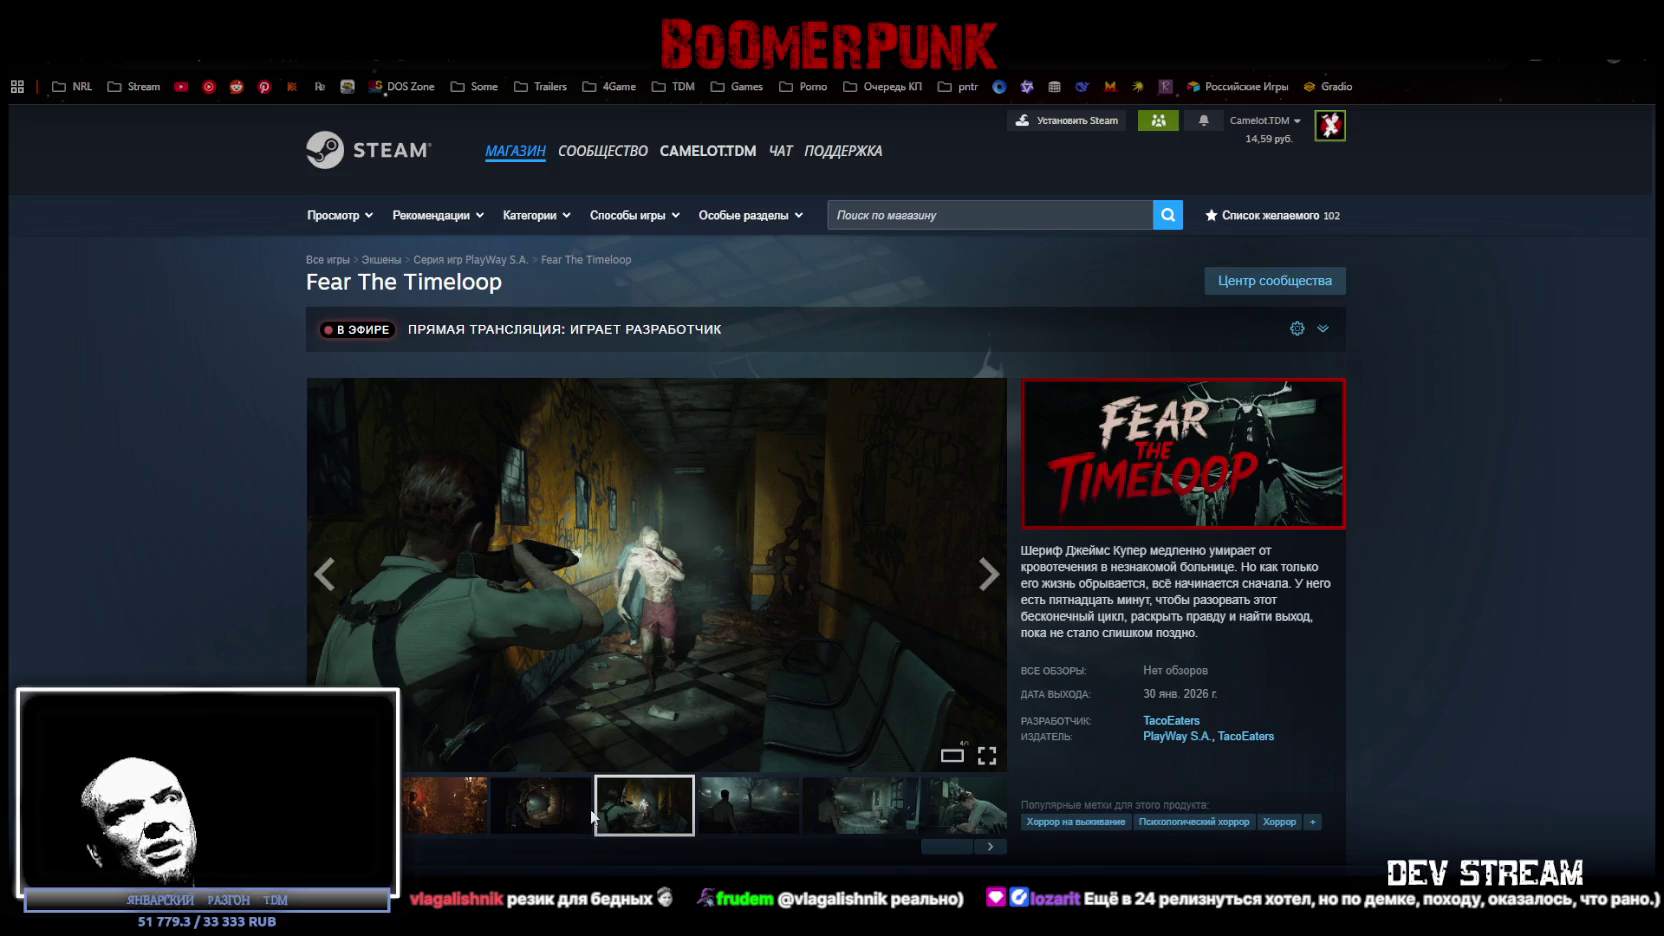
pyautogui.click(524, 810)
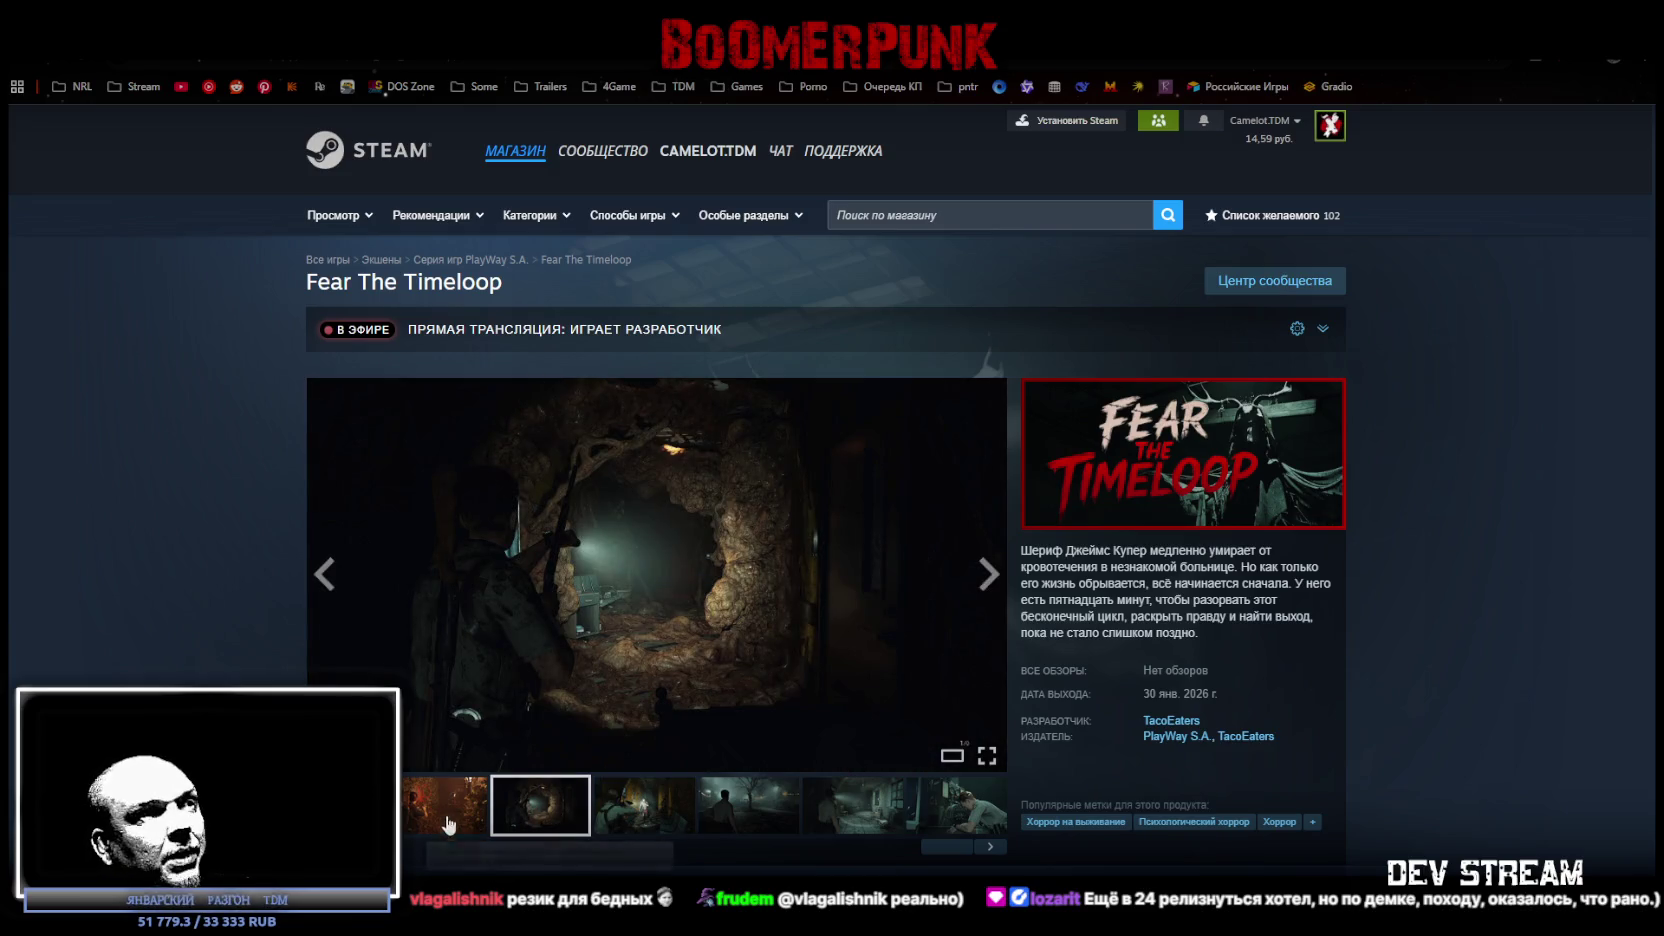
pyautogui.click(452, 826)
# Expand all supported languages, highlight simplified Chinese, then return to Blockbench.
pyautogui.scroll(-5, 1158, 742)
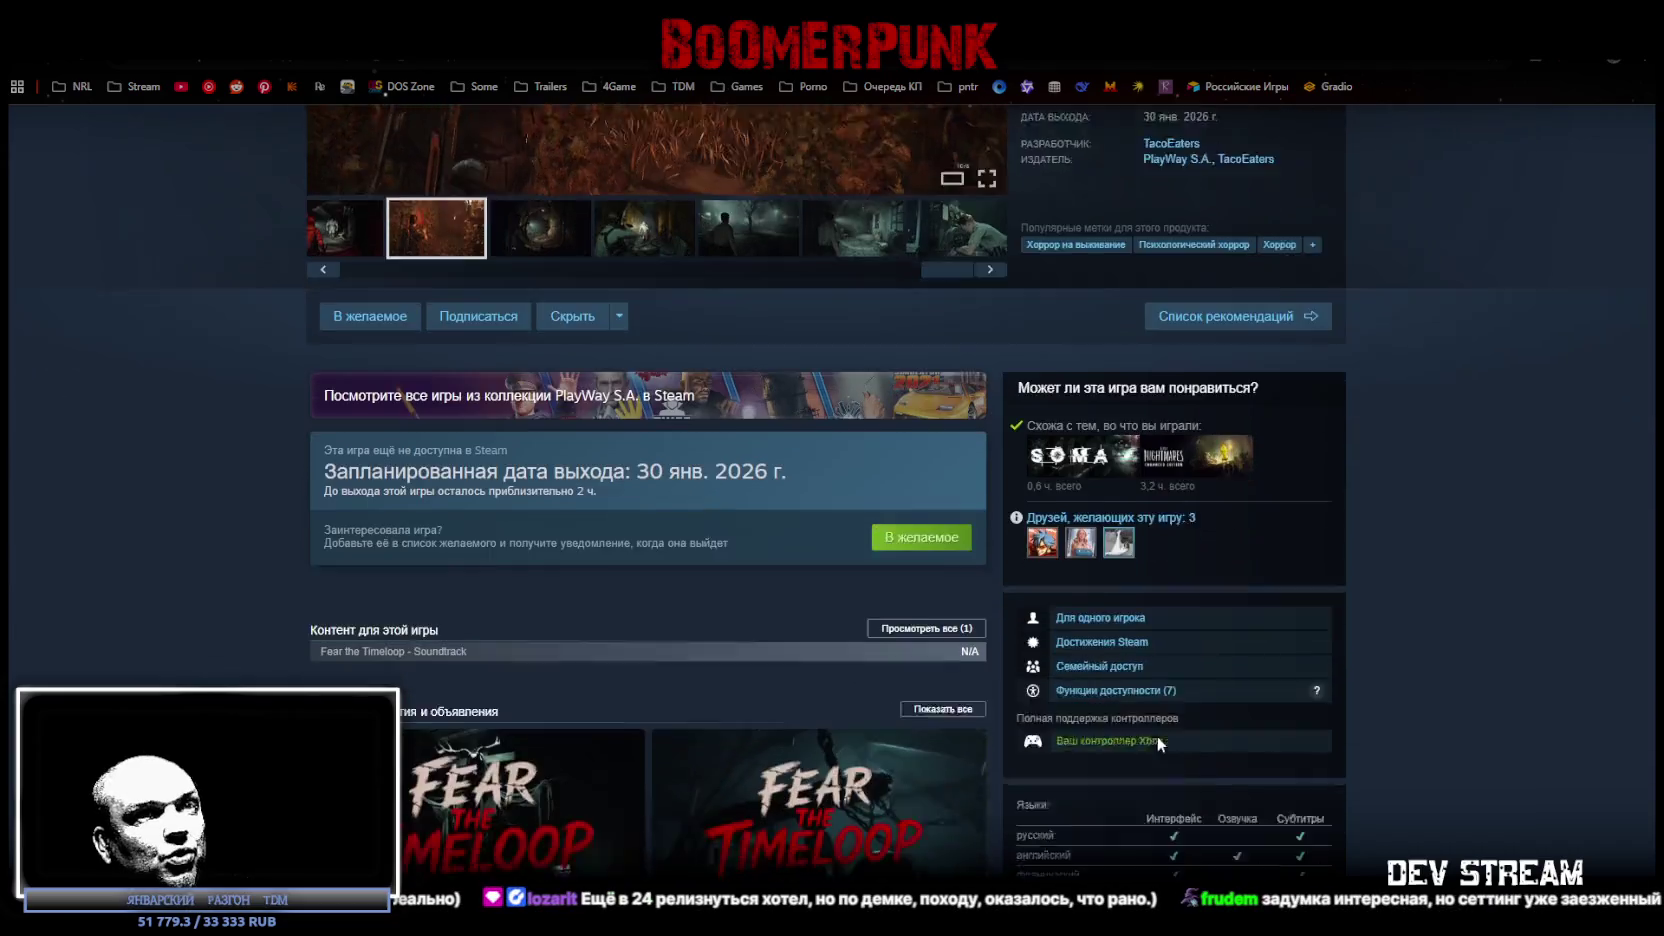
pyautogui.scroll(-1, 1158, 740)
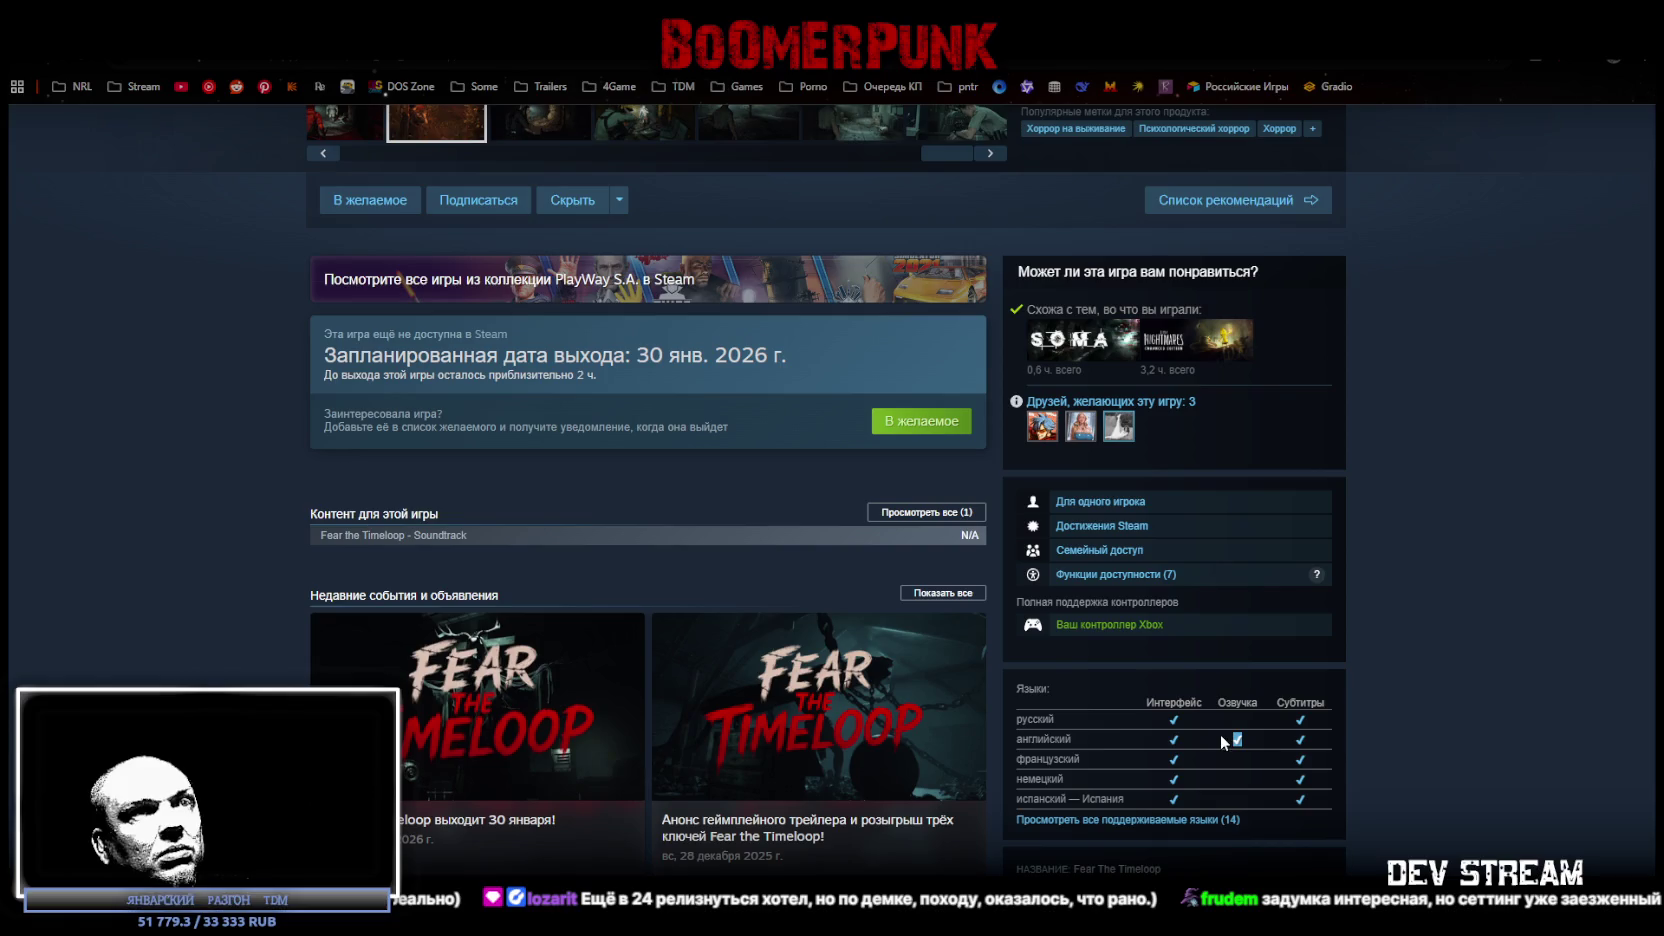
pyautogui.moveTo(1150, 727); pyautogui.dragTo(1344, 745)
pyautogui.click(1345, 747)
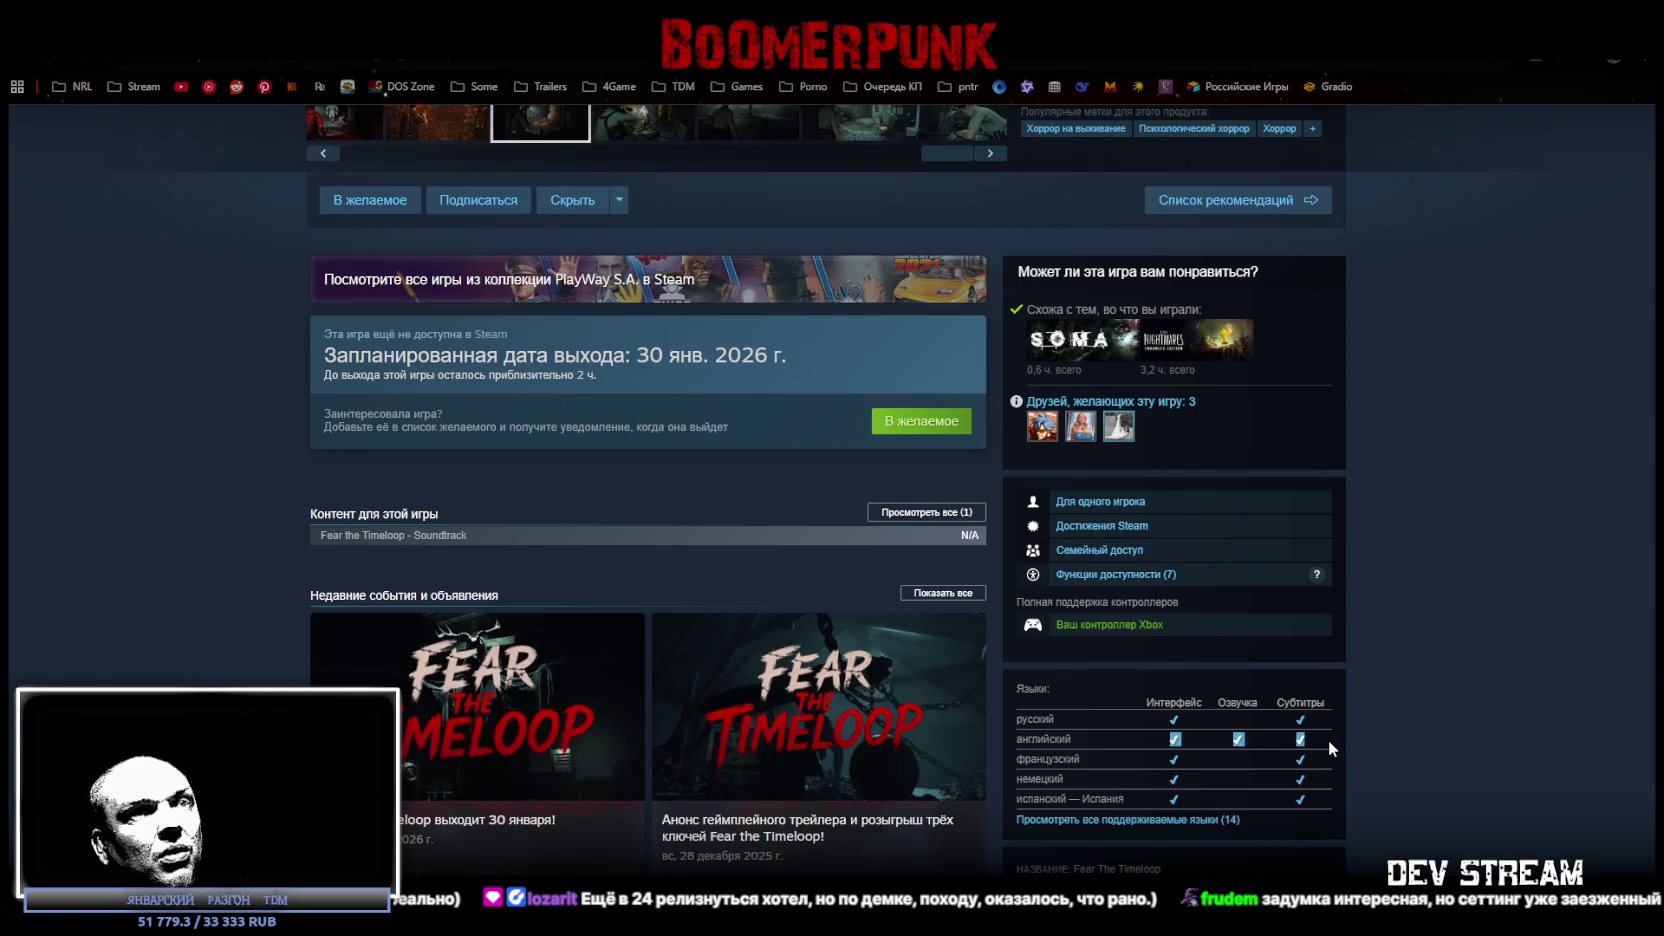
pyautogui.click(1180, 819)
pyautogui.scroll(-1, 1167, 786)
pyautogui.scroll(-3, 1167, 786)
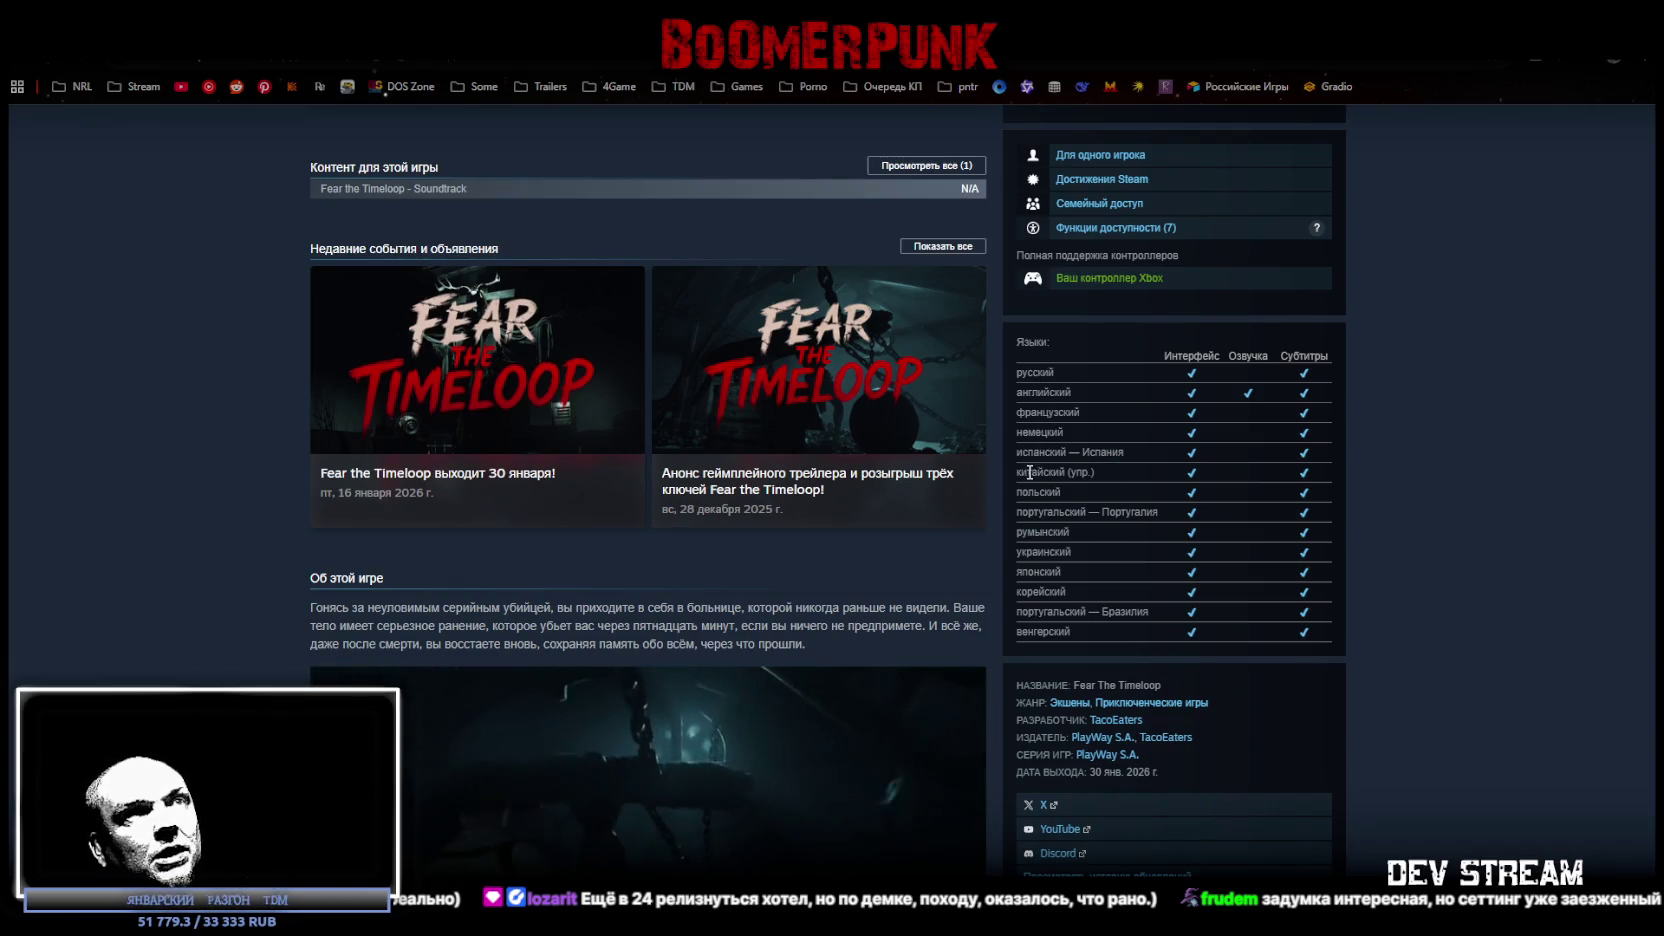
pyautogui.click(1123, 471)
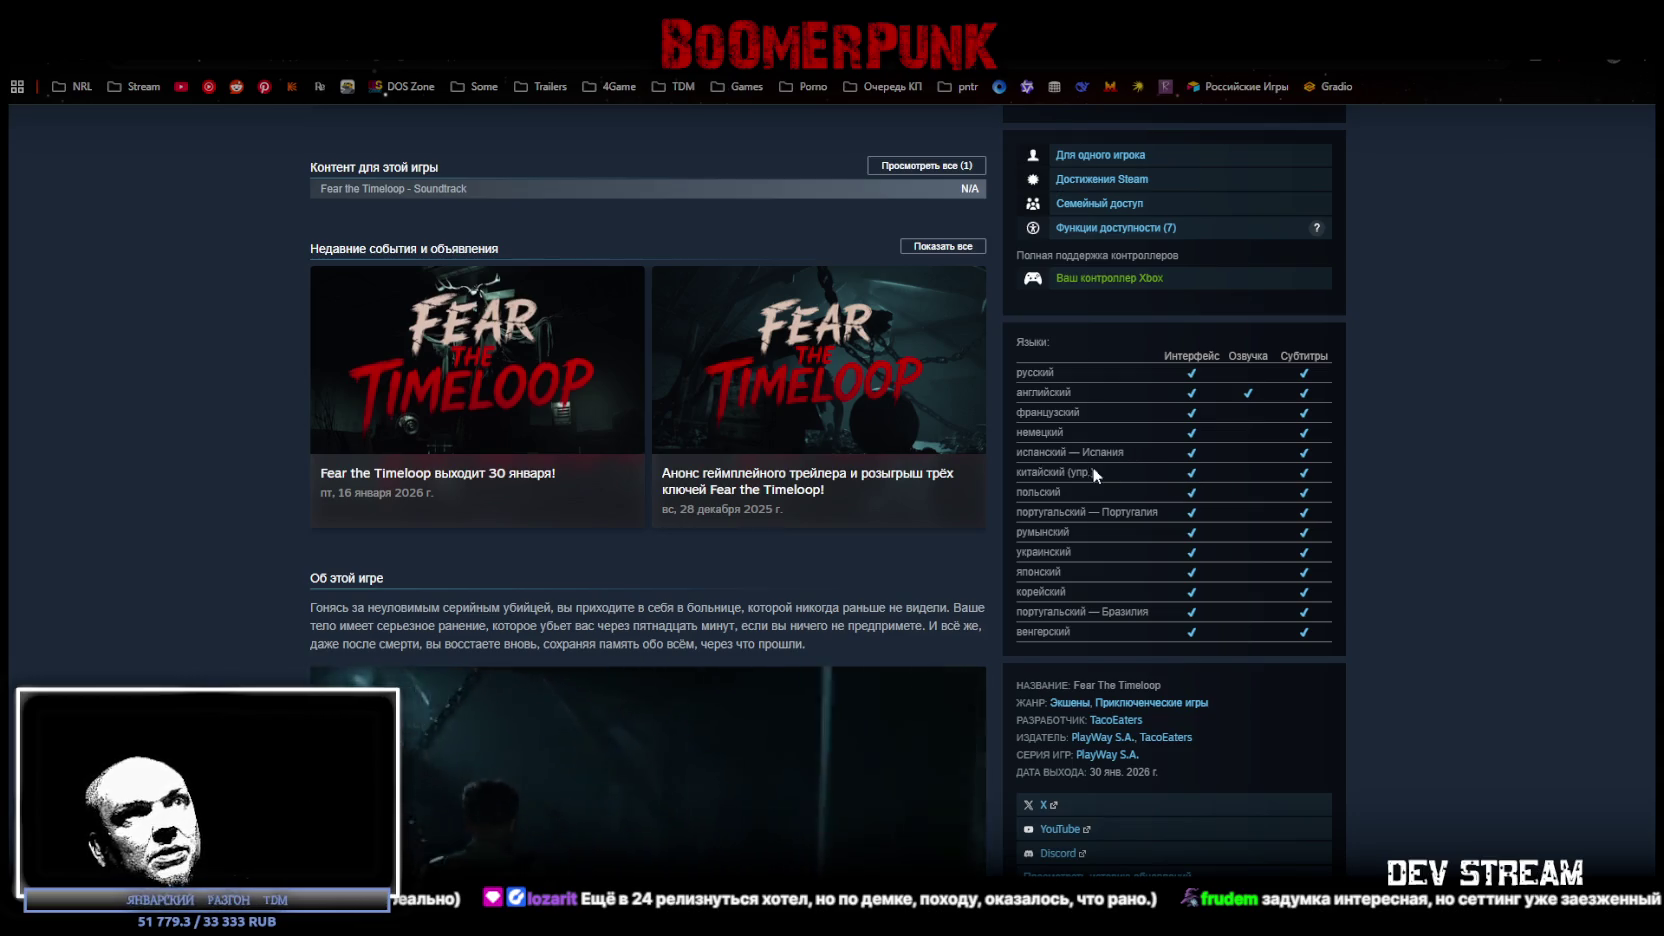
pyautogui.scroll(-2, 940, 500)
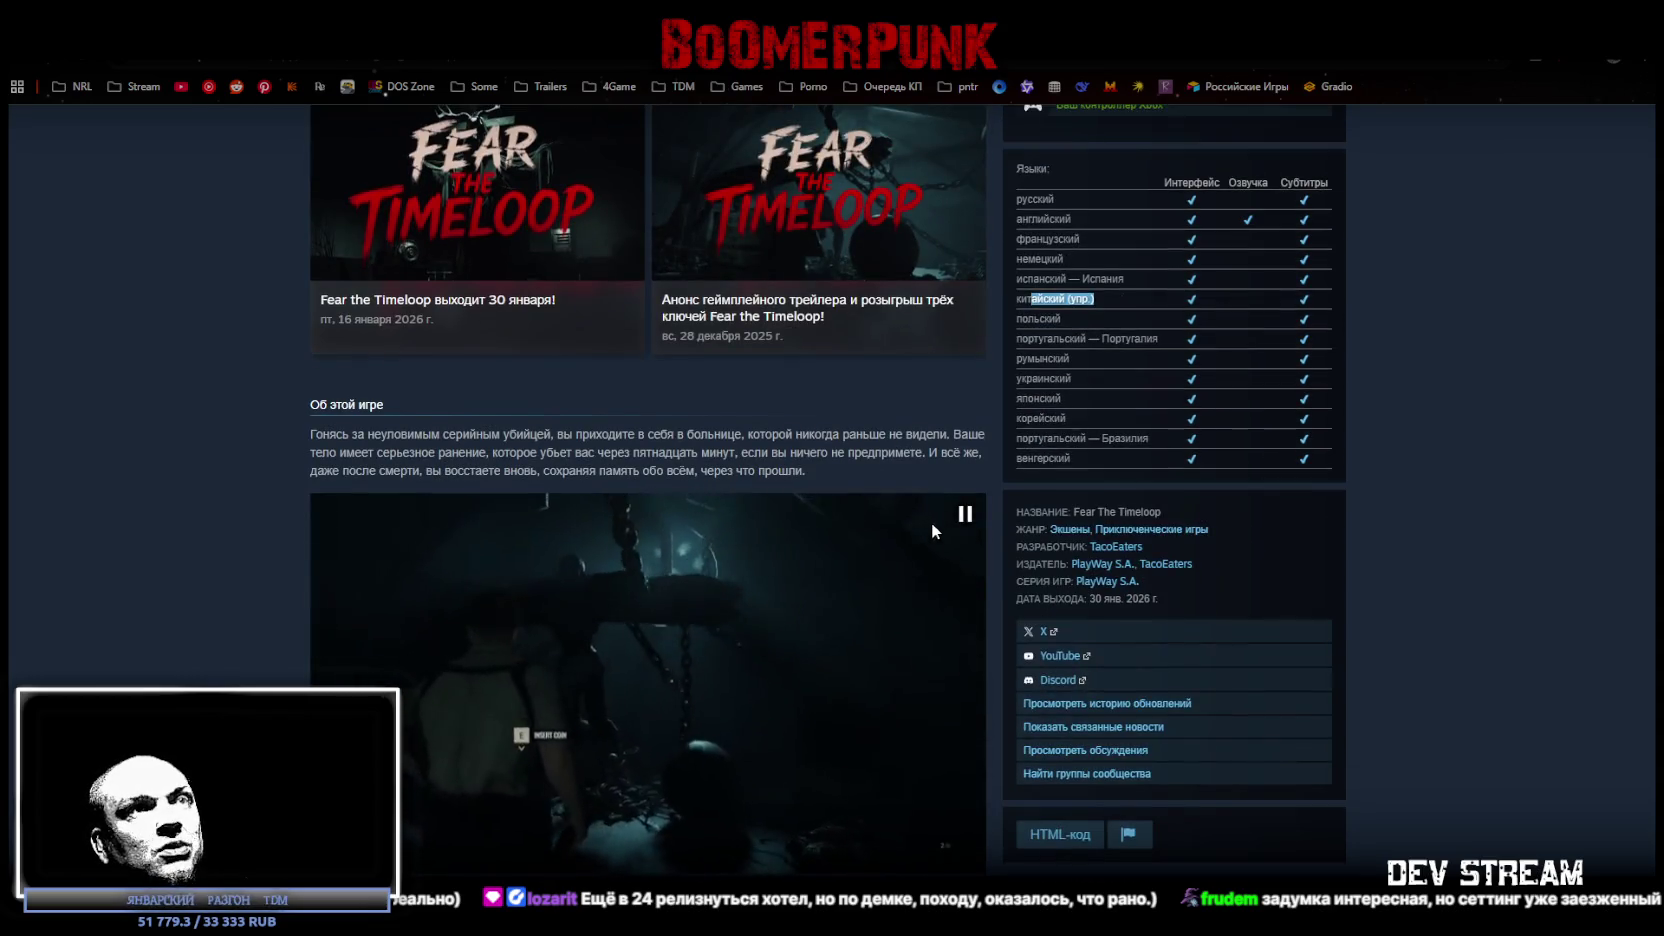
pyautogui.scroll(2, 1113, 533)
pyautogui.moveTo(1114, 476)
pyautogui.mouseDown()
pyautogui.moveTo(1005, 469)
pyautogui.moveTo(1028, 471)
pyautogui.mouseUp()
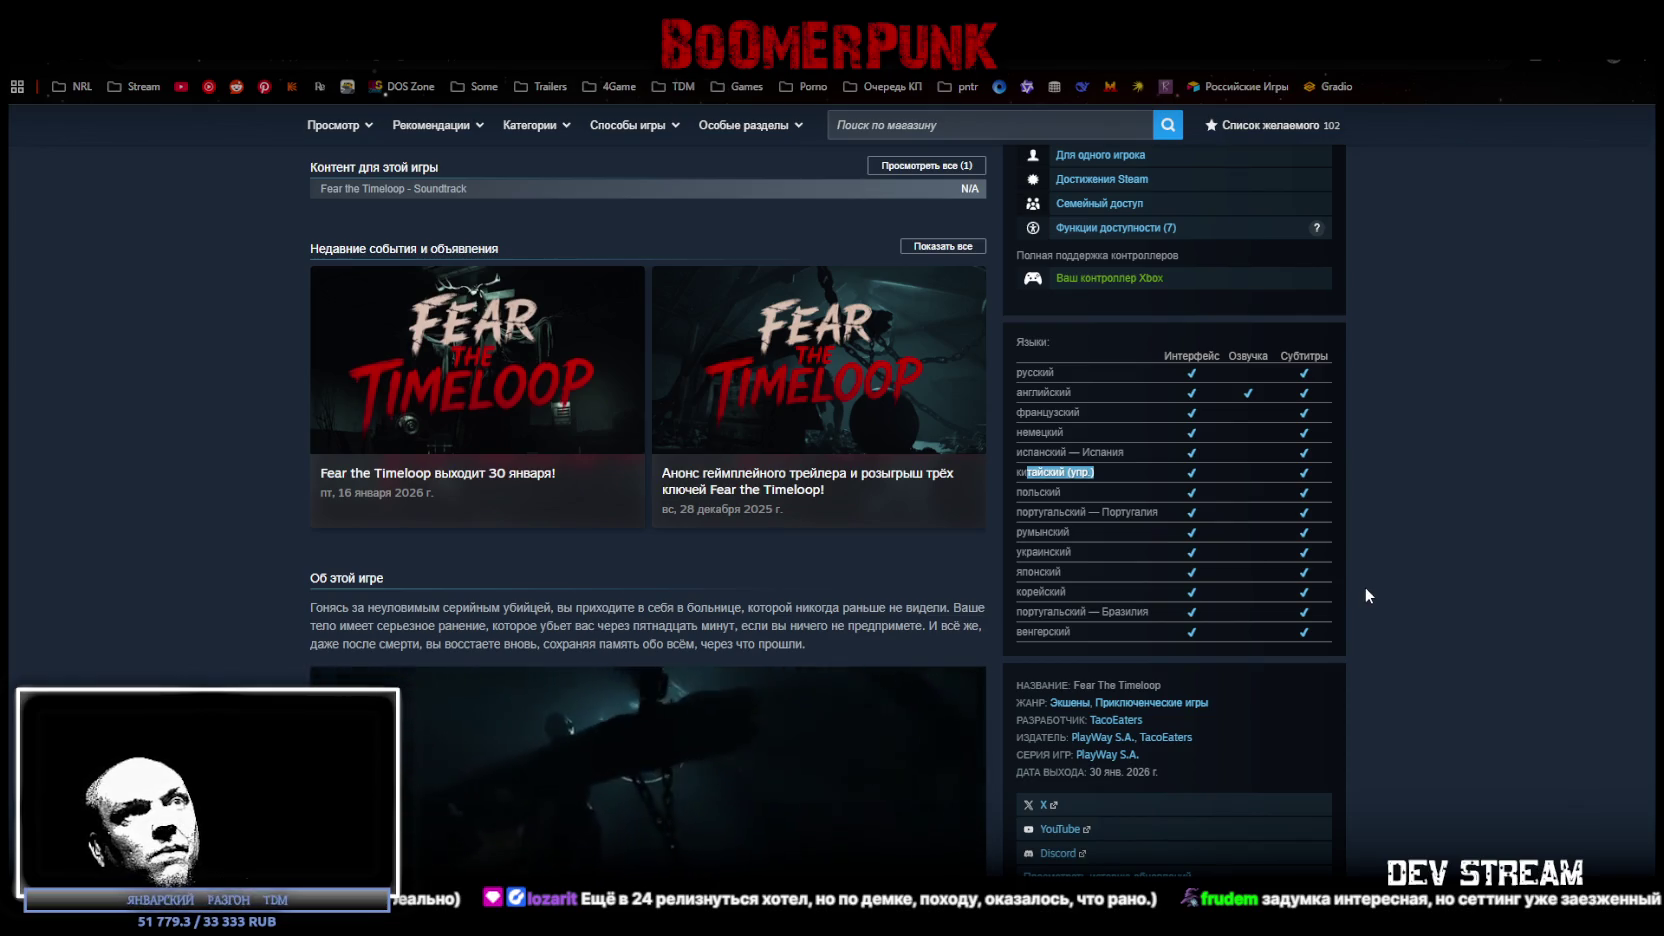
pyautogui.scroll(3, 1350, 589)
pyautogui.scroll(8, 1346, 598)
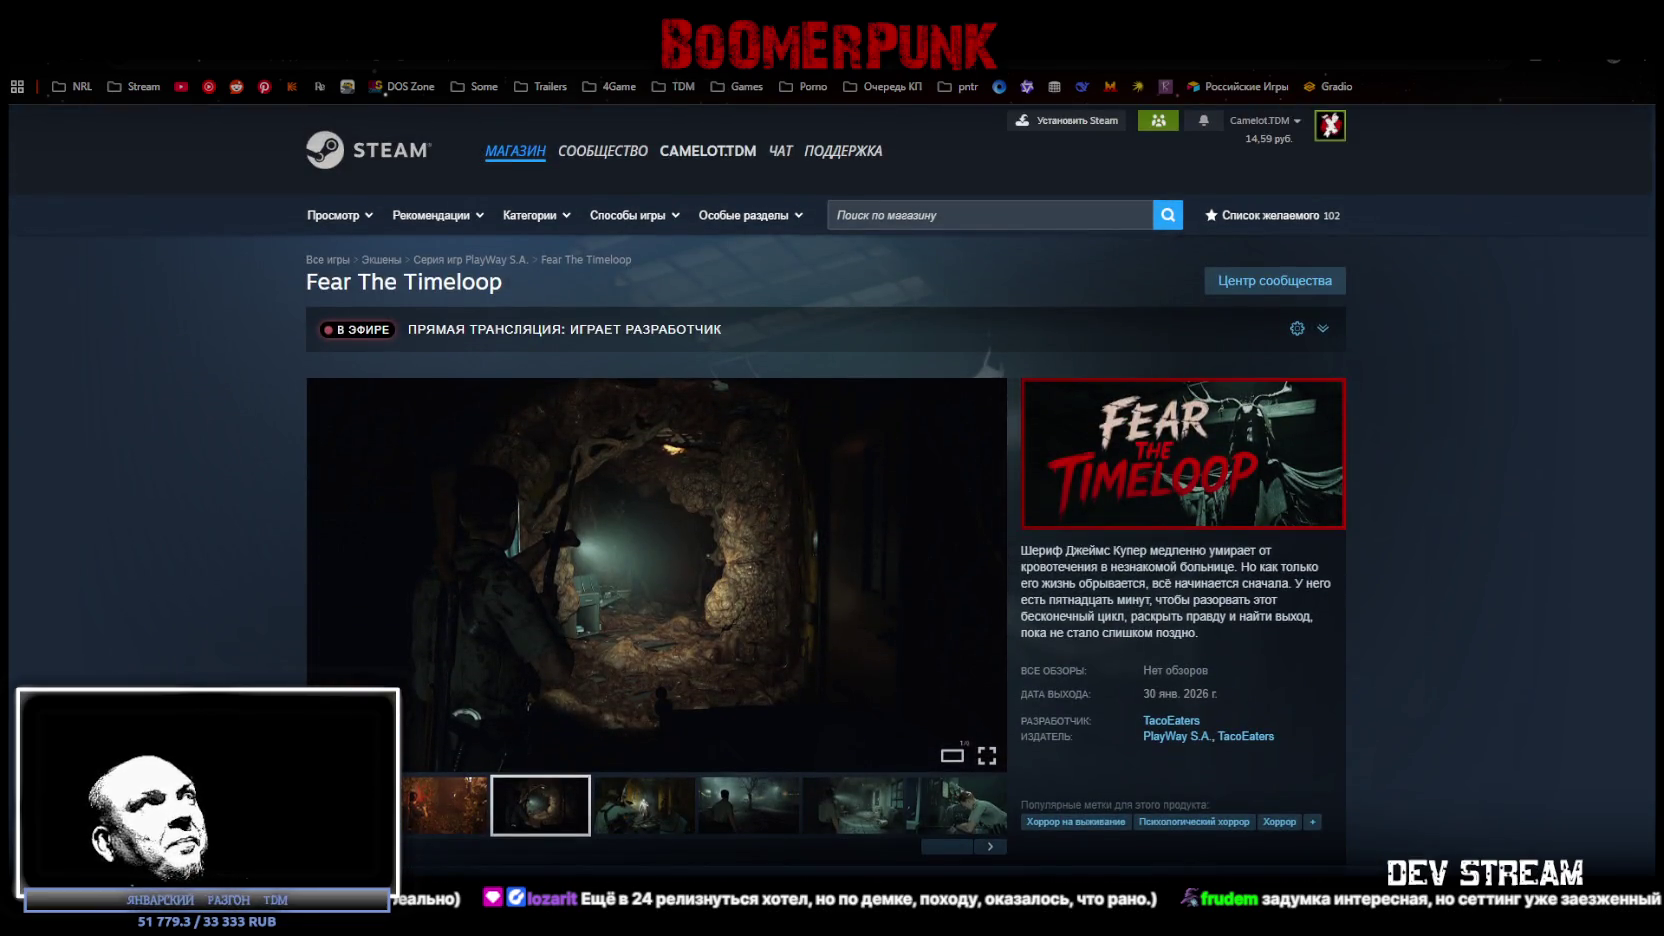
pyautogui.hotkey('alt', 'Tab')
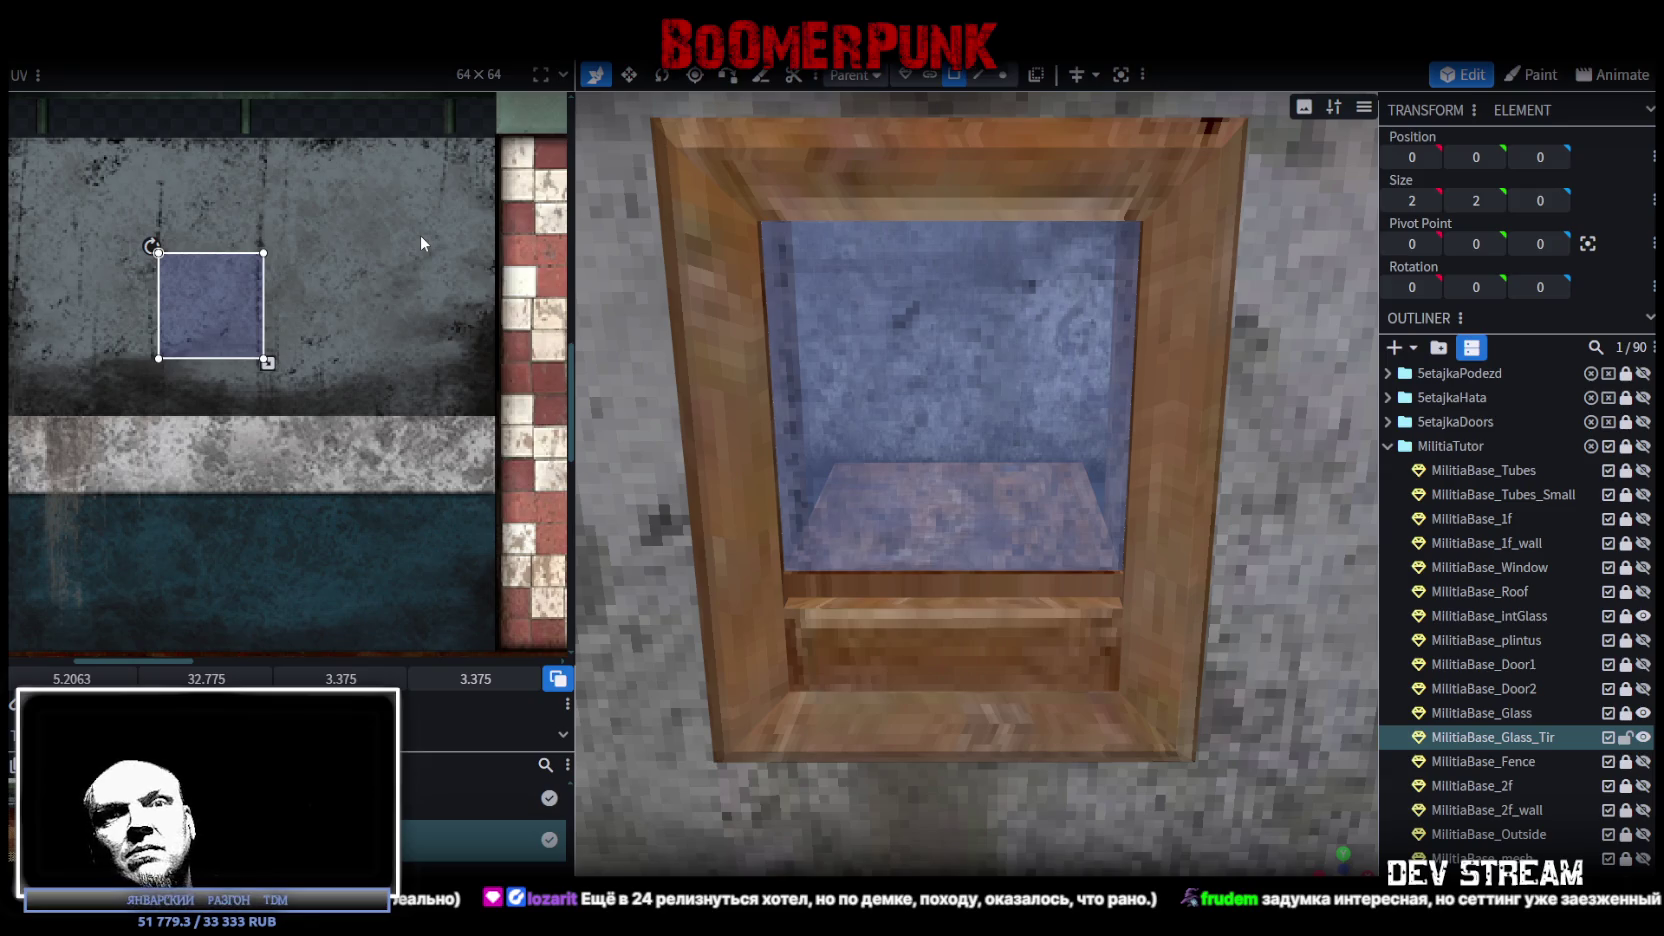
# Zoom out and select the 2 × 2 glass pane inside the wooden window frame.
pyautogui.scroll(-3, 931, 395)
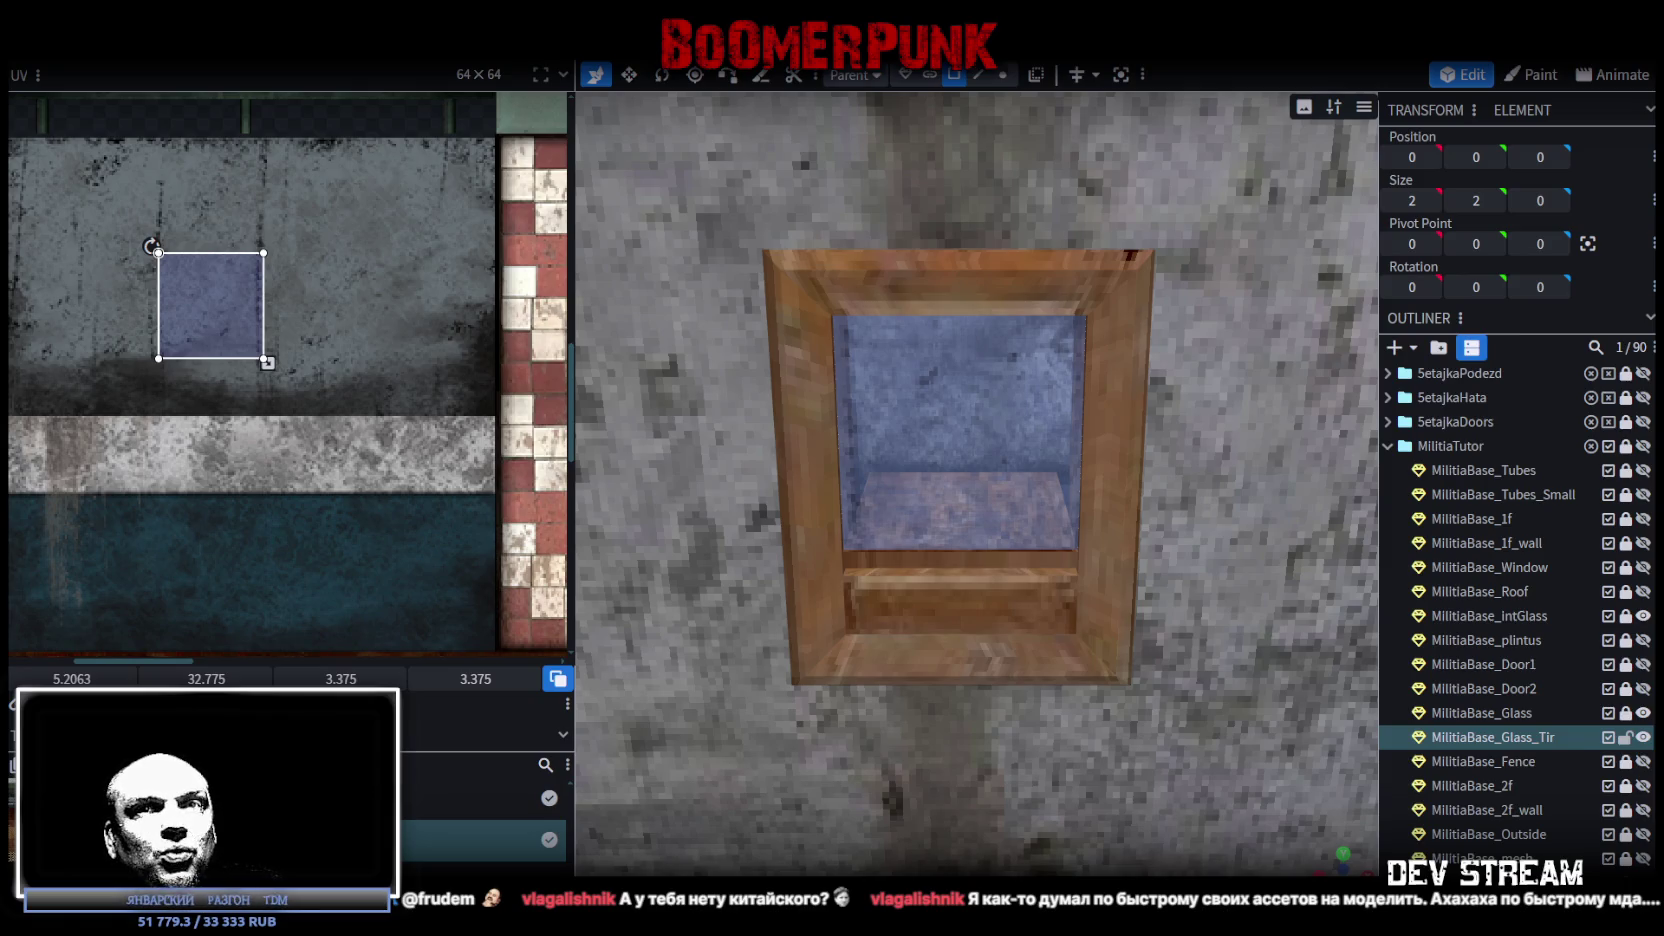
pyautogui.click(935, 432)
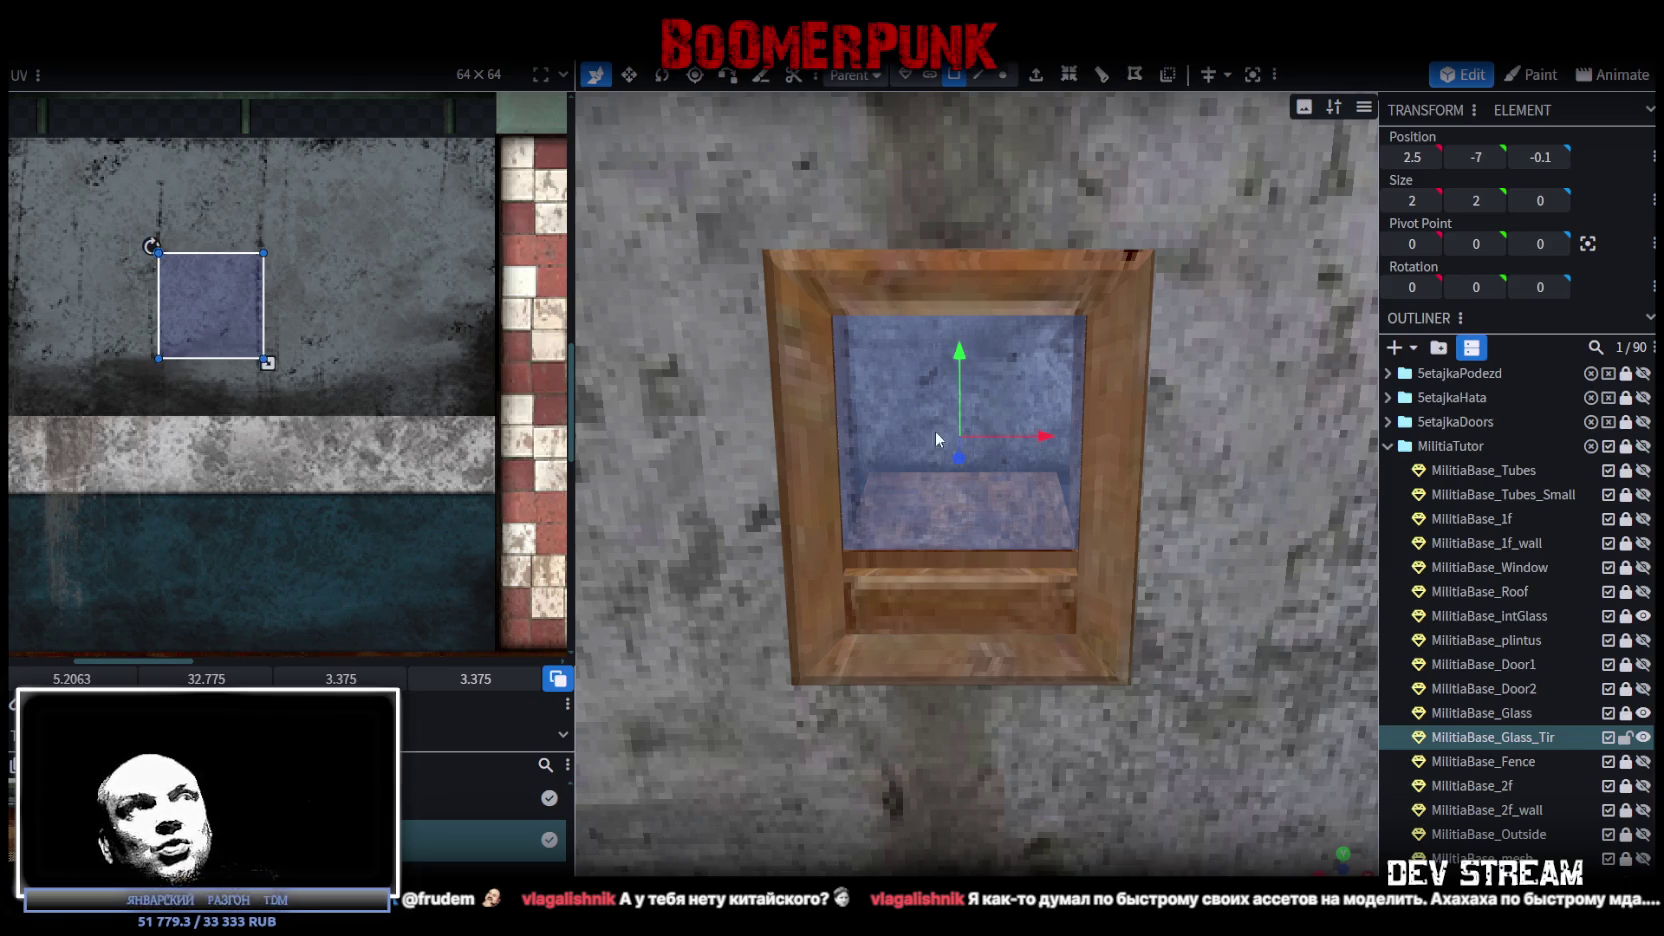
# Move the glass pane's UV square to a new texture patch at 8.3312, 33.9062.
pyautogui.press('KP_Decimal')
pyautogui.scroll(-5, 1022, 515)
pyautogui.moveTo(1124, 497)
pyautogui.mouseDown()
pyautogui.moveTo(1056, 779)
pyautogui.moveTo(1086, 842)
pyautogui.moveTo(1072, 838)
pyautogui.mouseUp()
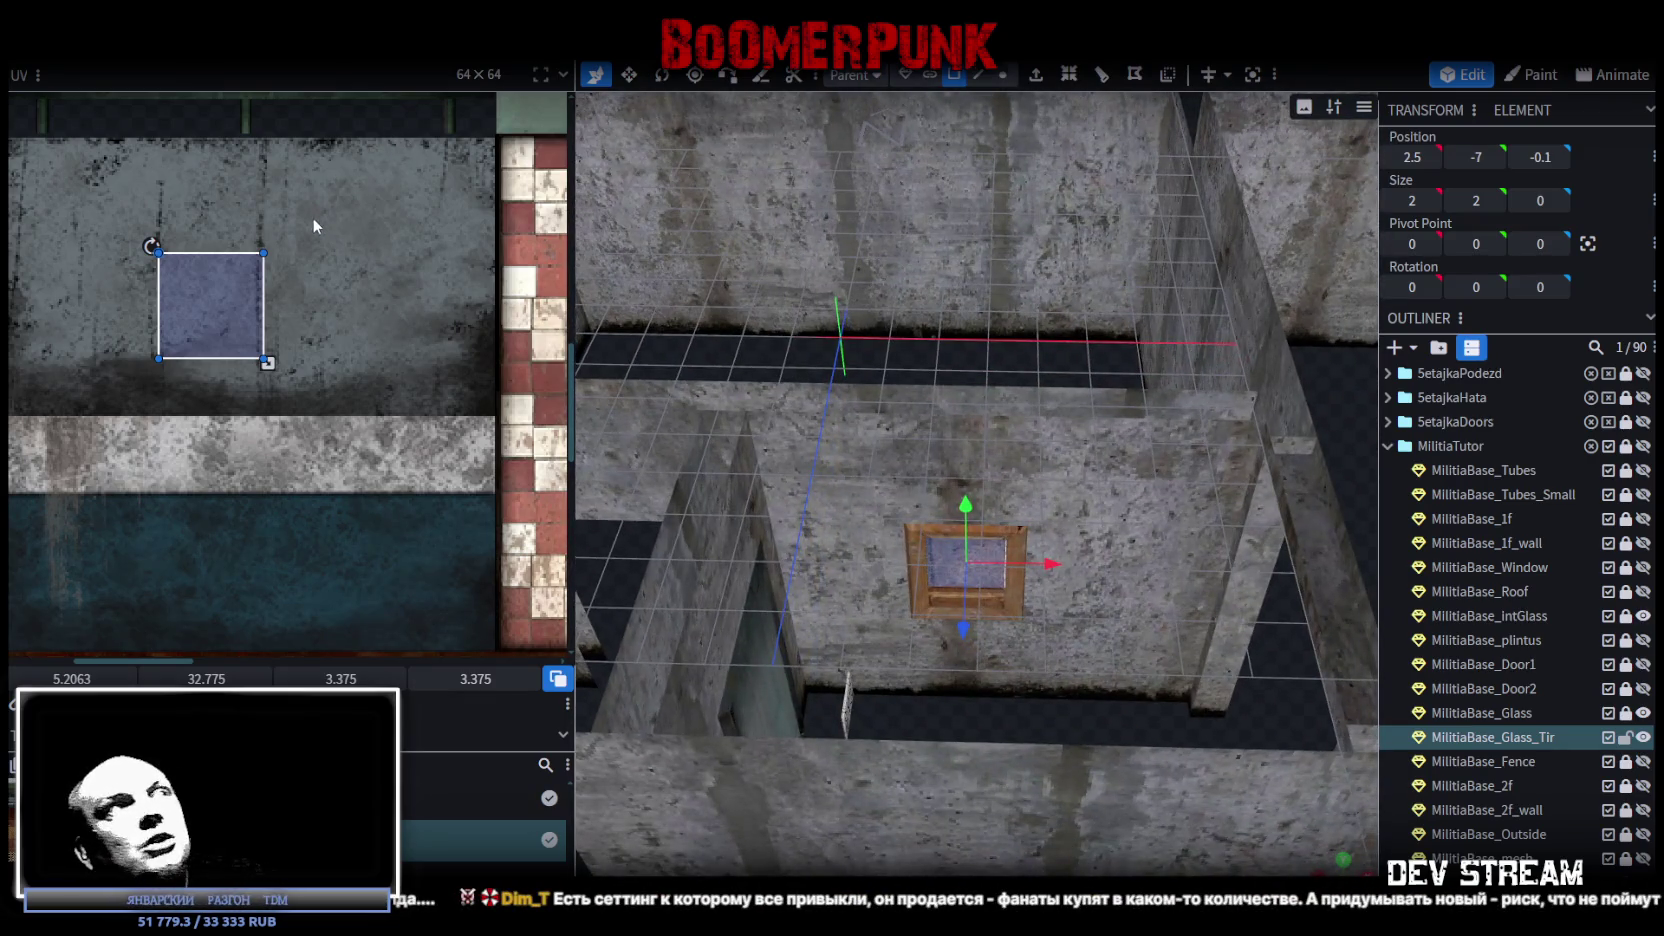
pyautogui.scroll(3, 235, 315)
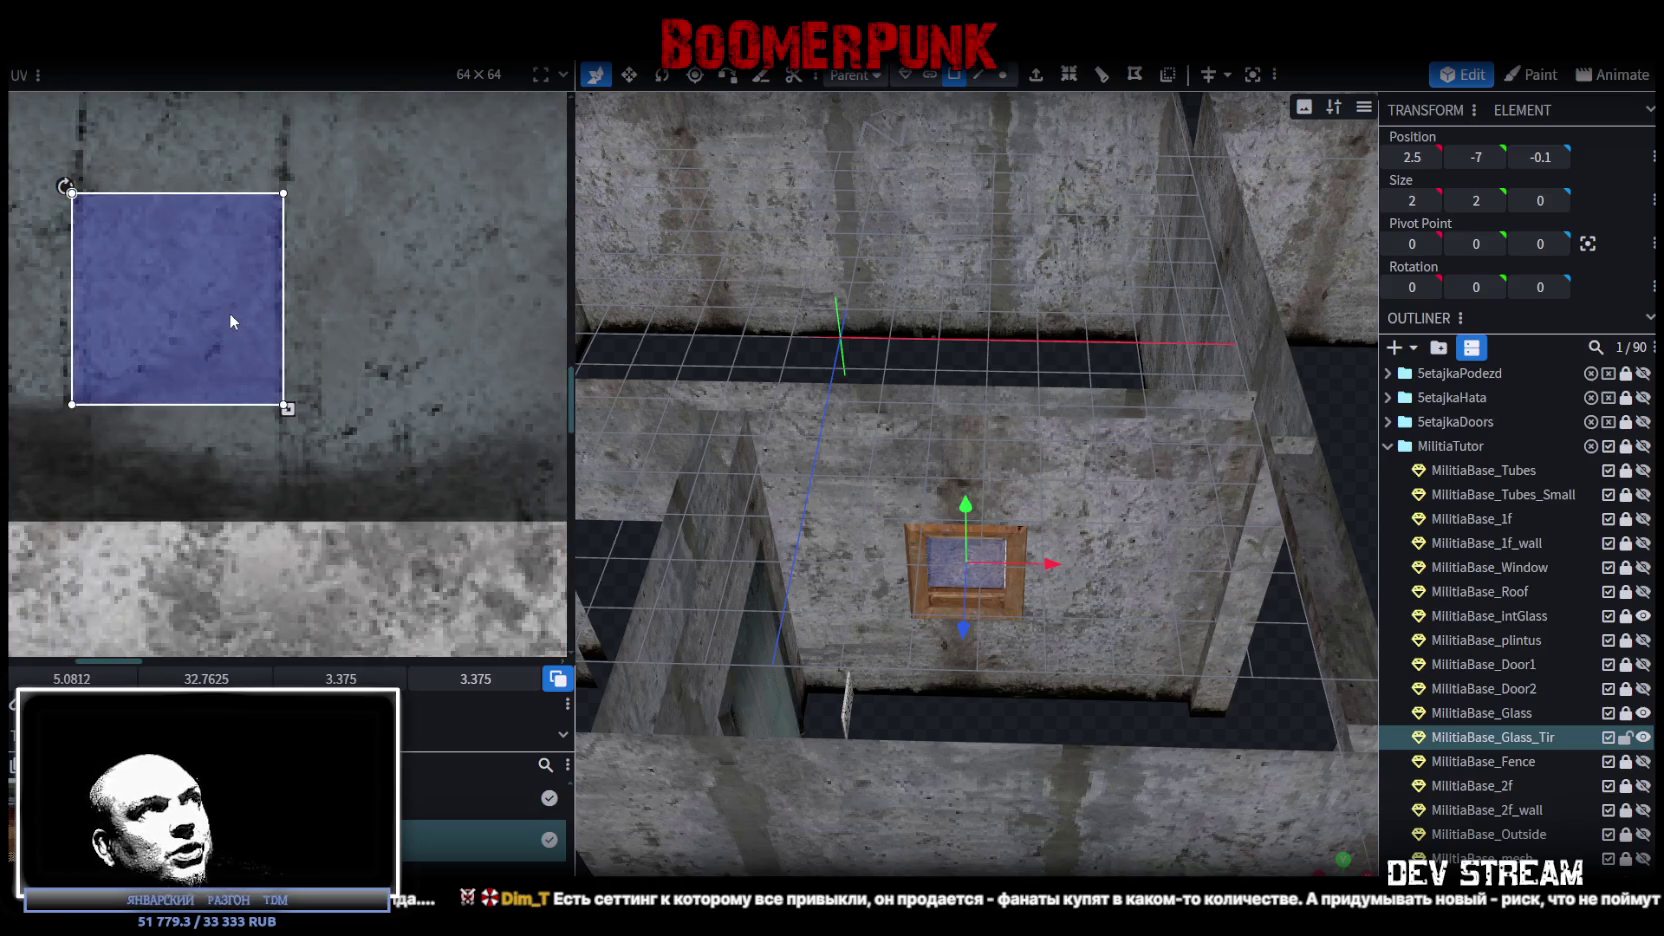
pyautogui.scroll(-4, 229, 312)
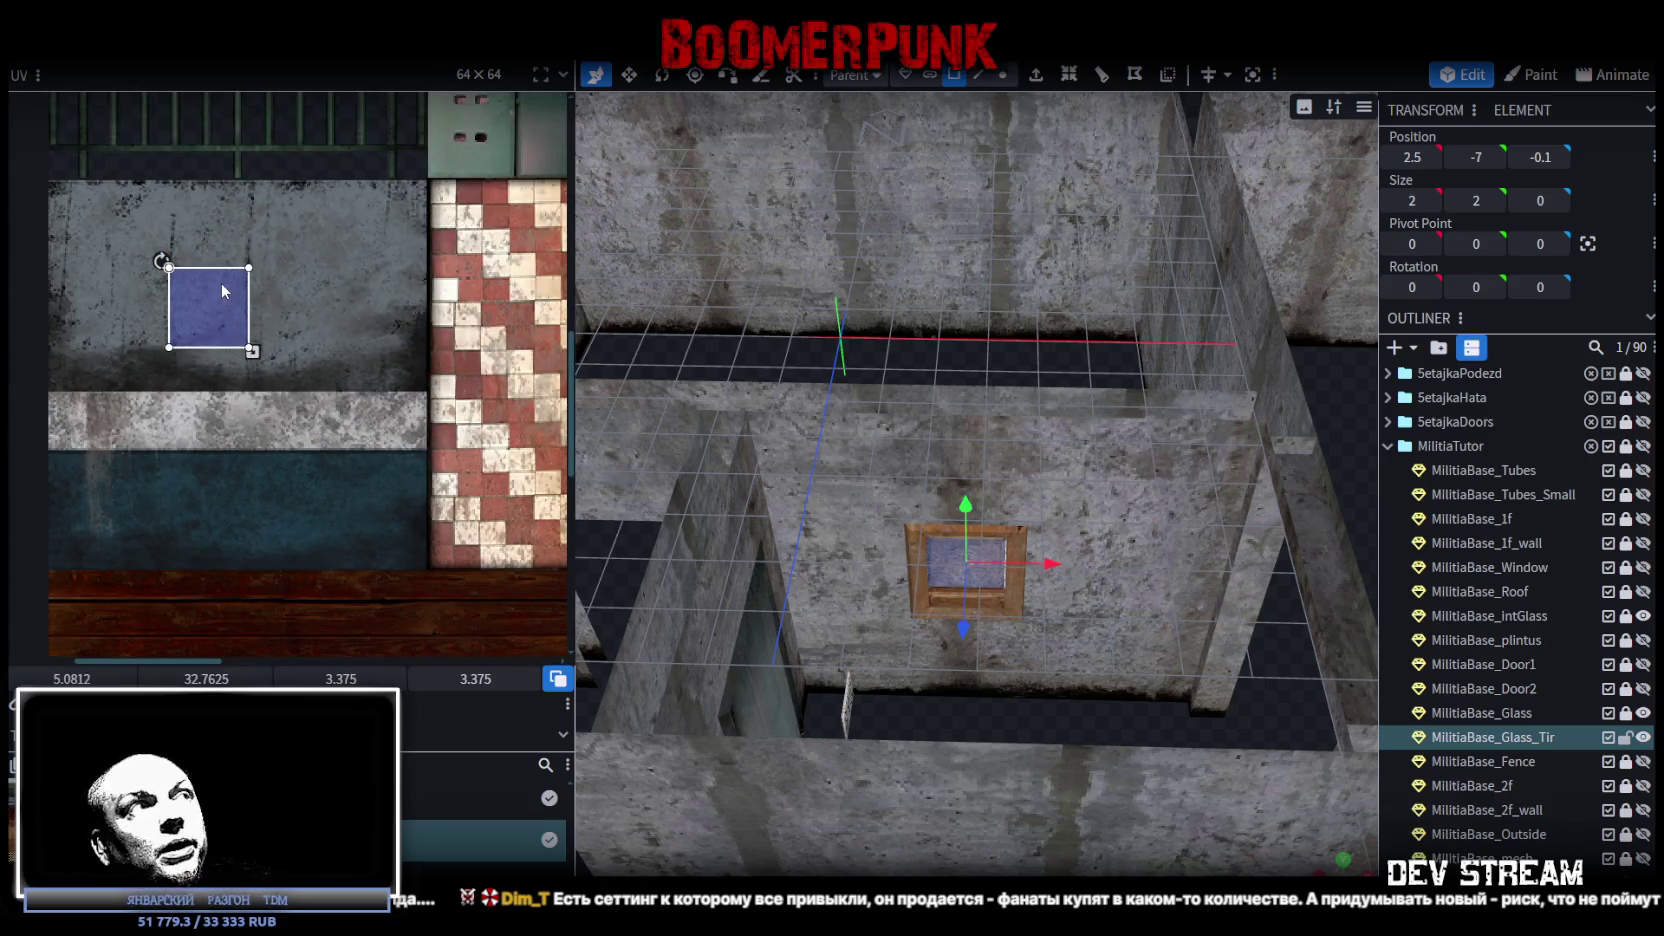
pyautogui.moveTo(230, 290)
pyautogui.mouseDown()
pyautogui.moveTo(311, 325)
pyautogui.moveTo(286, 342)
pyautogui.mouseUp()
# Save the project as Build0Tutor.bbmodel.
pyautogui.scroll(2, 305, 330)
pyautogui.scroll(-5, 990, 547)
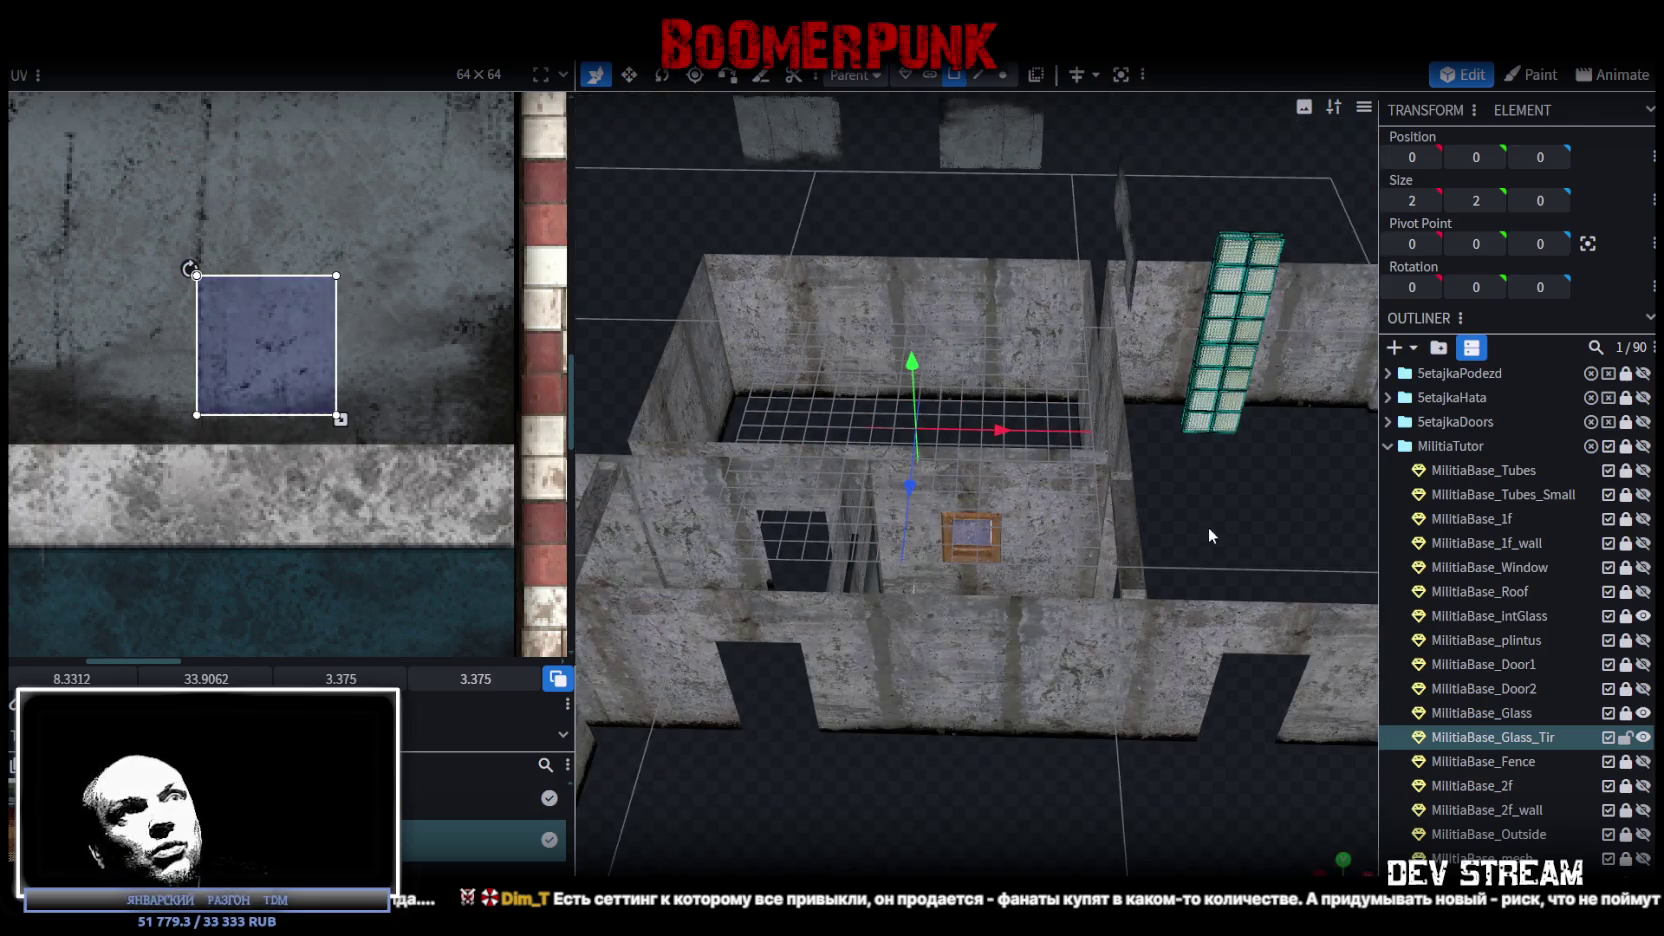
pyautogui.moveTo(1203, 538); pyautogui.dragTo(1188, 491)
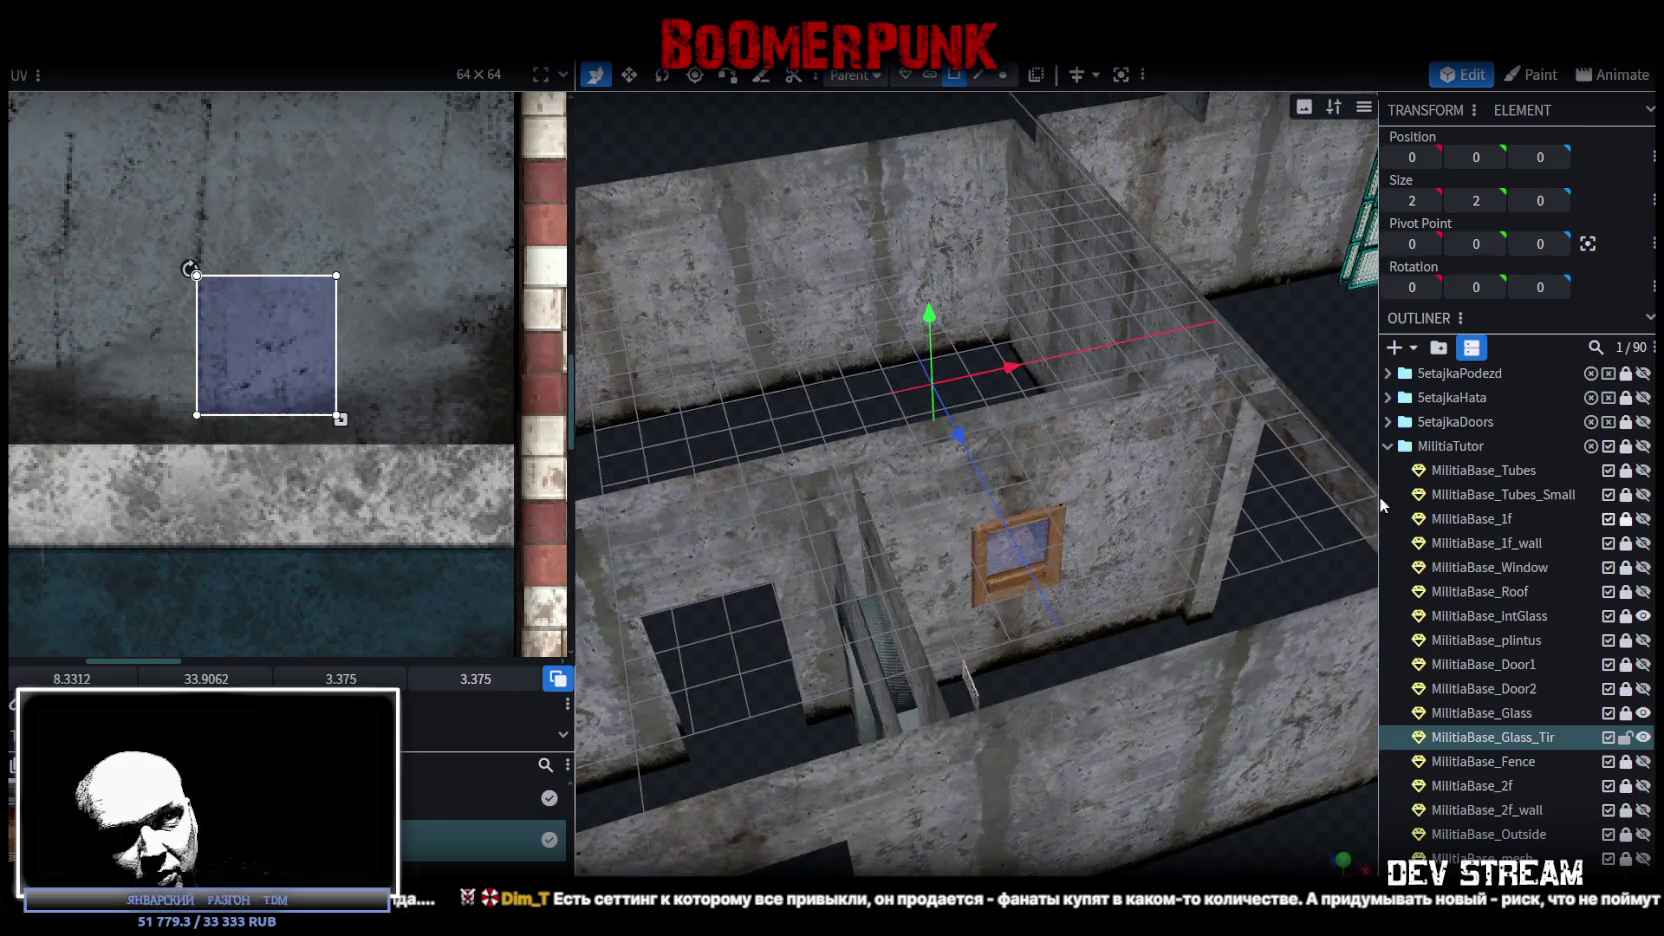
pyautogui.scroll(1, 1188, 491)
pyautogui.scroll(-2, 1188, 491)
pyautogui.hotkey('ctrl', 's')
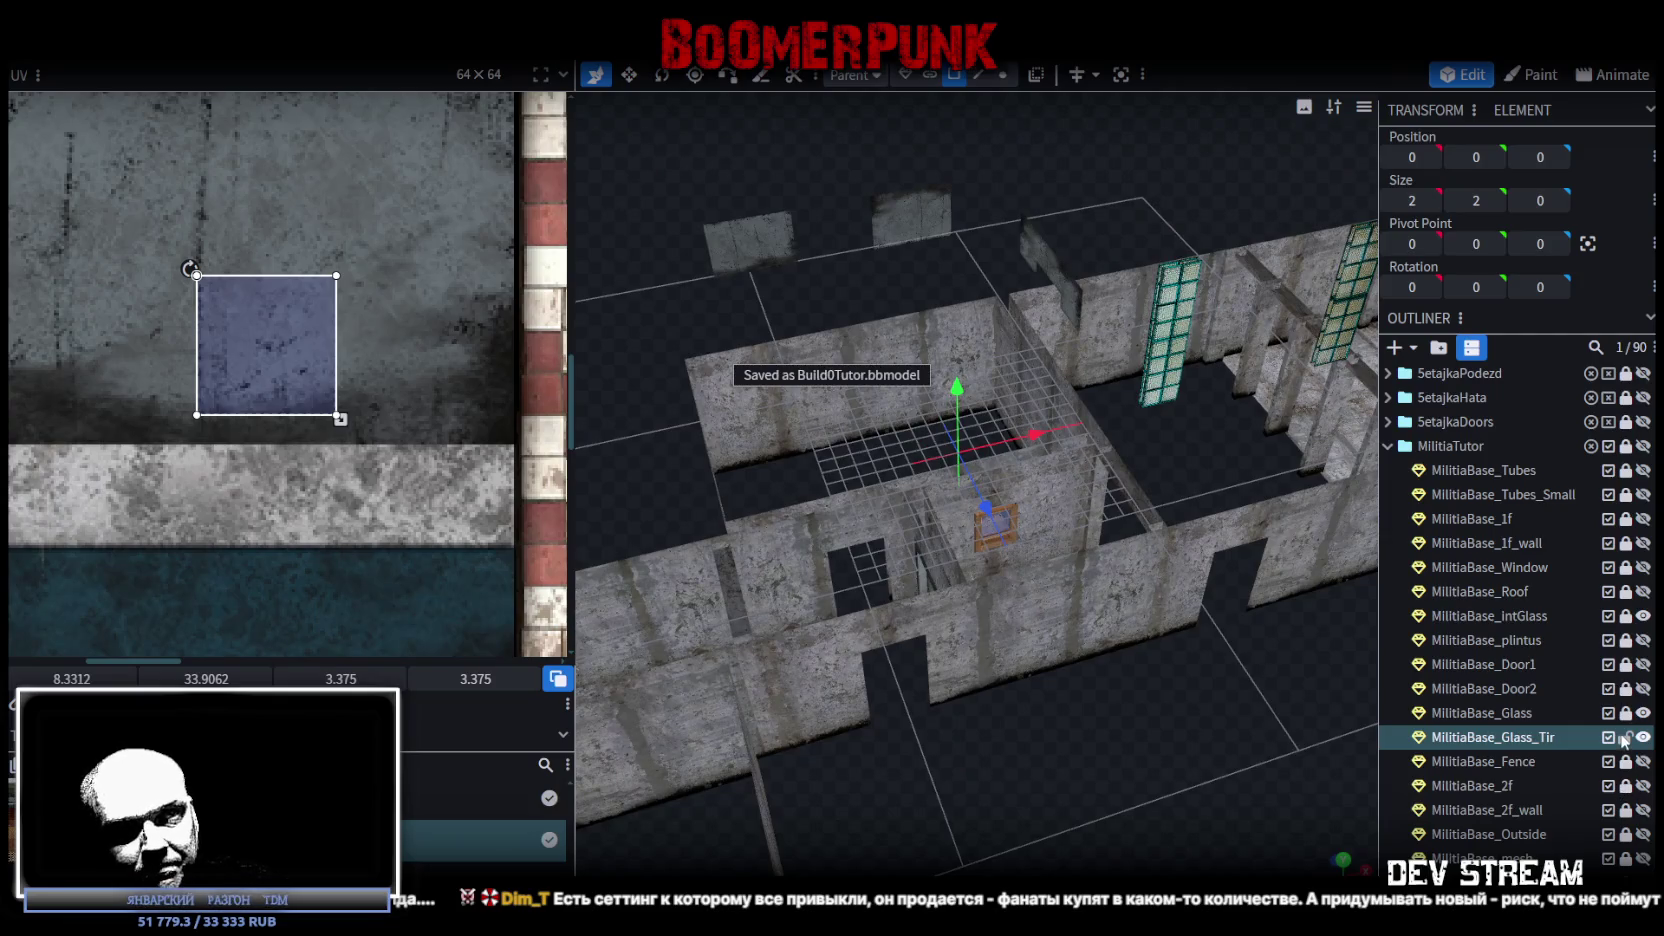
# Lock MilitiaBase_Glass_Tir in the Outliner and look over the building from above.
pyautogui.click(1626, 741)
pyautogui.scroll(-6, 1051, 639)
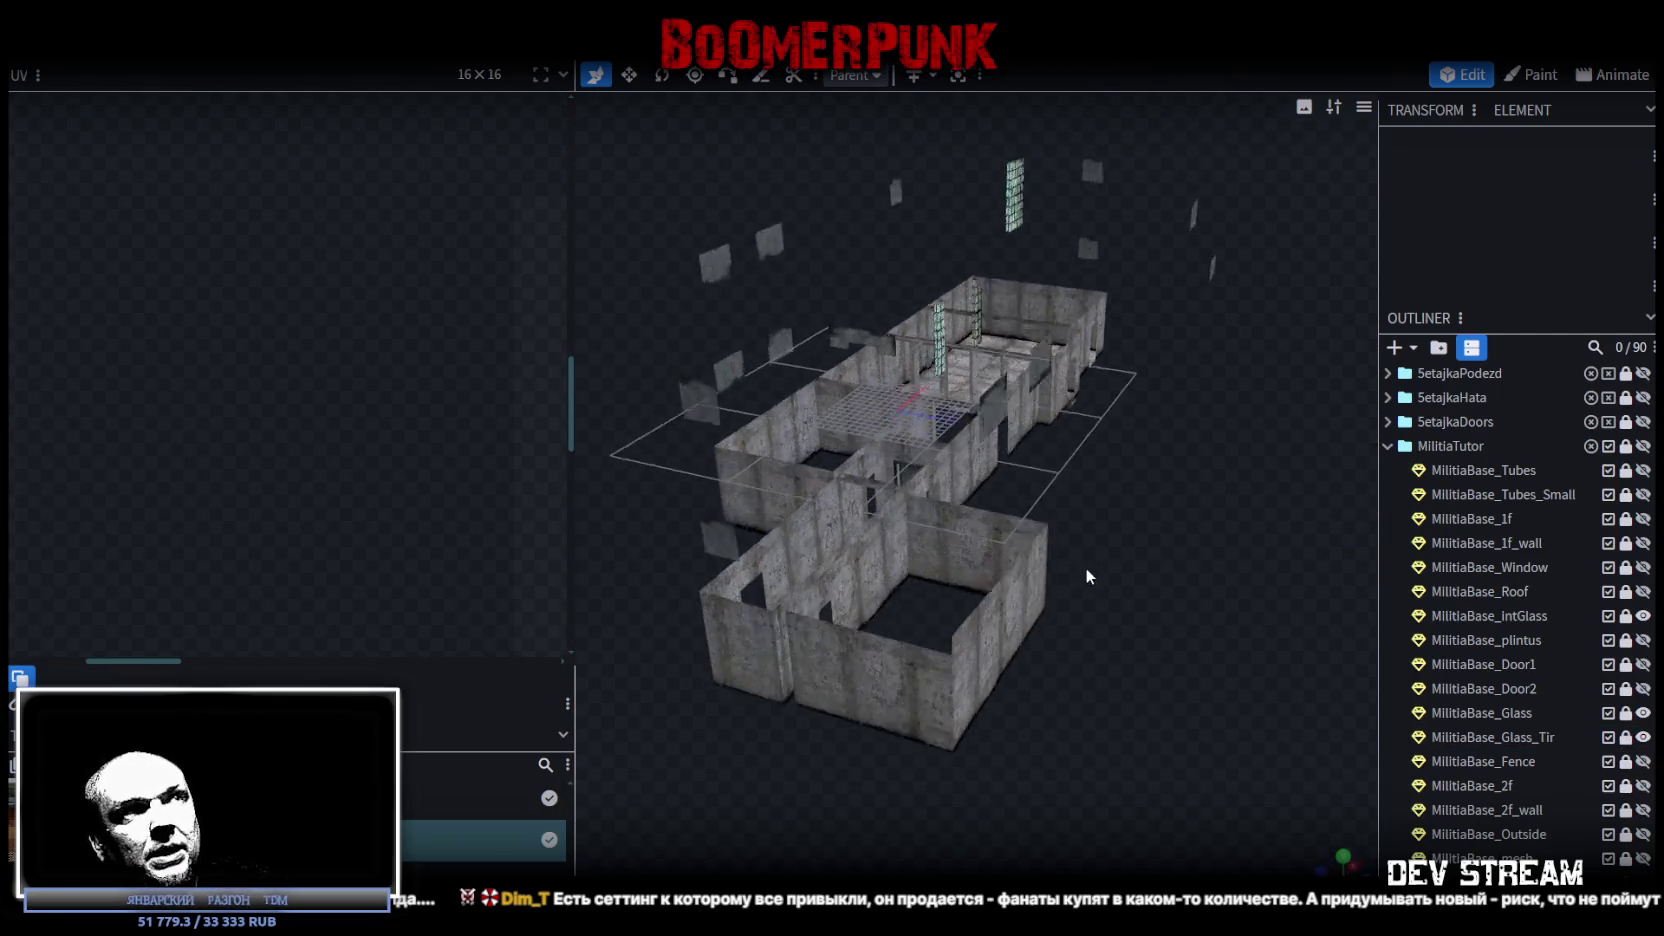
pyautogui.moveTo(1069, 562); pyautogui.dragTo(1051, 550)
pyautogui.scroll(3, 1058, 546)
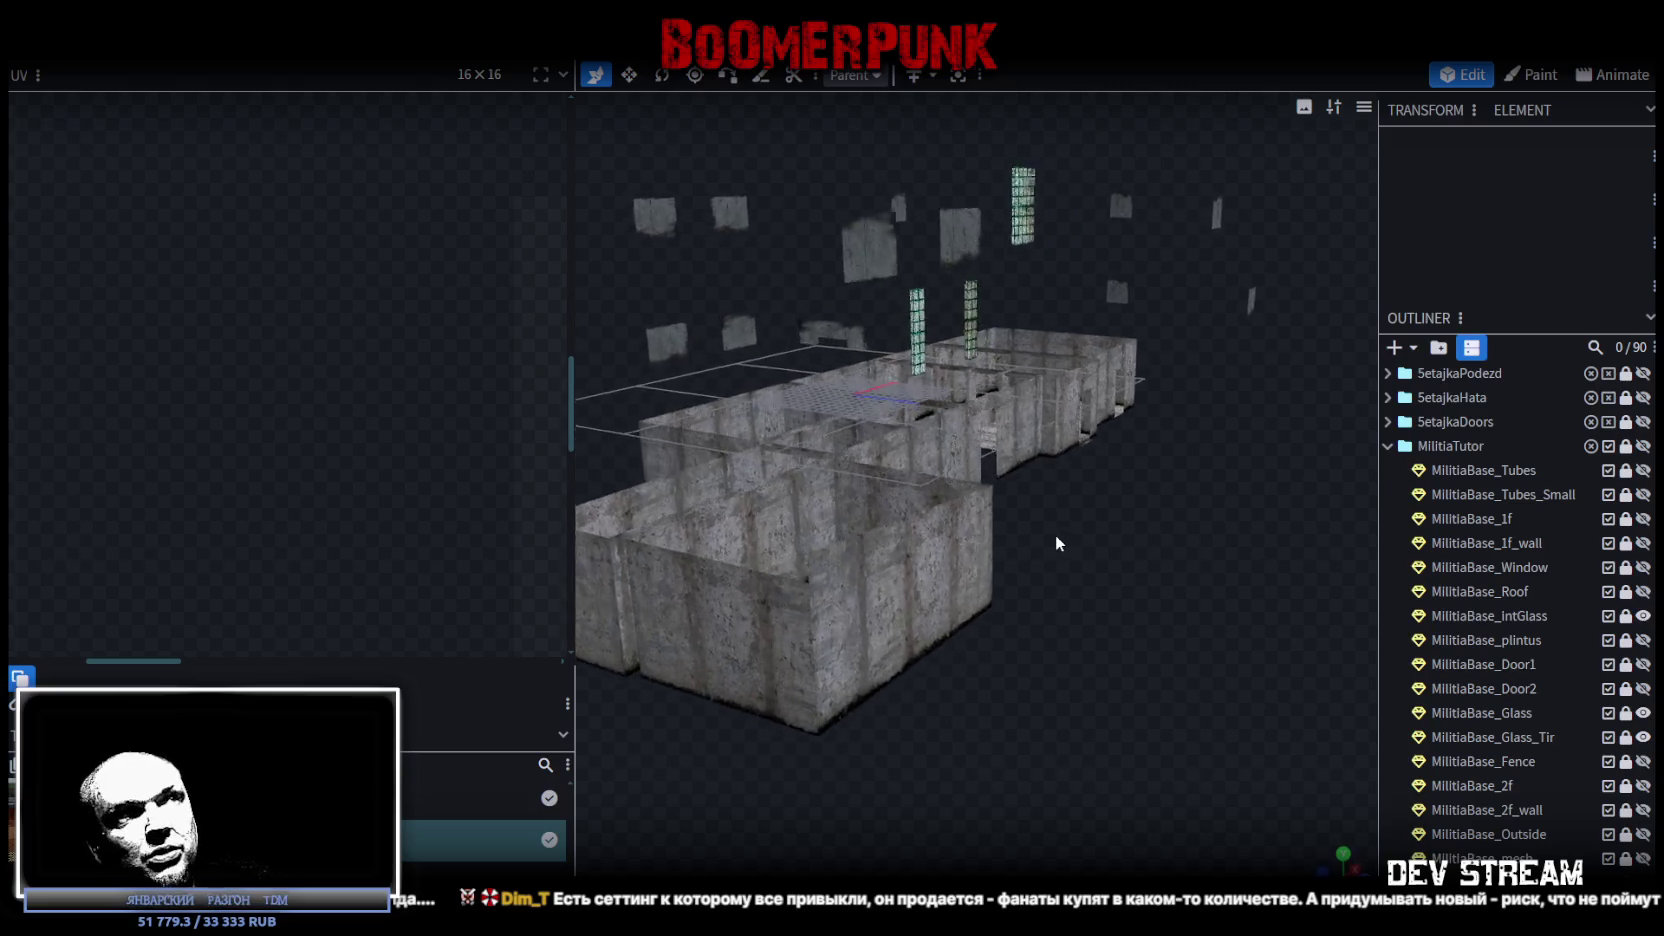
pyautogui.scroll(-3, 1047, 552)
pyautogui.moveTo(1051, 559); pyautogui.dragTo(1051, 568)
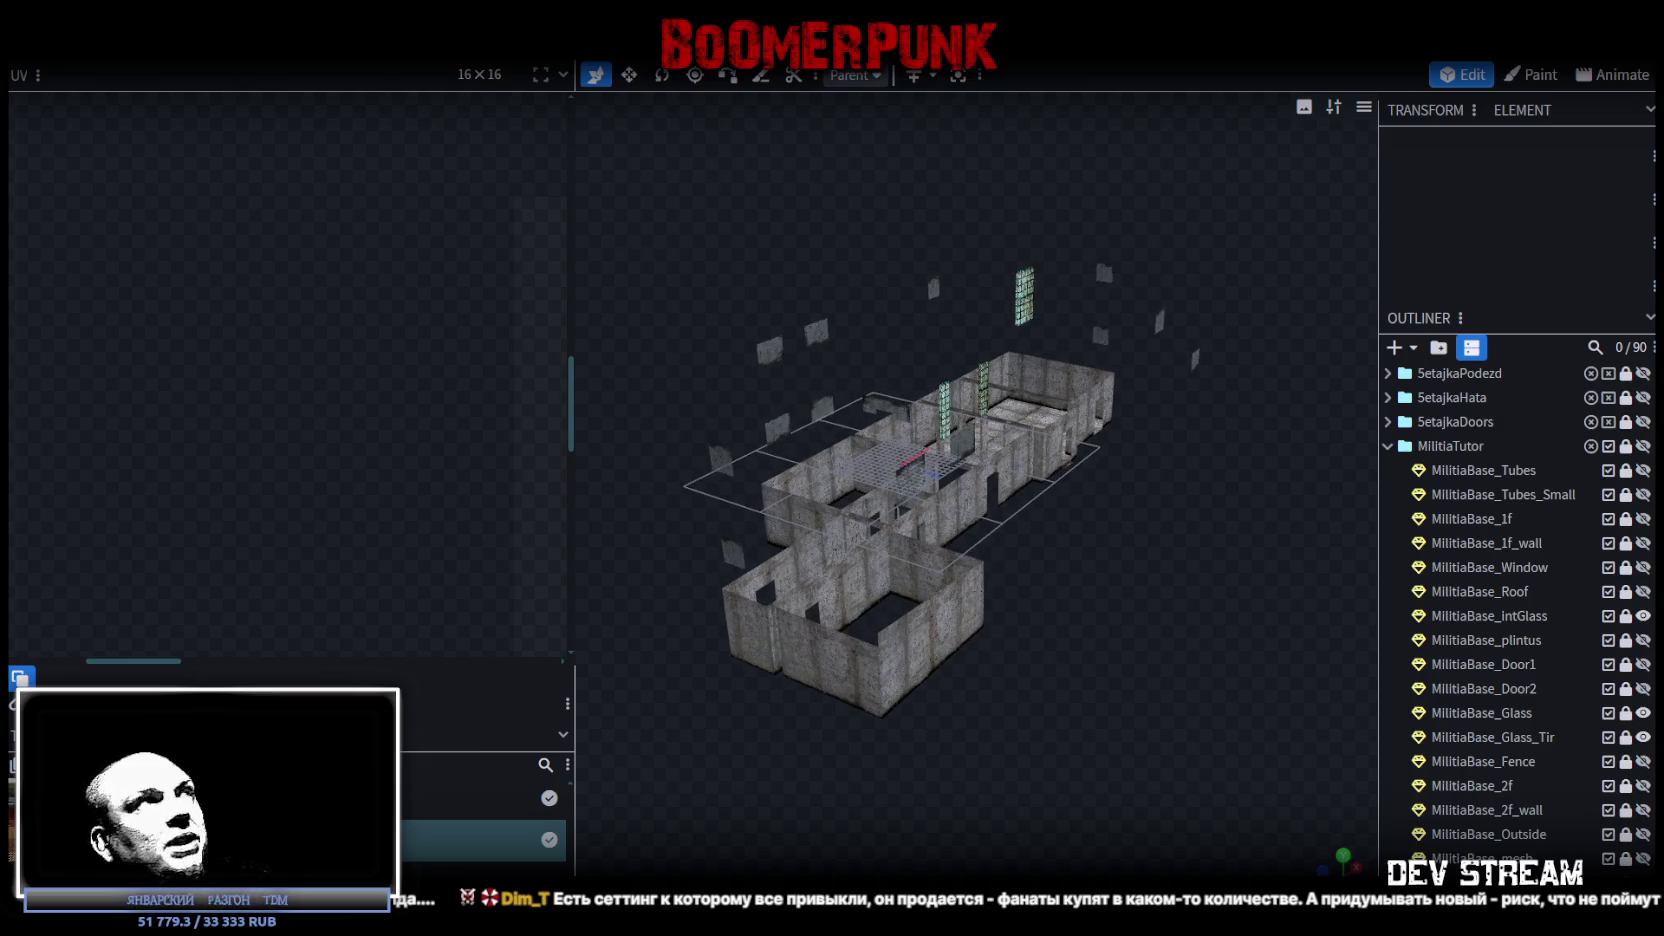
# Export the model as Build0Tutor.fbx, keeping ASCII format and scale 16.
pyautogui.hotkey('ctrl', 's')
pyautogui.click(148, 45)
pyautogui.moveTo(300, 395)
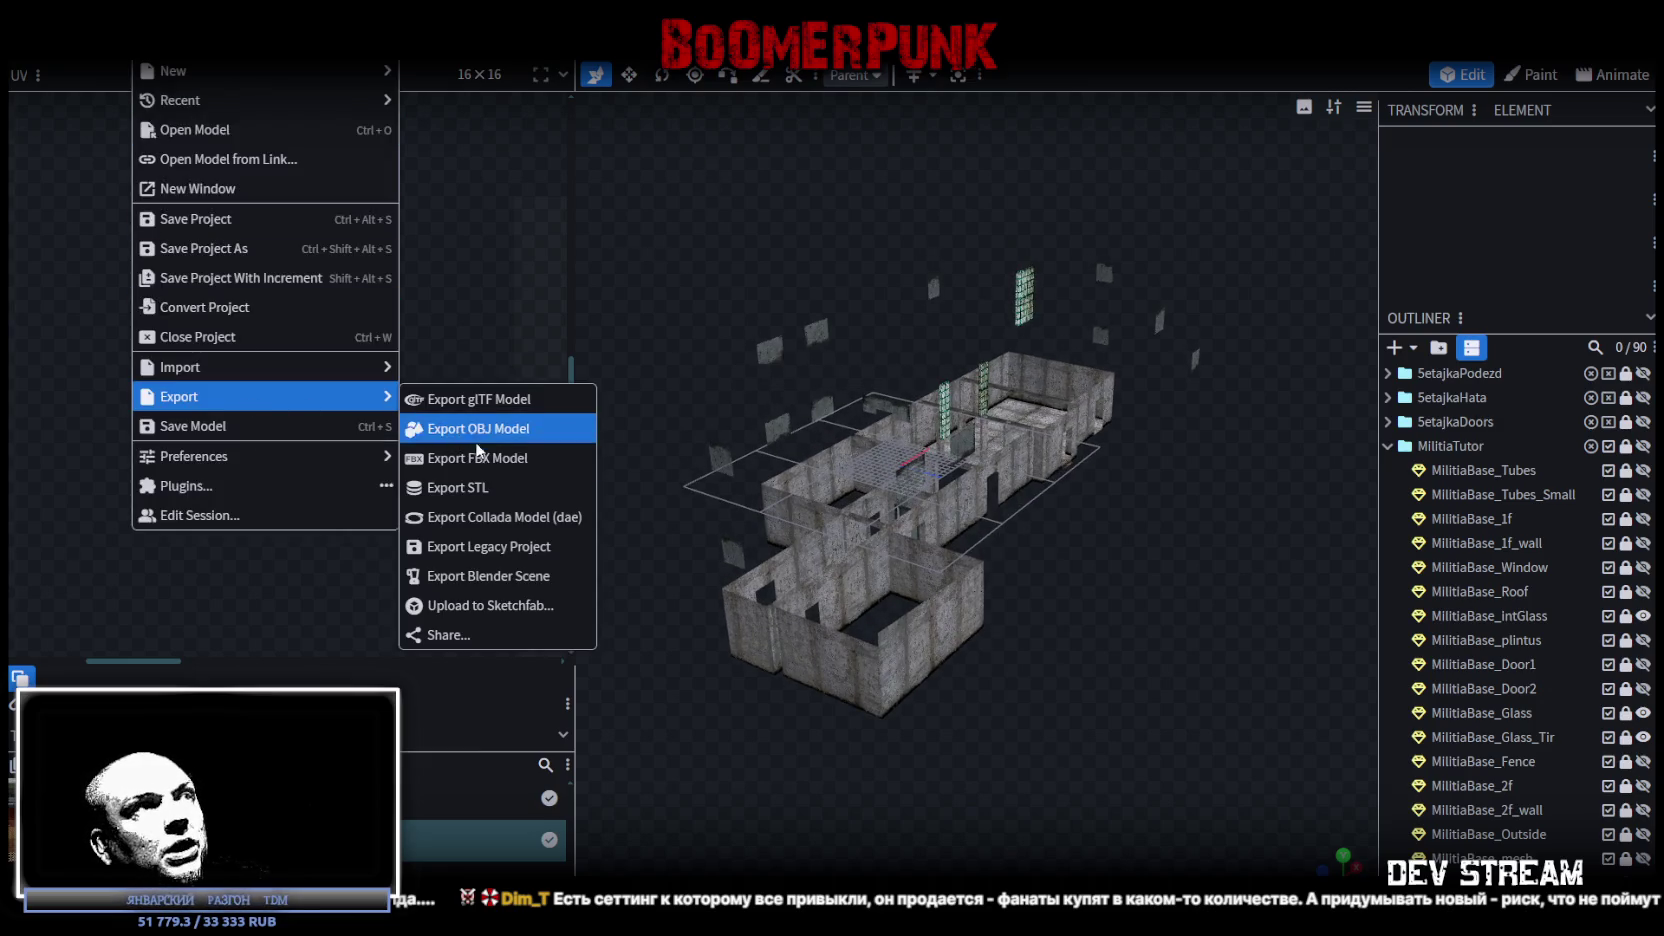
pyautogui.click(470, 394)
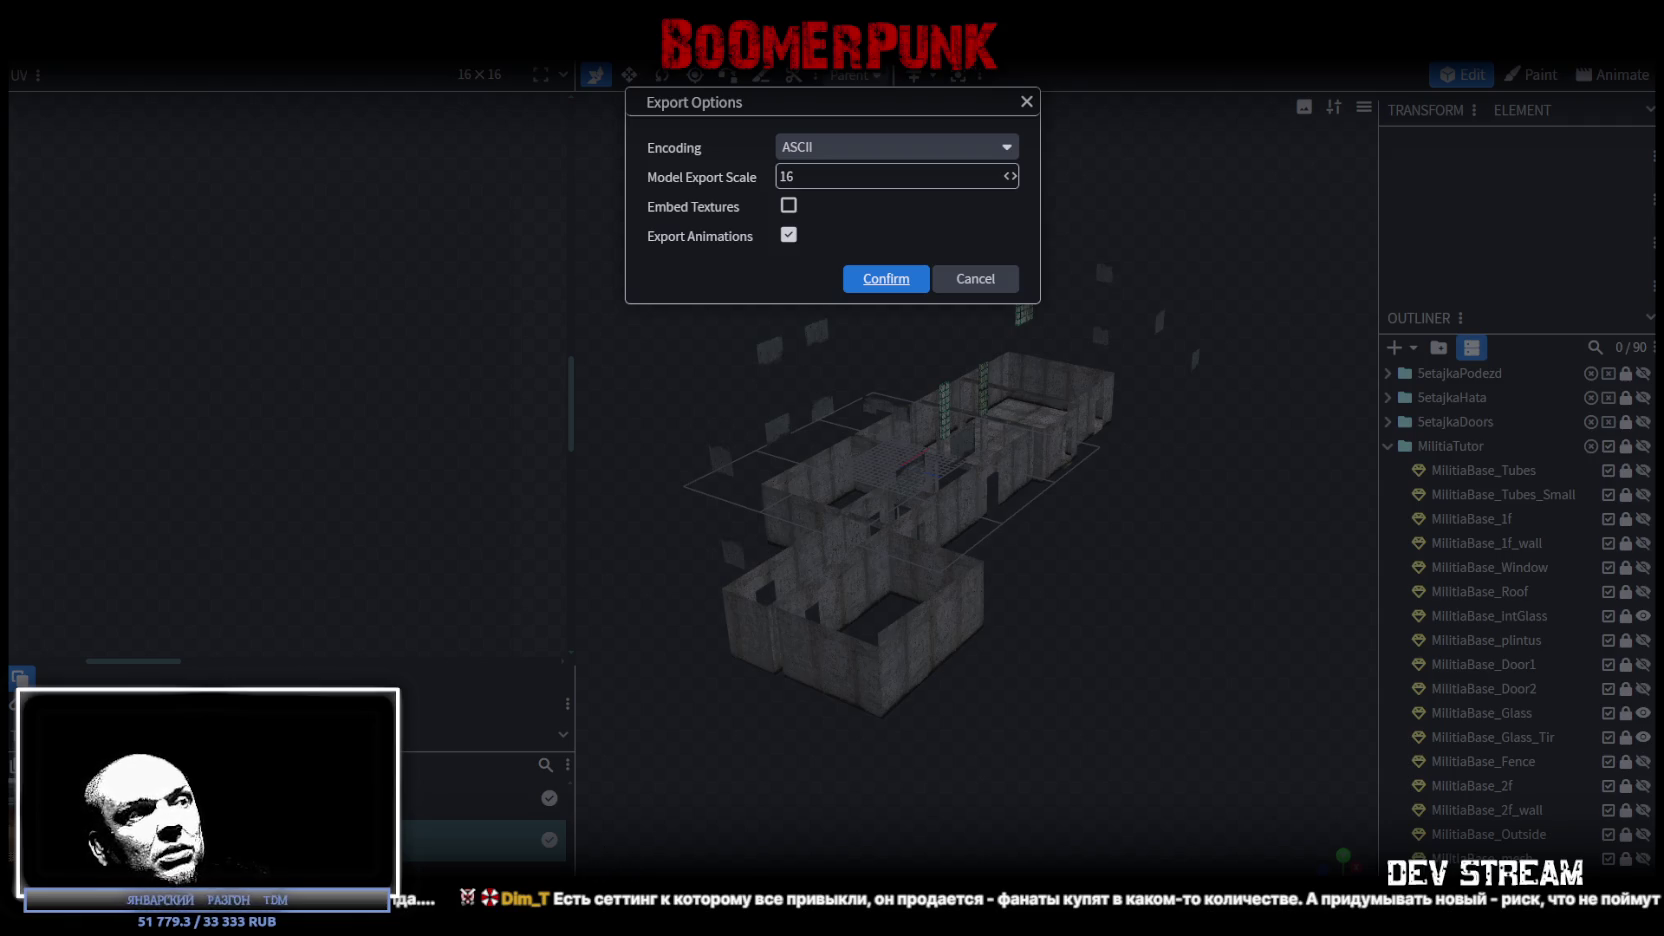
pyautogui.click(886, 278)
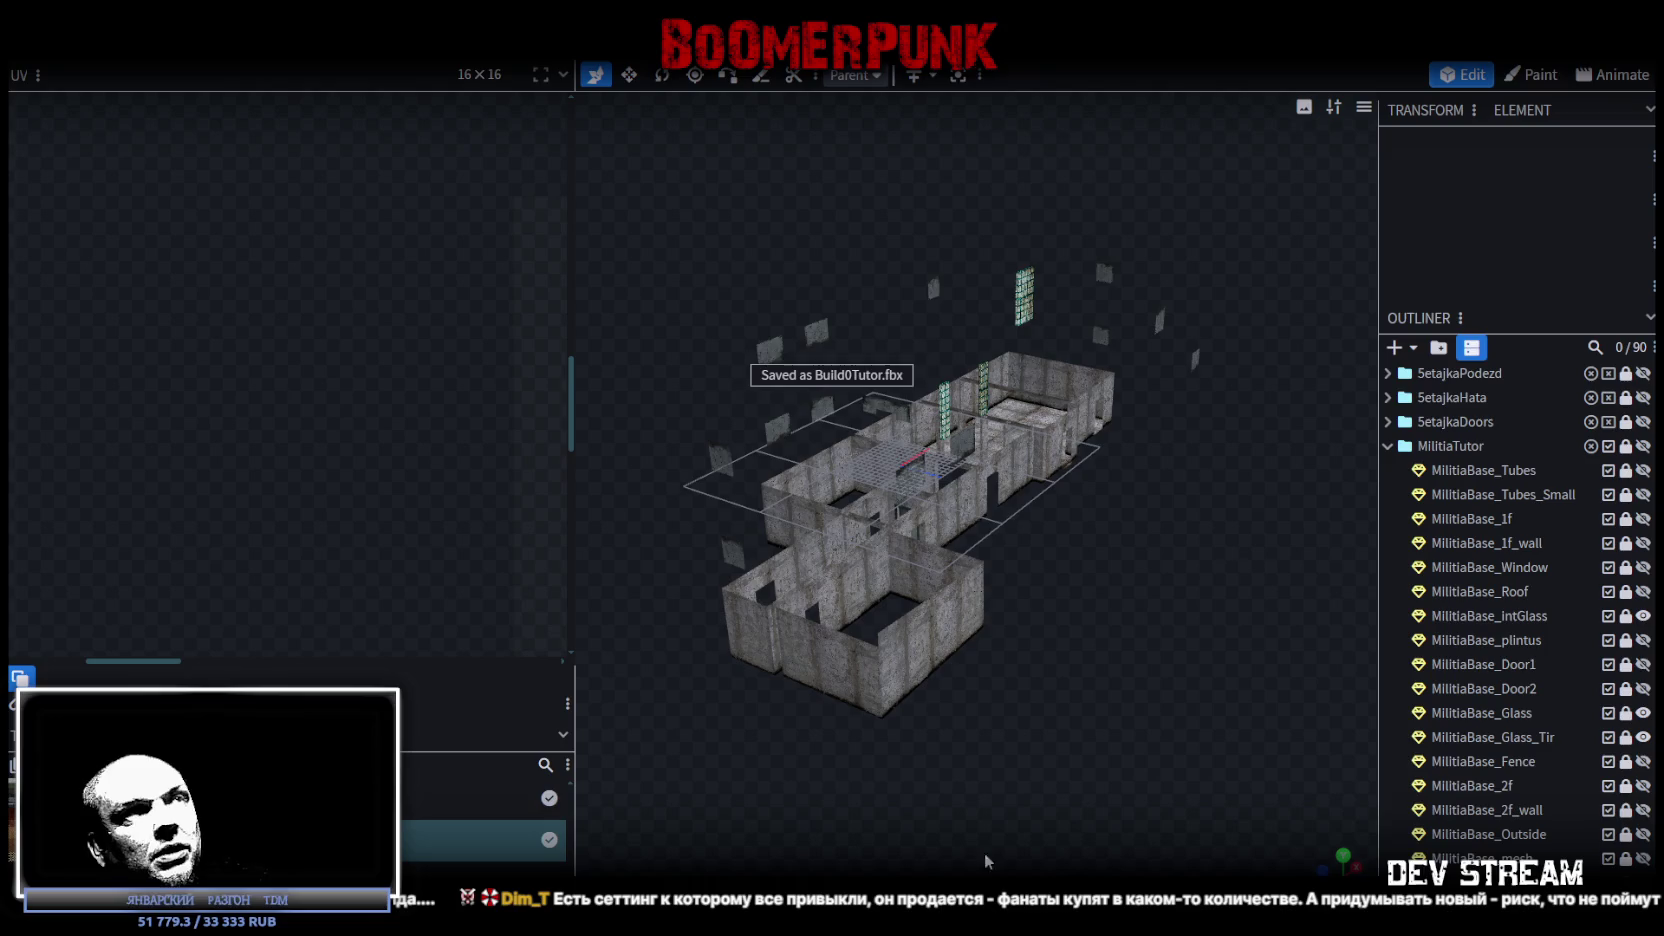
# Check the walls and window from several angles, then switch to the Unity Editor.
pyautogui.scroll(3, 1090, 787)
pyautogui.moveTo(1090, 787)
pyautogui.mouseDown()
pyautogui.moveTo(1106, 759)
pyautogui.moveTo(1140, 785)
pyautogui.moveTo(915, 811)
pyautogui.moveTo(879, 729)
pyautogui.moveTo(1203, 730)
pyautogui.mouseUp()
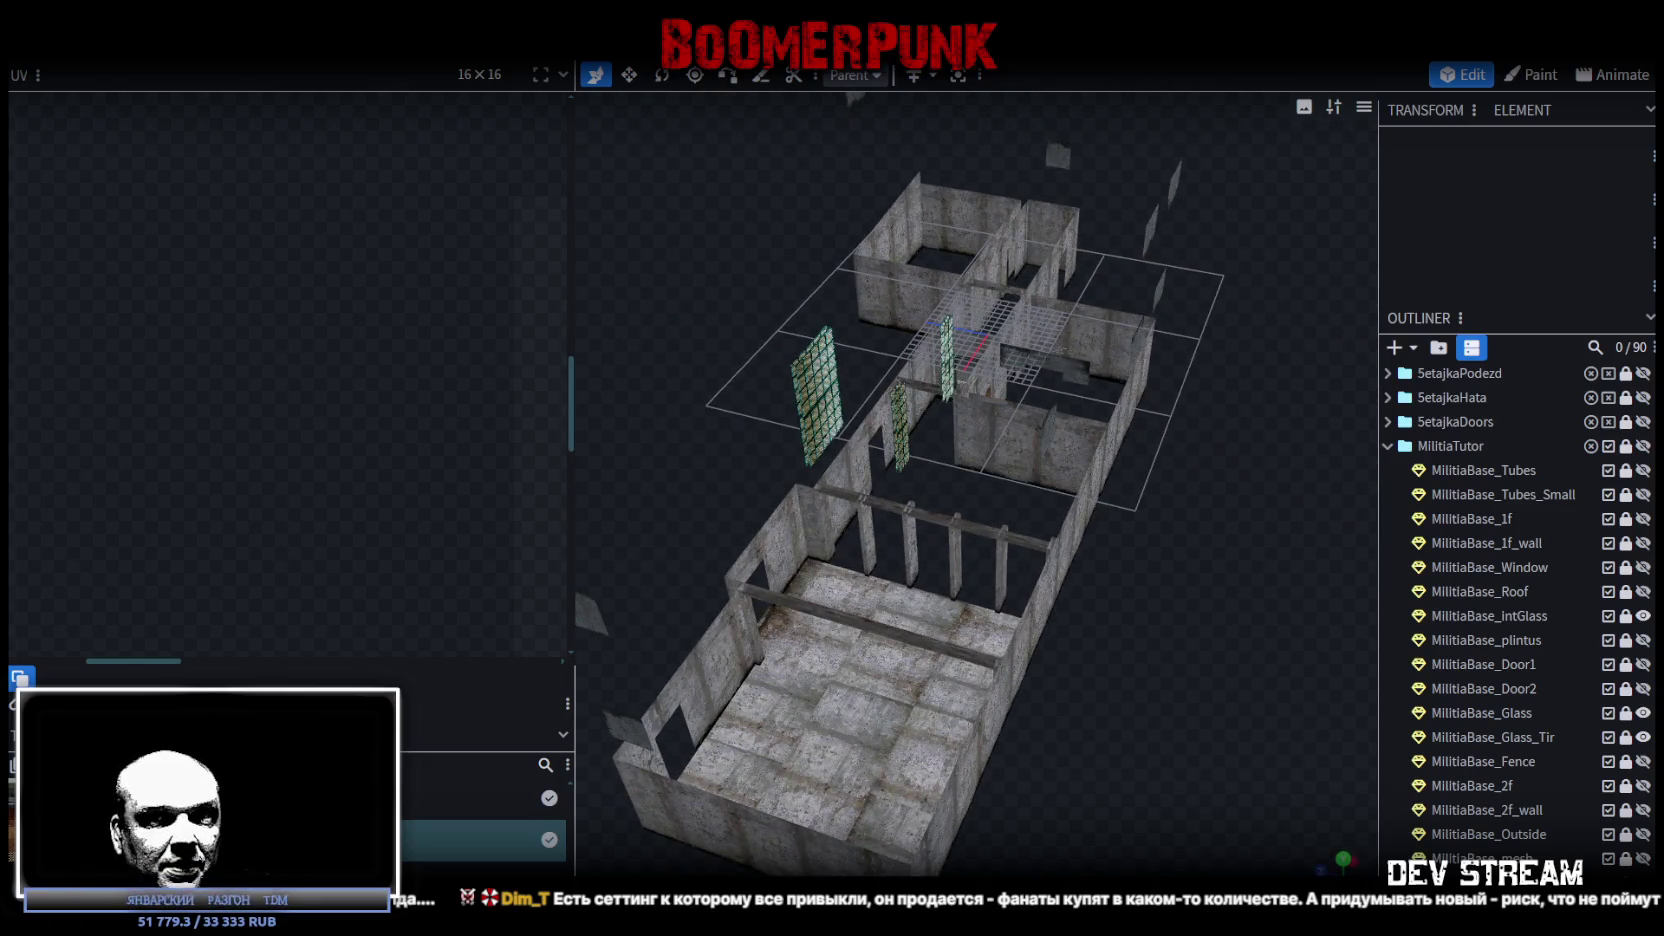
pyautogui.moveTo(1132, 625)
pyautogui.mouseDown()
pyautogui.moveTo(1038, 597)
pyautogui.moveTo(1062, 632)
pyautogui.moveTo(791, 680)
pyautogui.moveTo(872, 645)
pyautogui.moveTo(1155, 661)
pyautogui.mouseUp()
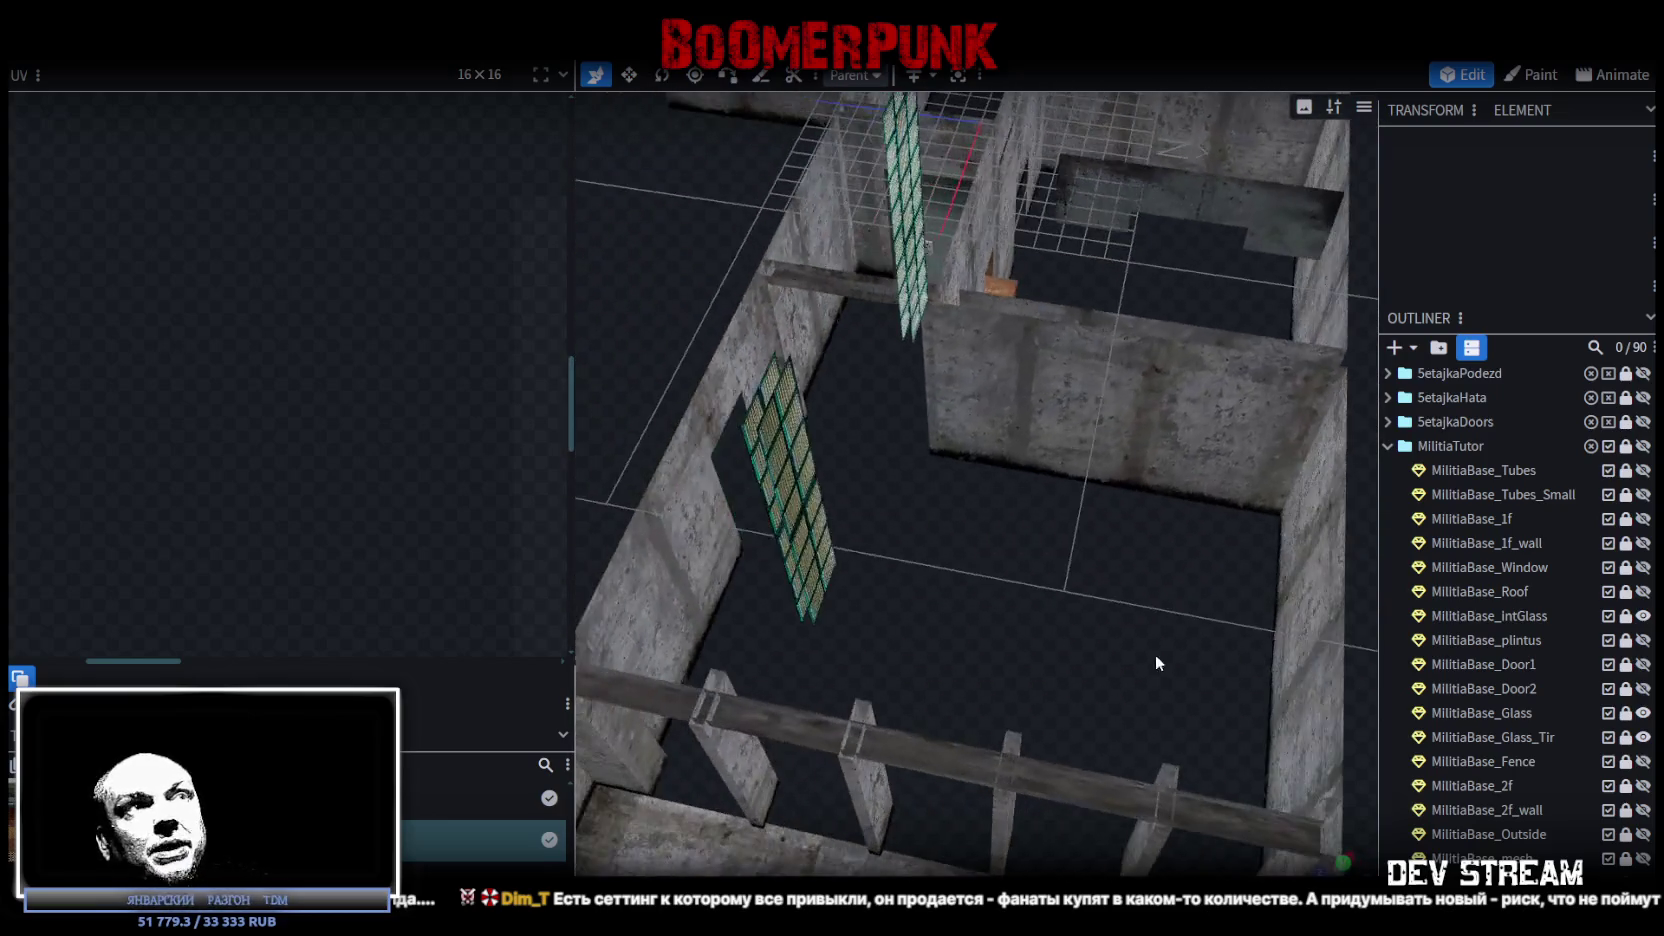
pyautogui.moveTo(1036, 598)
pyautogui.mouseDown()
pyautogui.moveTo(962, 655)
pyautogui.moveTo(1103, 661)
pyautogui.moveTo(1208, 598)
pyautogui.mouseUp()
pyautogui.moveTo(825, 749)
pyautogui.mouseDown()
pyautogui.moveTo(865, 746)
pyautogui.moveTo(903, 793)
pyautogui.mouseUp()
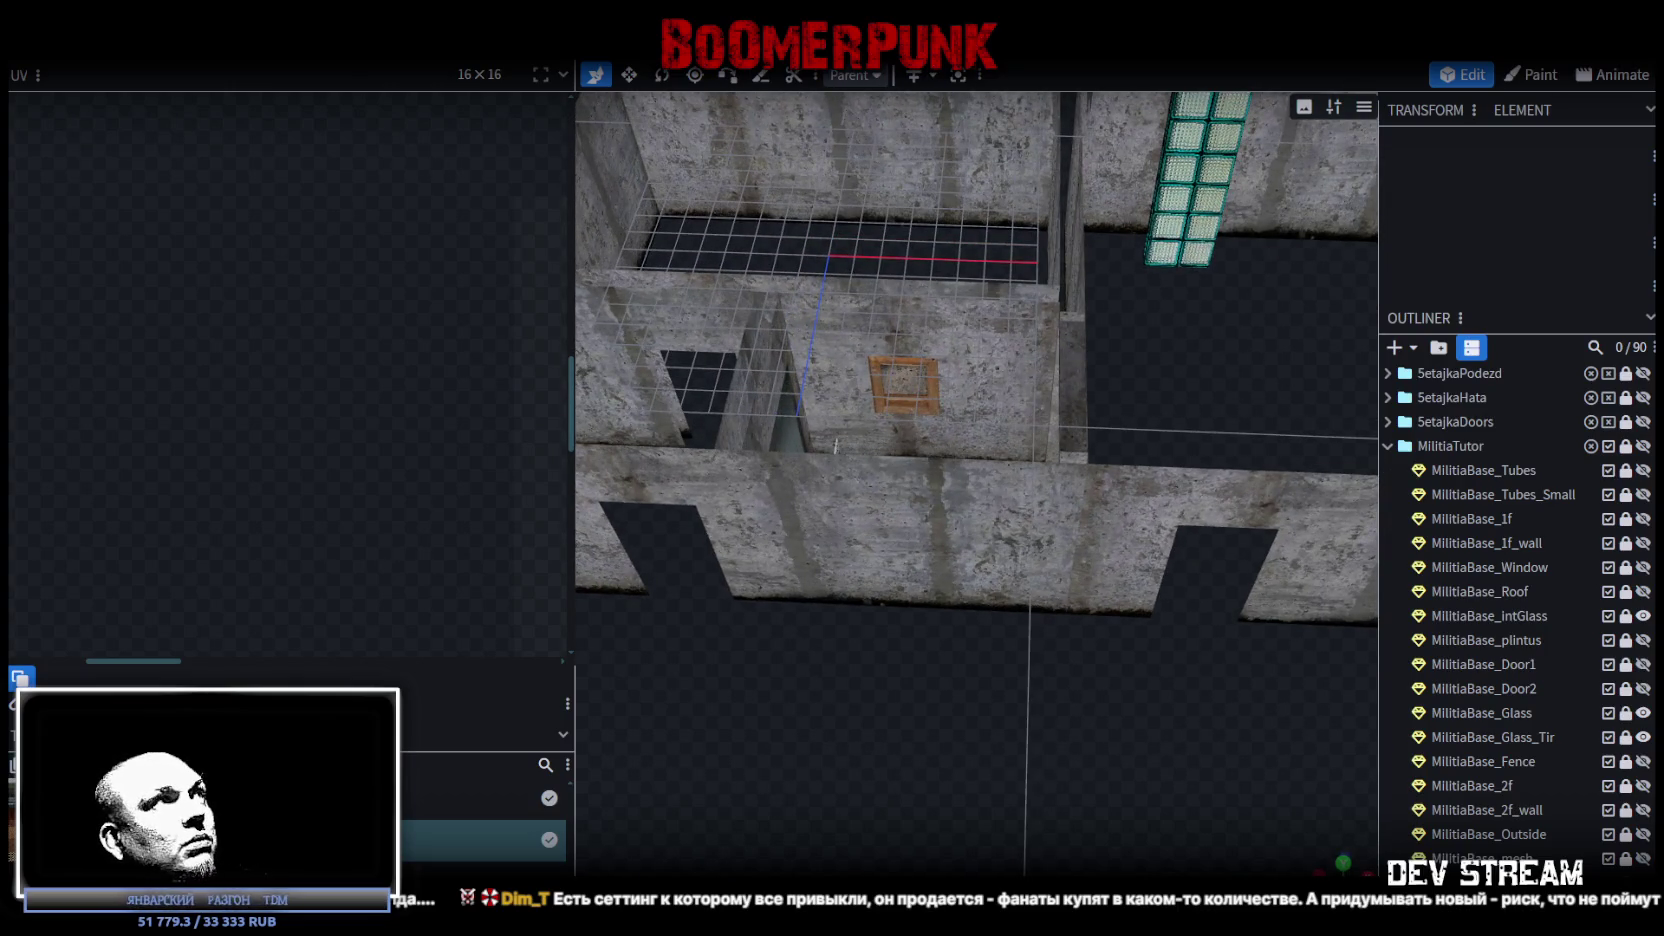
pyautogui.hotkey('alt', 'Tab')
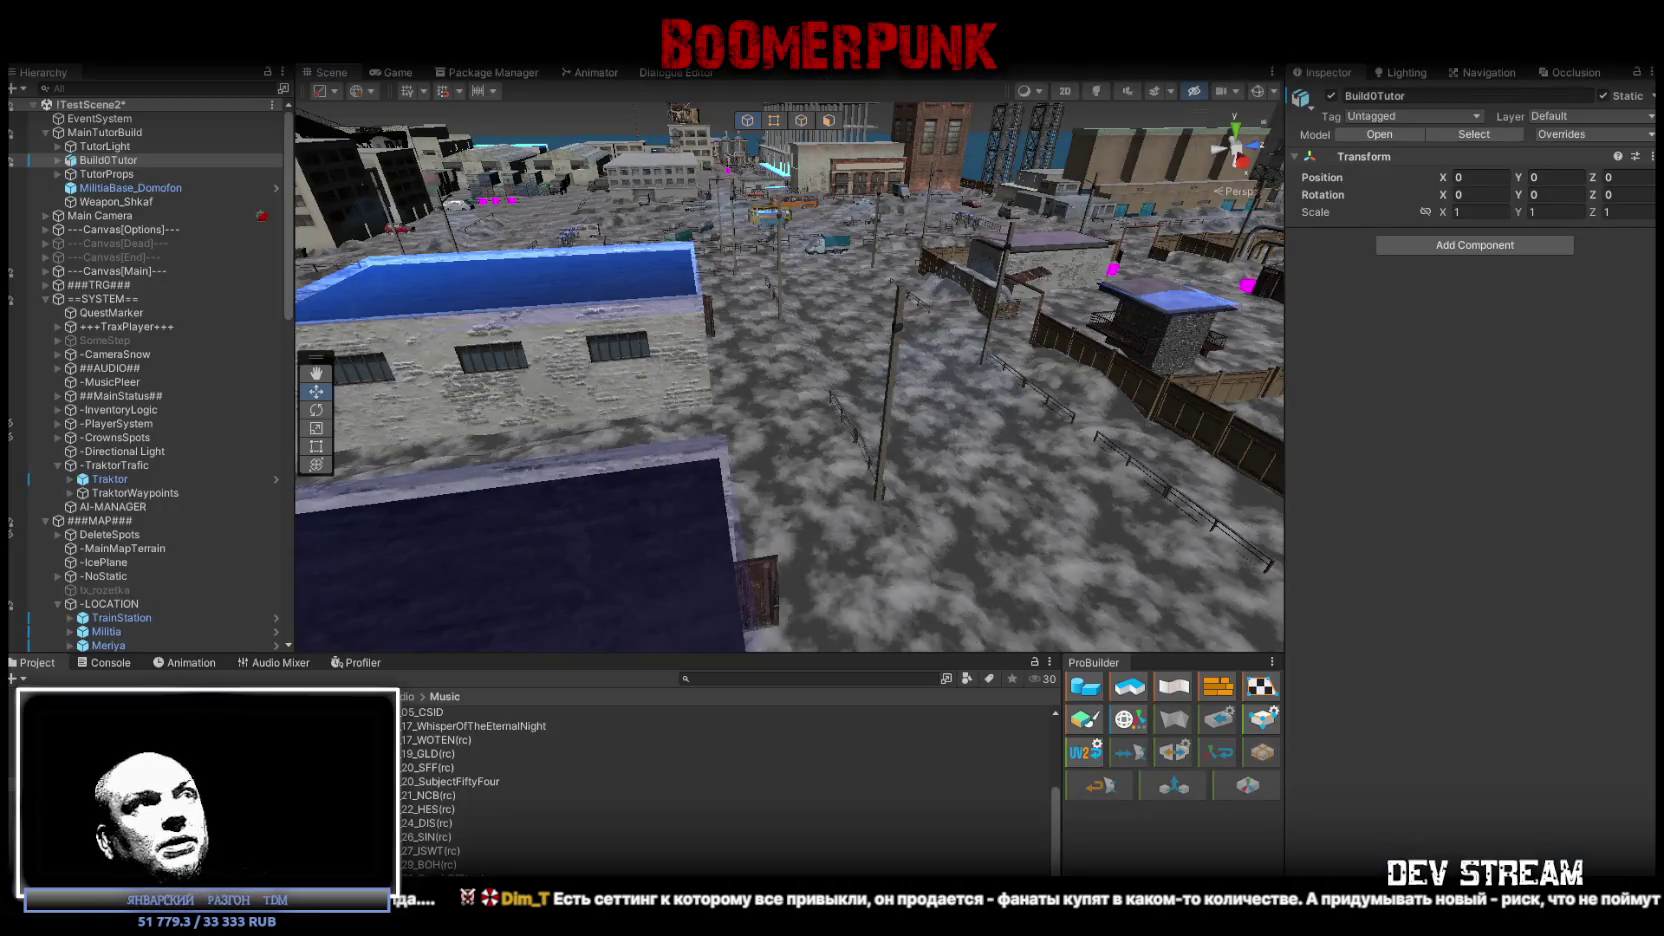
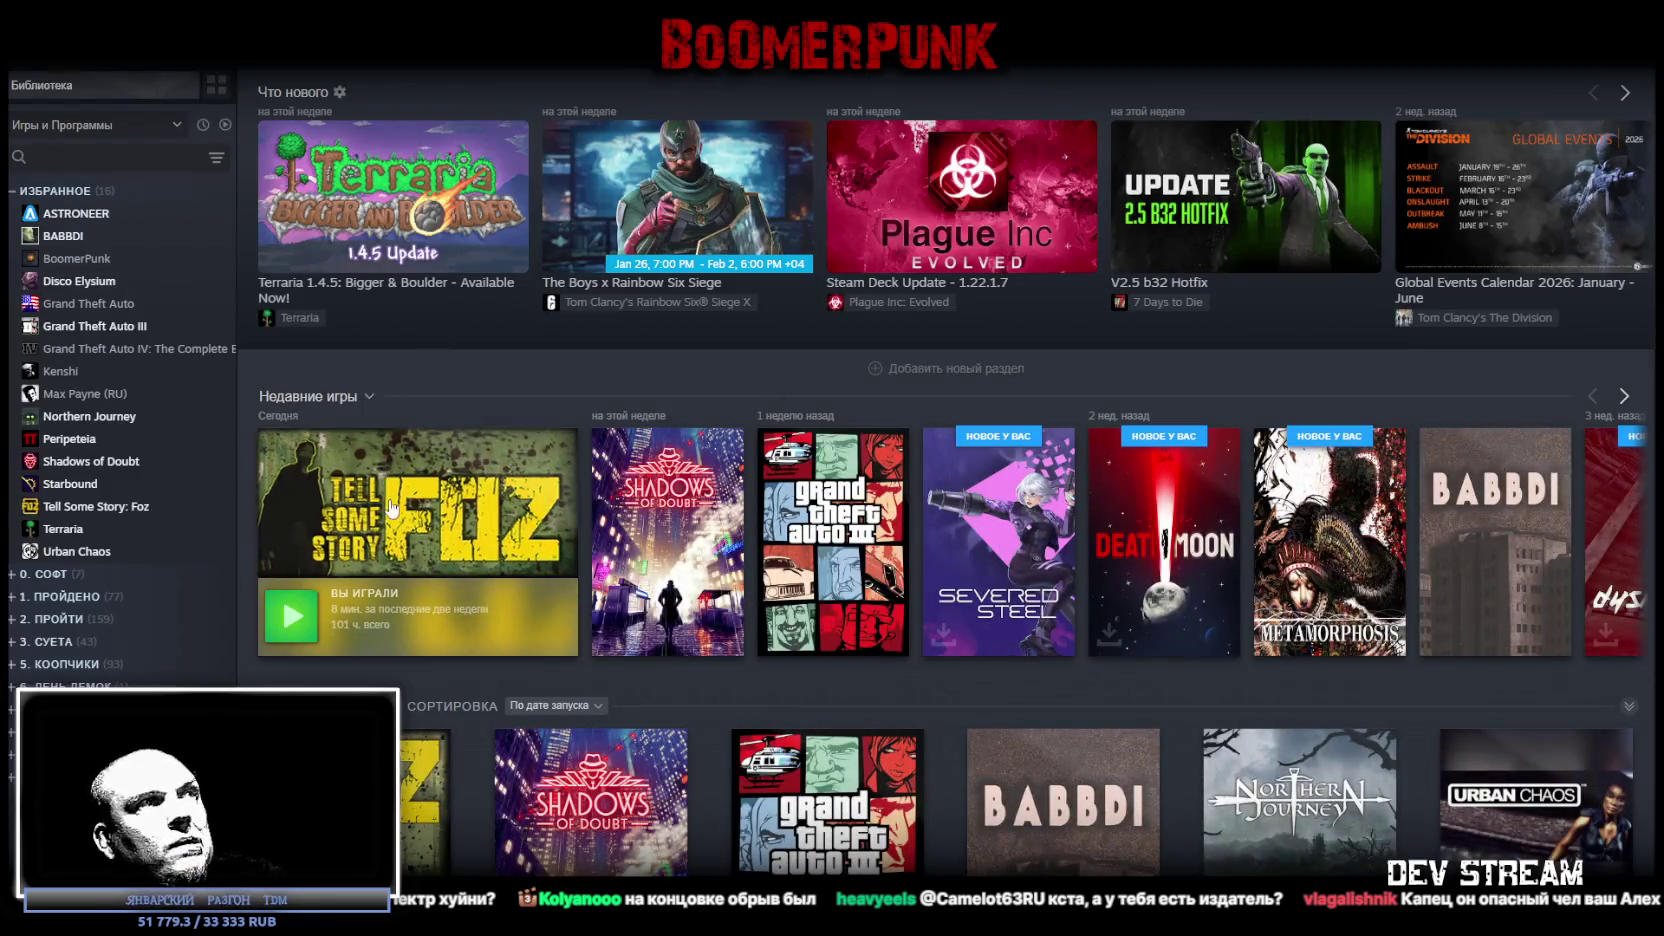
# Bring up the Steam library page for Tell Some Story: Foz from the taskbar.
pyautogui.click(380, 428)
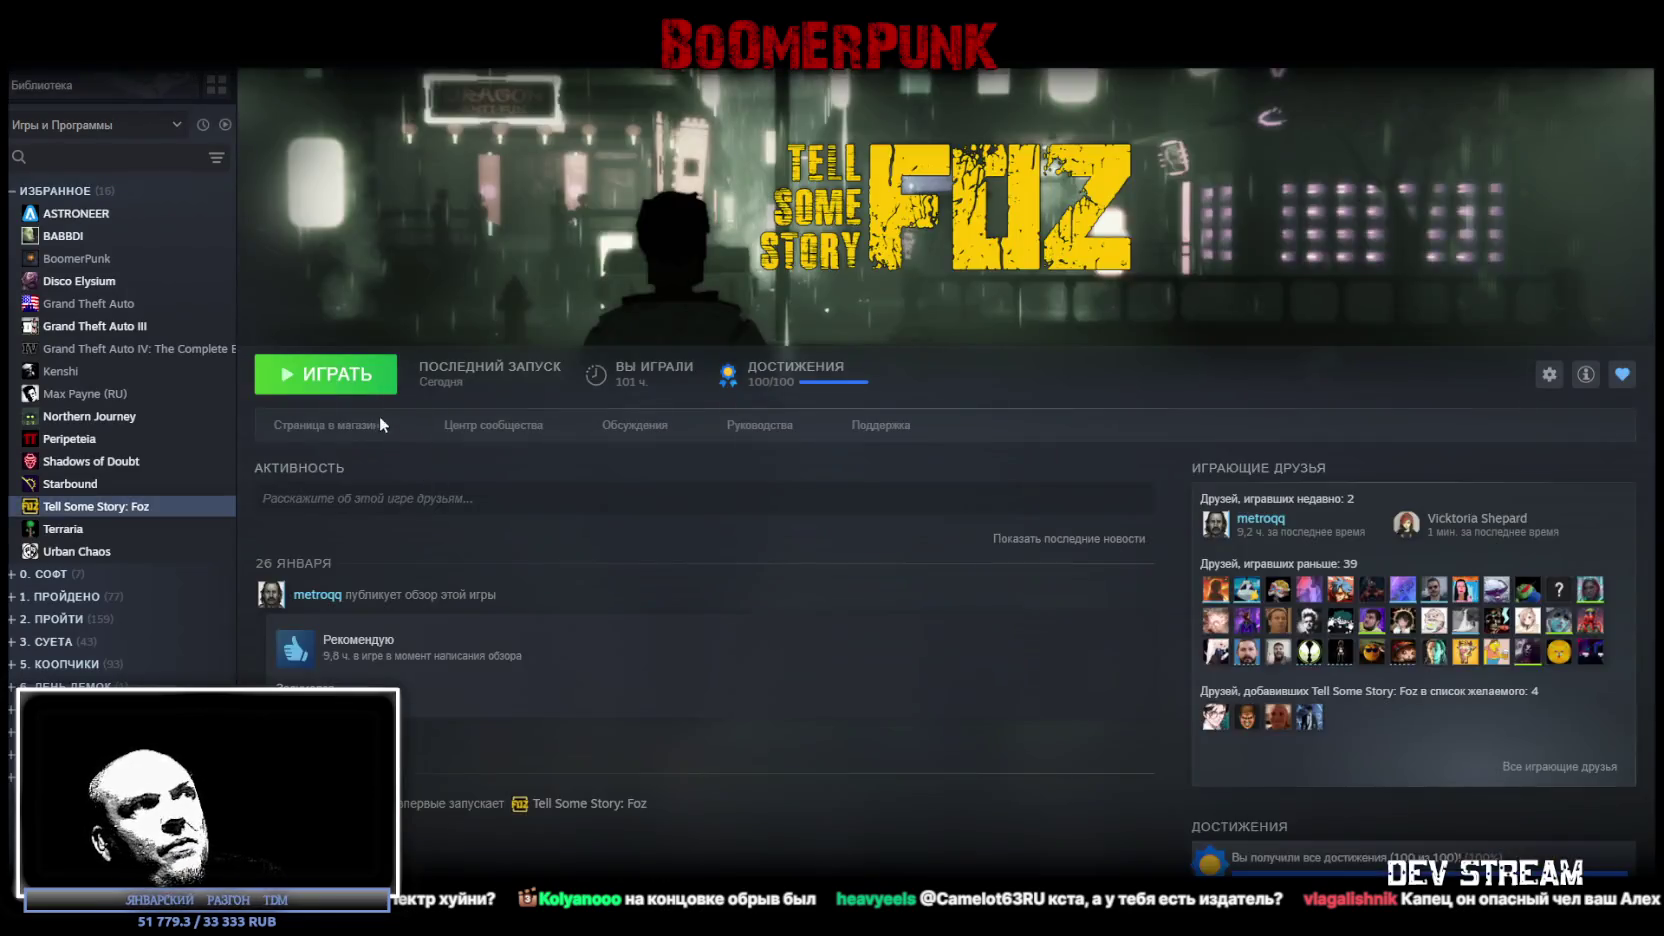
# Open the Tell Some Story: Foz store page from its library entry.
pyautogui.click(380, 424)
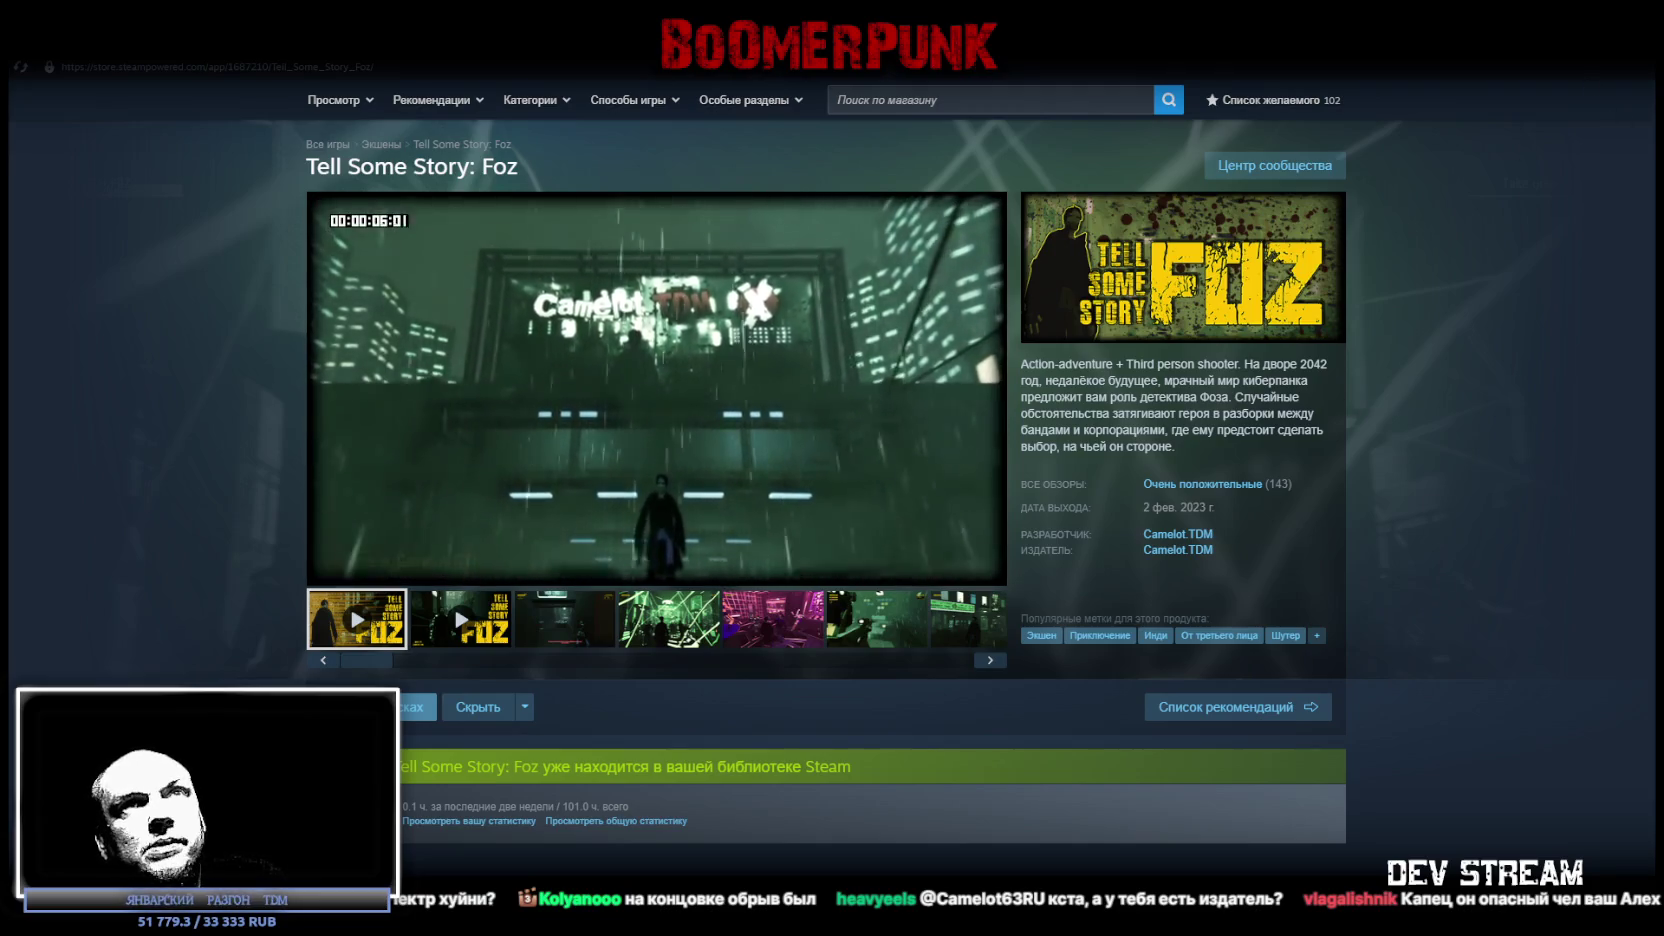
# Switch from the Steam store page back to the Unity Editor with Alt+Tab.
pyautogui.hotkey('alt', 'Tab')
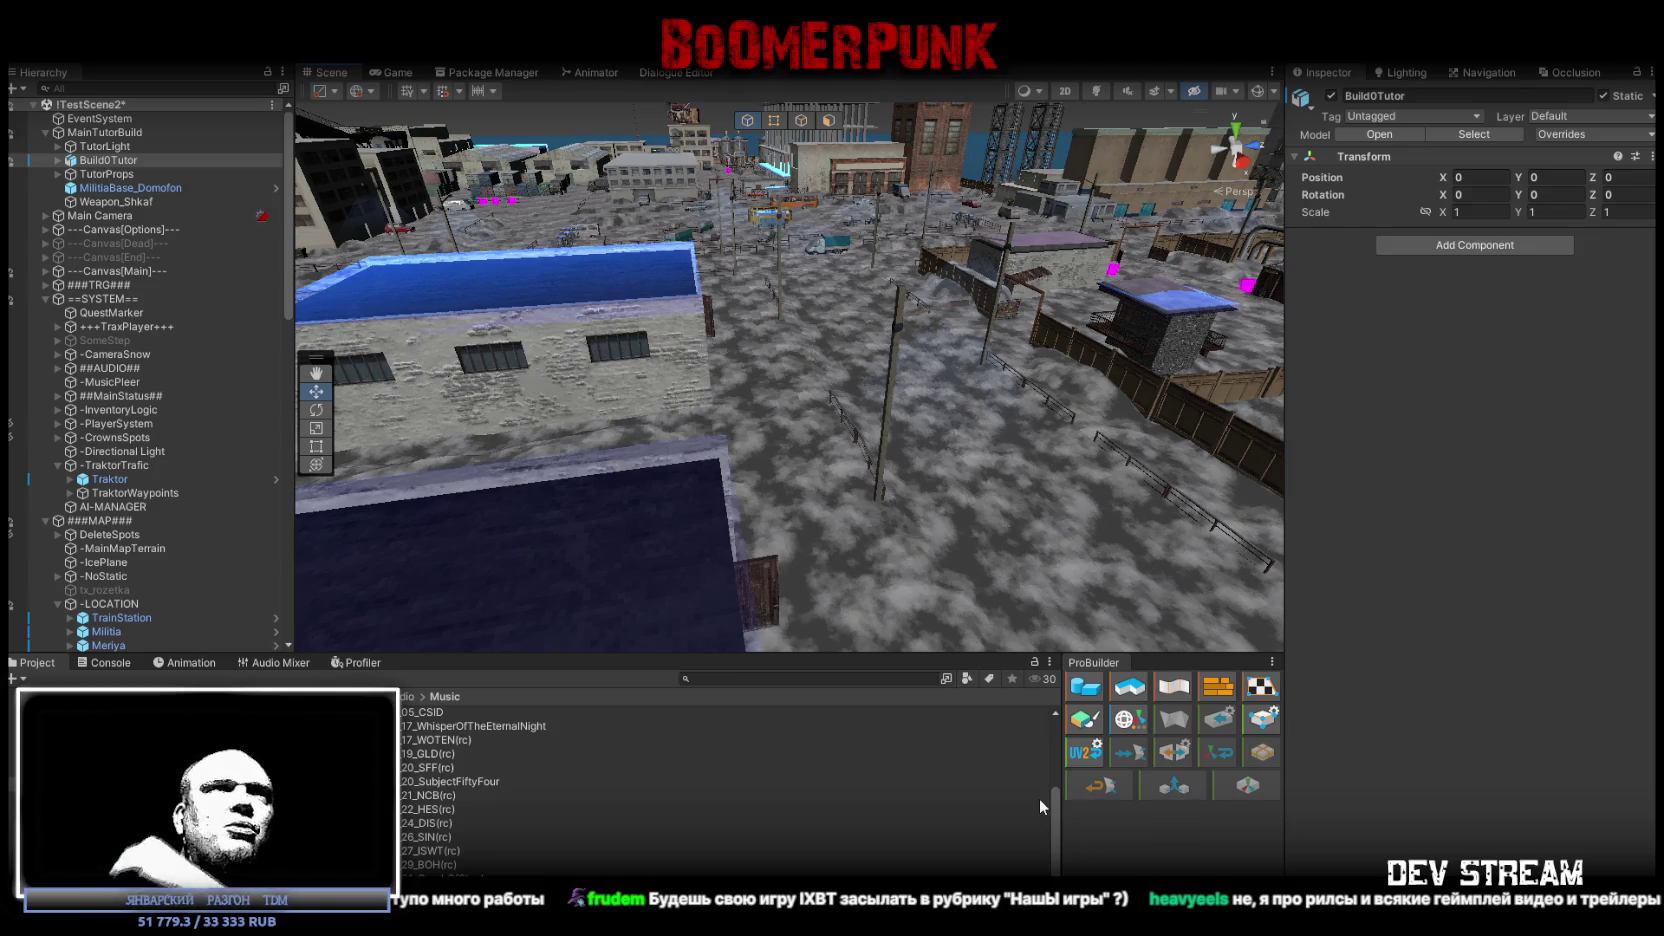
# Fly down the snowy street into the building interior and select the wooden pallet on the floor.
pyautogui.moveTo(826, 362)
pyautogui.mouseDown()
pyautogui.moveTo(1010, 332)
pyautogui.moveTo(975, 427)
pyautogui.mouseUp()
pyautogui.moveTo(774, 440)
pyautogui.mouseDown()
pyautogui.moveTo(915, 369)
pyautogui.moveTo(791, 371)
pyautogui.moveTo(1119, 412)
pyautogui.moveTo(508, 336)
pyautogui.moveTo(686, 435)
pyautogui.mouseUp()
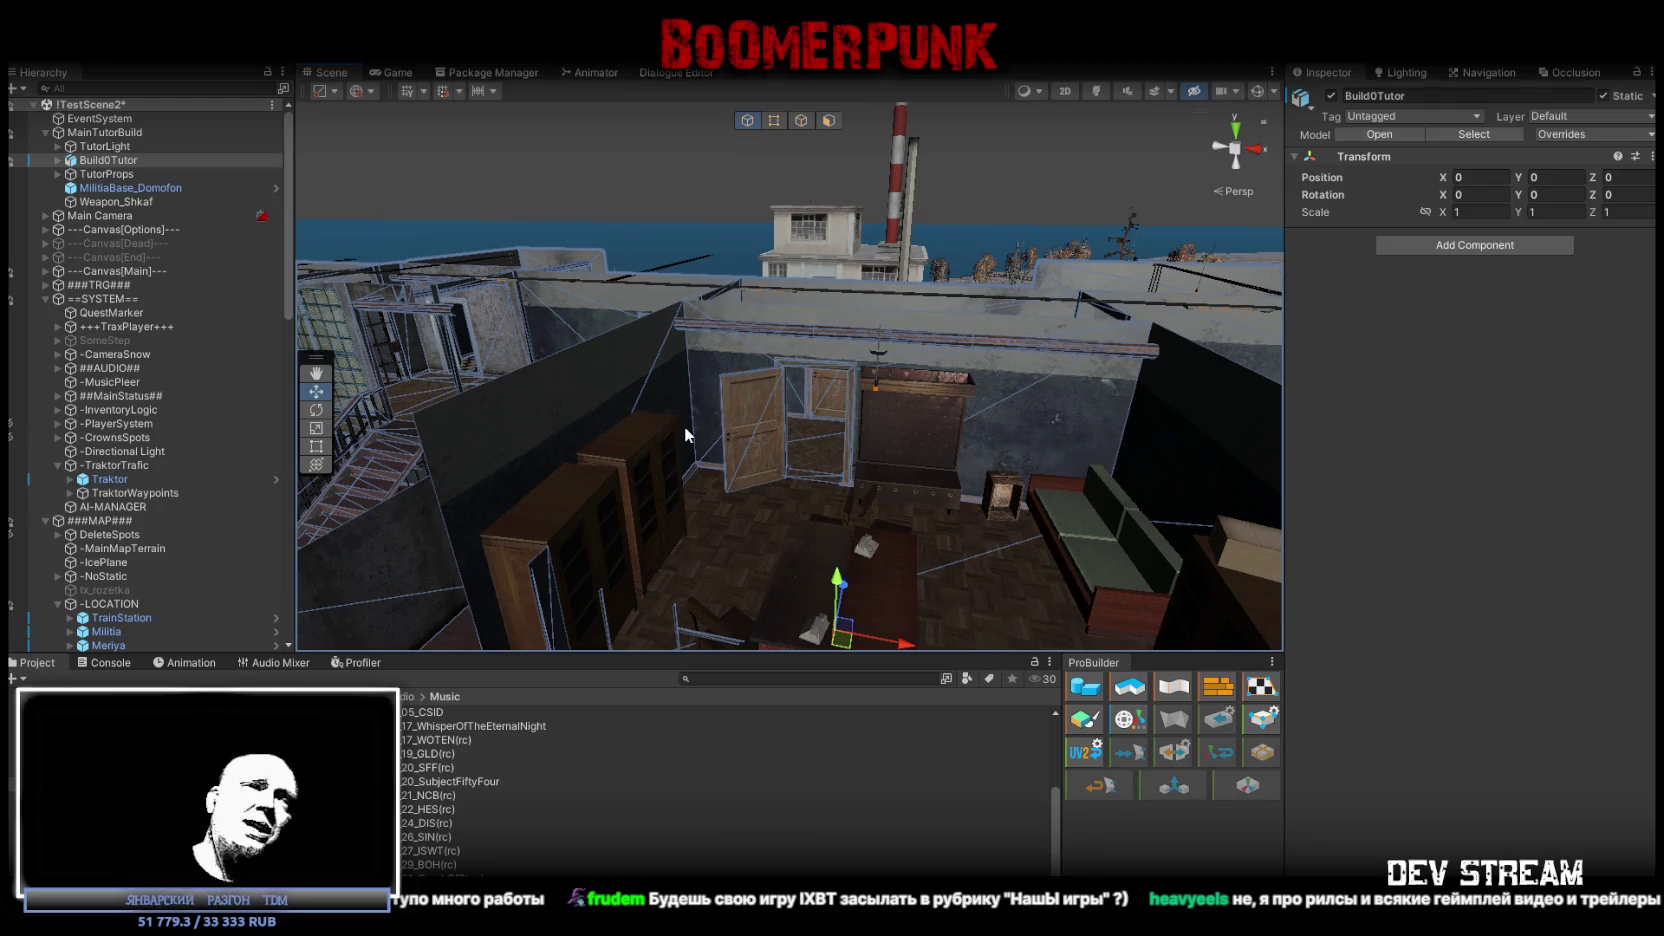
pyautogui.moveTo(897, 560)
pyautogui.mouseDown()
pyautogui.moveTo(896, 507)
pyautogui.moveTo(838, 536)
pyautogui.mouseUp()
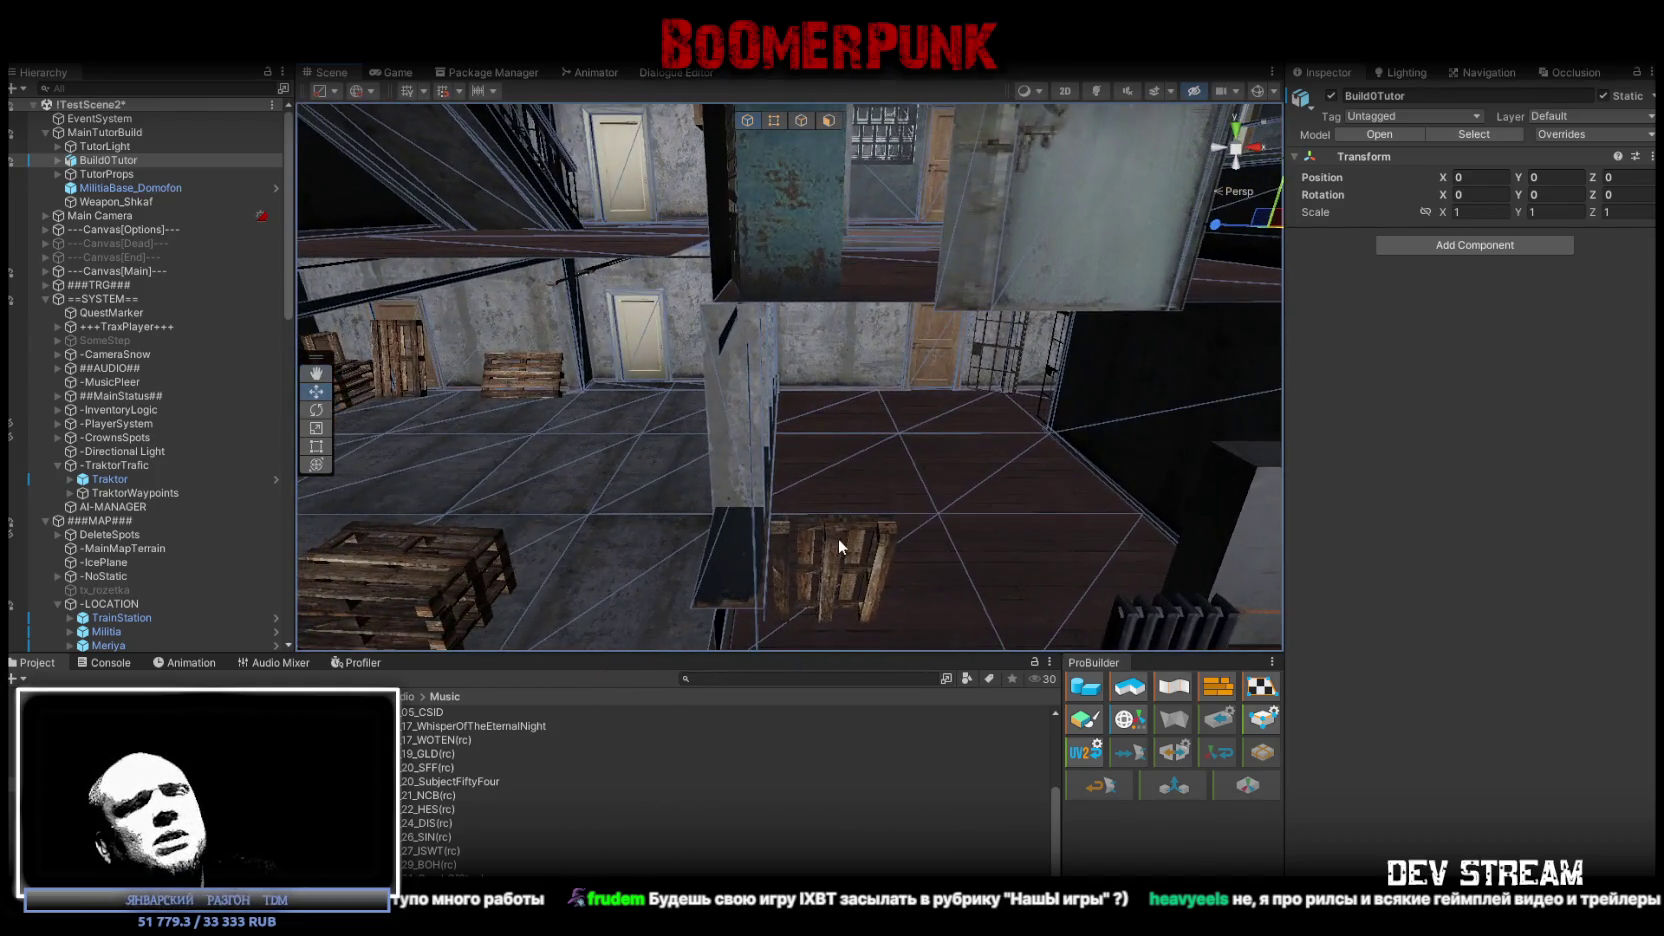
pyautogui.click(829, 553)
# Orbit the view around the room to inspect the selected palet1 pallet.
pyautogui.moveTo(1004, 468)
pyautogui.mouseDown()
pyautogui.moveTo(945, 492)
pyautogui.moveTo(791, 449)
pyautogui.moveTo(1070, 365)
pyautogui.moveTo(790, 345)
pyautogui.moveTo(825, 360)
pyautogui.moveTo(906, 462)
pyautogui.mouseUp()
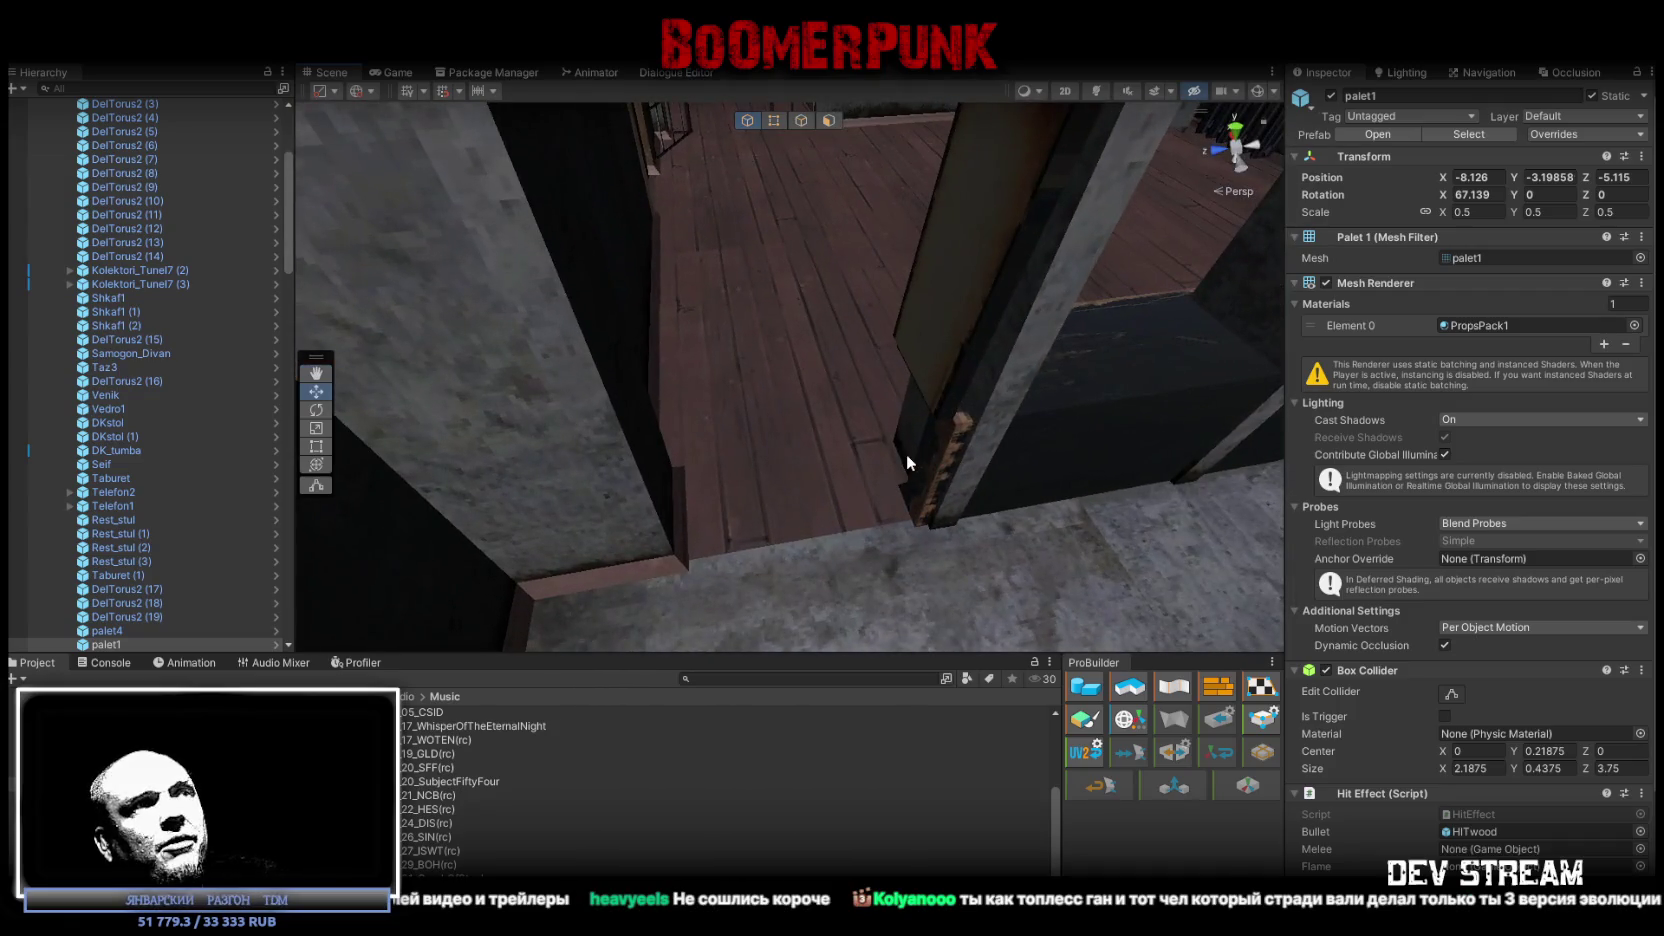